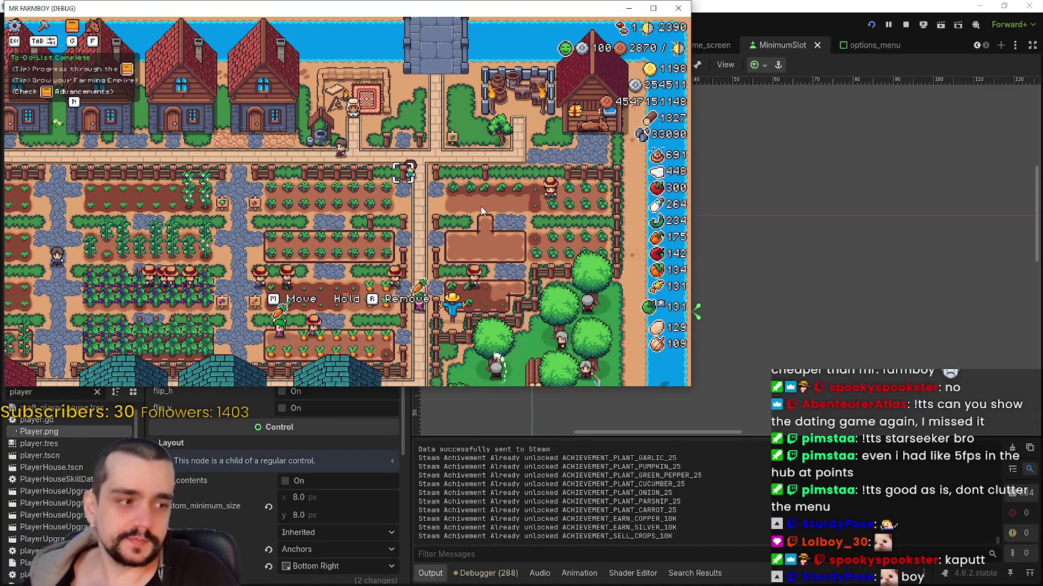
Stop the Mr Farmboy debug run with F8 and return to the MinimumSlot scene
scroll(481, 206, up, 3)
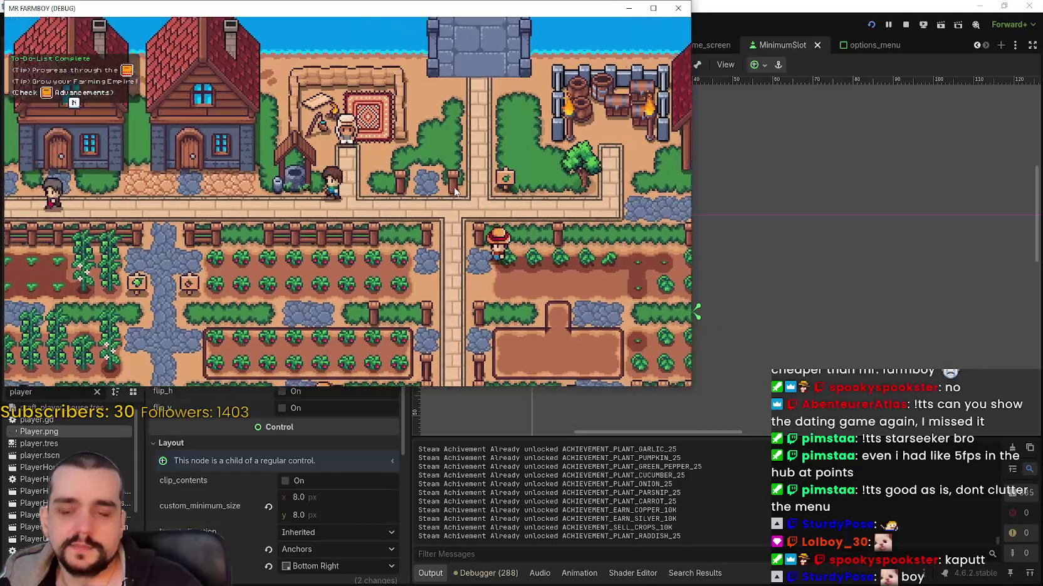
key(F8)
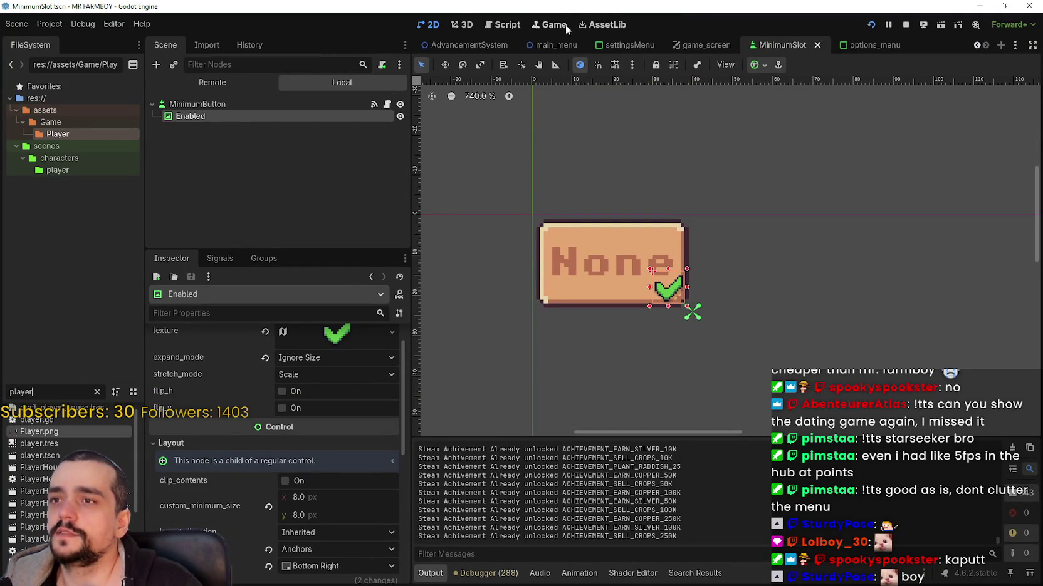
Review test_scene_everything.gd near the show_horse_button emit at line 26, then return to third_map_the_endless.gd
click(505, 25)
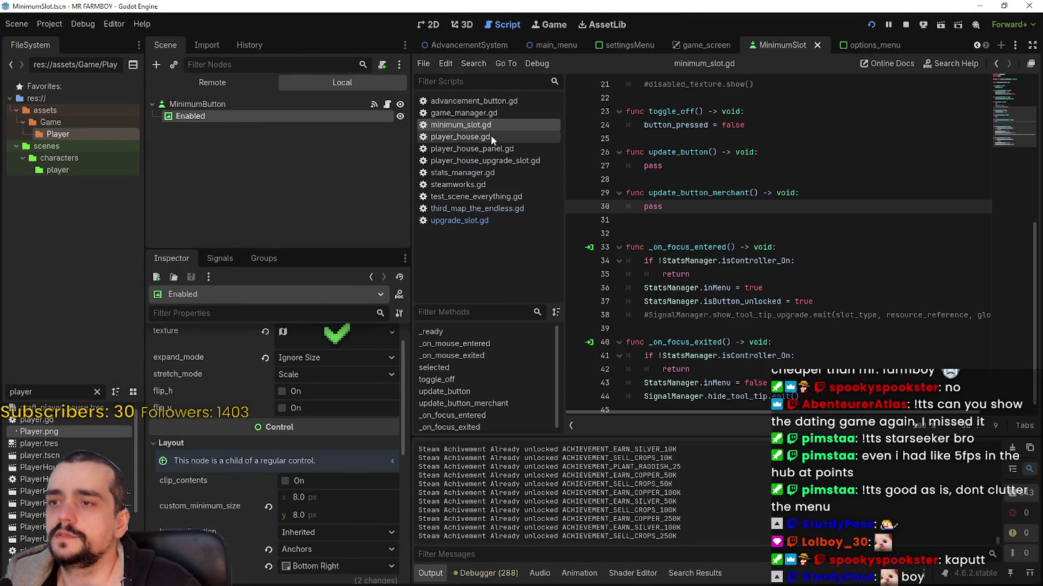
click(500, 209)
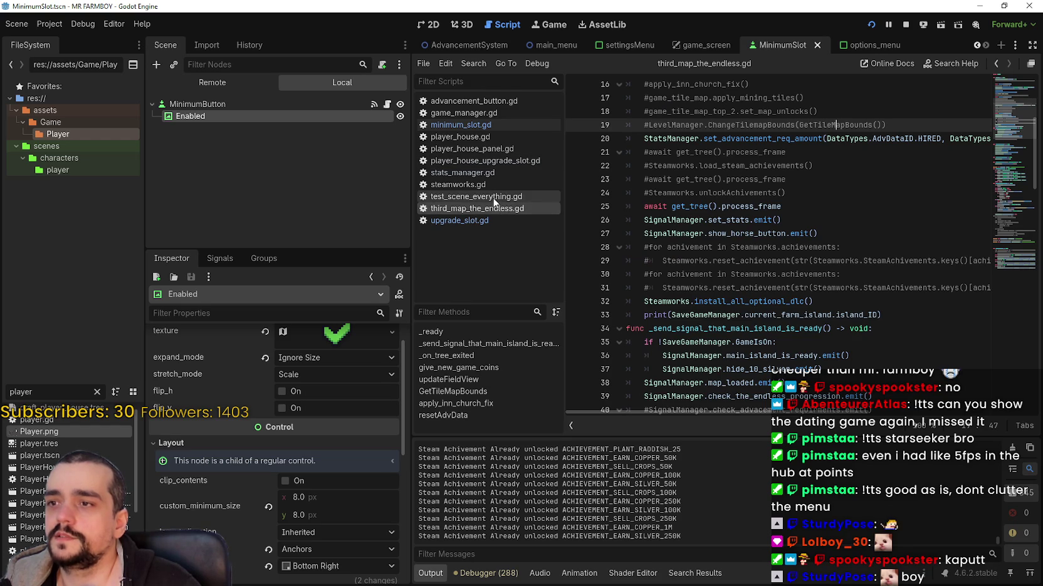
click(493, 200)
scroll(782, 292, down, 1)
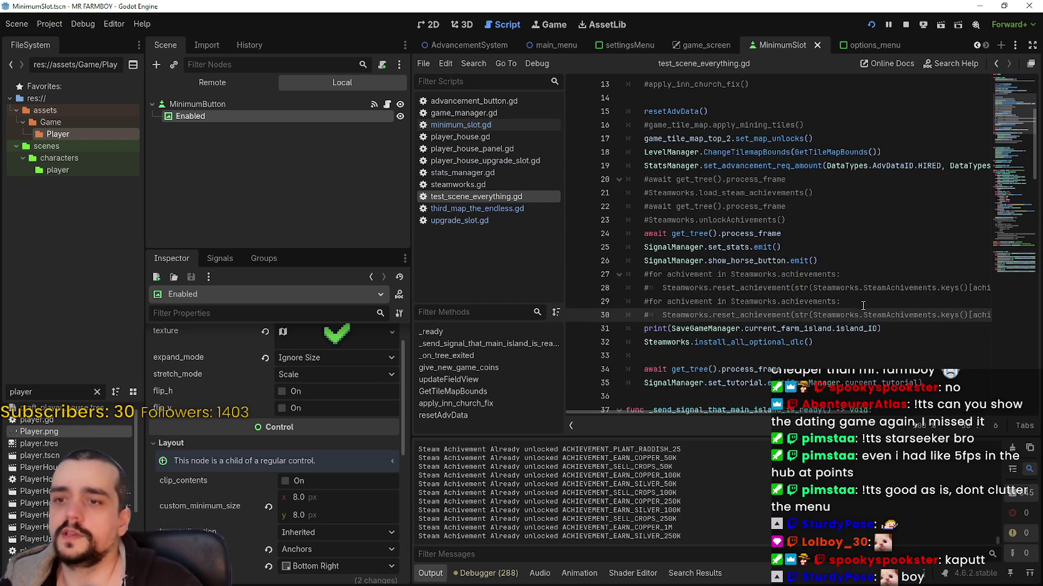
click(852, 261)
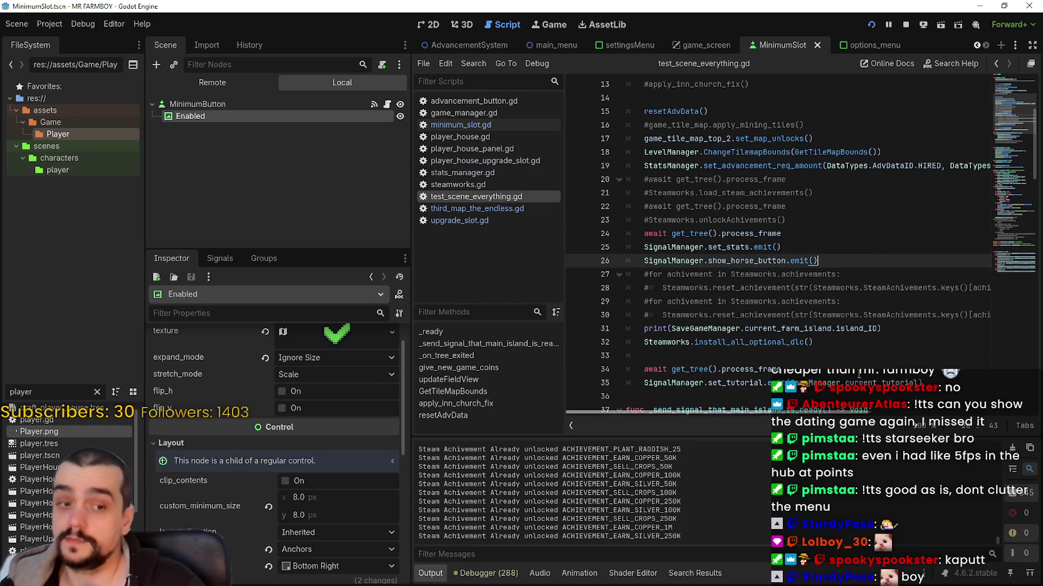
click(487, 210)
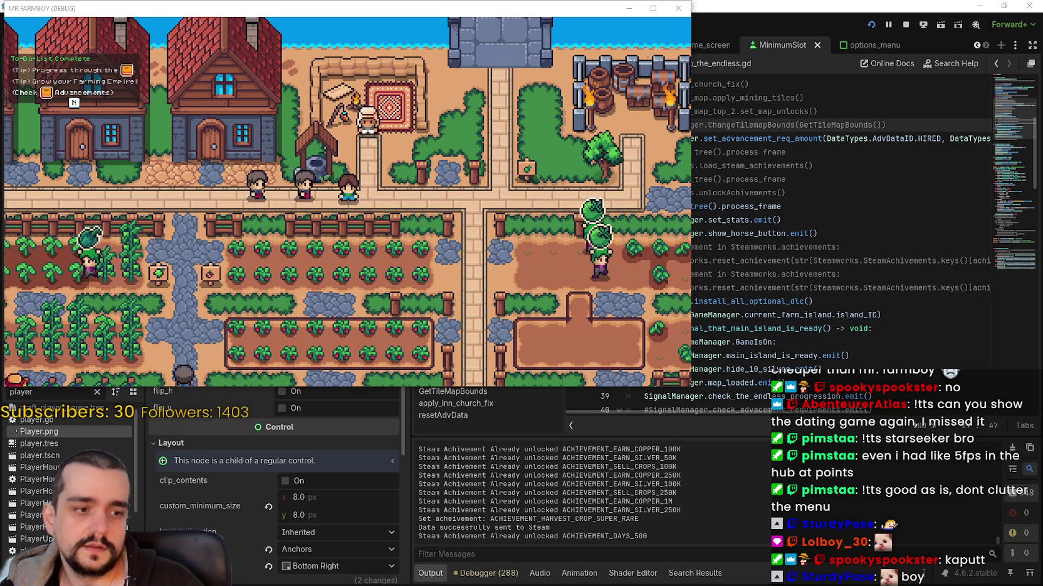
Walk the farmer right and down into town to the Warehouse, then maximize the game window
key(d)
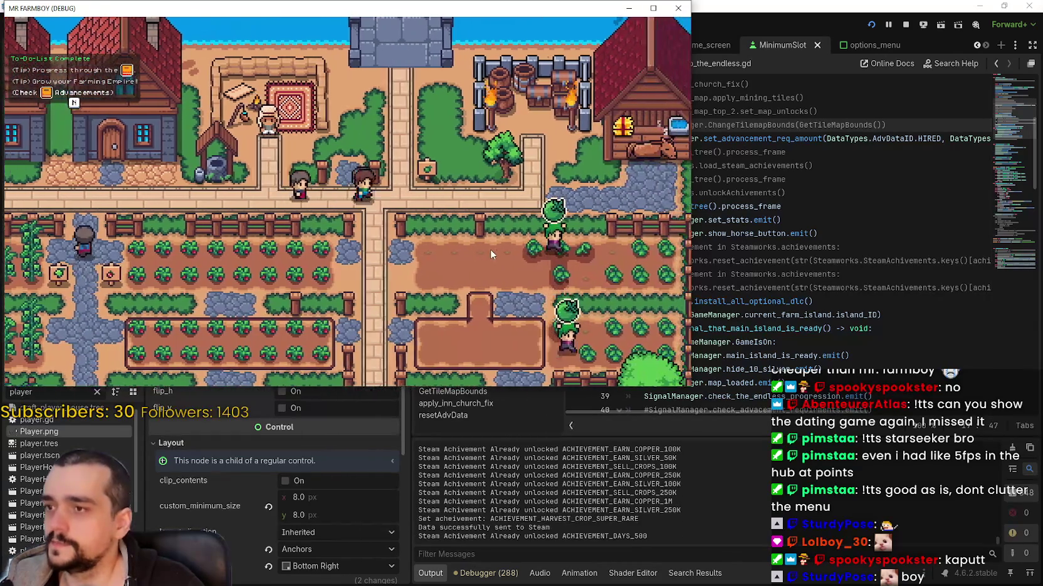
key(d)
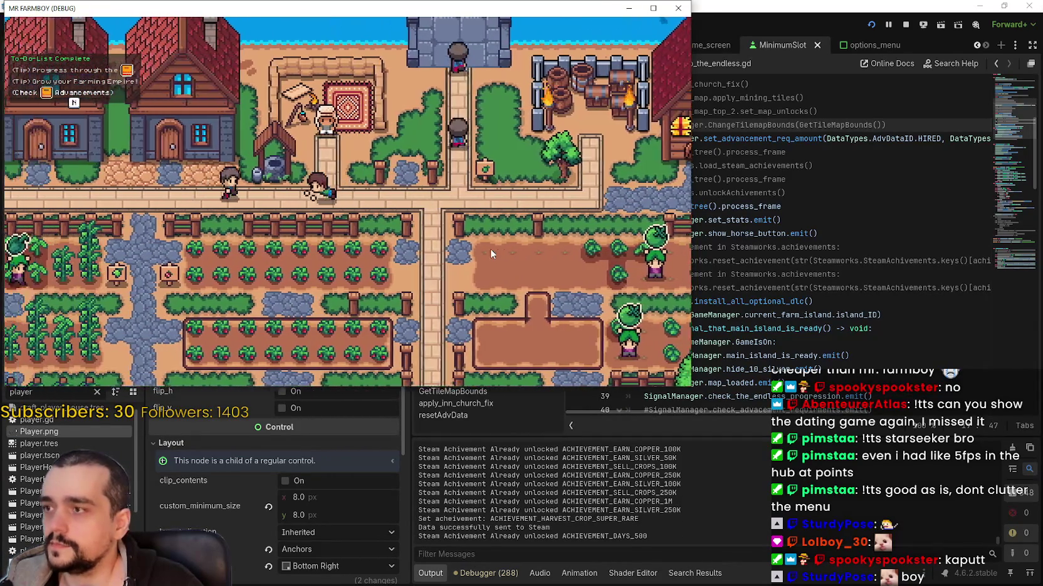
key(s)
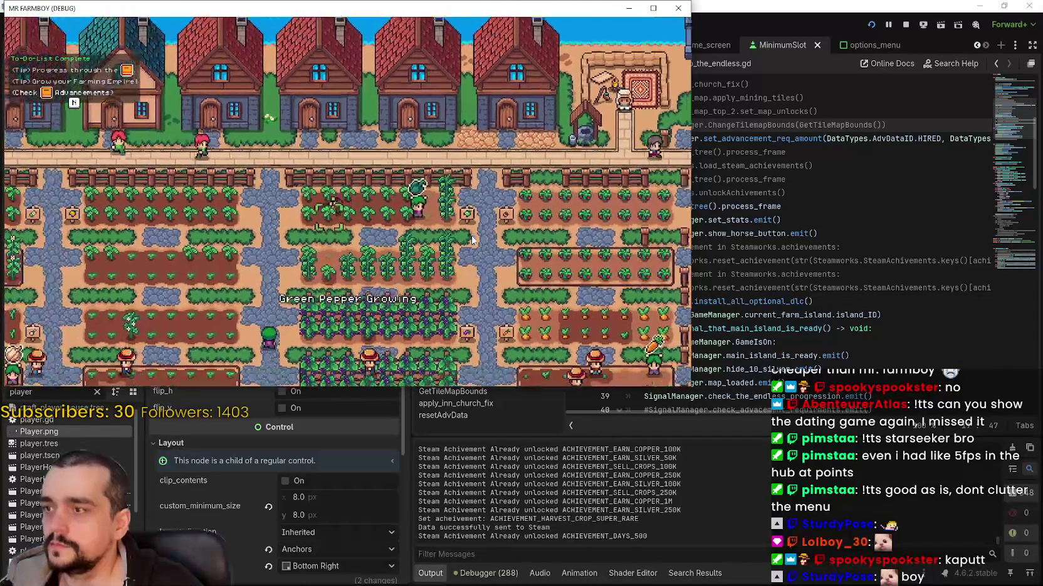
key(s)
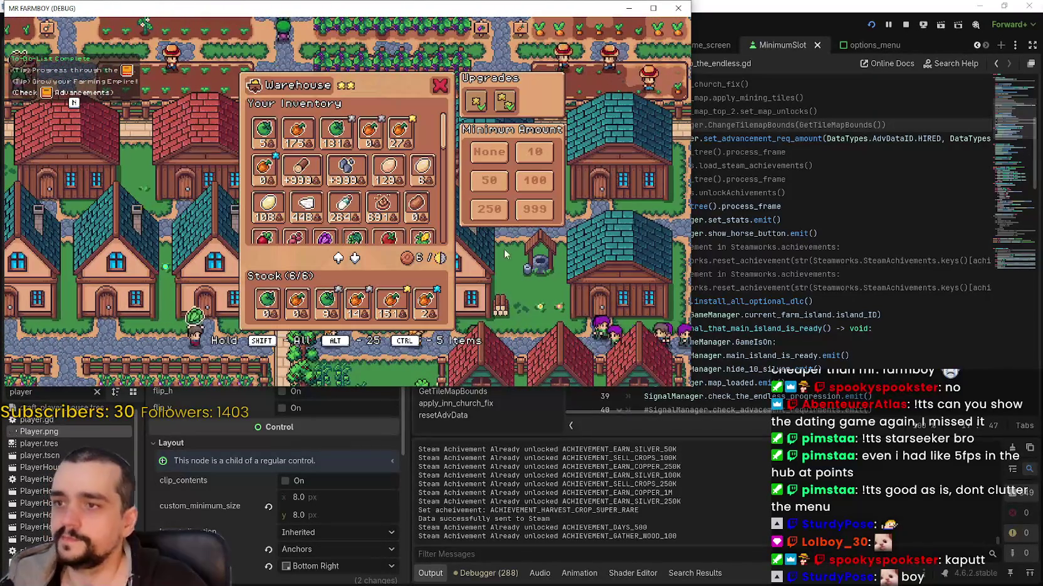
click(653, 10)
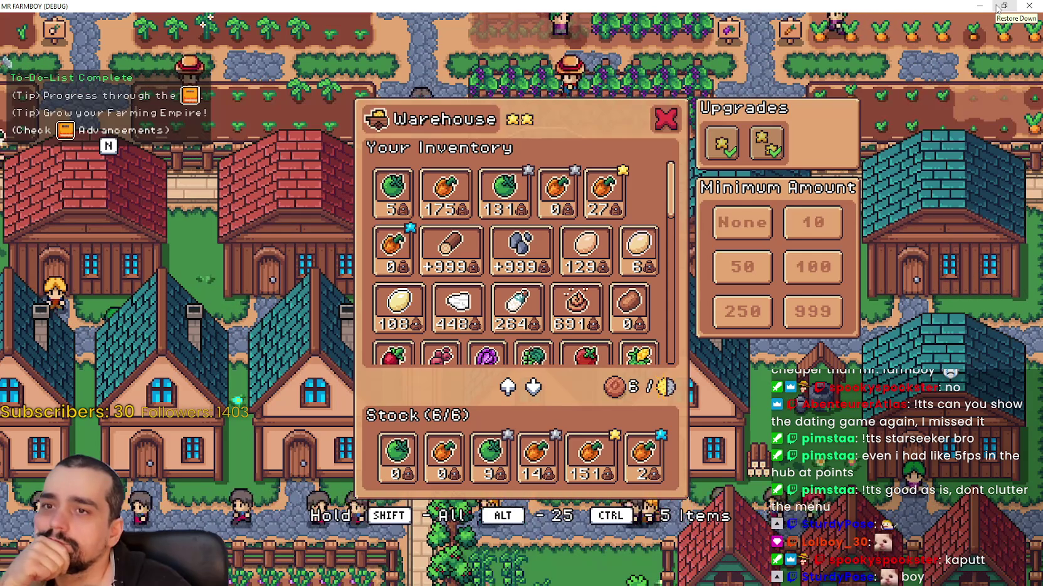
Restore and re-maximize the game window, then scroll the Warehouse inventory and inspect its items
click(1000, 7)
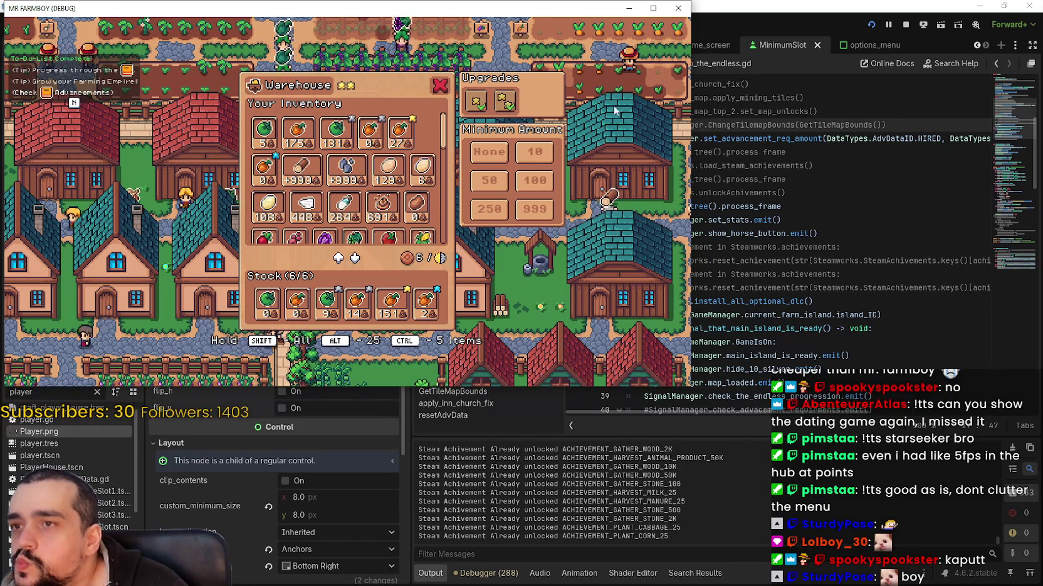
click(654, 8)
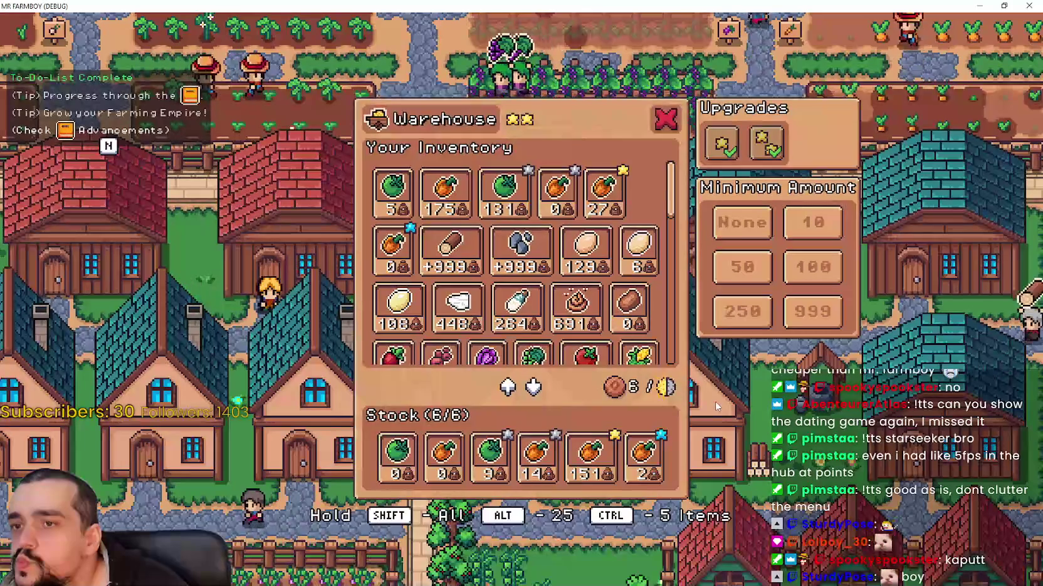
scroll(630, 307, down, 3)
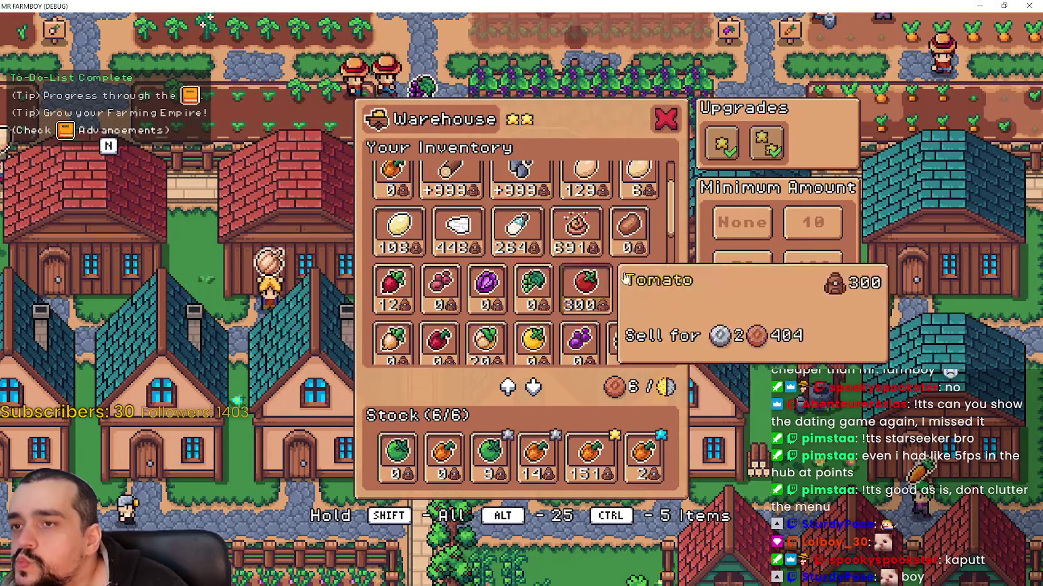
mouse_move(669, 198)
mouse_down()
mouse_move(669, 289)
mouse_move(664, 153)
mouse_up()
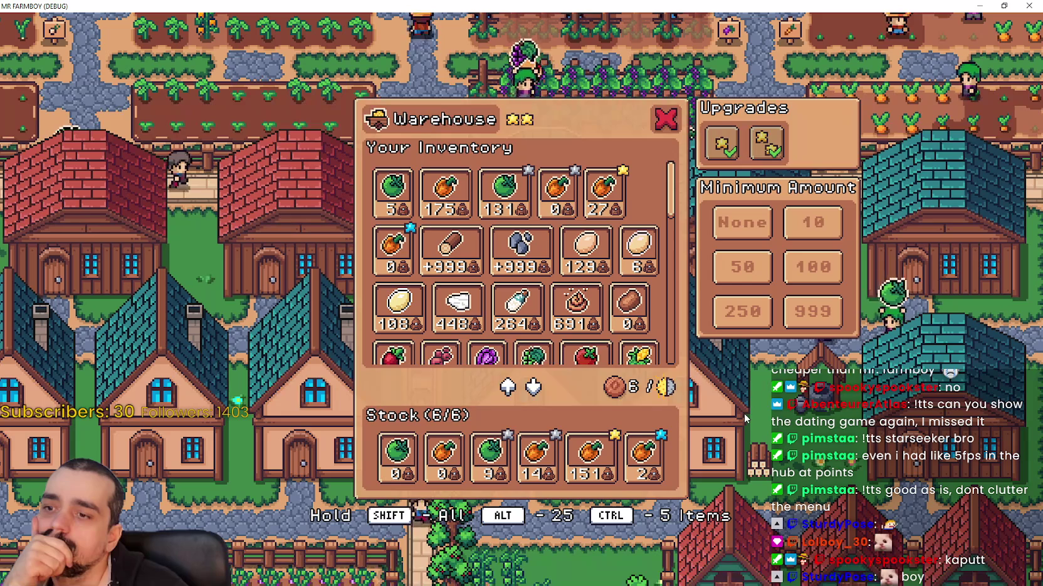
mouse_move(432, 449)
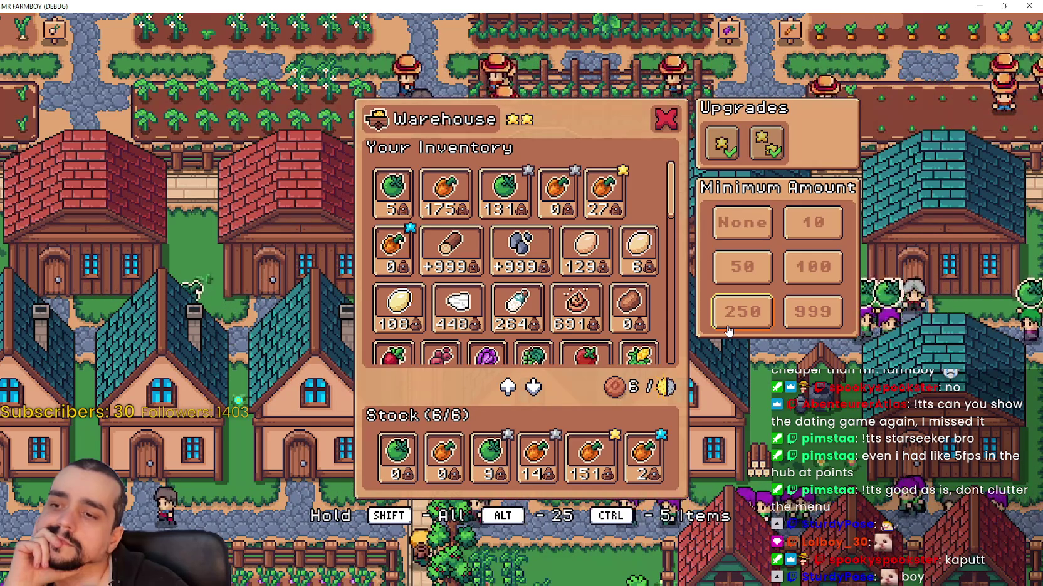
mouse_move(384, 188)
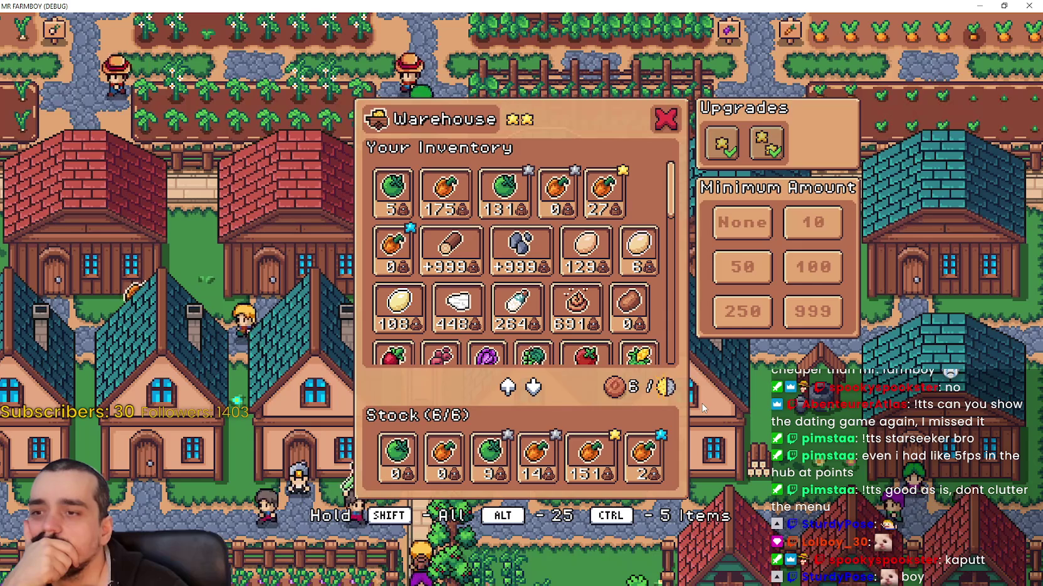
Scroll through the rest of the inventory list, then restore the game window to normal size
scroll(679, 250, down, 6)
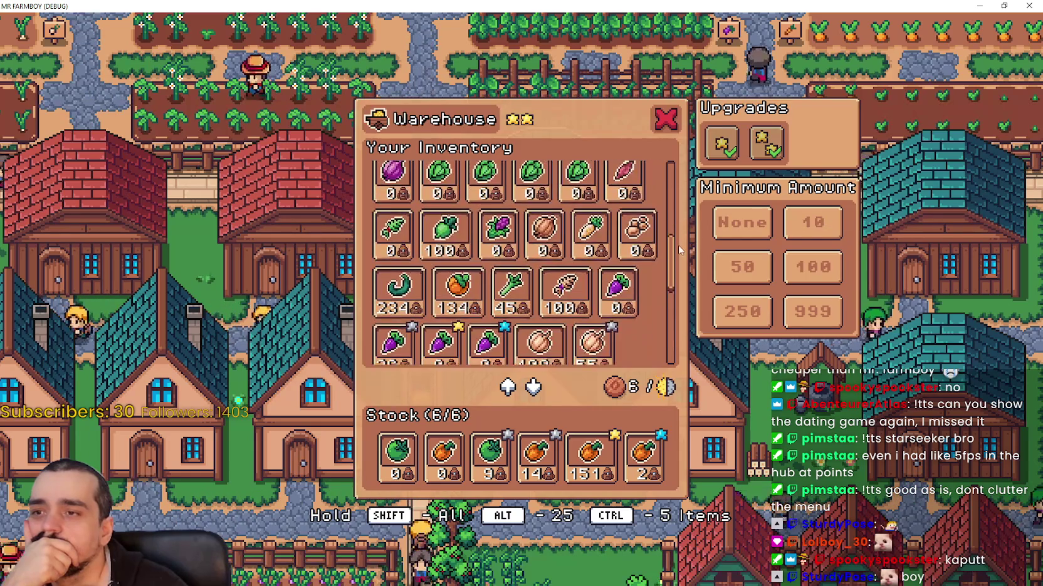
scroll(680, 249, down, 6)
scroll(679, 300, down, 3)
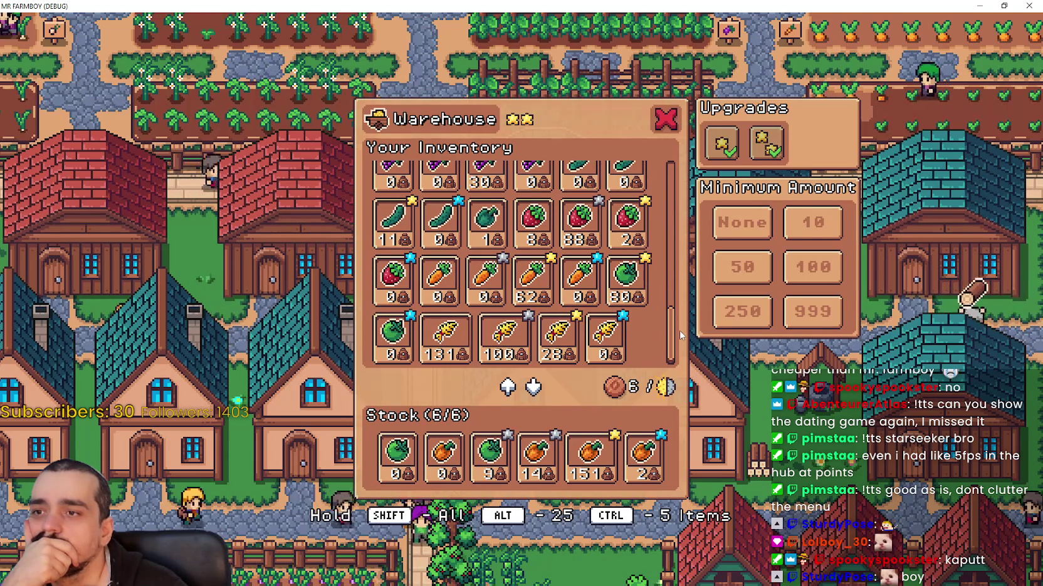
scroll(676, 301, up, 10)
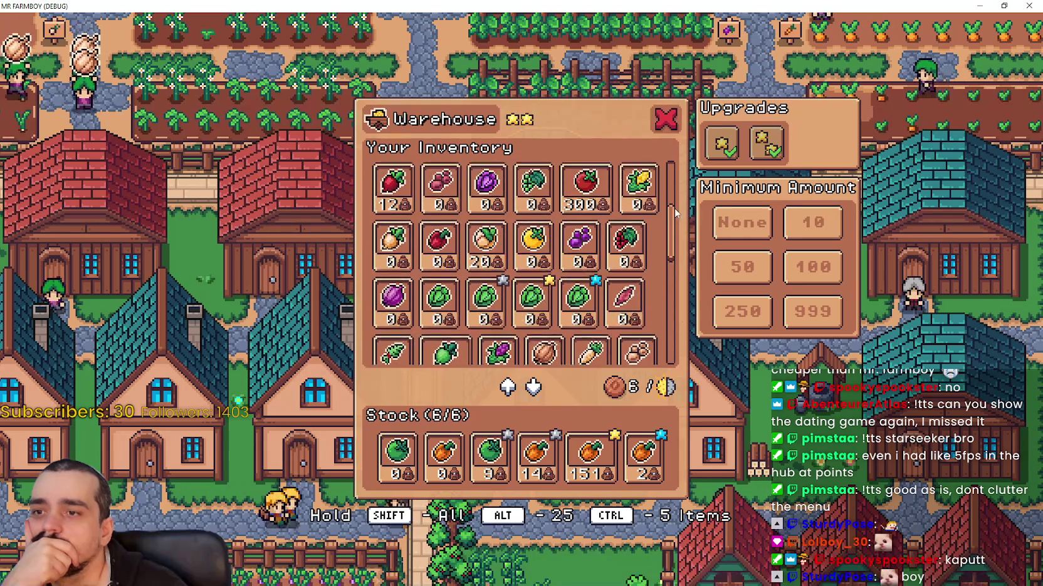
scroll(675, 212, up, 5)
scroll(670, 171, up, 3)
scroll(670, 165, down, 3)
drag(668, 202, 662, 335)
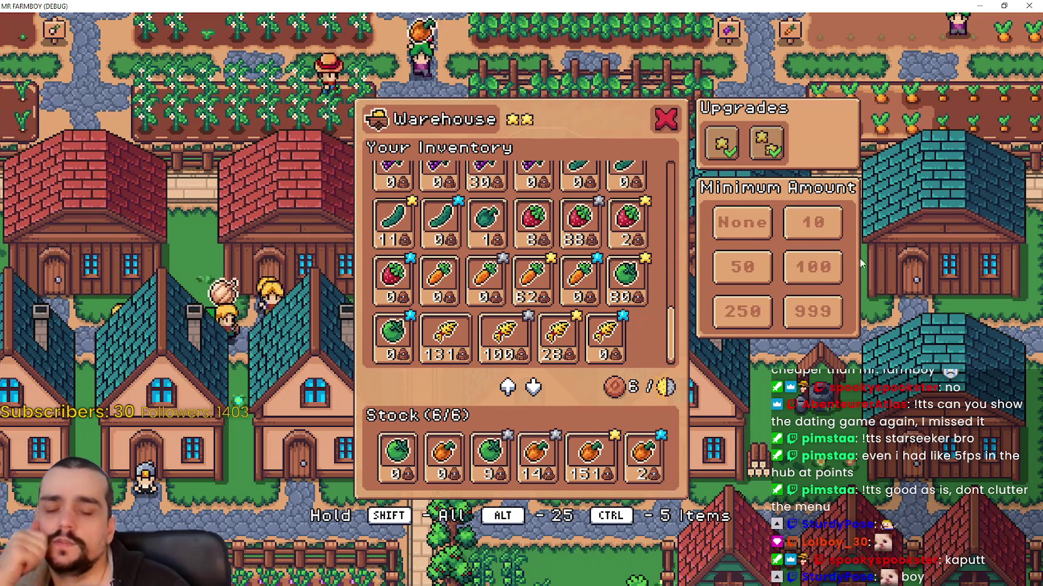
click(996, 5)
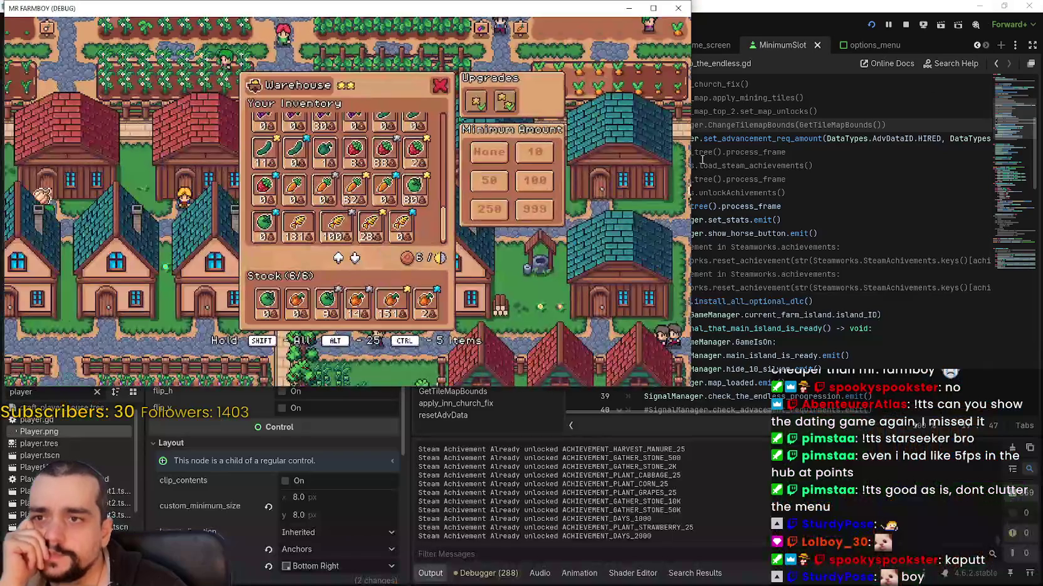
In game_screen, expand BuildingPanel's UpgradeContainer and select the VBoxContainer under Control
click(807, 14)
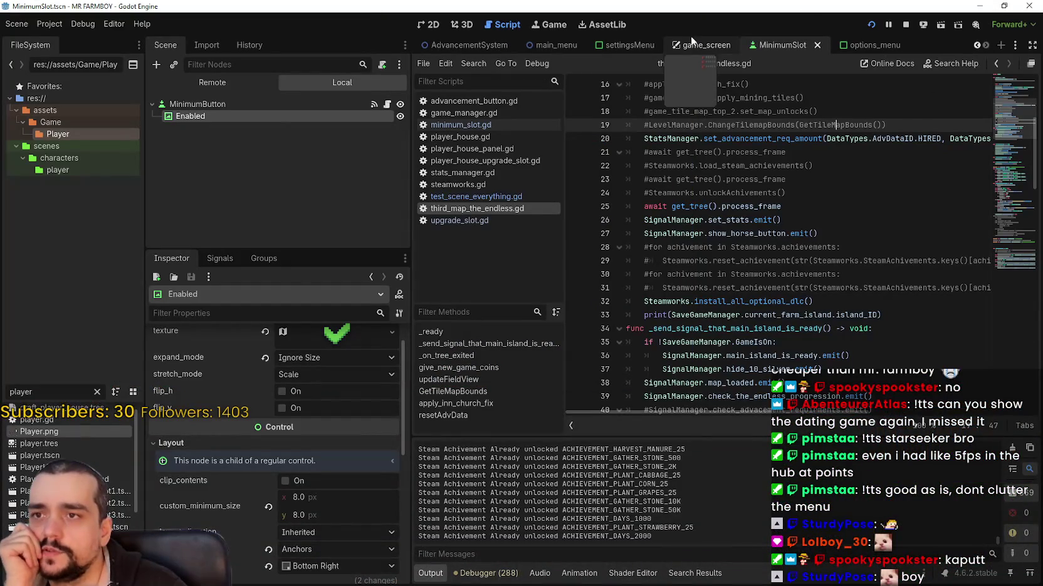
click(699, 44)
scroll(277, 194, down, 3)
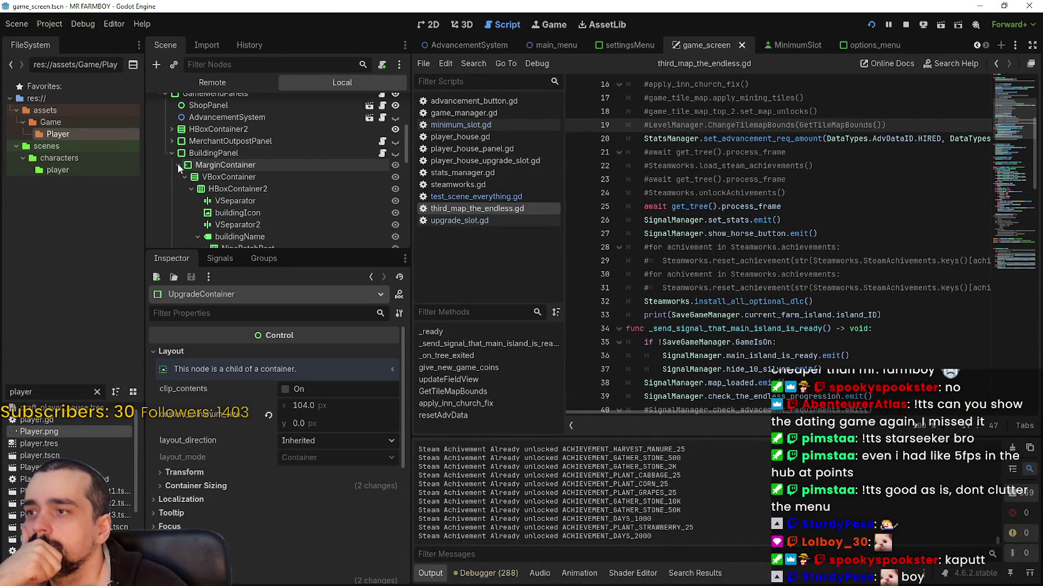
scroll(185, 180, down, 3)
scroll(200, 170, down, 3)
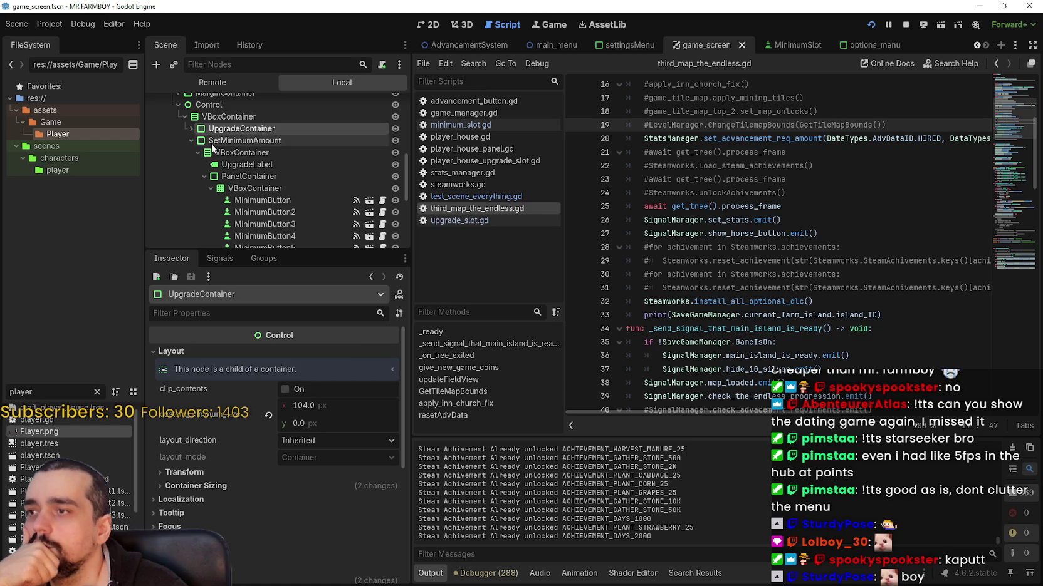
click(190, 141)
click(191, 129)
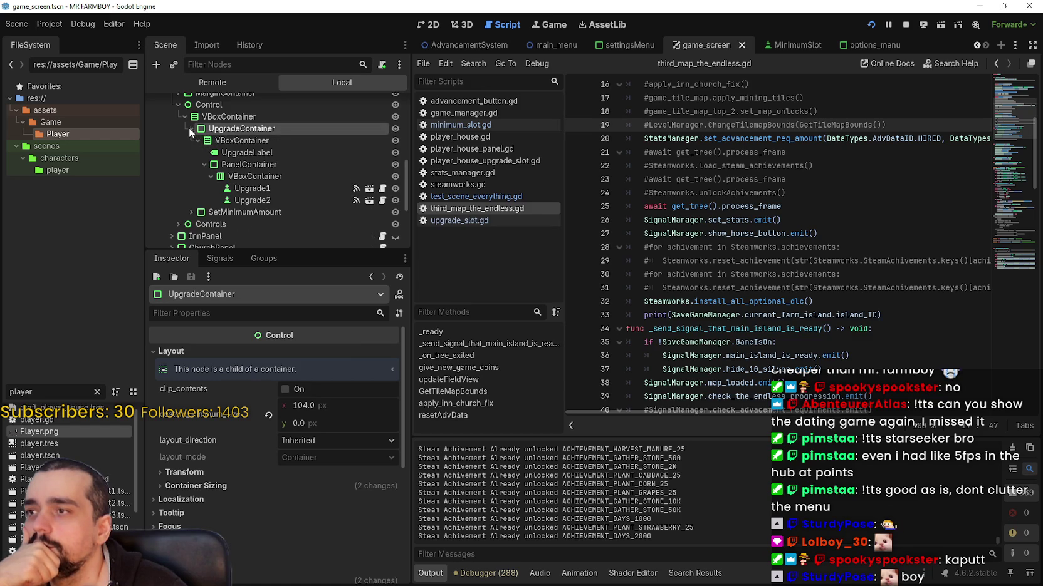
click(242, 166)
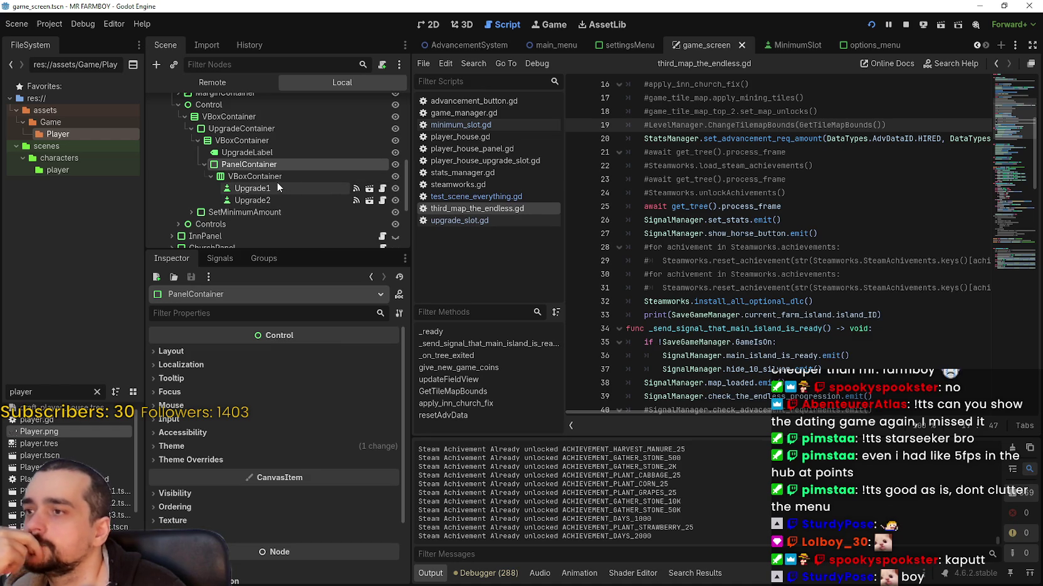
scroll(277, 184, up, 2)
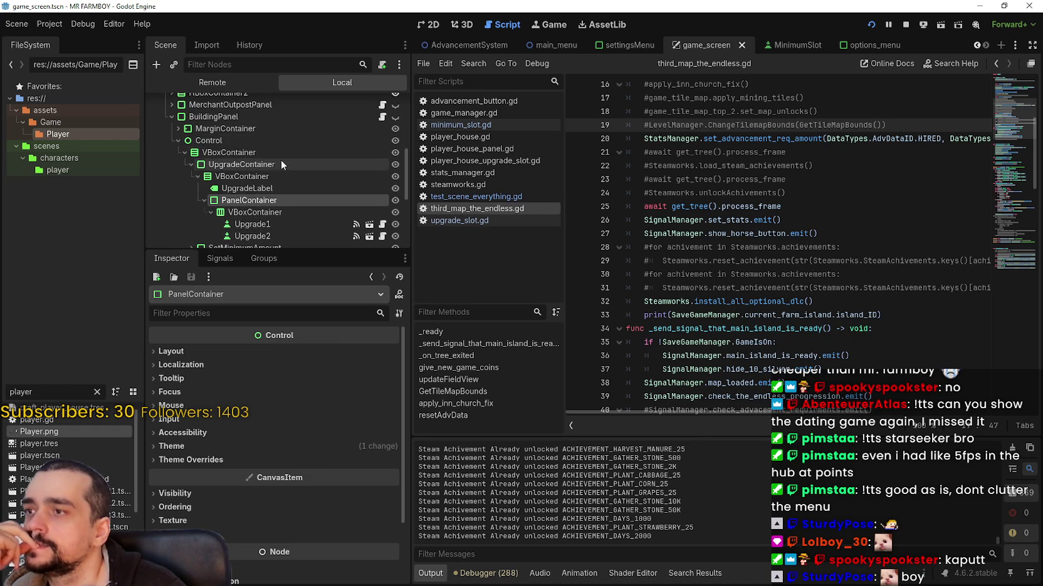
click(281, 152)
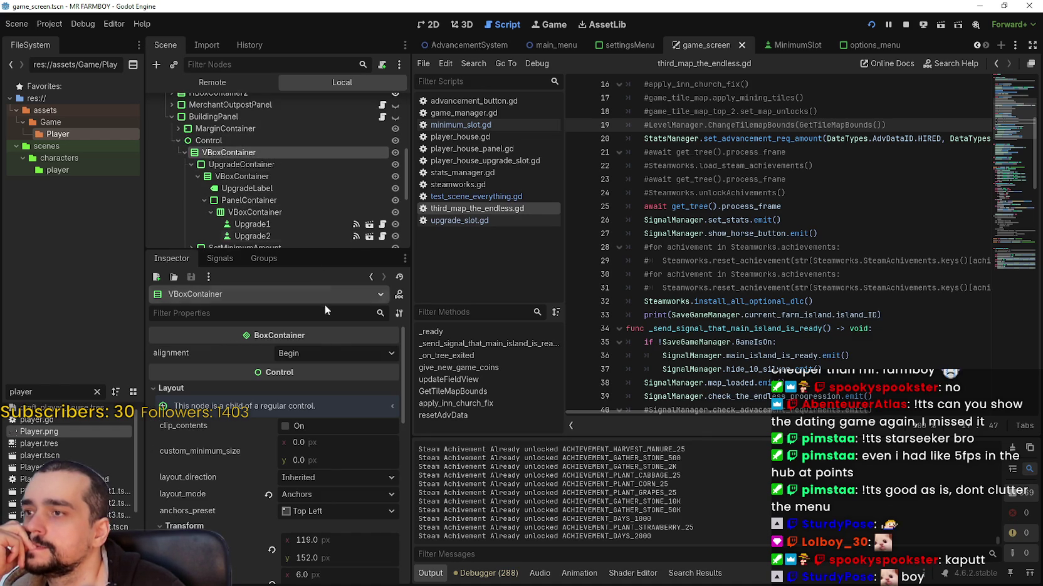
Set the VBoxContainer alignment to Center and test-run the game to check the layout
click(329, 353)
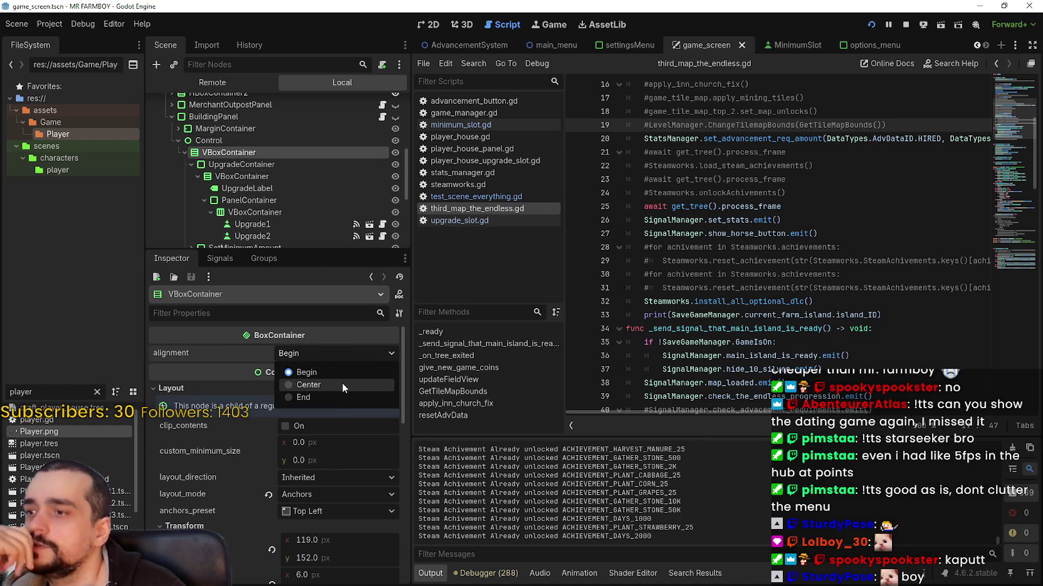
click(342, 383)
key(F5)
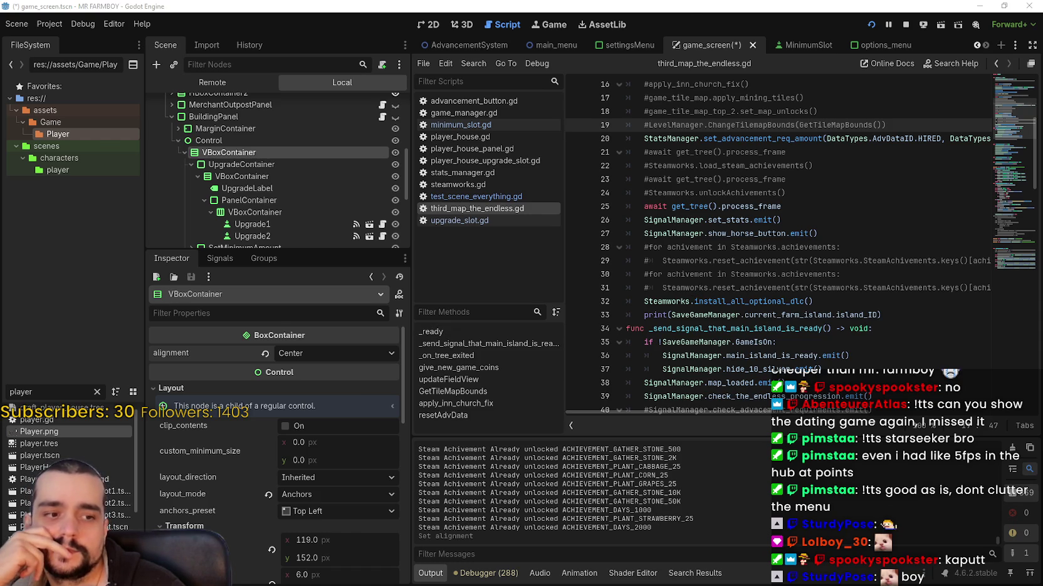
key(alt+Tab)
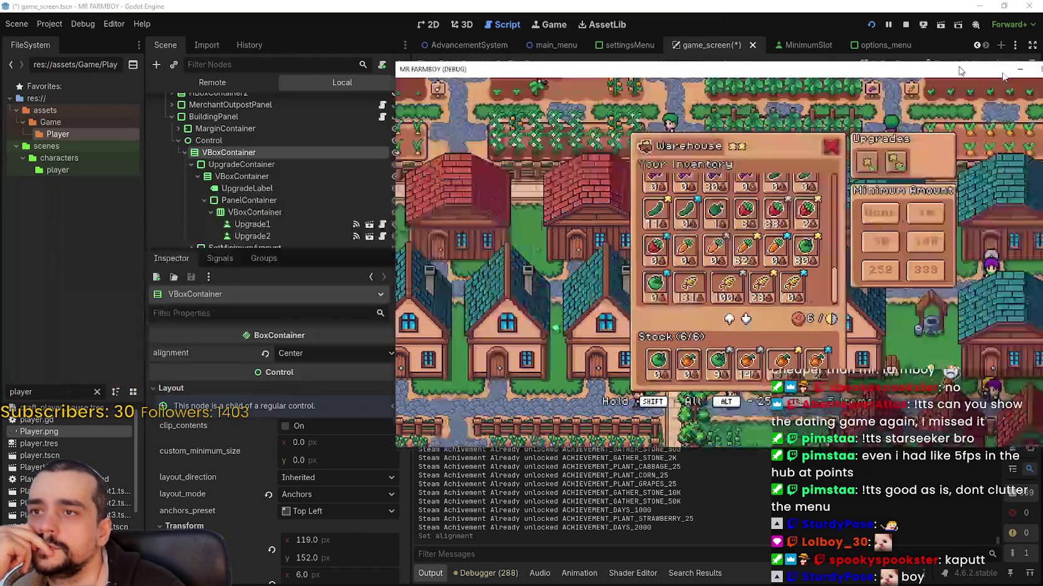
Retry Center alignment with a Full Rect anchor in the 2D view, then undo both changes
click(267, 354)
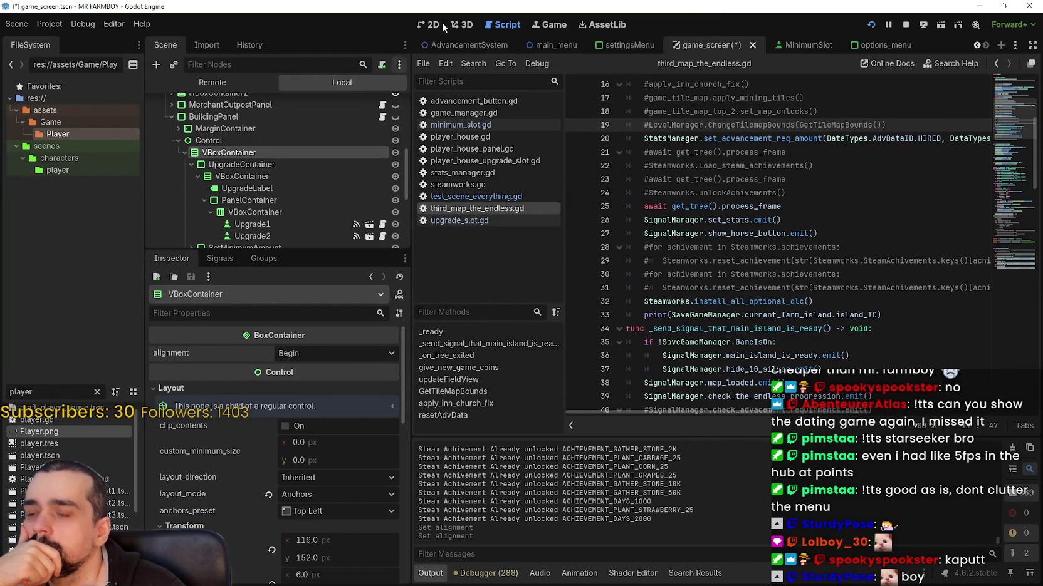
click(432, 25)
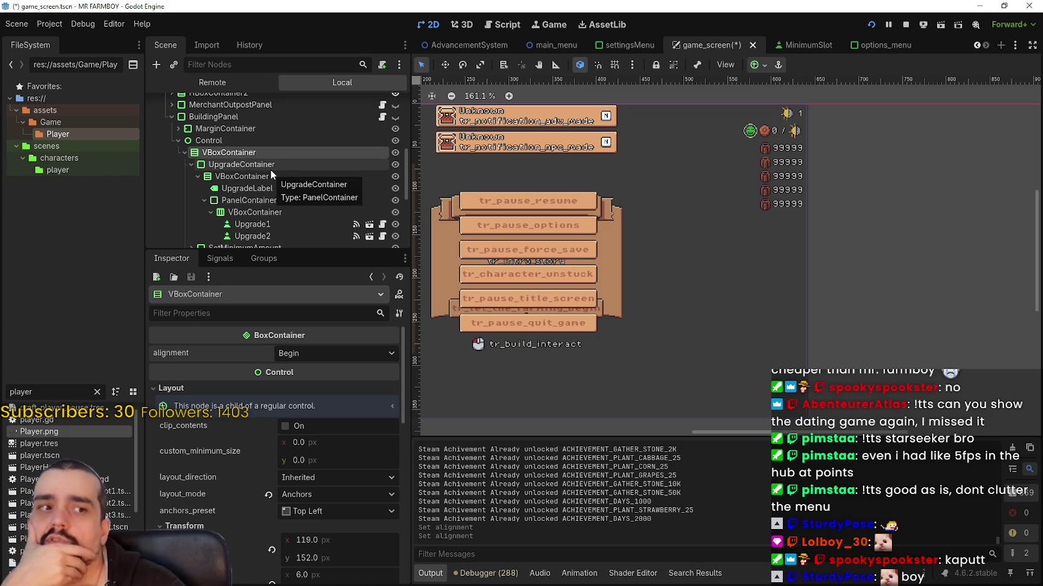
click(319, 353)
click(309, 384)
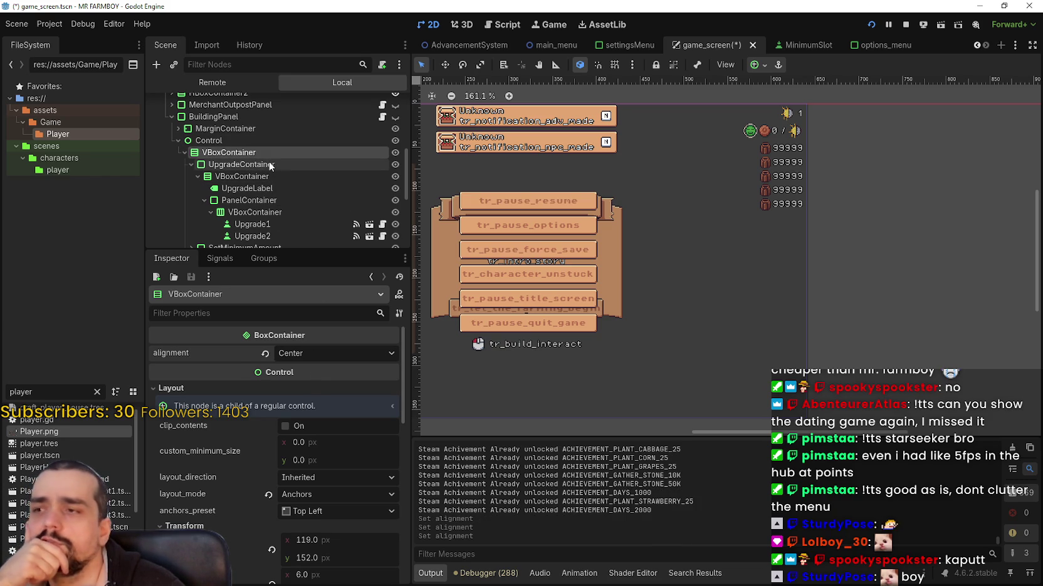
click(757, 66)
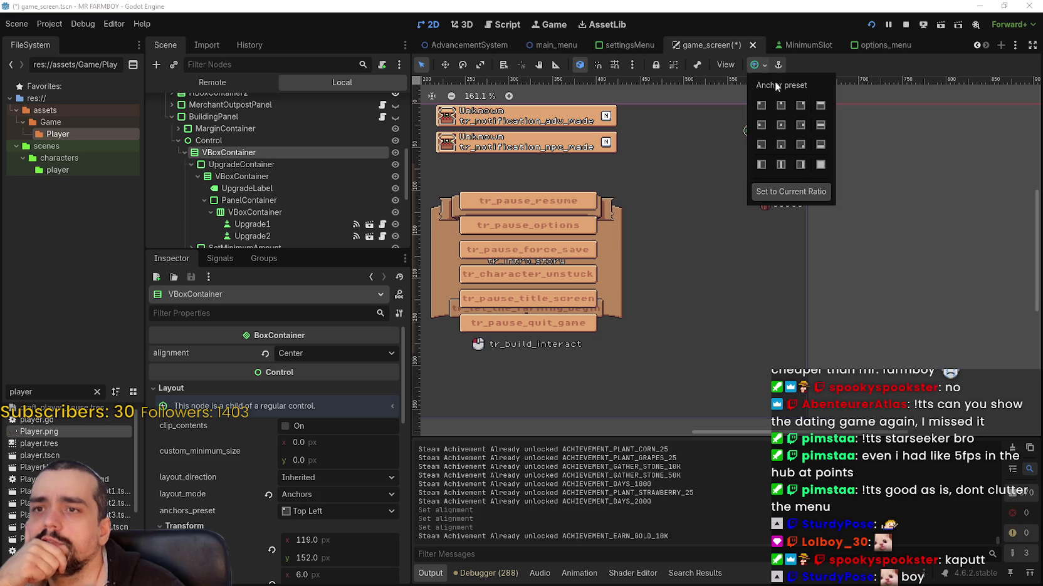
click(820, 165)
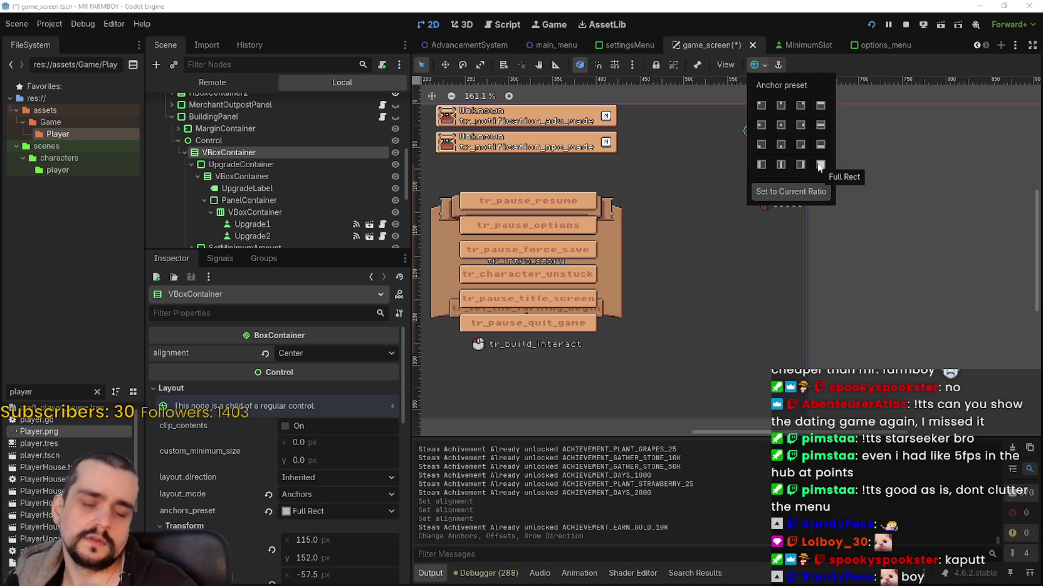
key(ctrl+z)
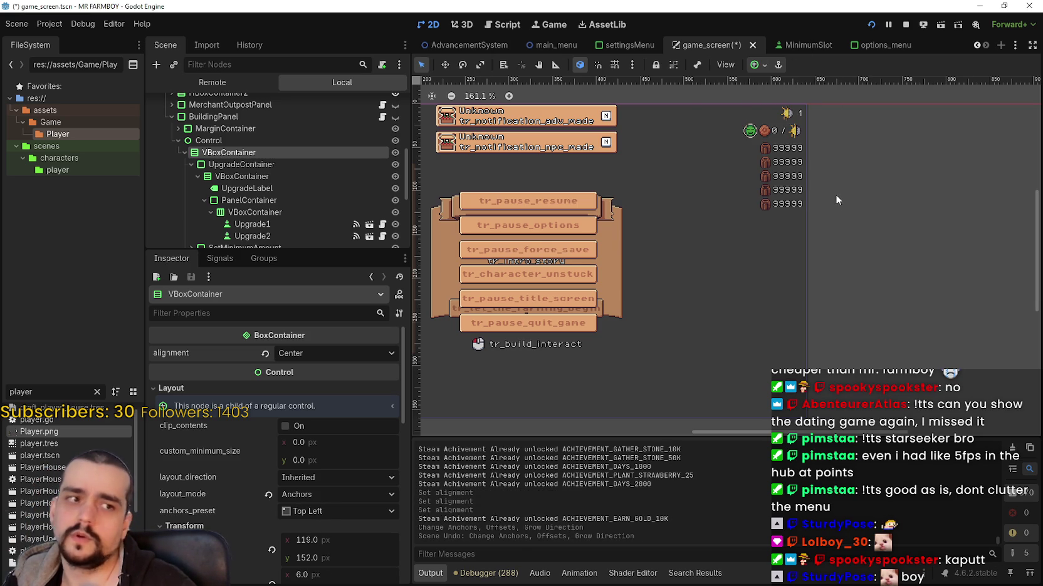
key(ctrl+z)
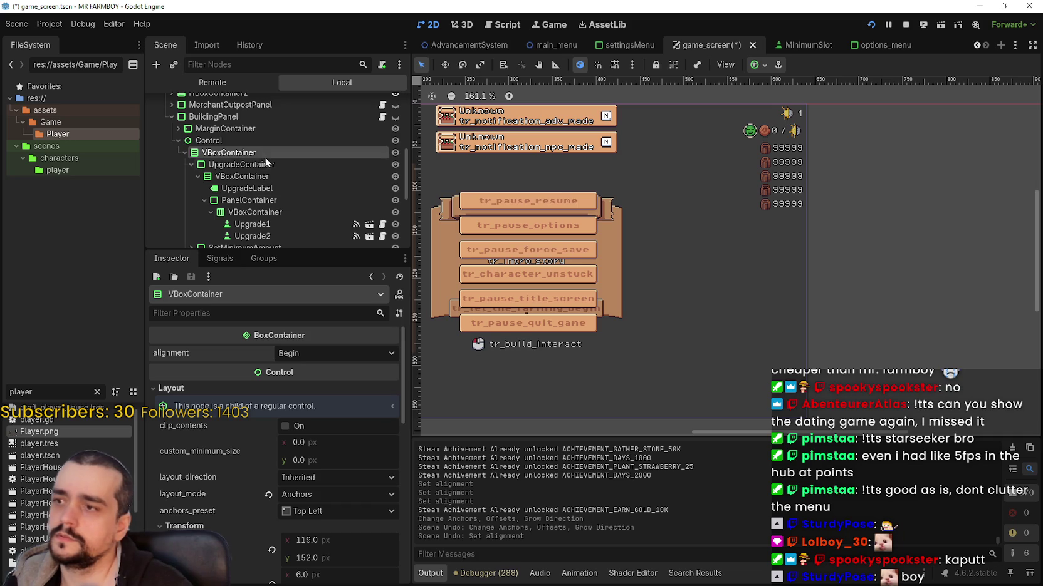
Give UpgradeContainer's VBoxContainer Center alignment and horizontal Fill sizing
click(263, 164)
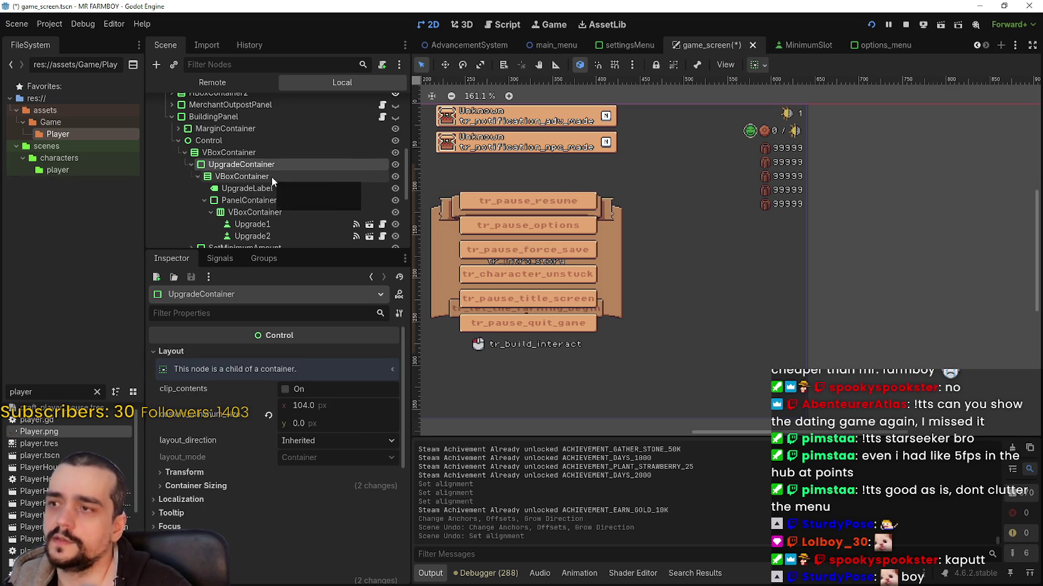
click(758, 65)
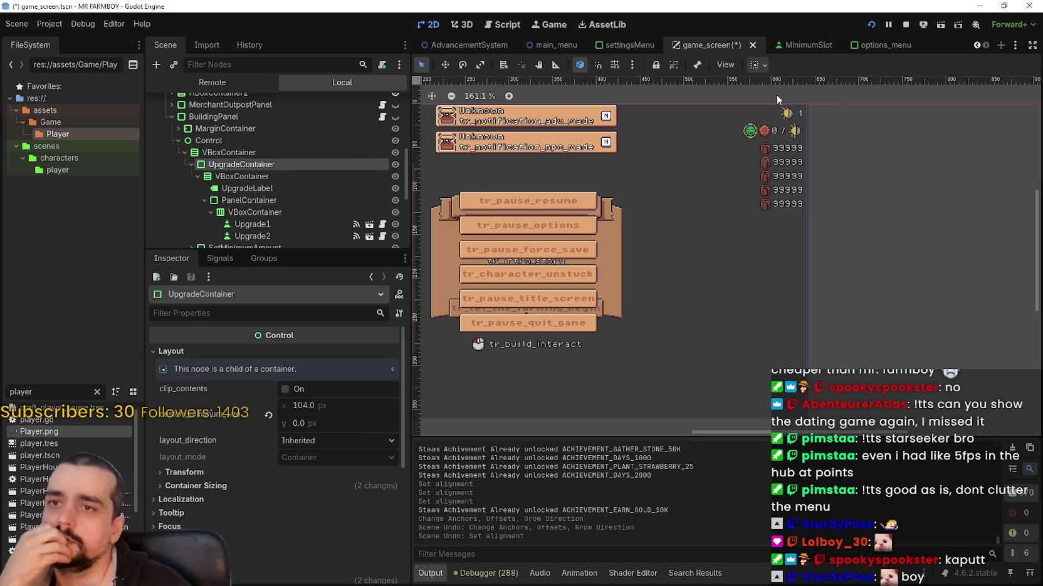
click(275, 176)
click(313, 353)
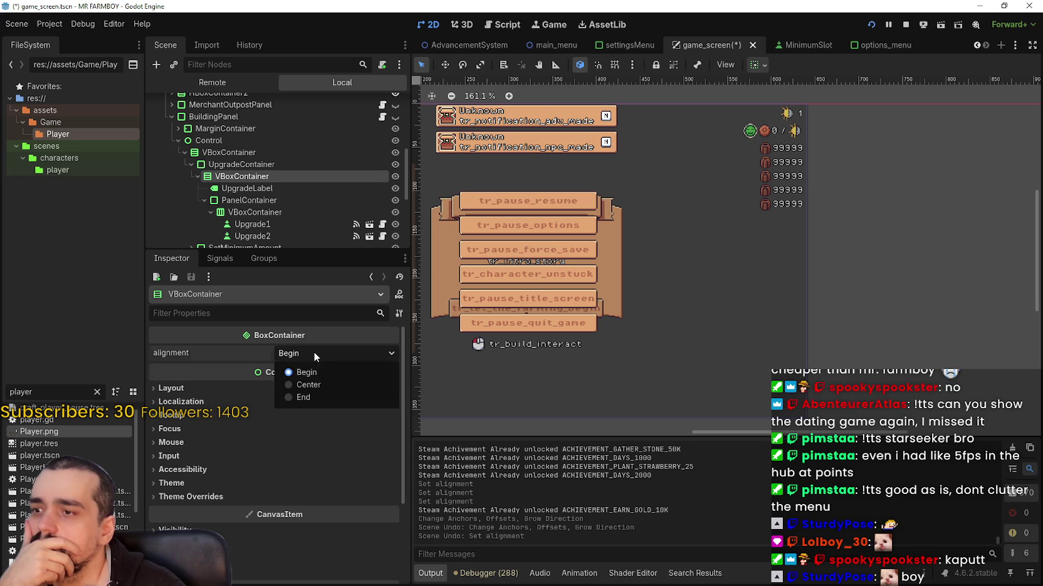
click(321, 394)
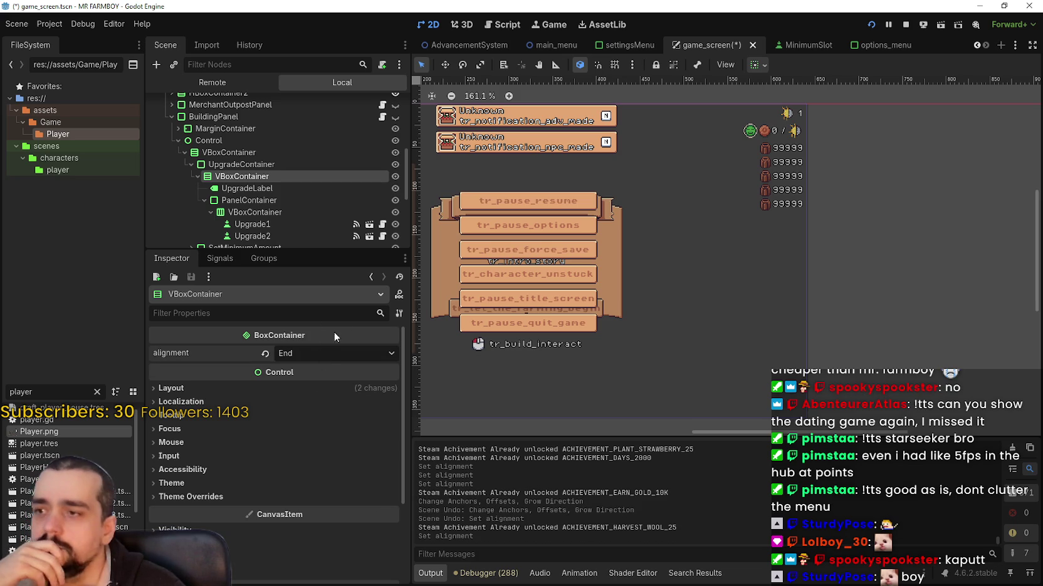
click(323, 353)
click(326, 384)
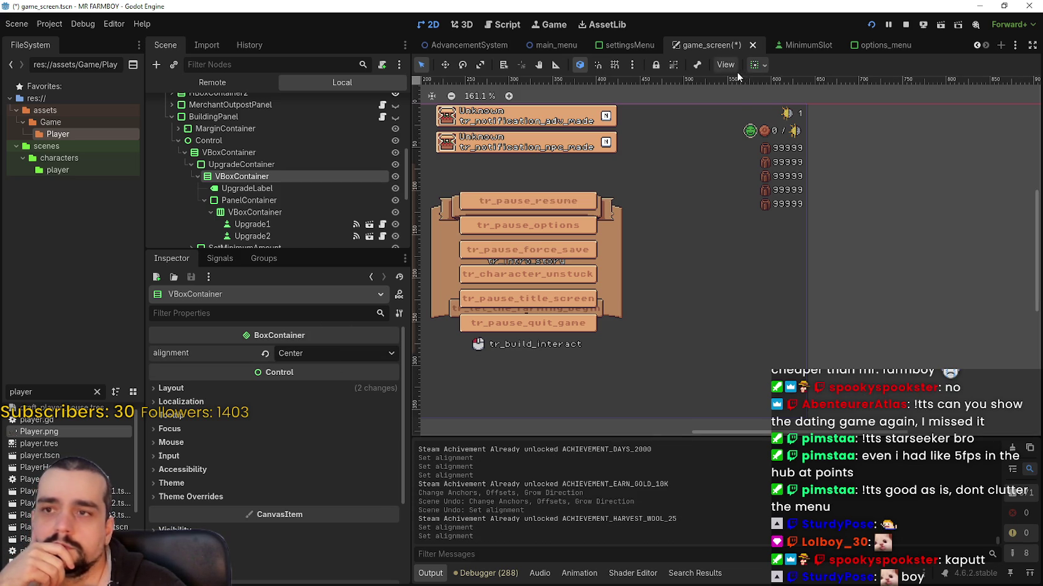
click(754, 65)
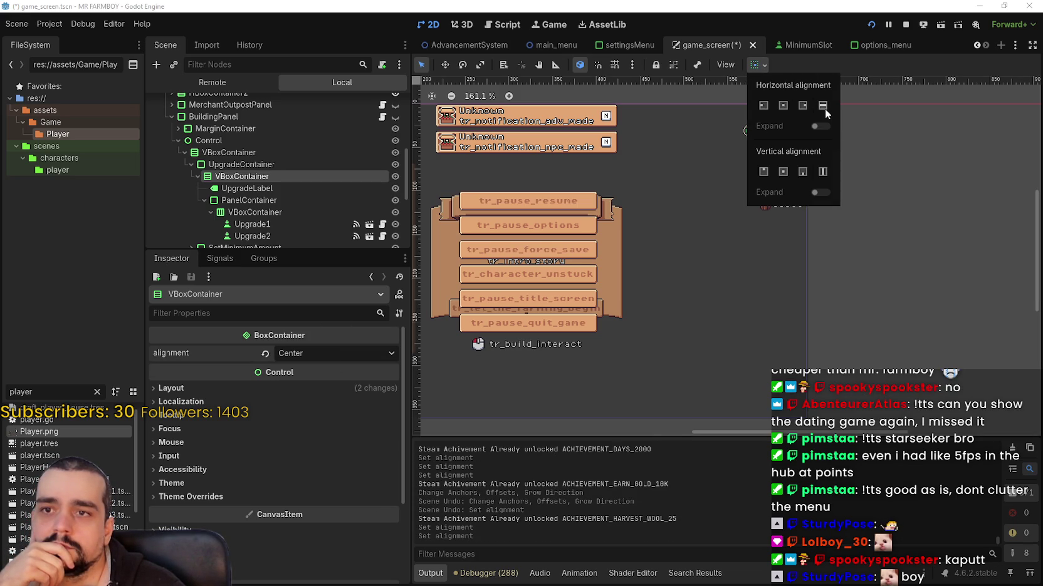
click(824, 107)
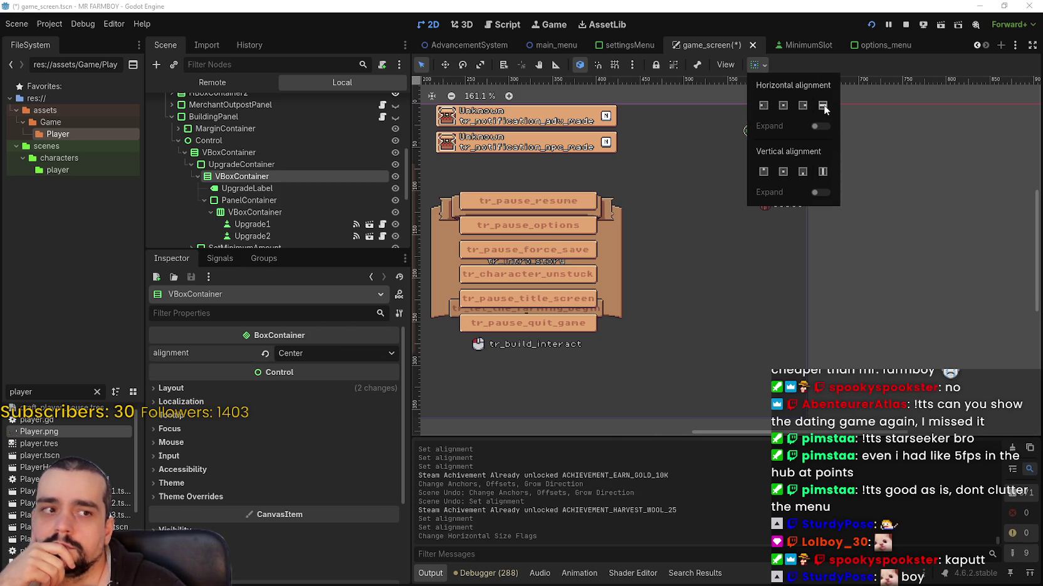
click(876, 61)
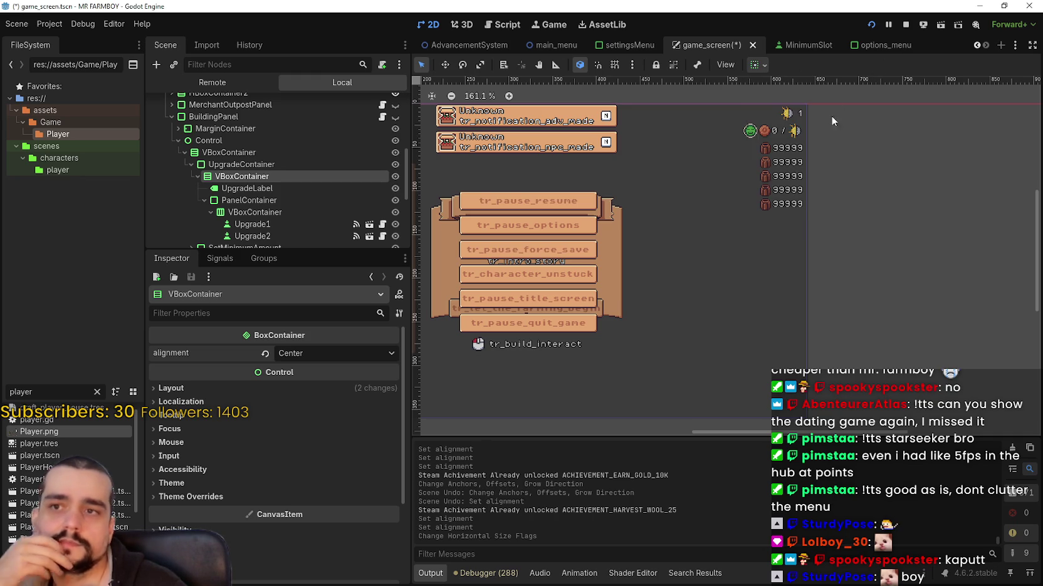
Save game_screen, check the Warehouse Upgrades panel in the running game, and return to the editor
key(ctrl+s)
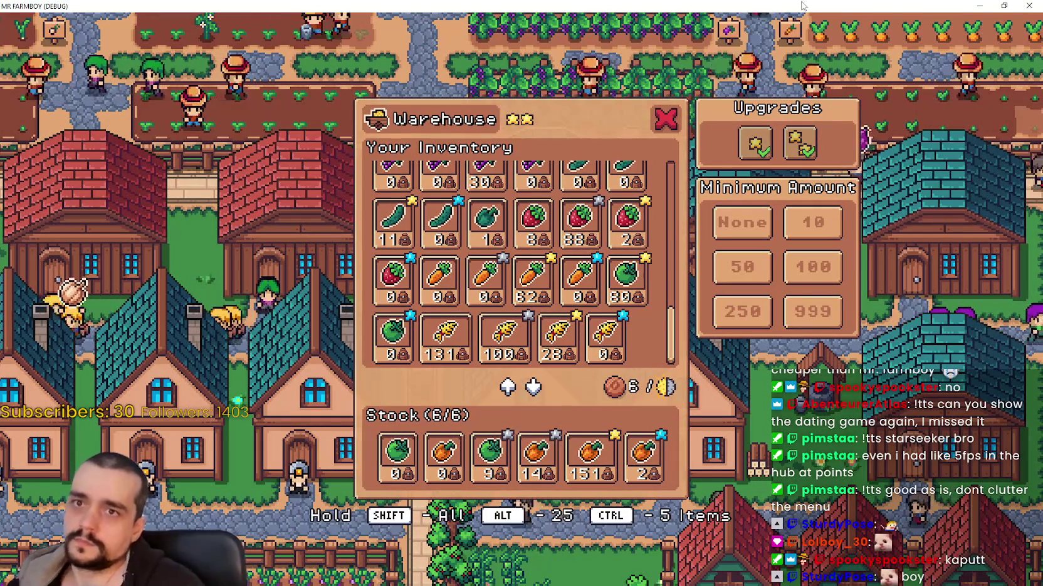
click(1005, 5)
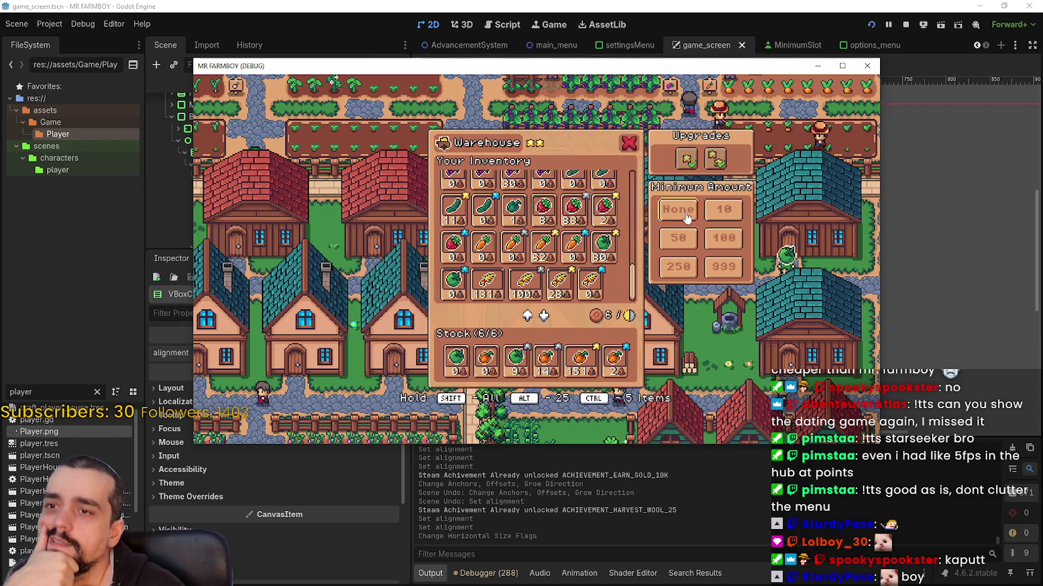
click(738, 10)
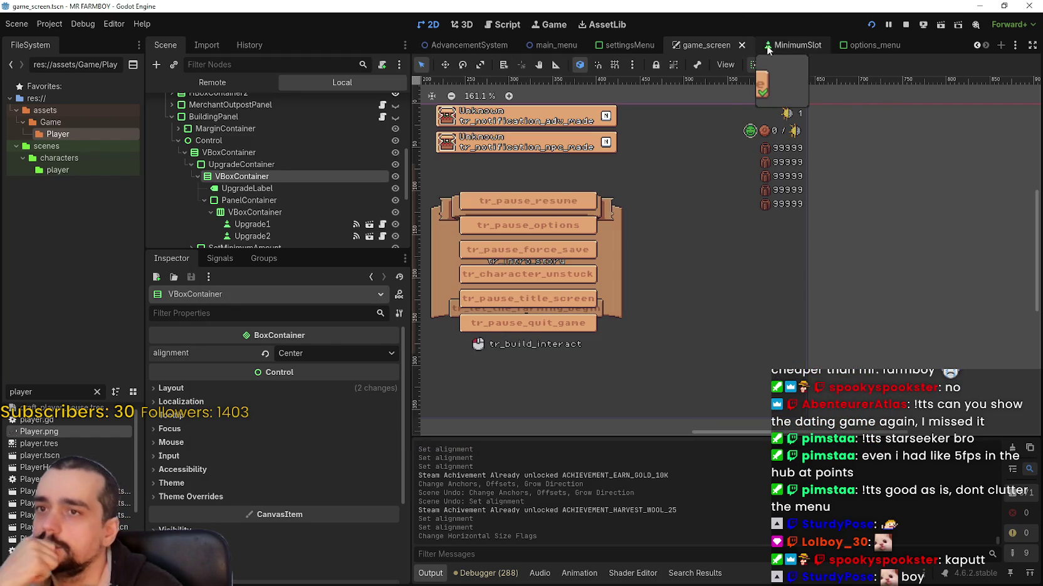
In the MinimumSlot scene, review the minimum_slot.gd script around line 32
click(791, 45)
click(387, 104)
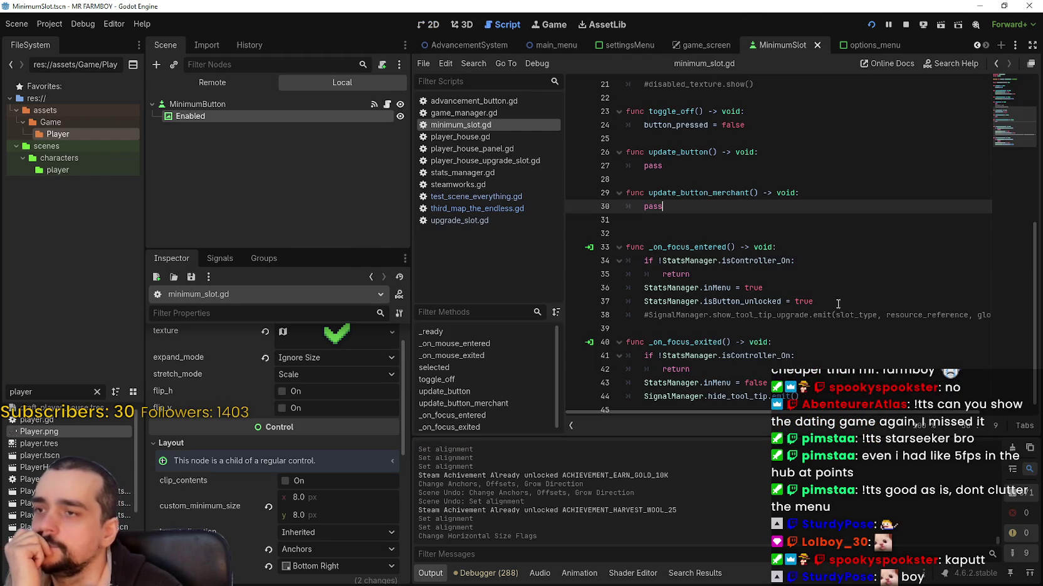
click(785, 261)
click(728, 233)
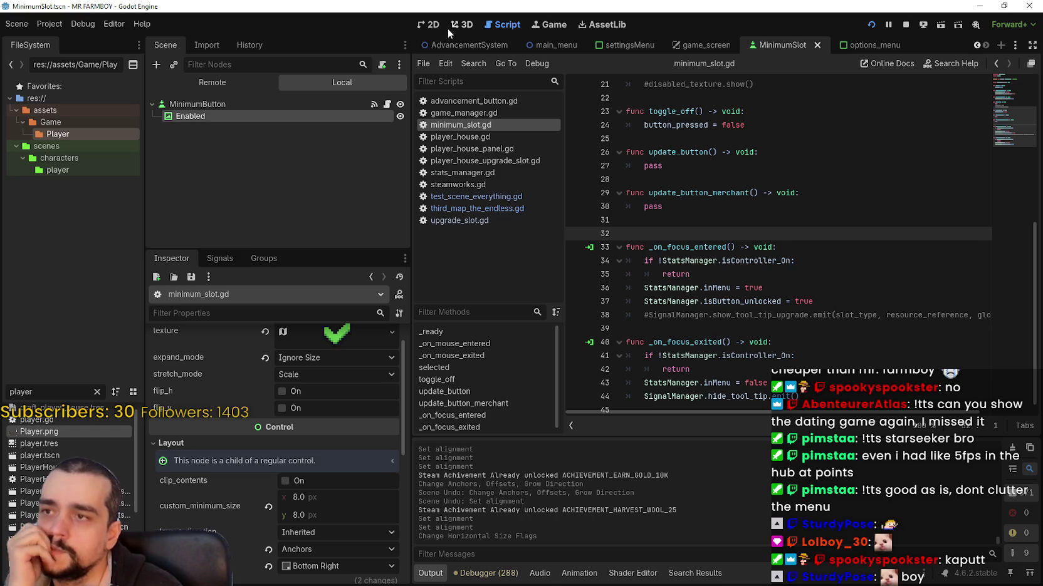
Turn on toggle_mode for MinimumButton and save the scene
click(313, 104)
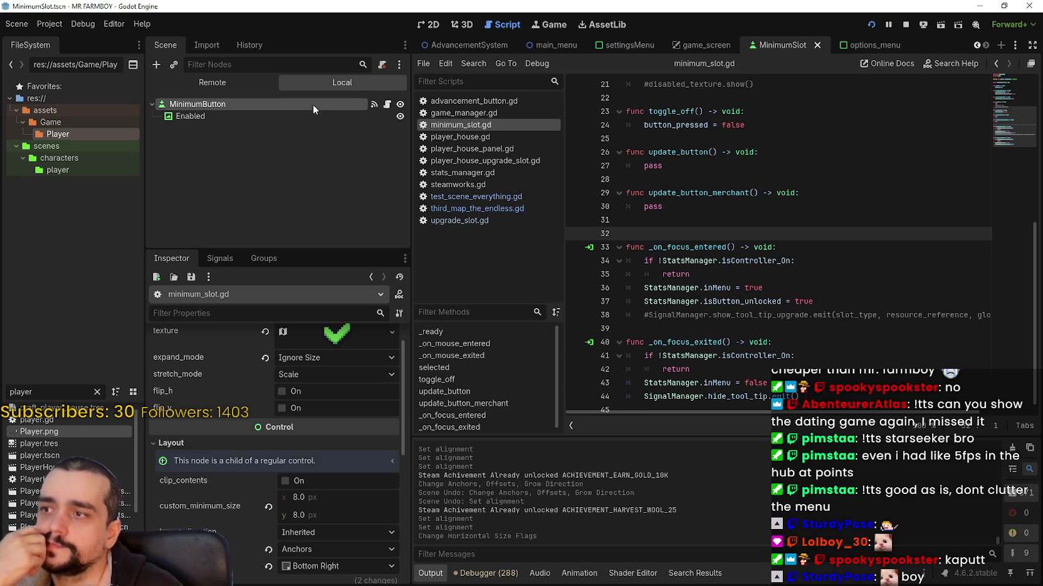
scroll(302, 501, down, 2)
scroll(297, 523, up, 5)
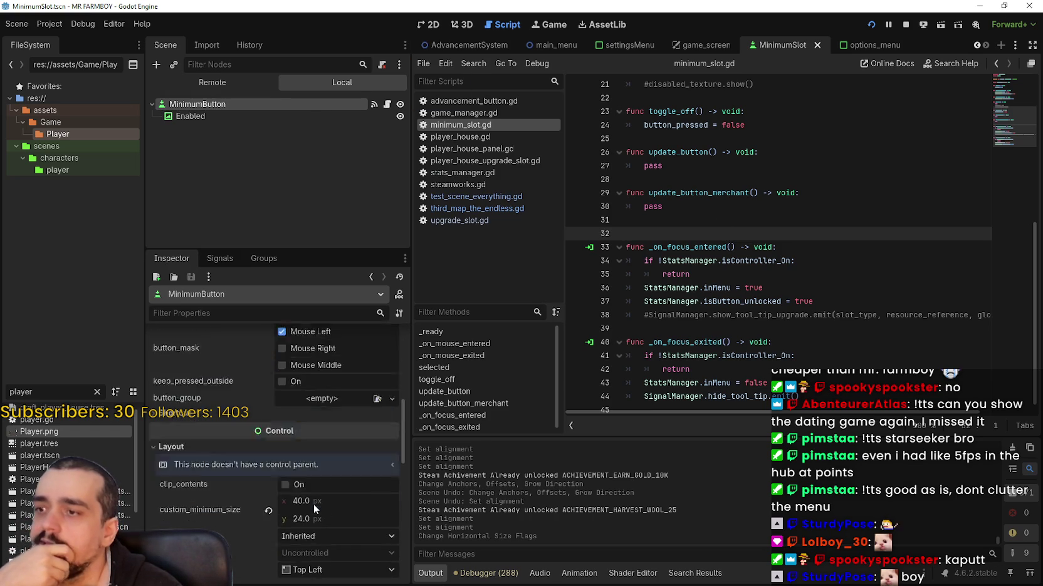
scroll(336, 519, up, 1)
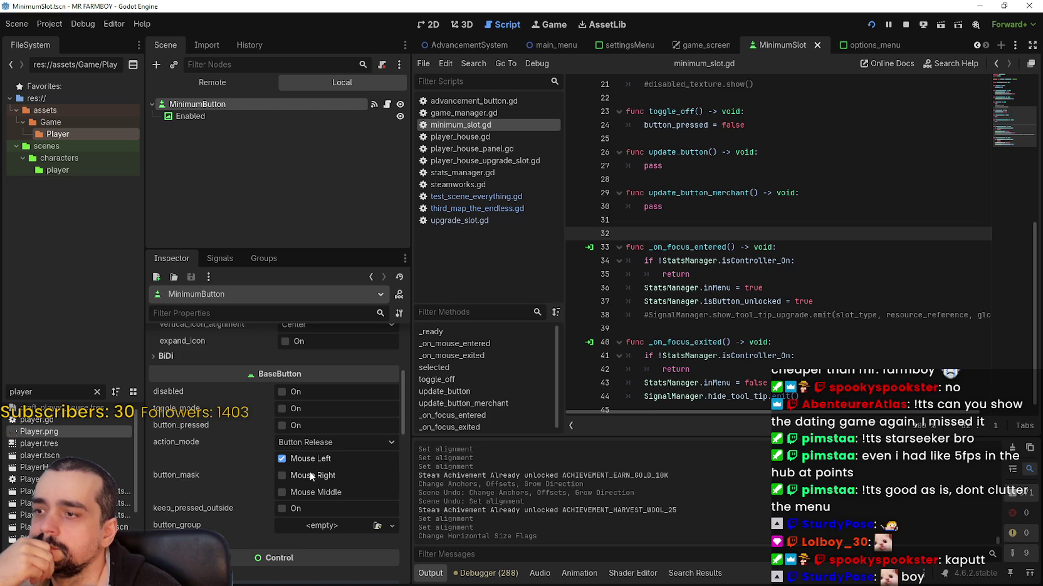
click(292, 409)
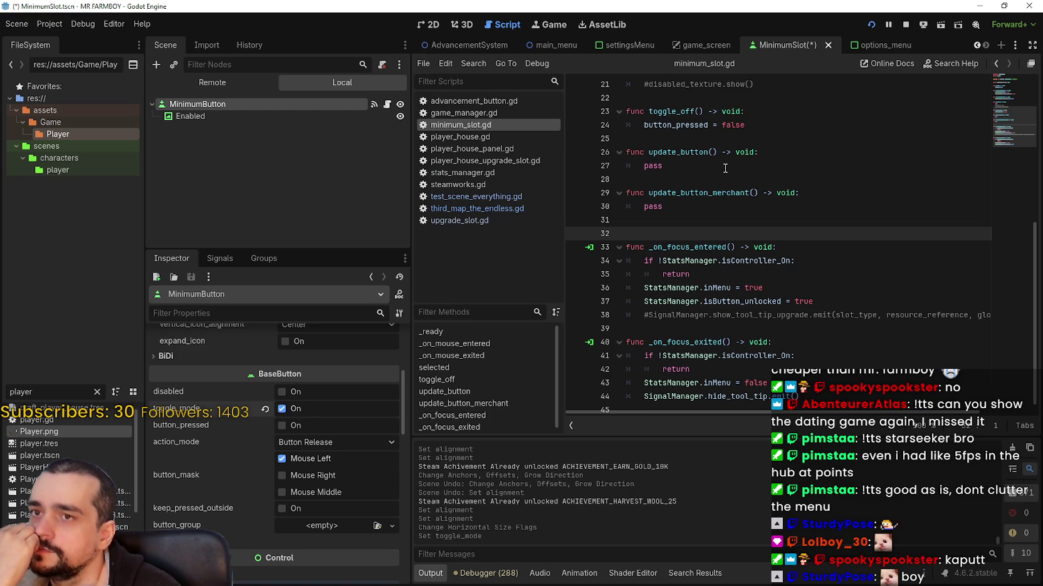
key(ctrl+s)
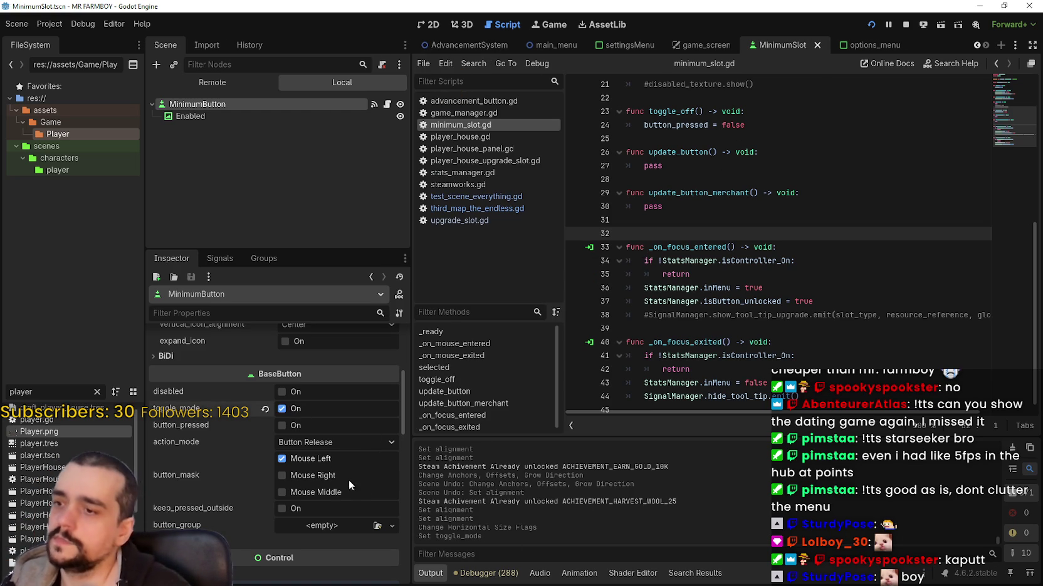
Assign a new ButtonGroup to MinimumButton's button_group property
scroll(347, 487, down, 1)
click(394, 497)
click(365, 520)
Save the button group as MinimumAmount.tres in the tilesets folder and expand its properties
right_click(336, 492)
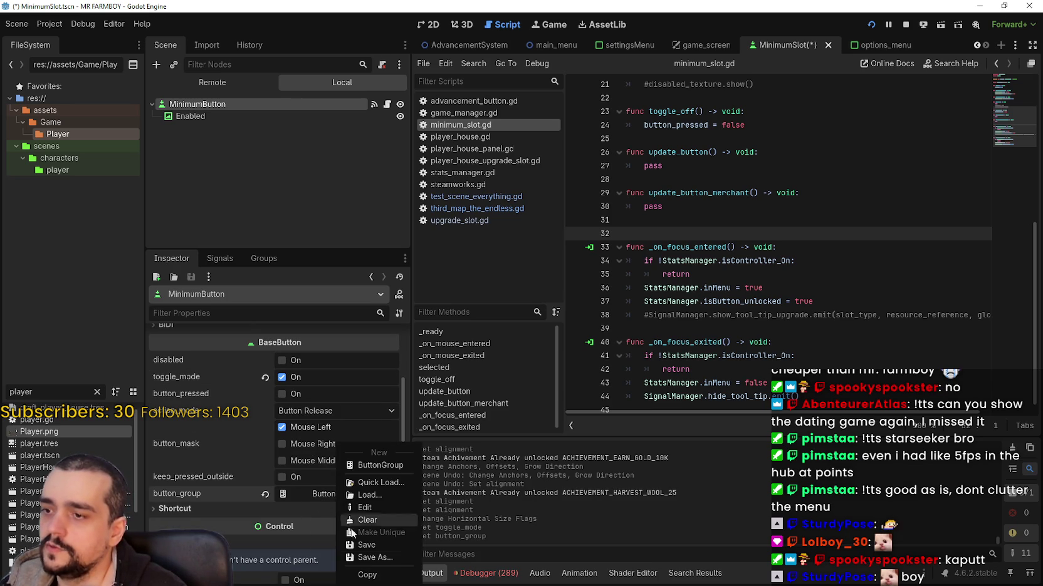
click(389, 556)
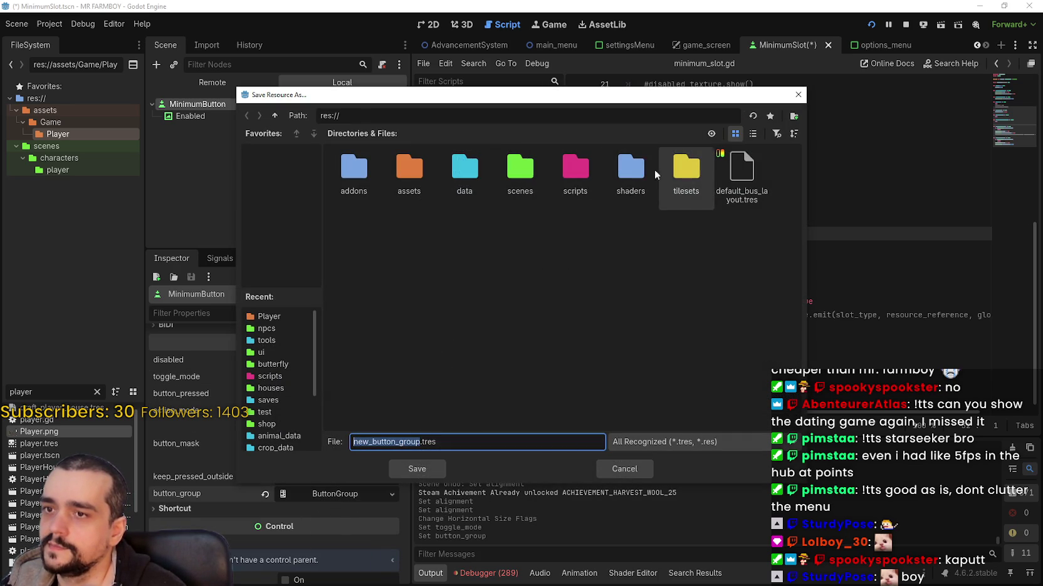
double_click(685, 170)
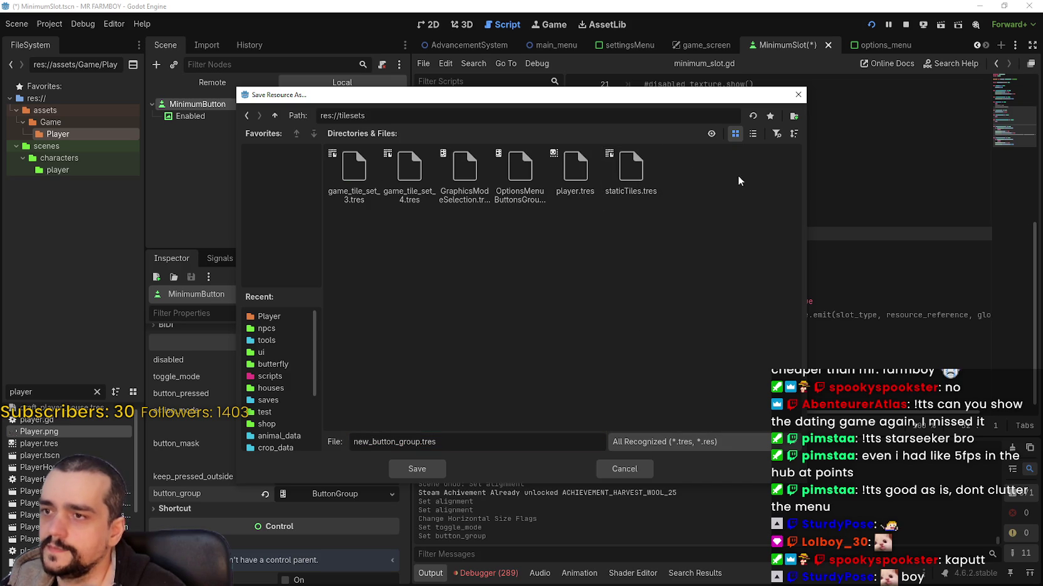
click(752, 134)
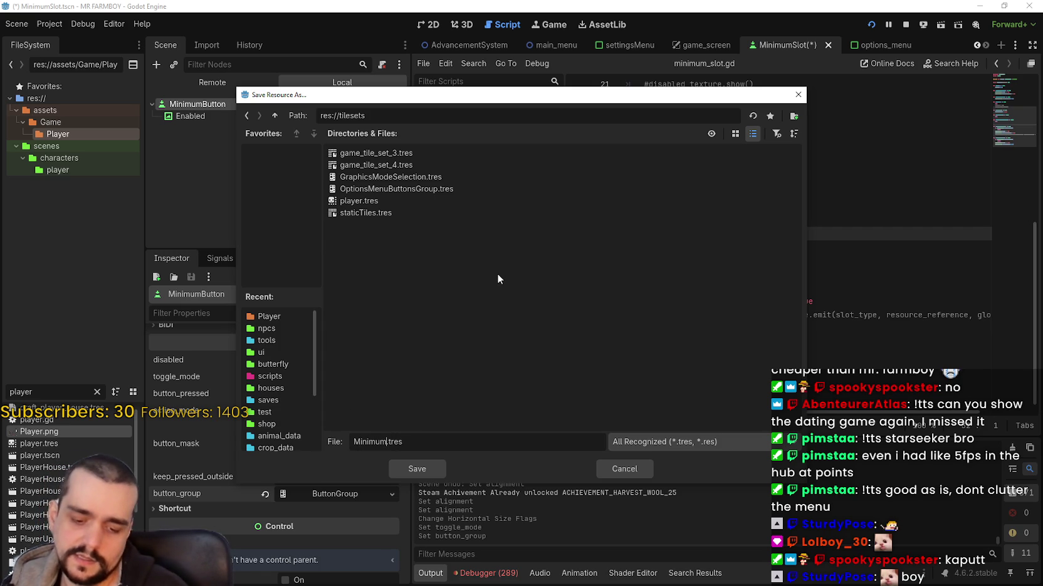
text(Amount)
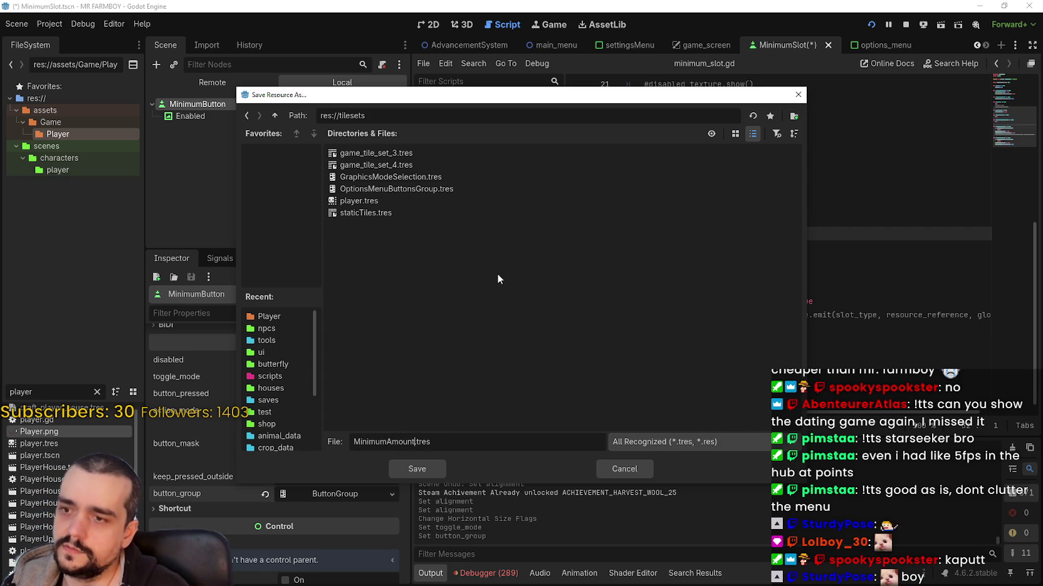
key(Return)
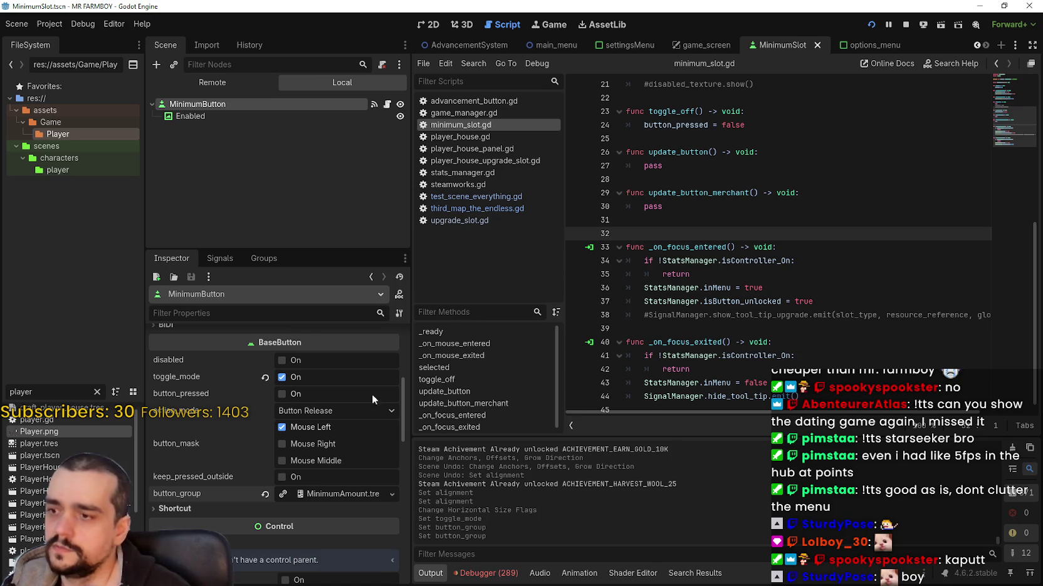
click(351, 494)
Turn off local_to_scene on the MinimumAmount button group, saving the scene before and after
key(ctrl+s)
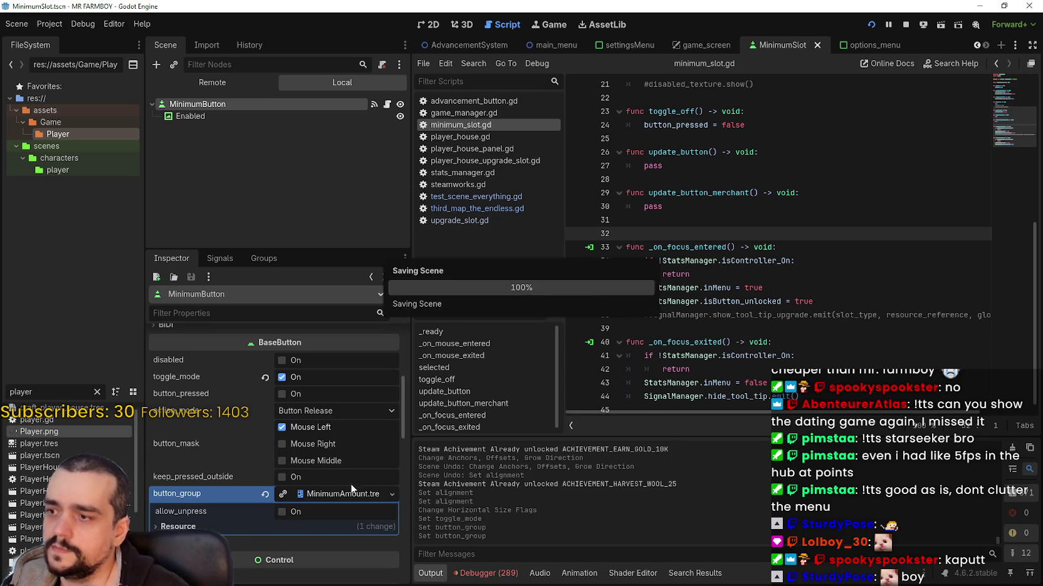
click(269, 527)
scroll(238, 523, down, 2)
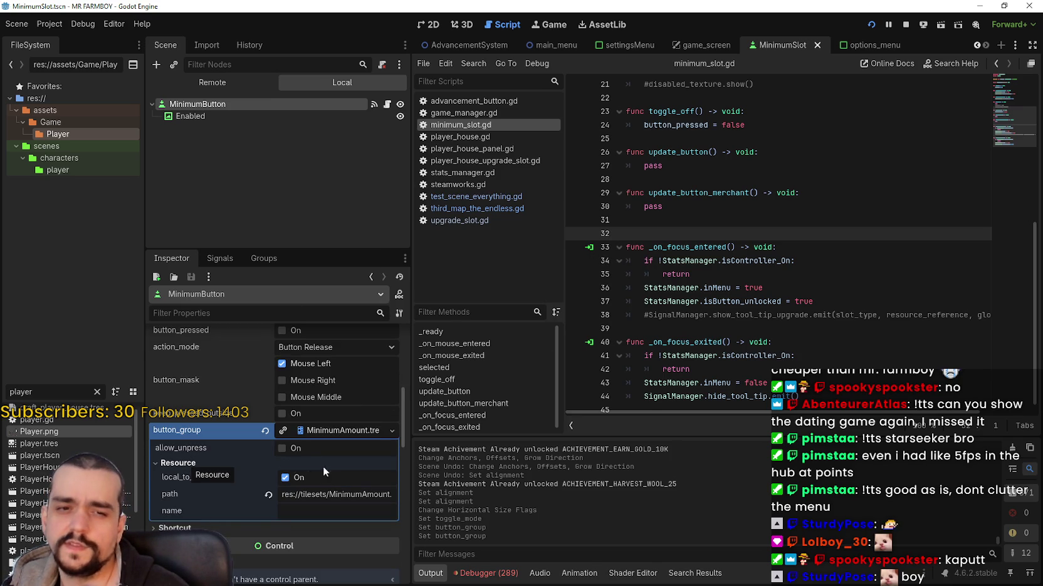
click(286, 478)
key(ctrl+s)
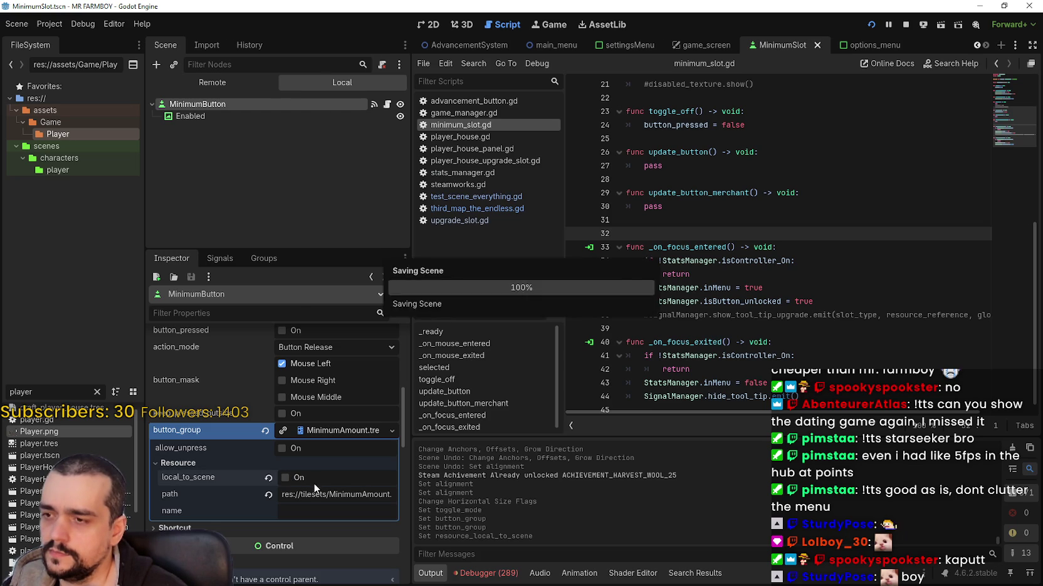
scroll(344, 479, up, 4)
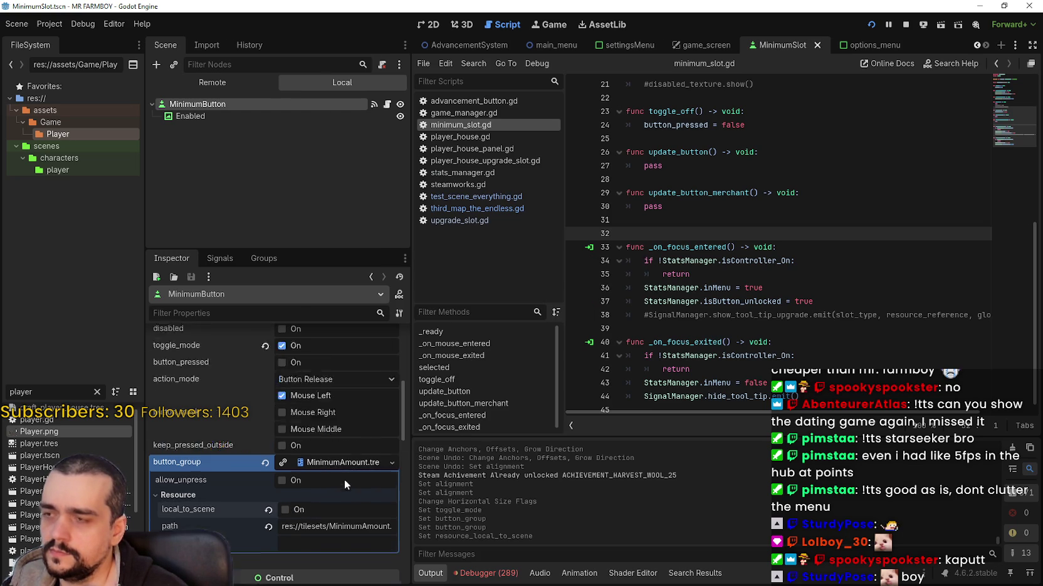
scroll(347, 477, down, 3)
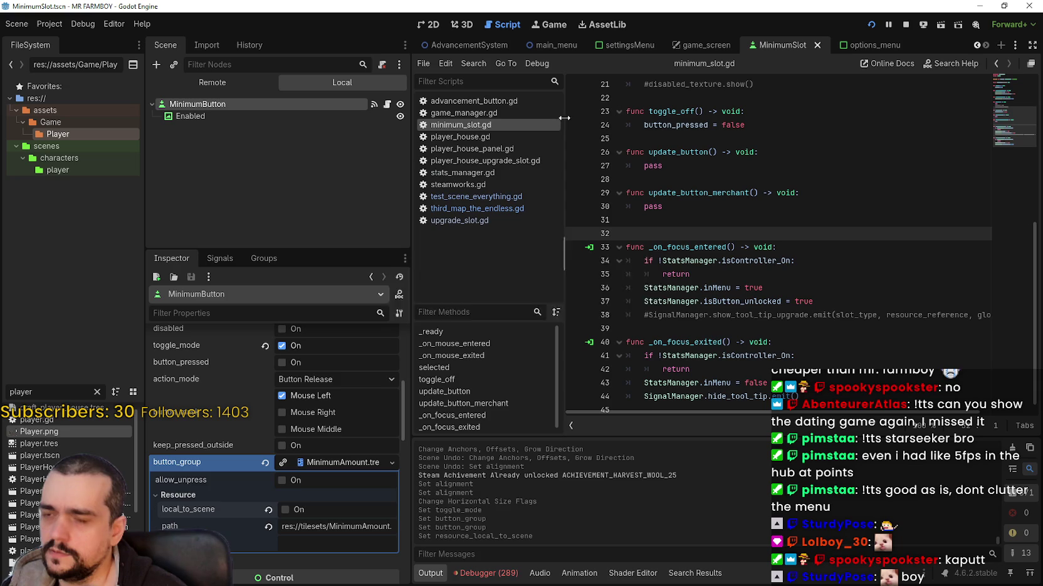
scroll(348, 481, up, 4)
scroll(341, 438, down, 6)
scroll(336, 525, up, 4)
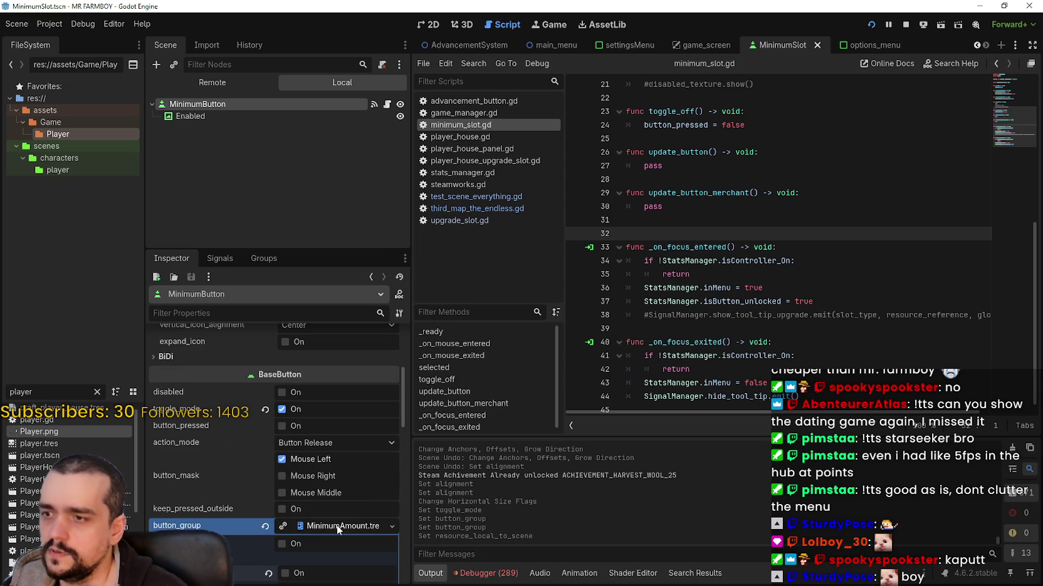
click(341, 527)
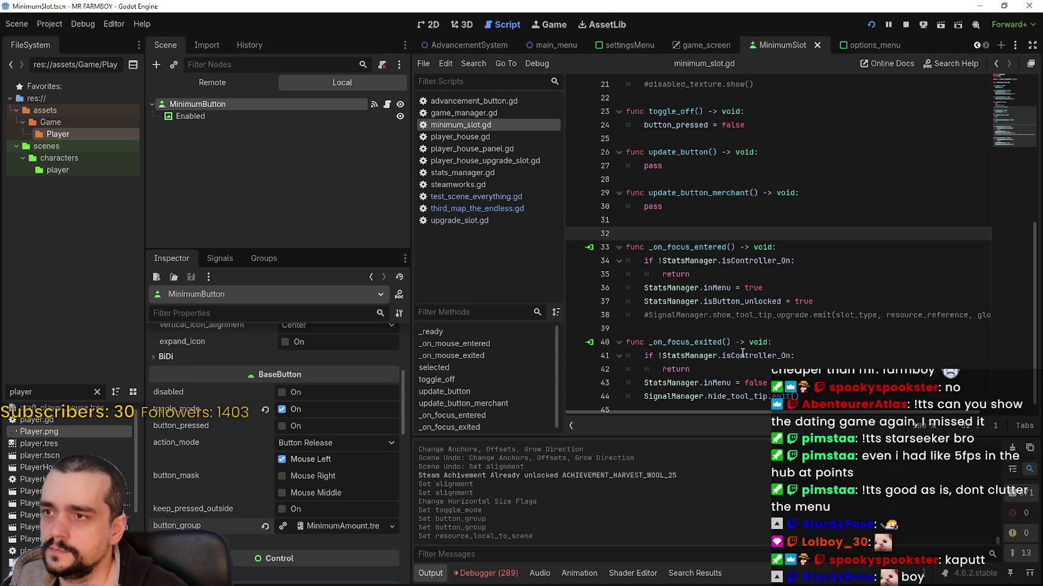
scroll(739, 332, down, 1)
Scroll minimum_slot.gd and select the on_pressed(amount_: int) signal declaration on line 6
click(733, 318)
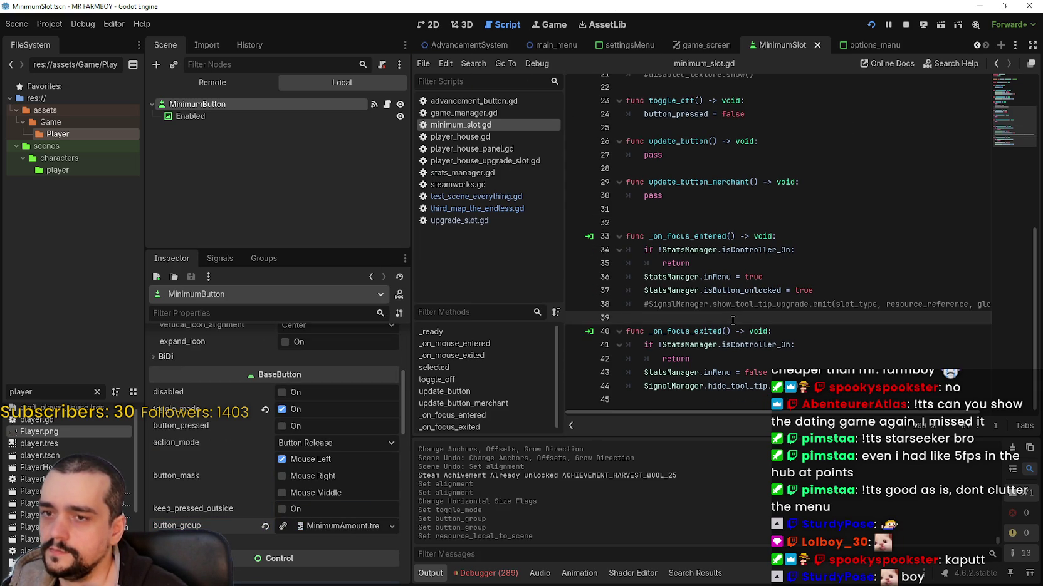
scroll(729, 263, up, 5)
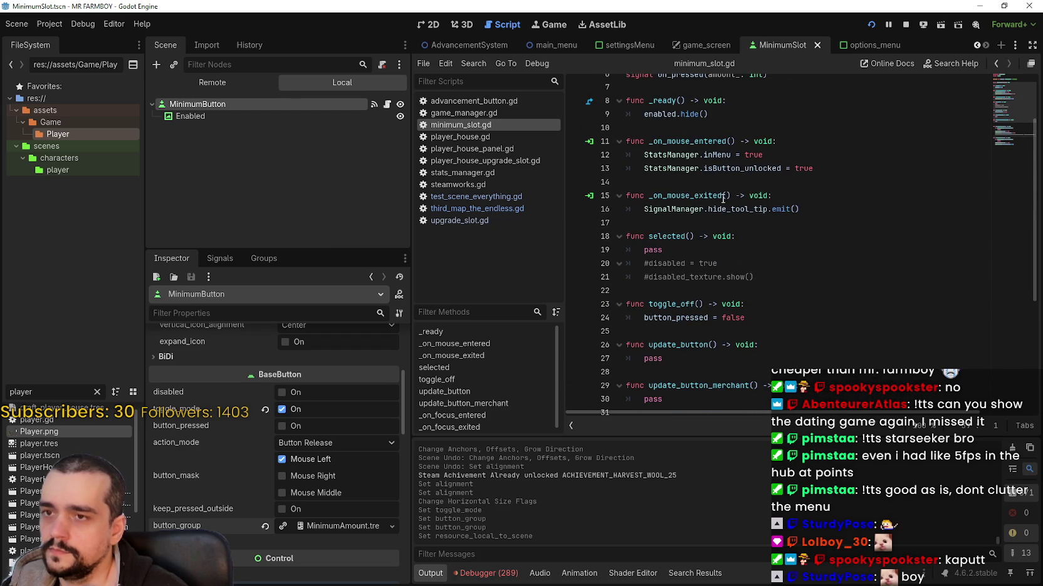
click(700, 186)
scroll(700, 186, up, 2)
click(708, 206)
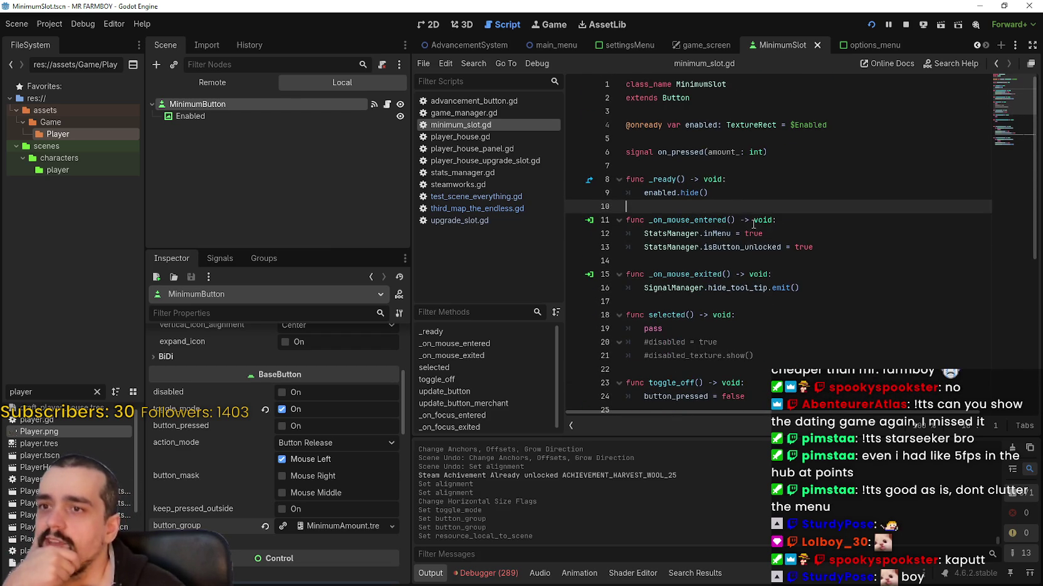
drag(657, 152, 852, 154)
mouse_move(770, 151)
mouse_down()
mouse_move(628, 152)
mouse_move(662, 152)
mouse_up()
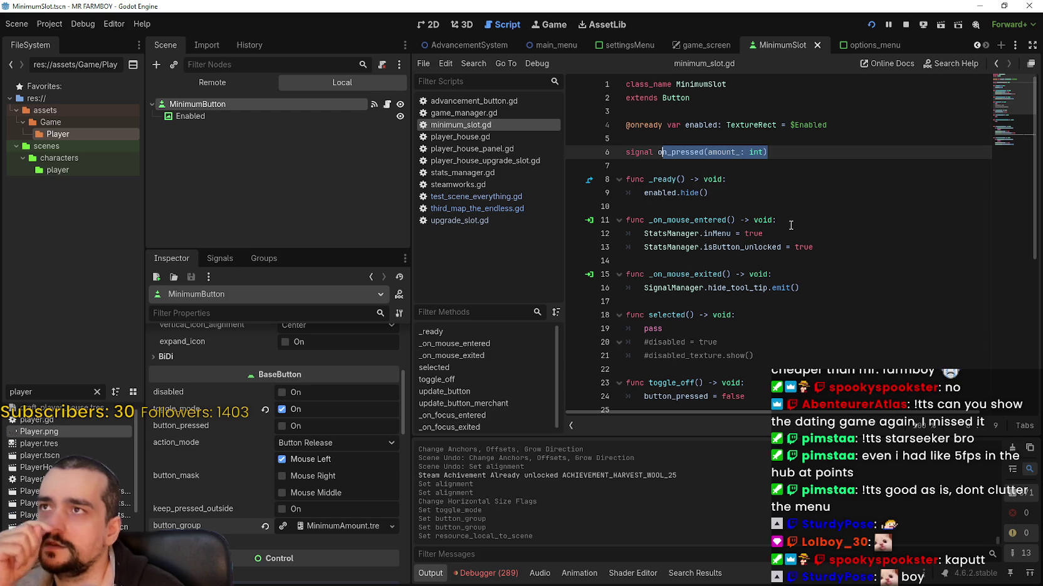
Narrow the selection to the signal name on_pressed, then deselect it on line 5
key(shift+Right)
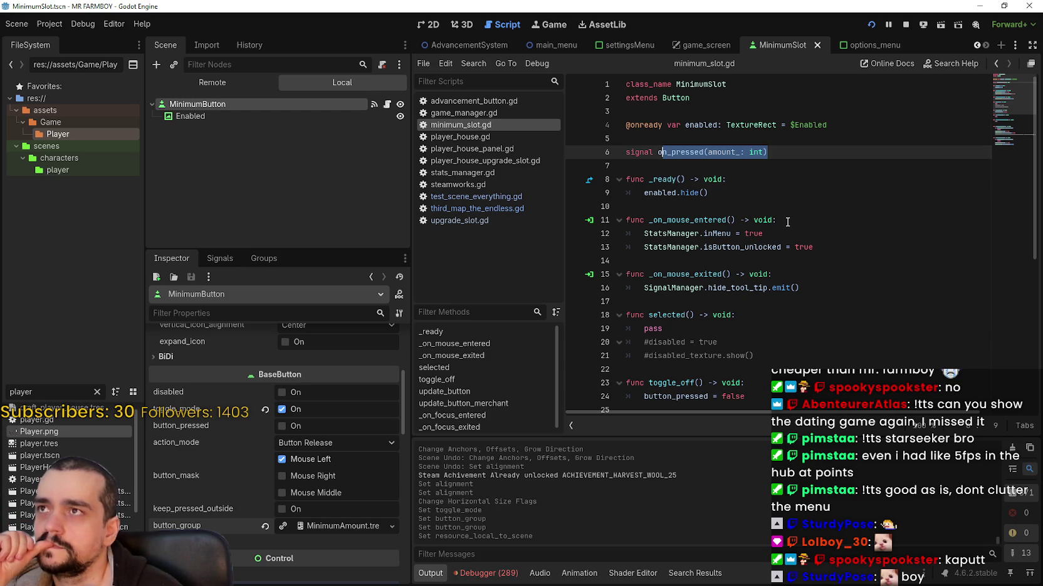
click(688, 161)
double_click(683, 152)
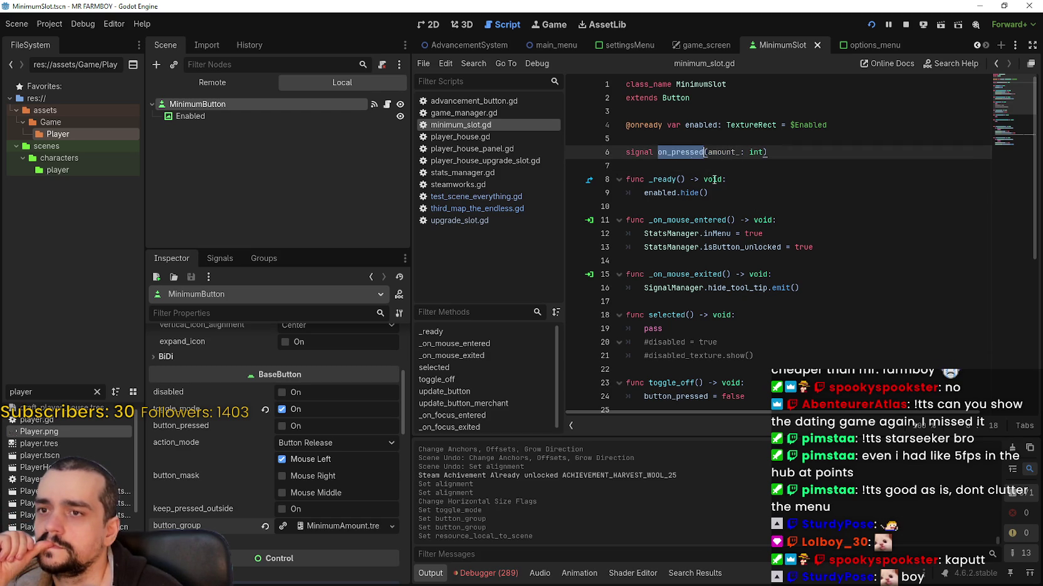
scroll(841, 265, down, 7)
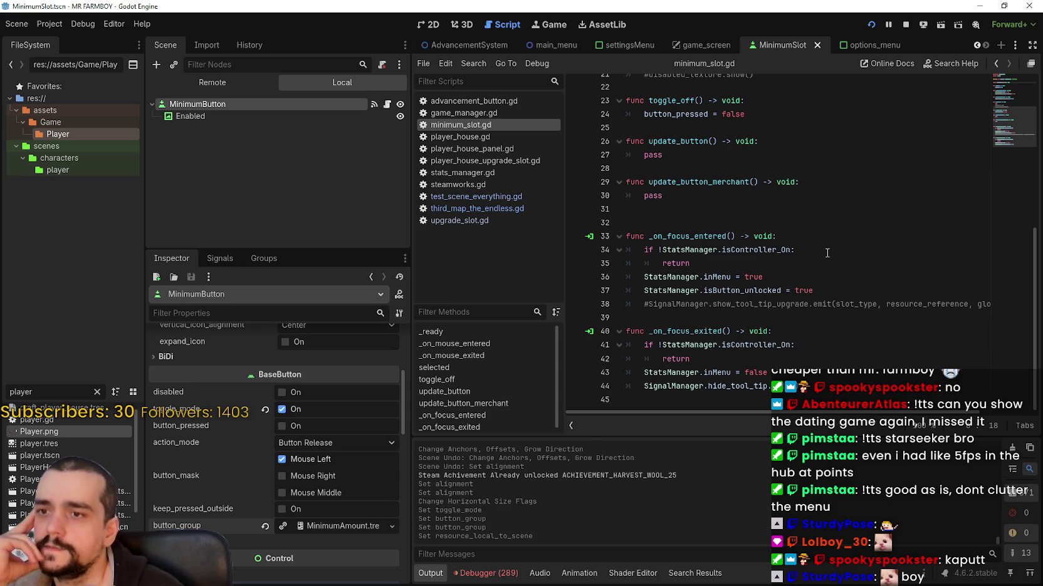
scroll(821, 249, up, 7)
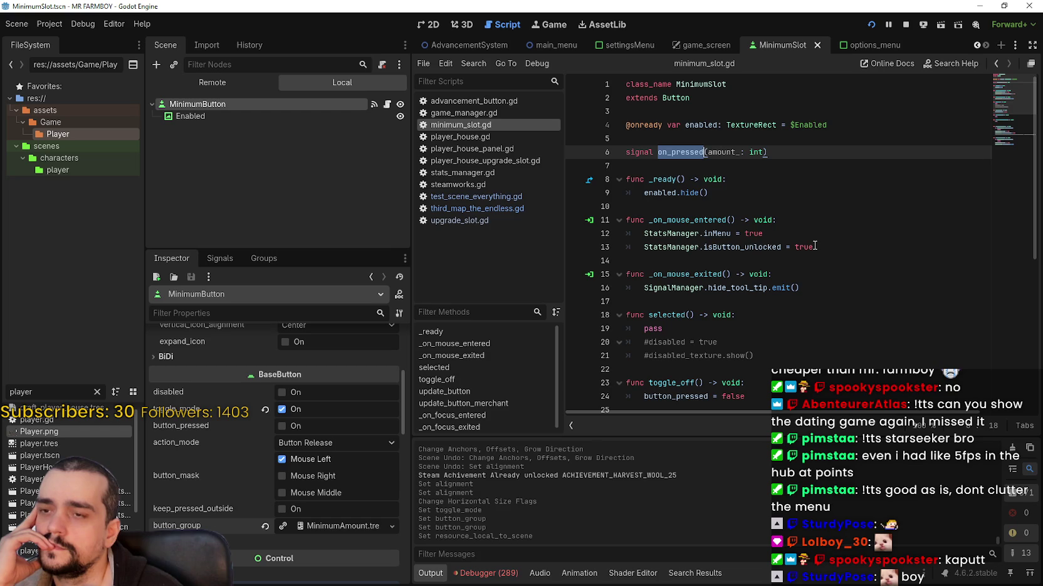
click(664, 142)
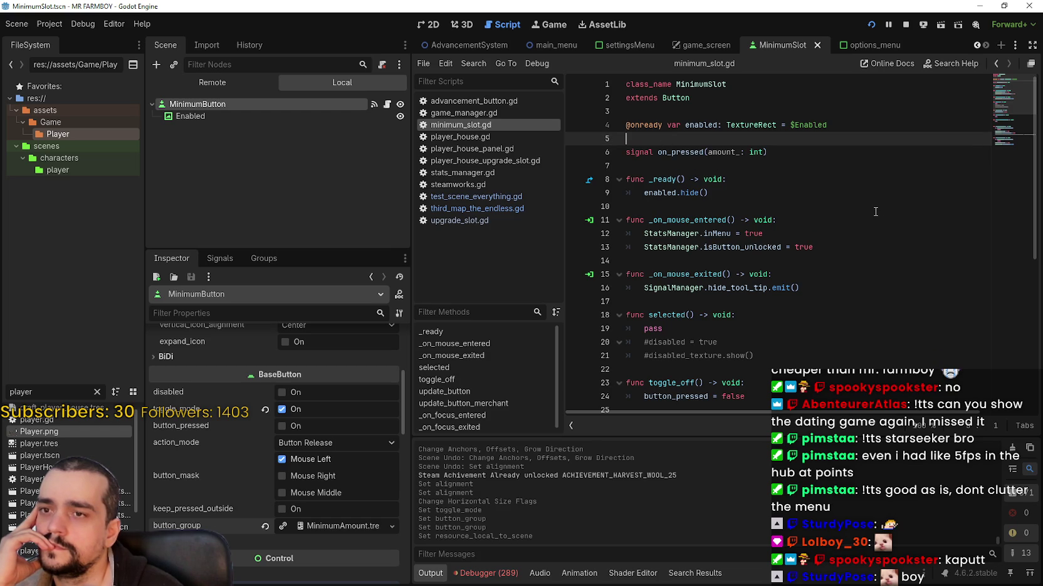
scroll(870, 212, down, 7)
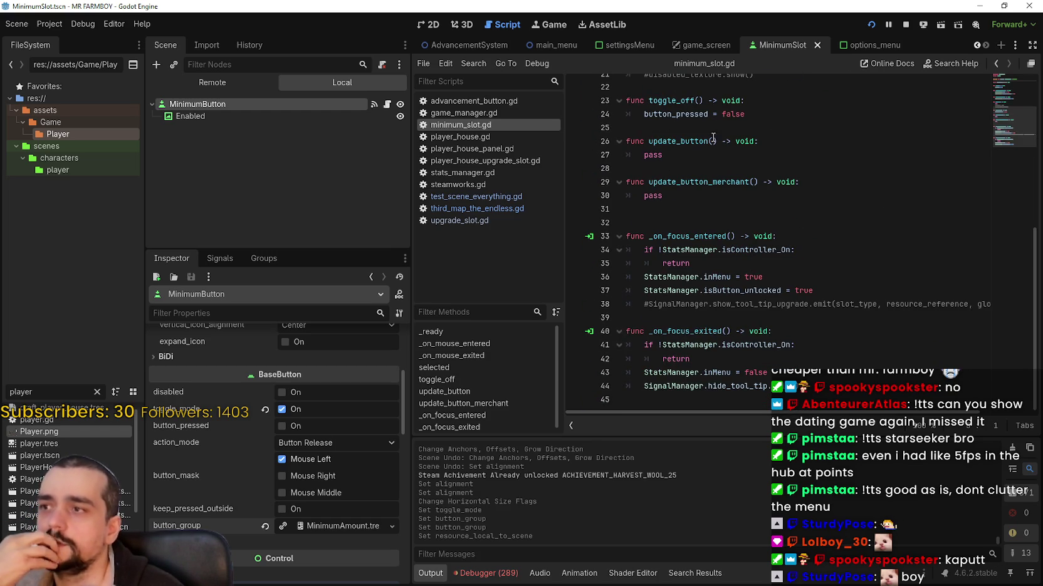
Stop the running game and scroll back through minimum_slot.gd
click(903, 24)
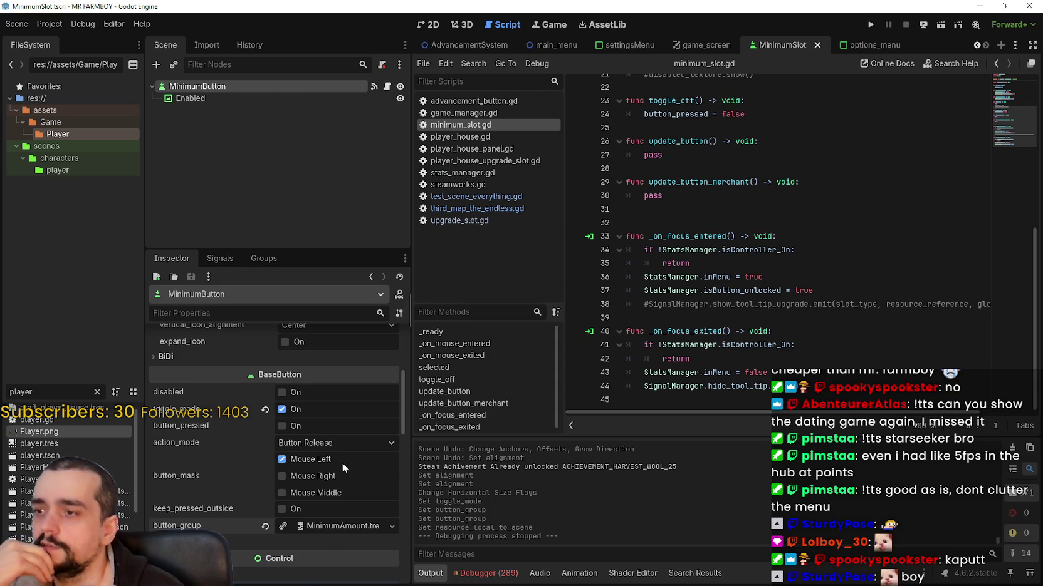
scroll(344, 429, down, 2)
scroll(388, 376, down, 5)
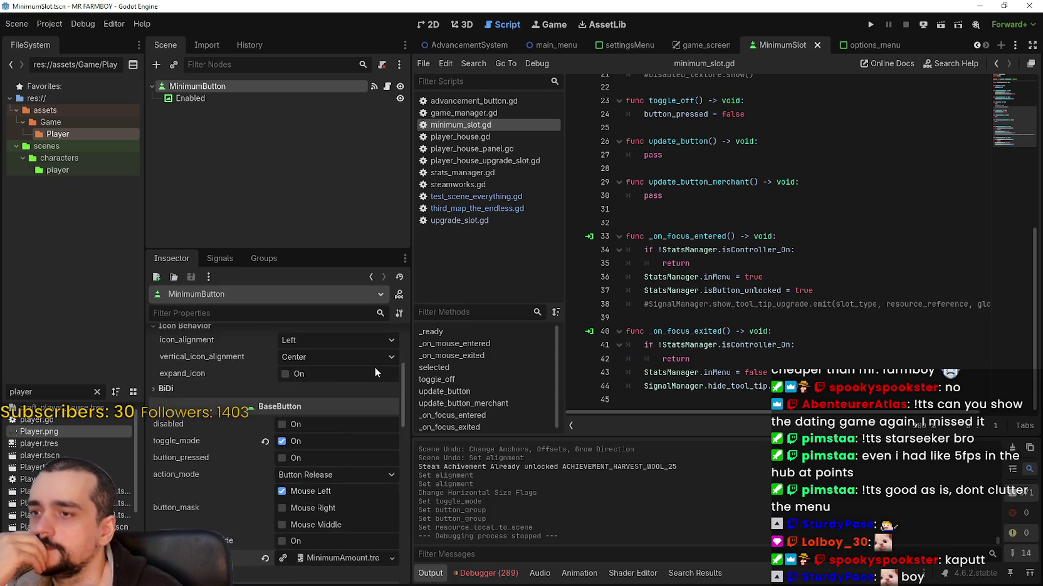
click(783, 316)
scroll(792, 341, up, 1)
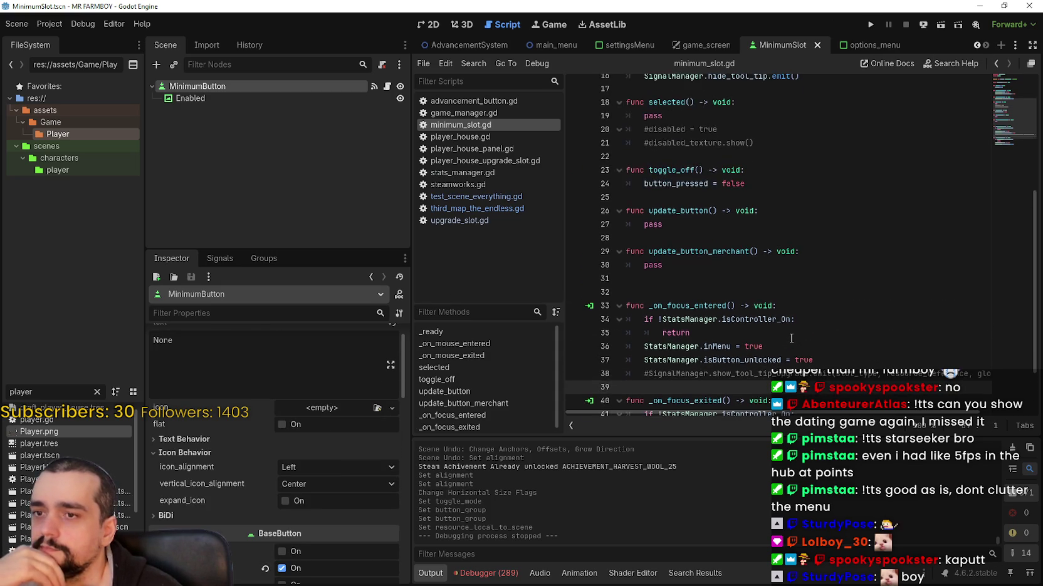
scroll(790, 337, up, 5)
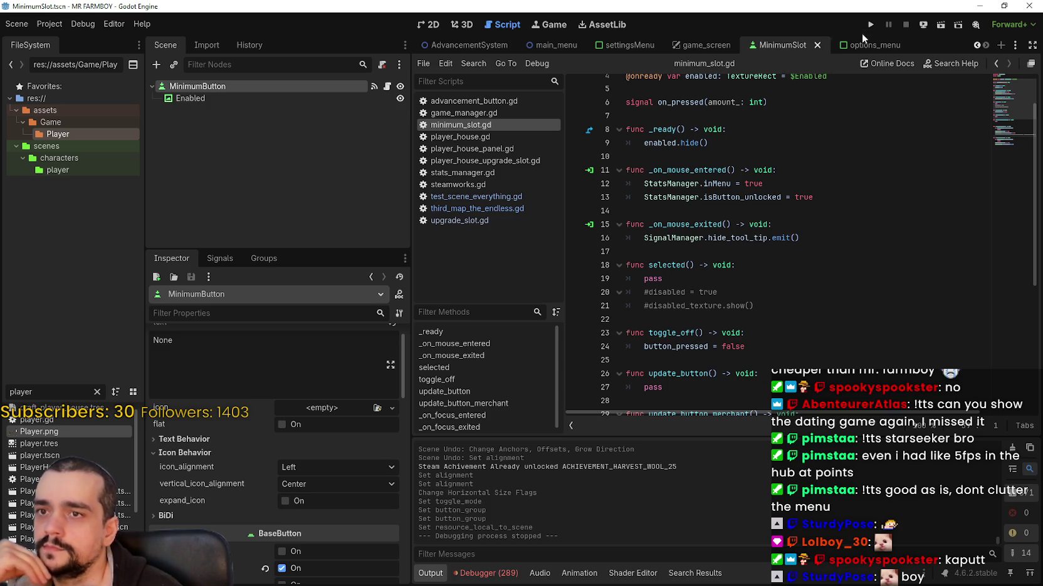
Inspect the signal's amount_ parameter, then run the project again to test the buttons
double_click(727, 101)
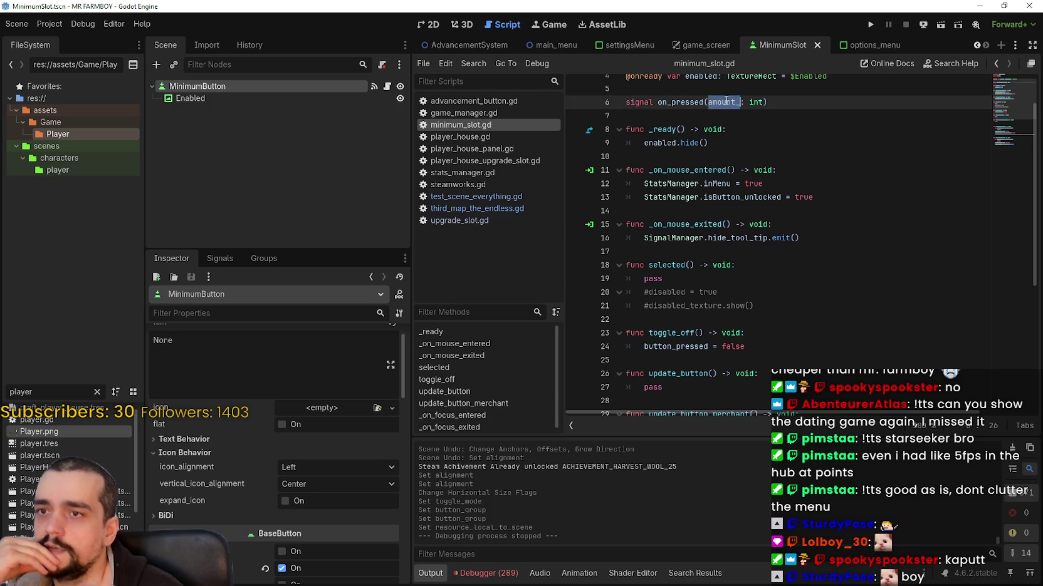
scroll(719, 198, up, 2)
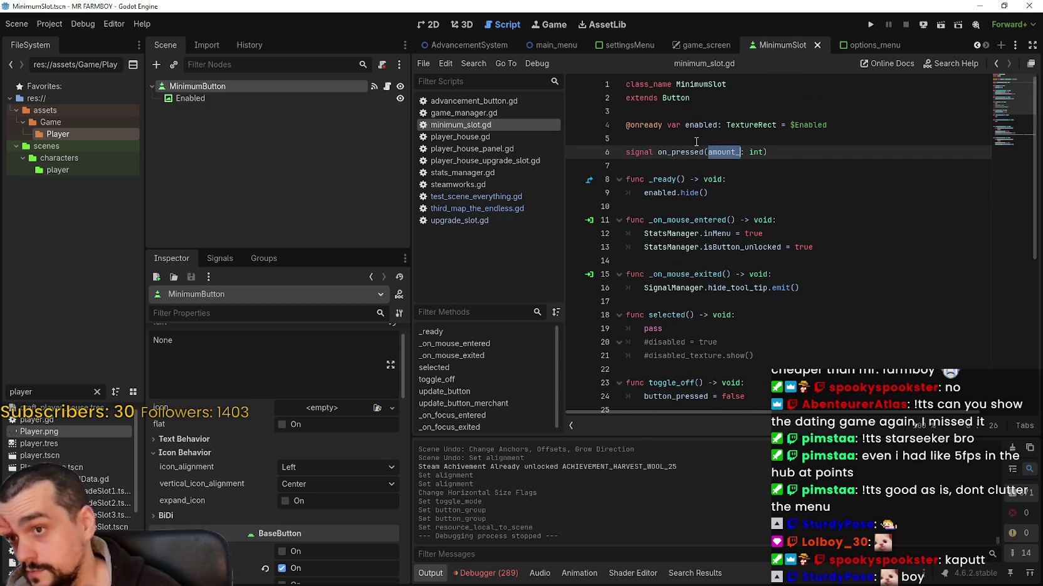
click(696, 136)
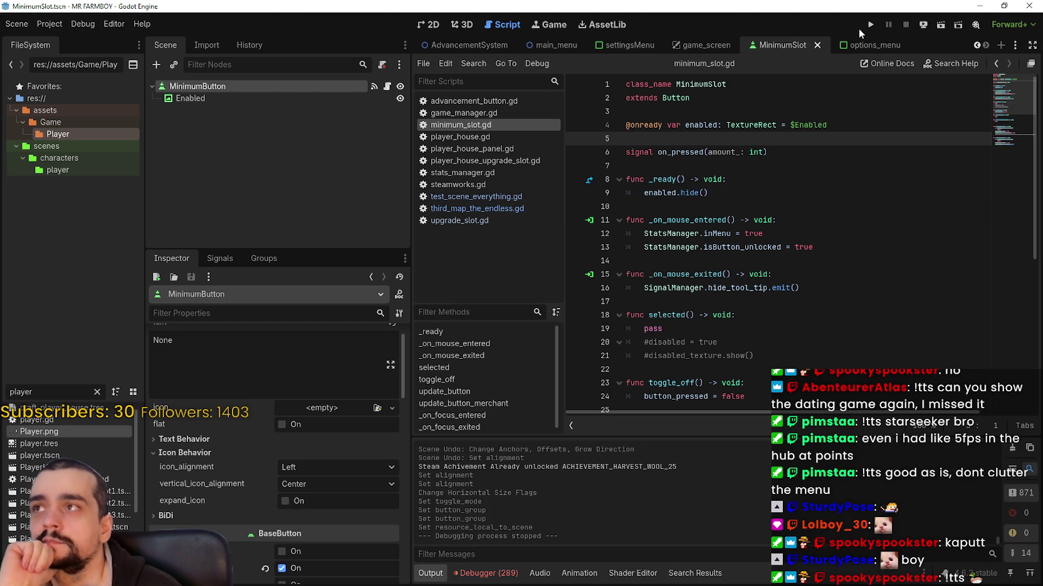
click(870, 25)
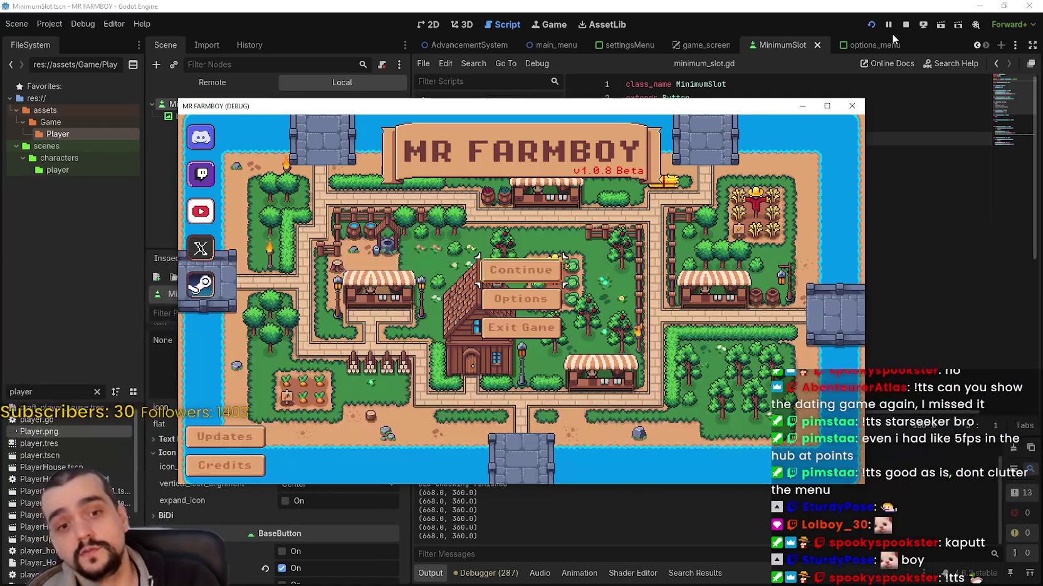
Load Save 1 in the debug game, open the Warehouse and maximize the window
click(496, 307)
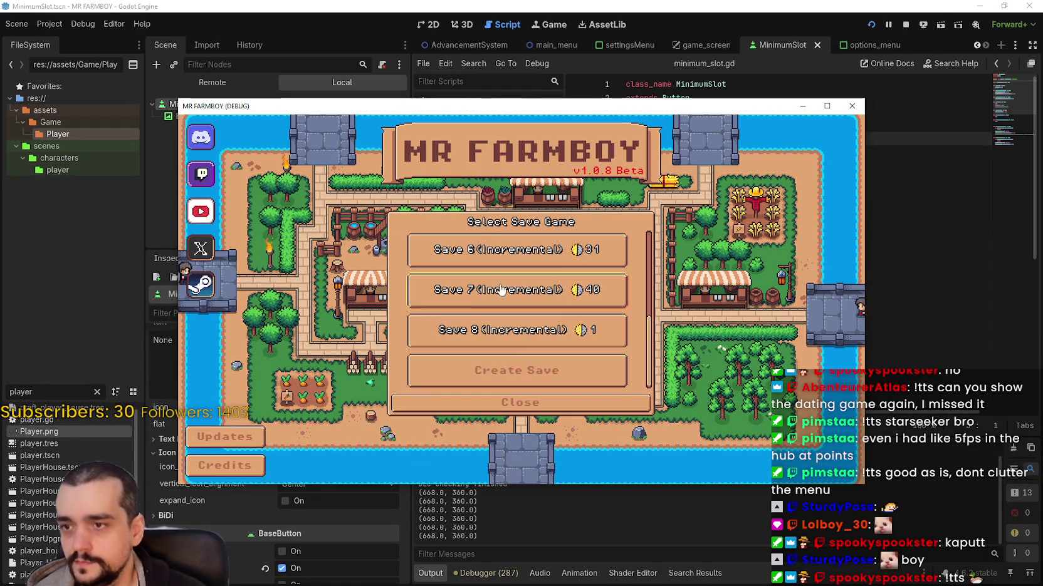
scroll(518, 310, up, 2)
scroll(518, 305, up, 5)
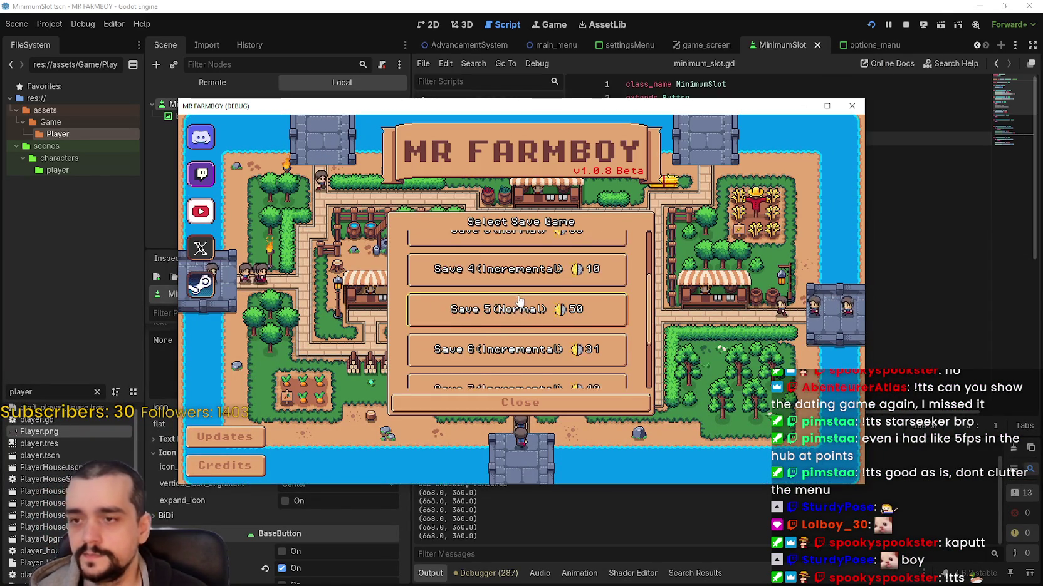
click(501, 263)
click(502, 257)
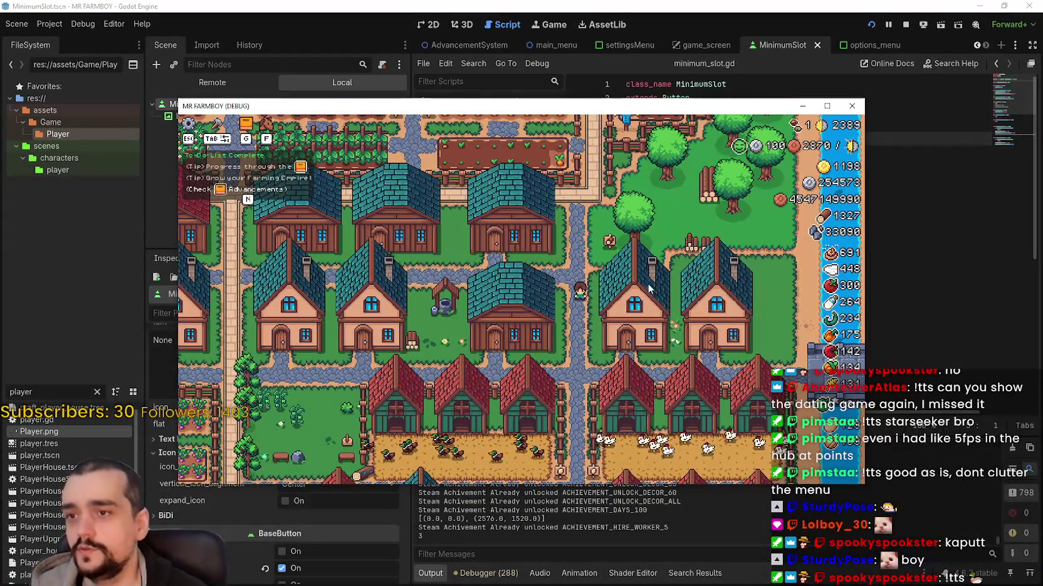
click(660, 334)
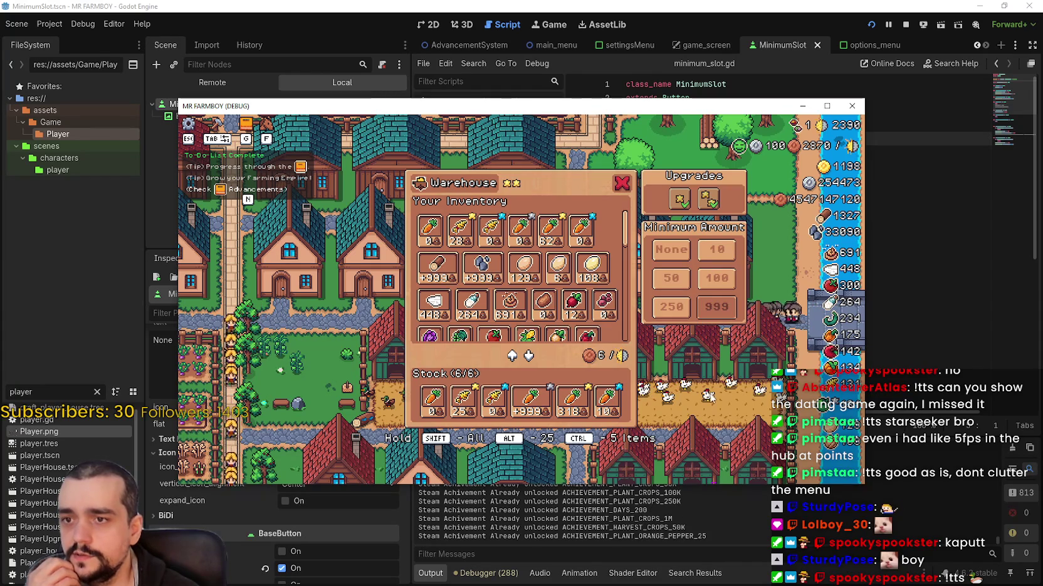
click(826, 106)
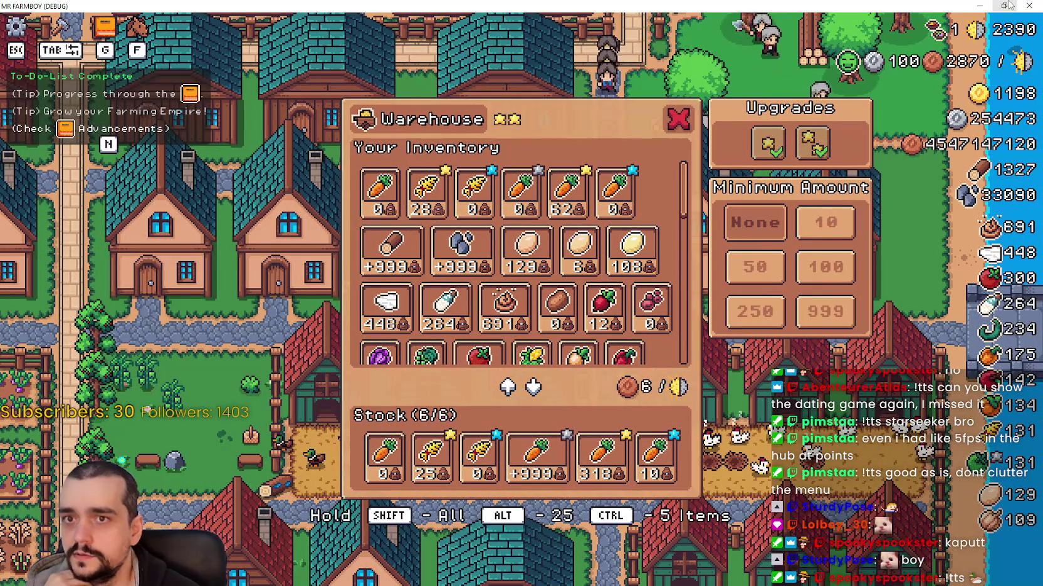
Try Minimum Amount 50, 100, None, 10, 100 and None, then return to the editor
click(768, 267)
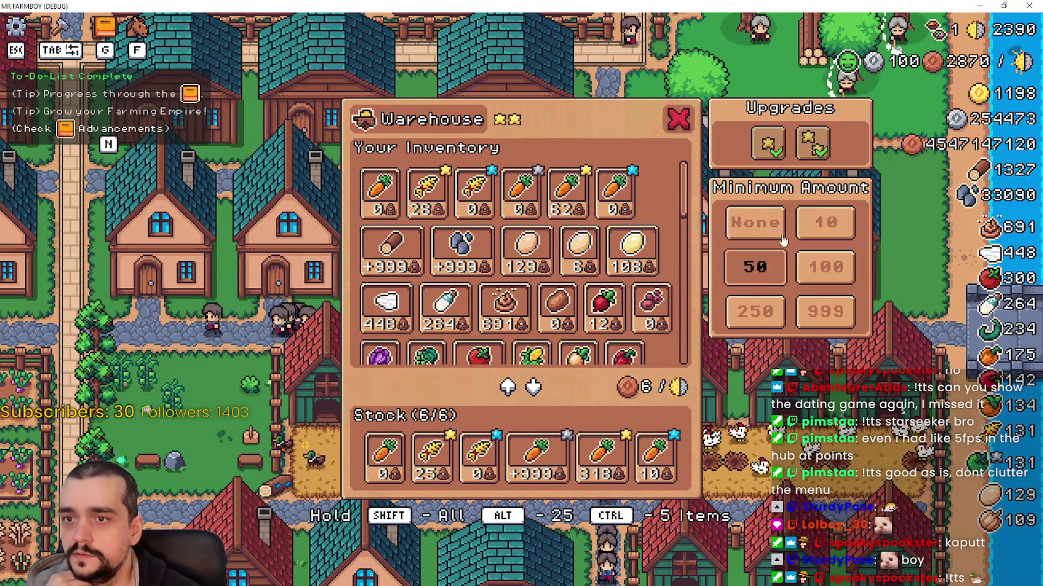
double_click(896, 6)
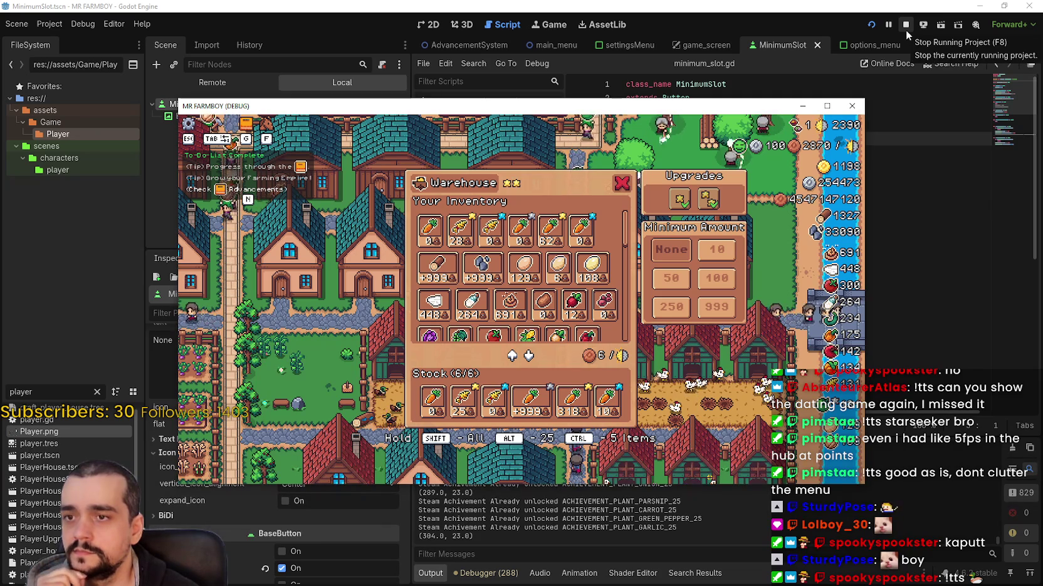
click(716, 278)
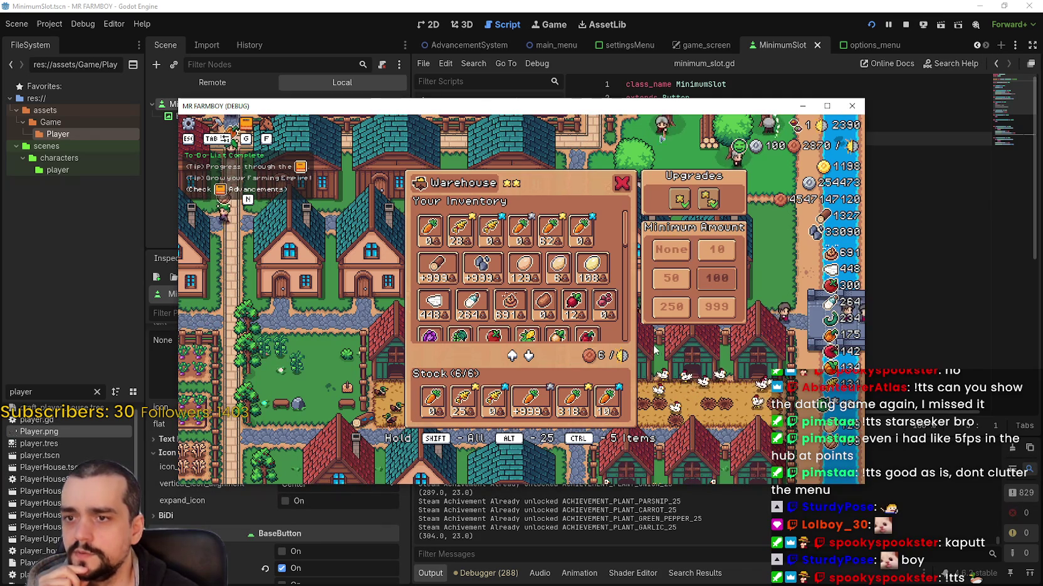
click(827, 106)
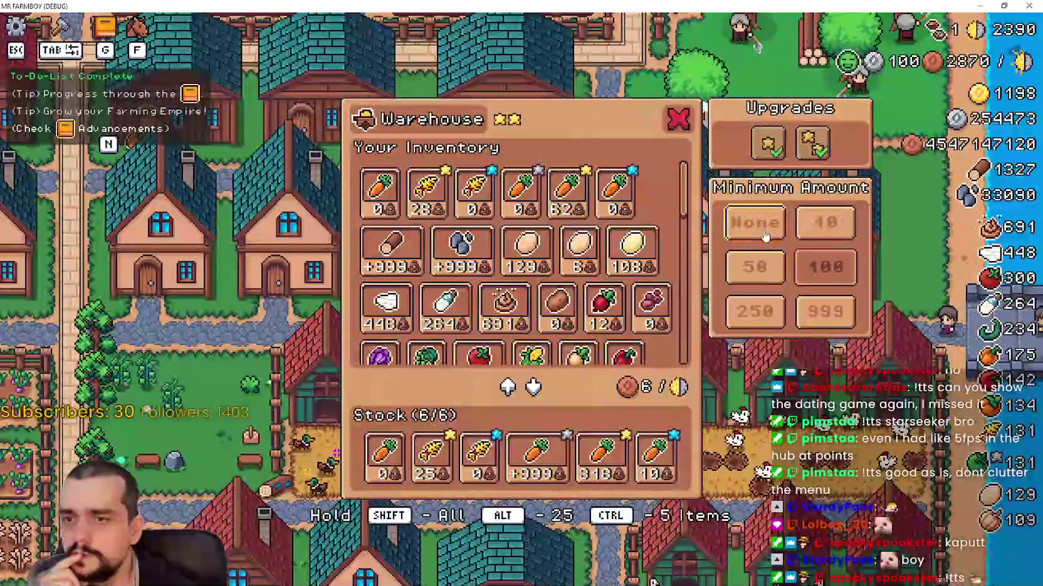
click(764, 232)
click(824, 223)
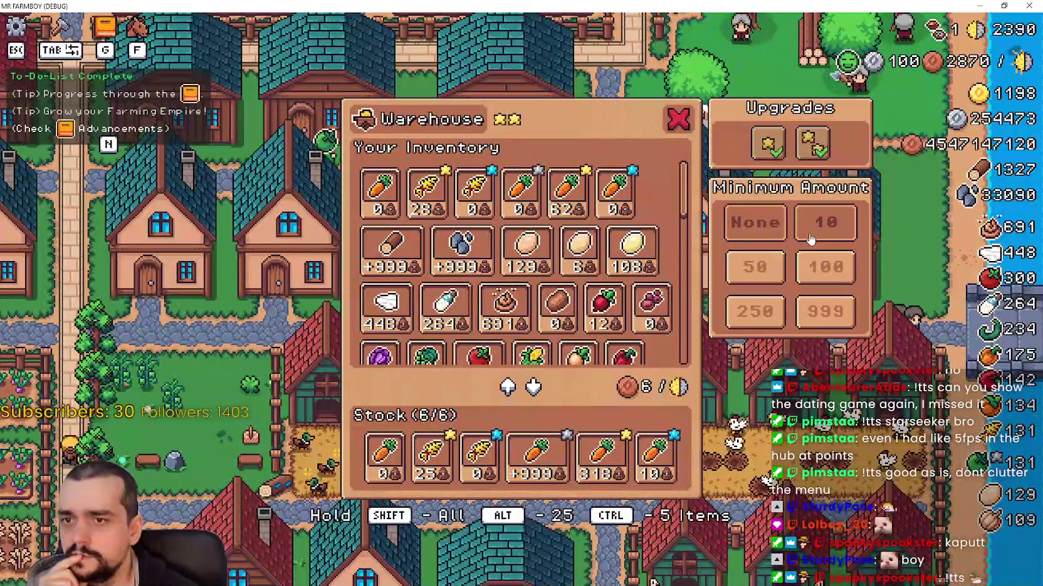
click(817, 280)
click(755, 223)
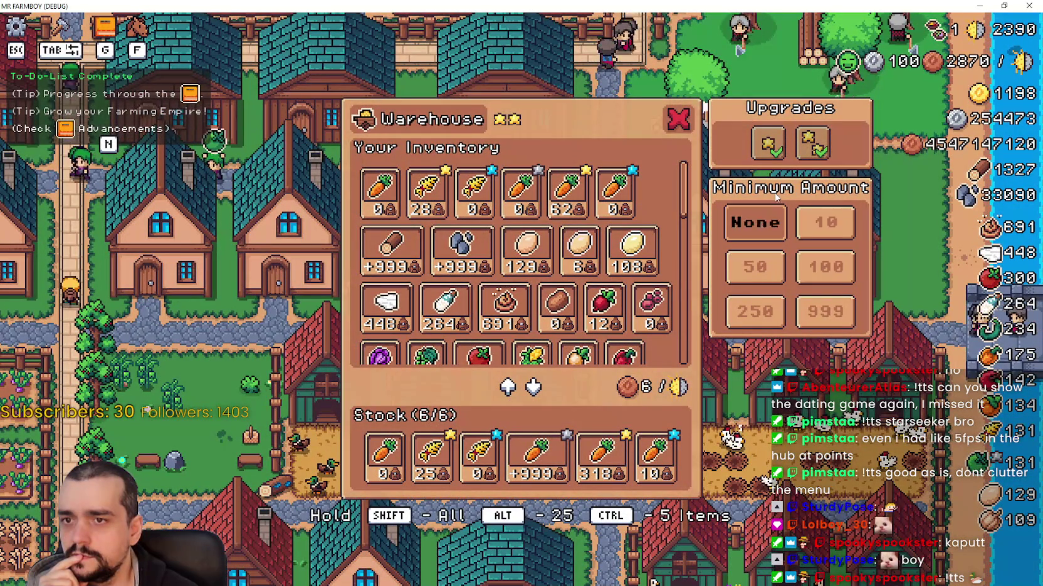
click(1003, 5)
click(553, 80)
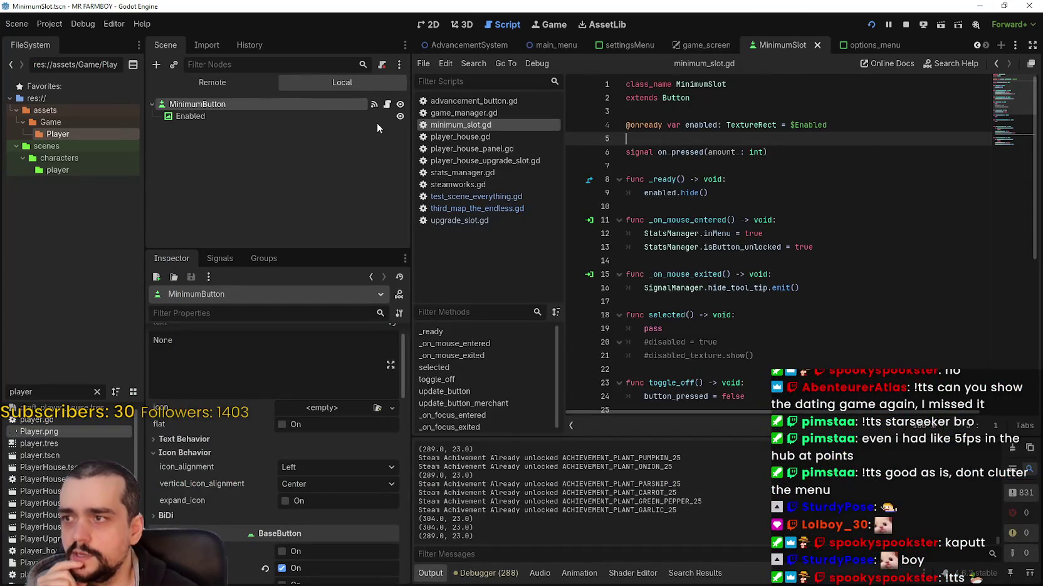
Toggle the Enabled checkmark's visibility and check the Warehouse buttons in the maximized game
click(399, 116)
click(400, 117)
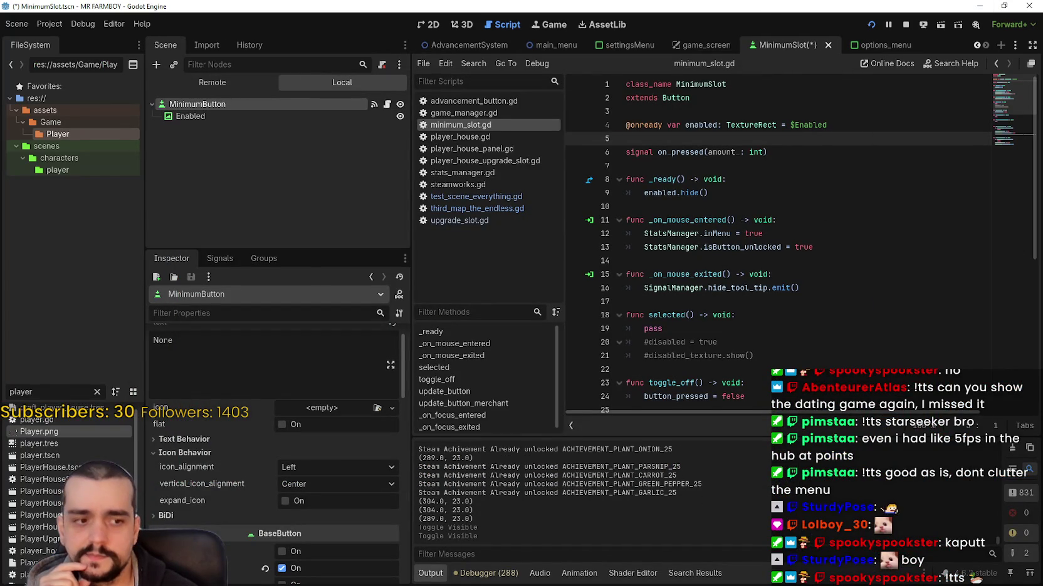
key(alt+Tab)
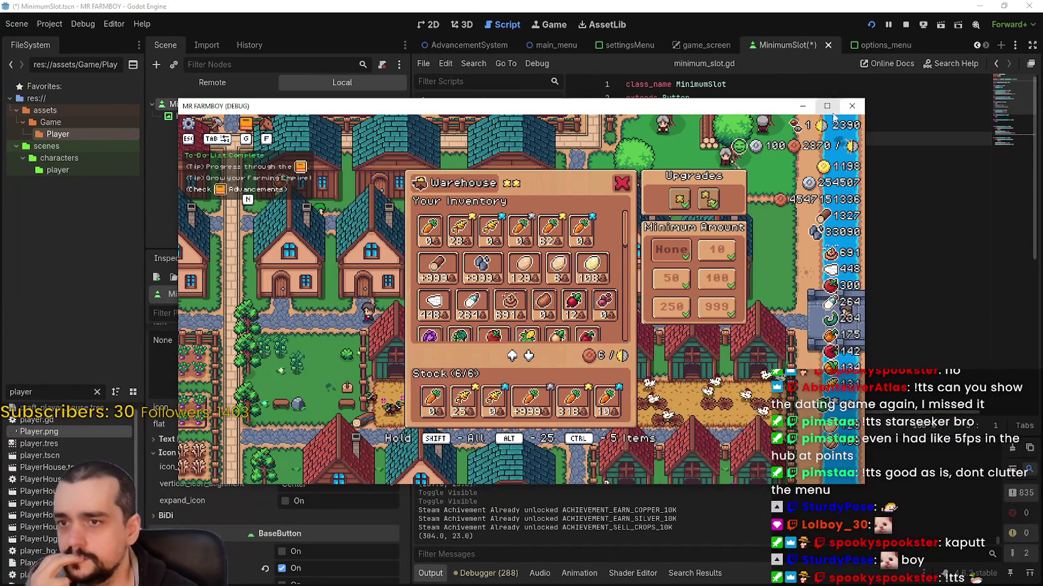
key(super+Up)
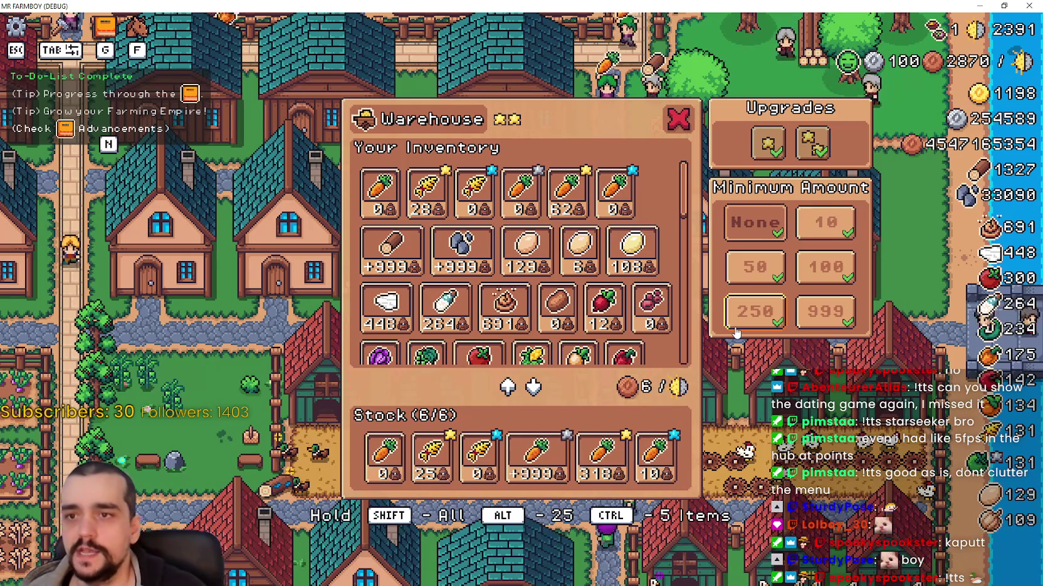
click(1003, 5)
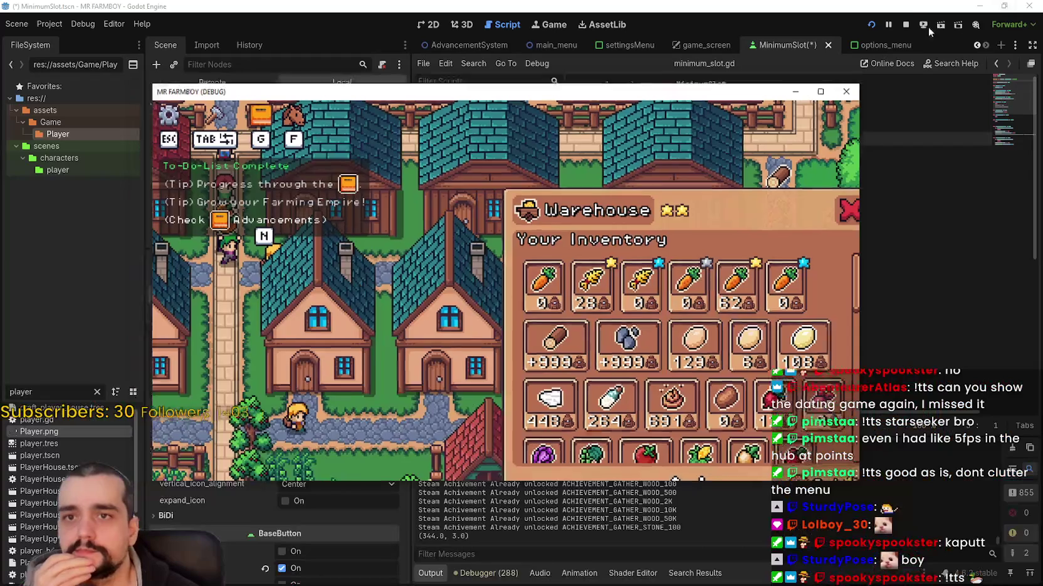
click(1041, 157)
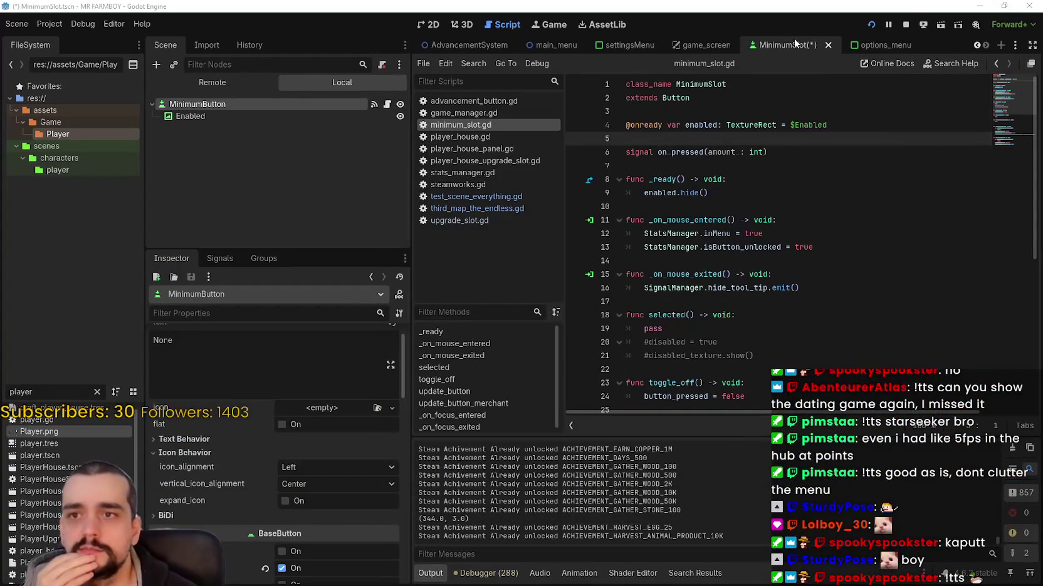
Select the Enabled checkmark in the 2D view and set its custom minimum height to 10 px
click(428, 24)
click(293, 117)
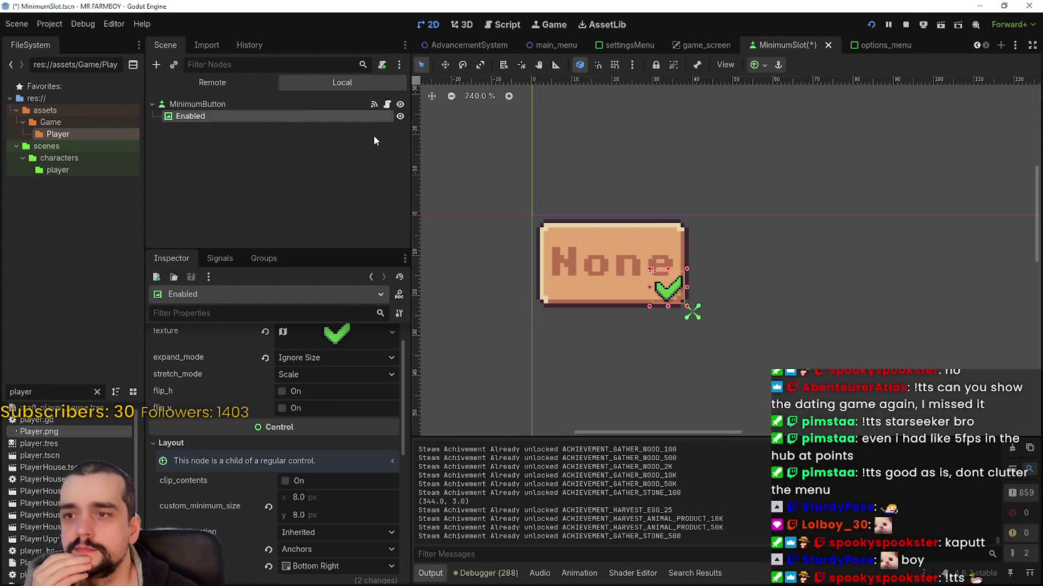
scroll(654, 287, up, 3)
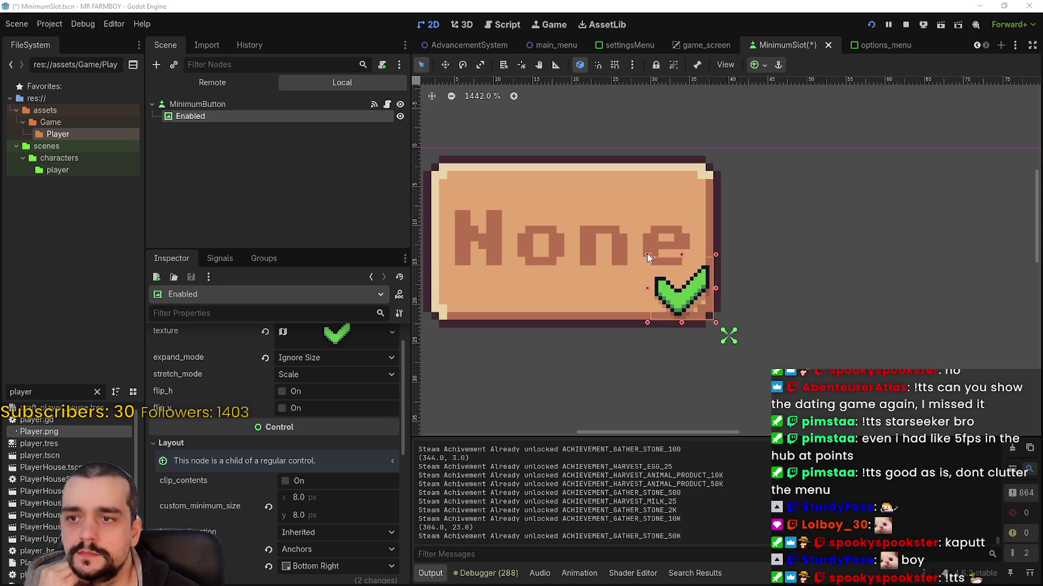
click(325, 498)
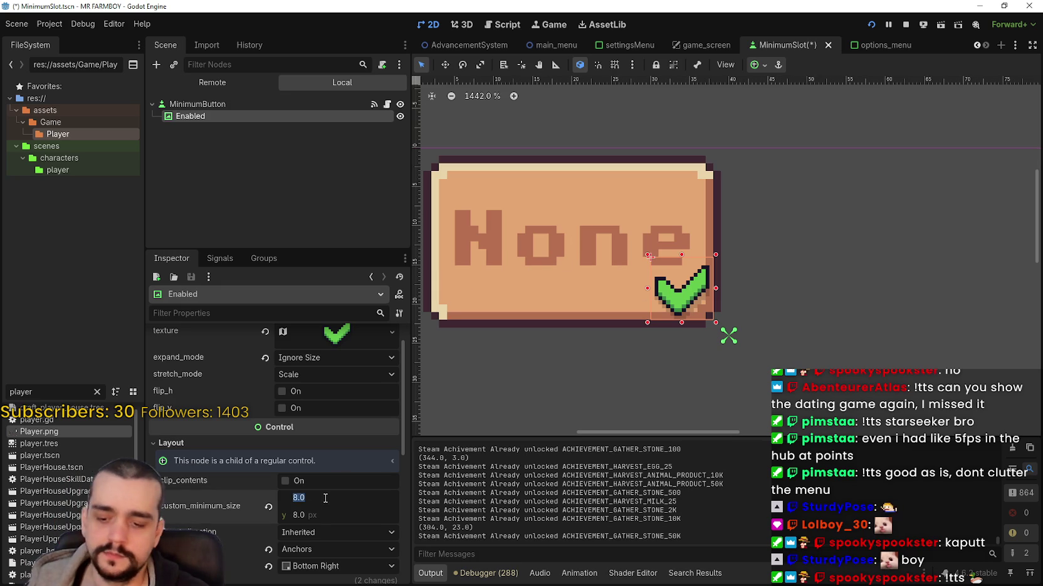
text(12)
key(Return)
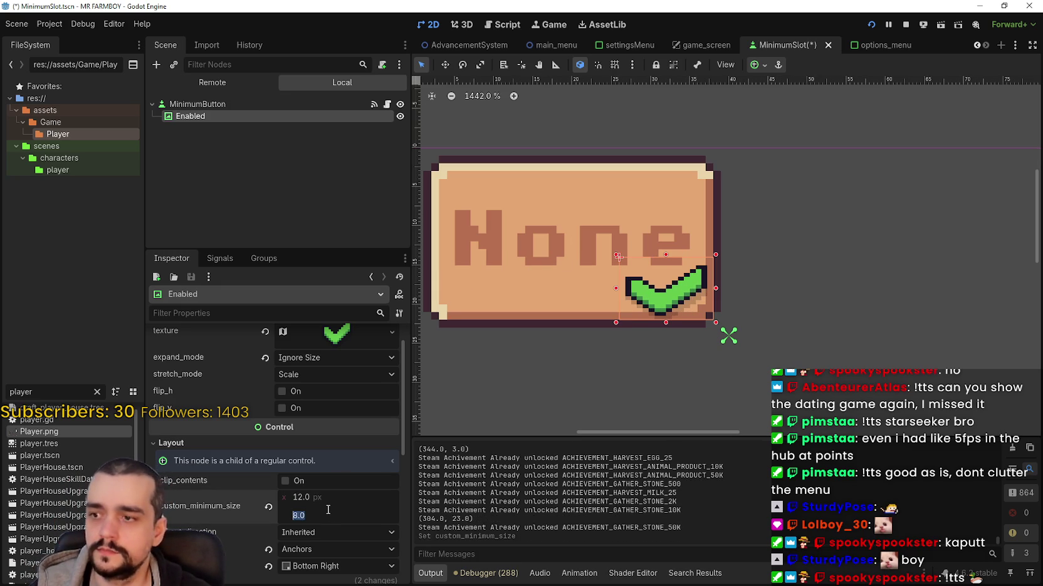
text(12)
key(Return)
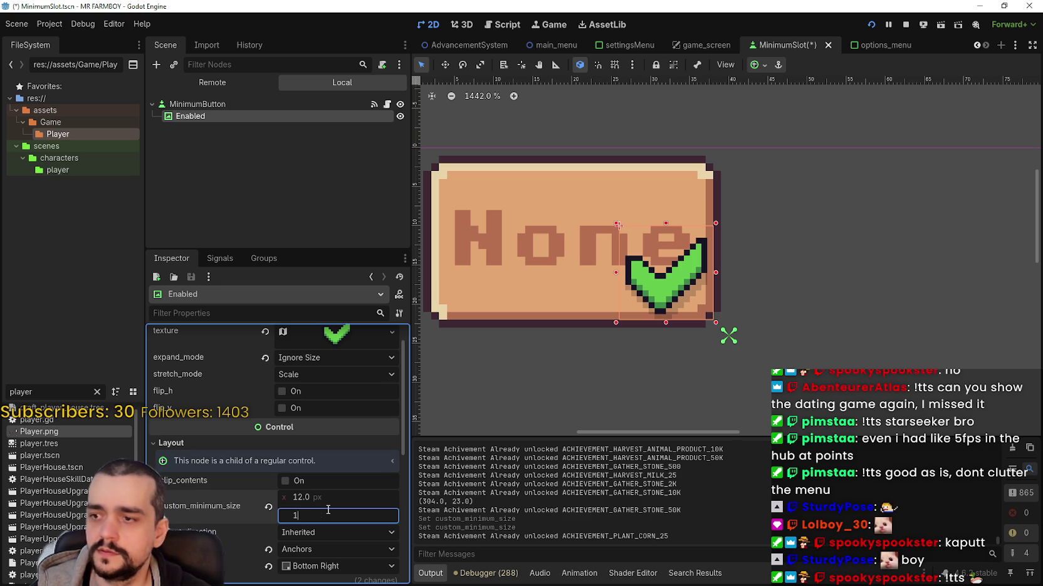
text(0.0)
key(Return)
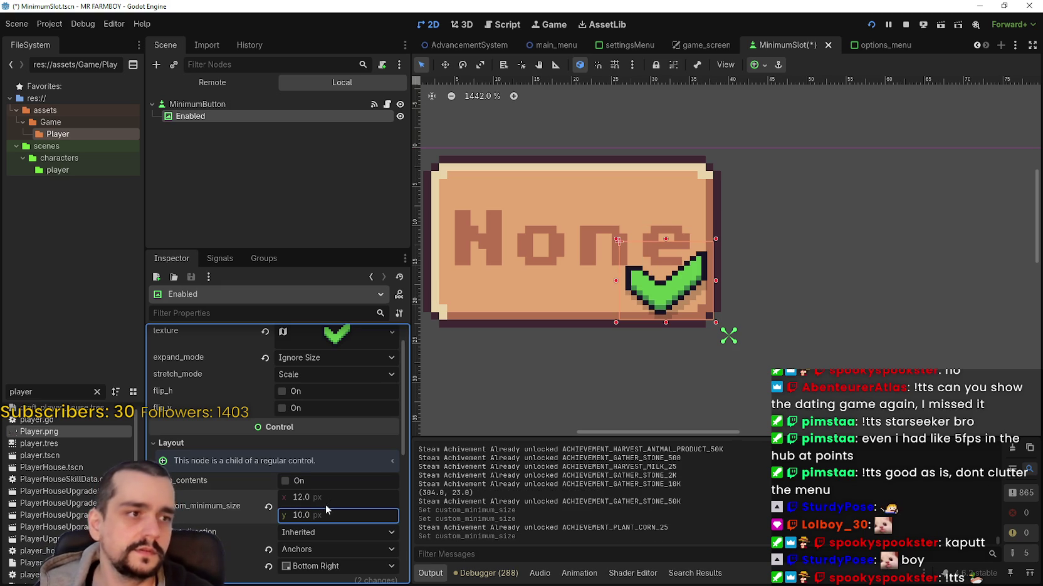
Set the checkmark's minimum width to 10 px and save the MinimumSlot scene
click(358, 497)
text(10)
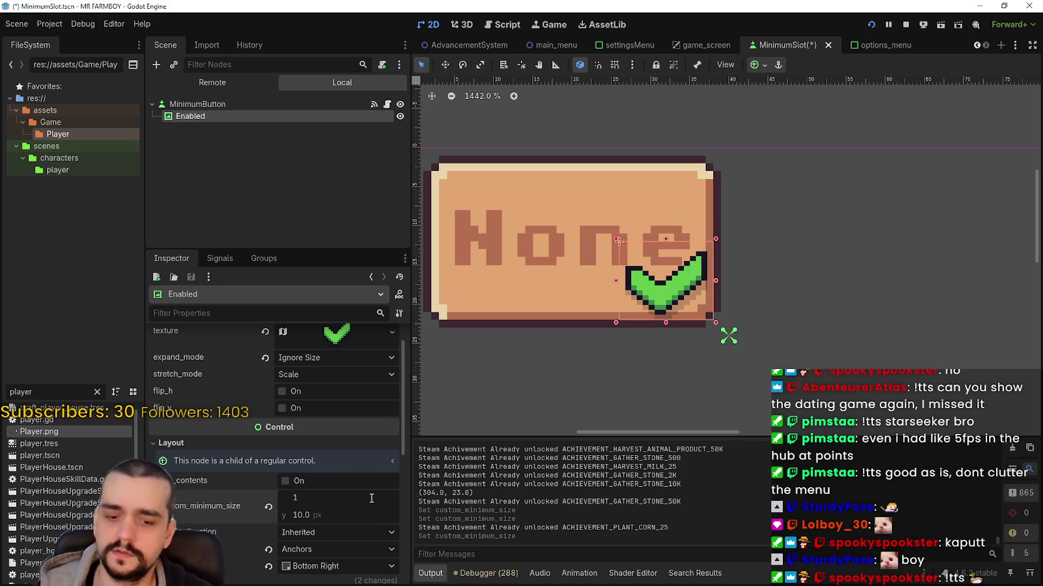
key(Return)
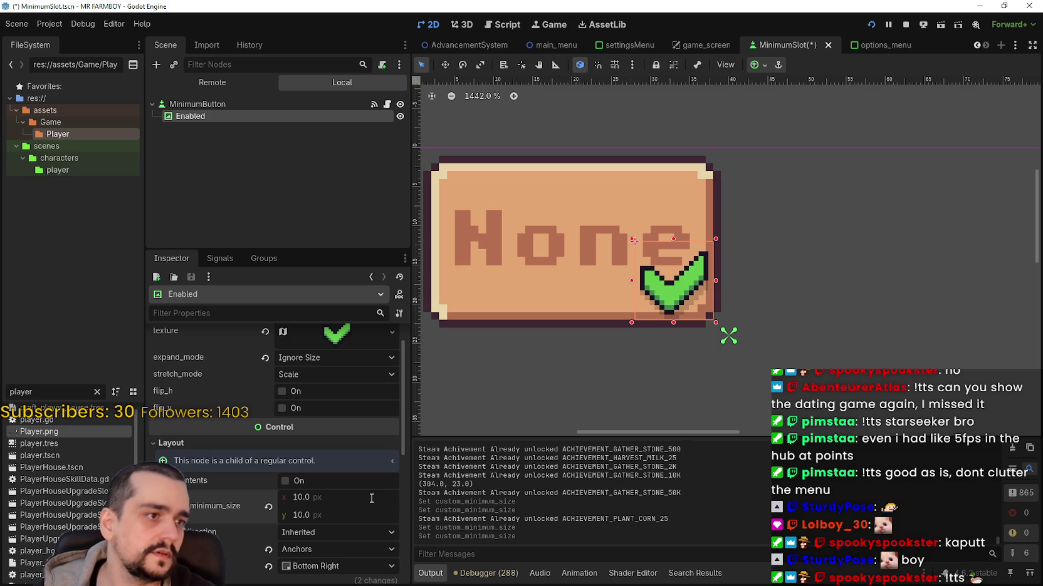
key(ctrl+s)
scroll(867, 307, down, 2)
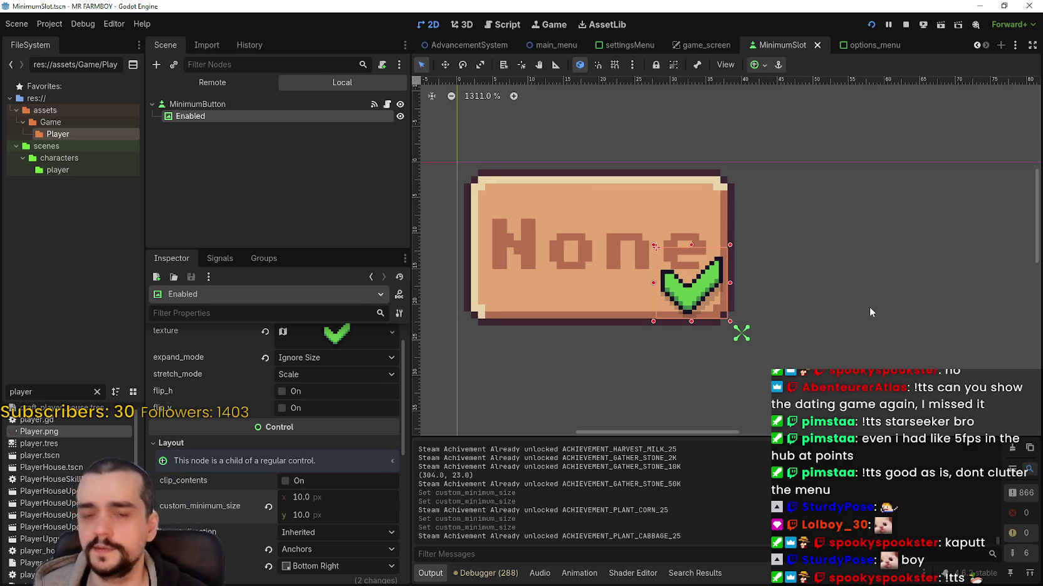
scroll(857, 300, up, 2)
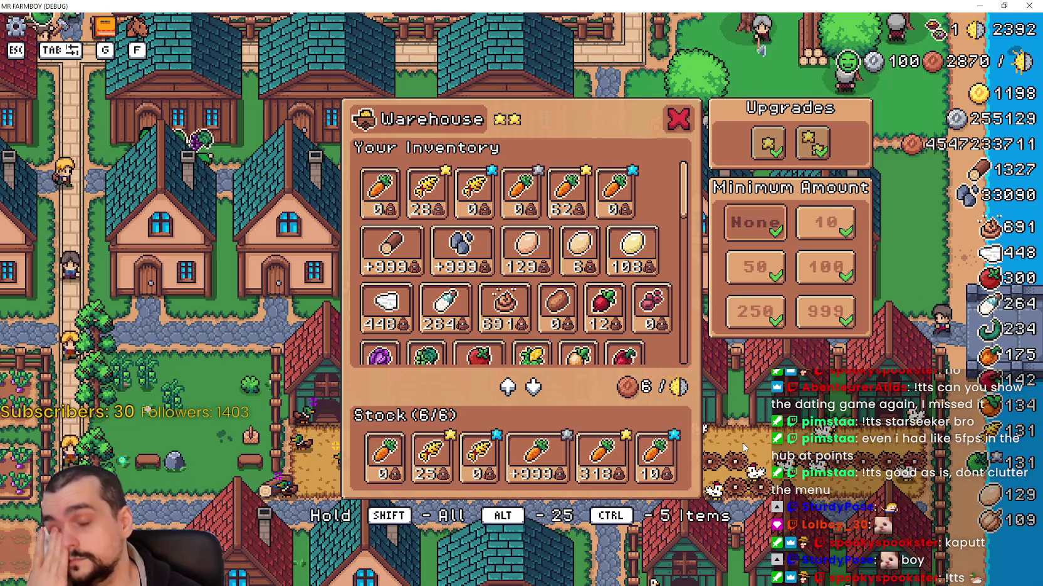
Restore the full-screen game window and drag it aside to reveal the Godot editor
scroll(464, 314, down, 1)
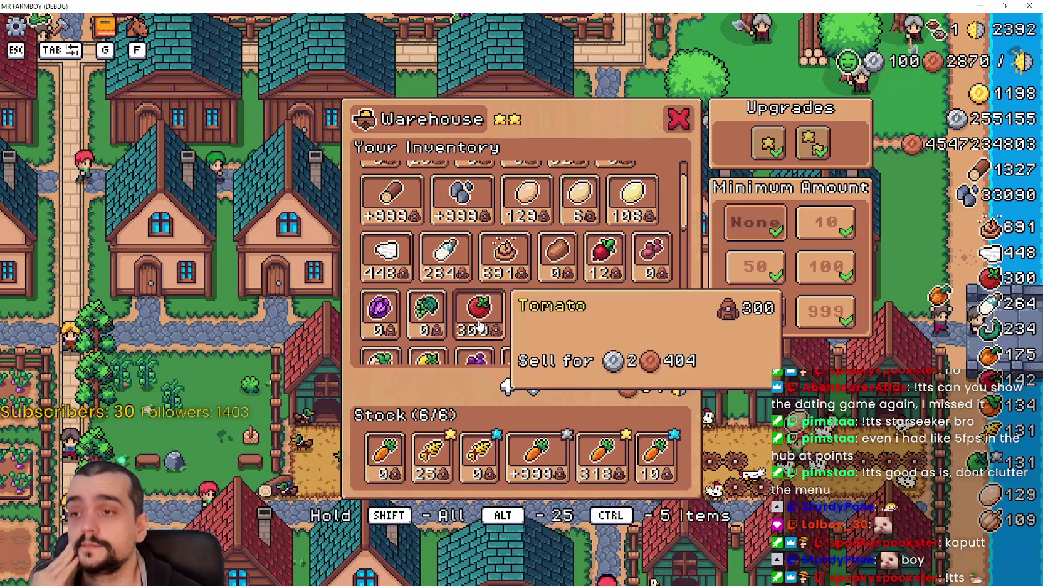
scroll(479, 313, down, 1)
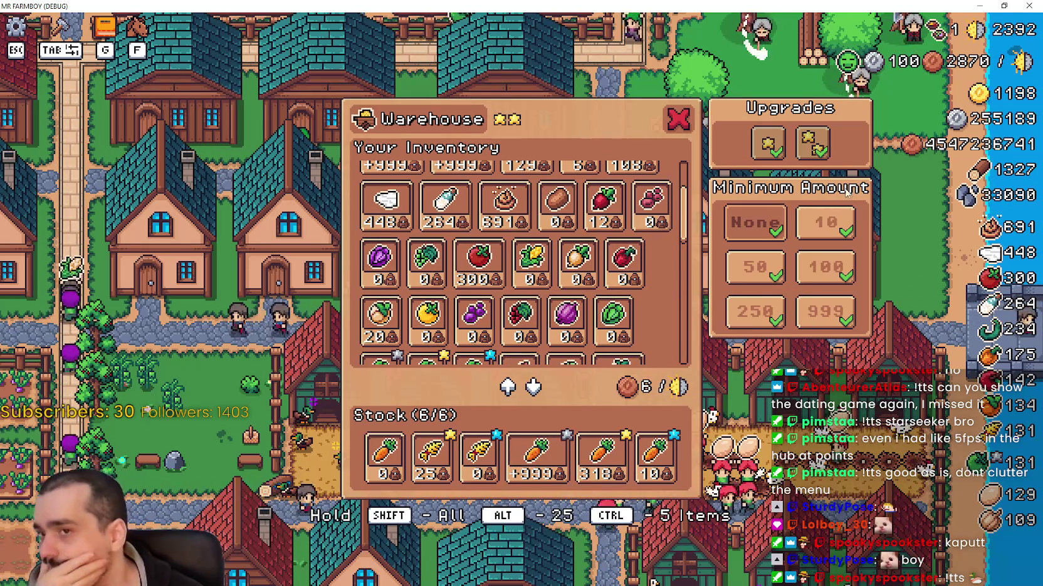
mouse_move(811, 147)
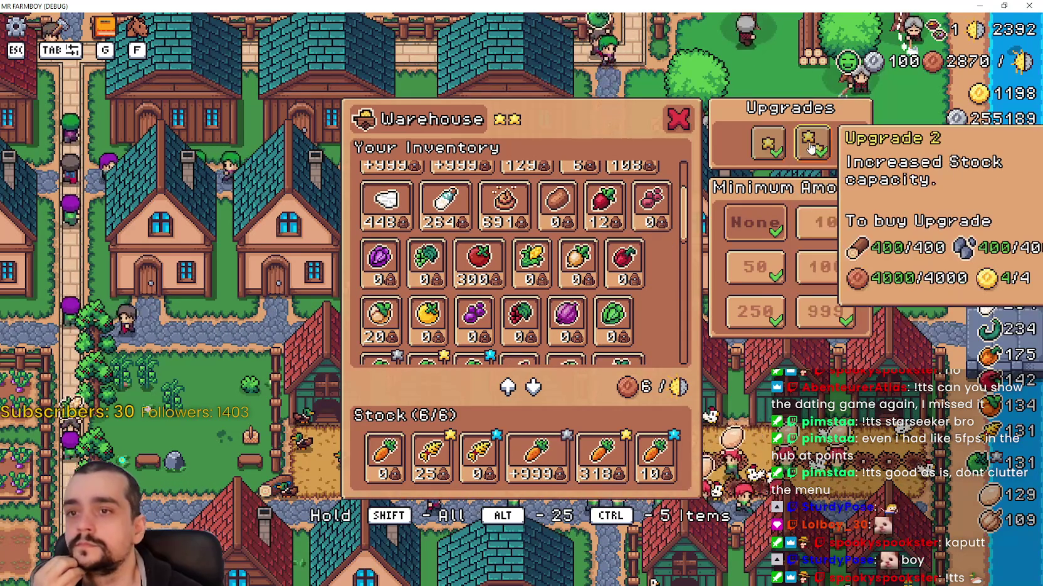
mouse_move(771, 158)
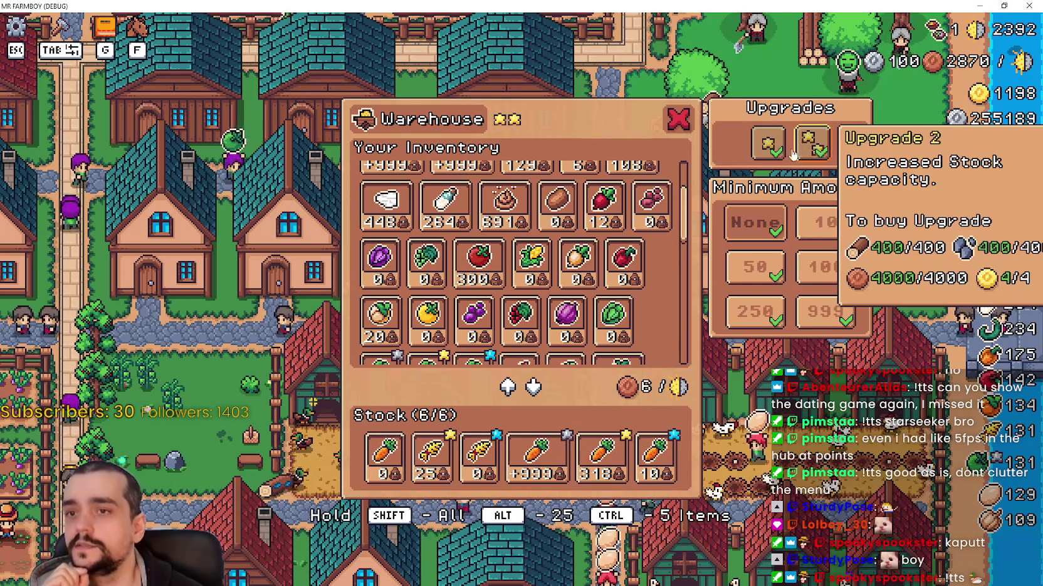
click(1003, 5)
drag(632, 94, 1042, 98)
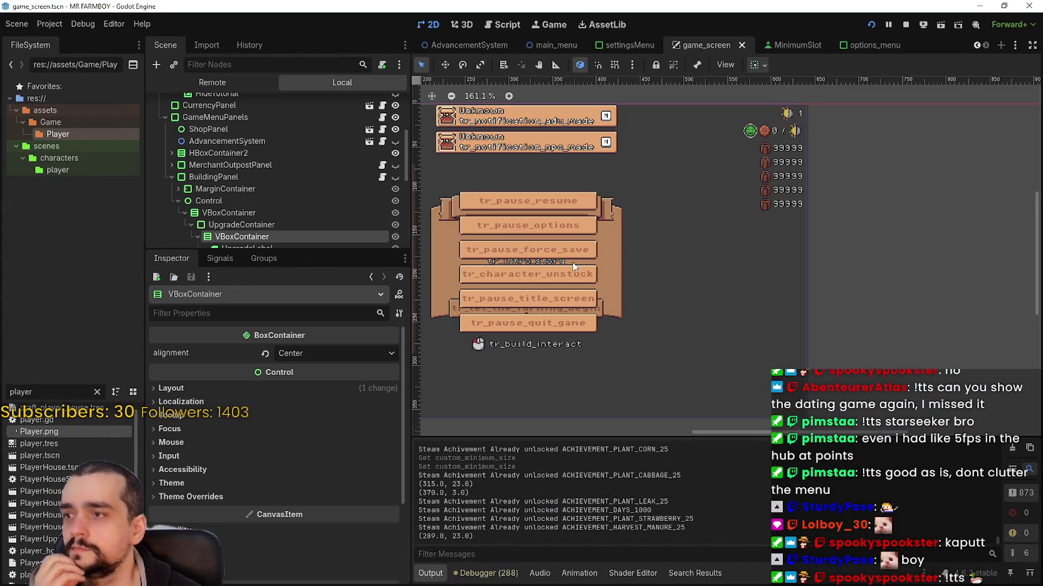
Set the Upgrade1/Upgrade2 VBoxContainer's alignment to Begin and run the game with F5
scroll(308, 214, down, 4)
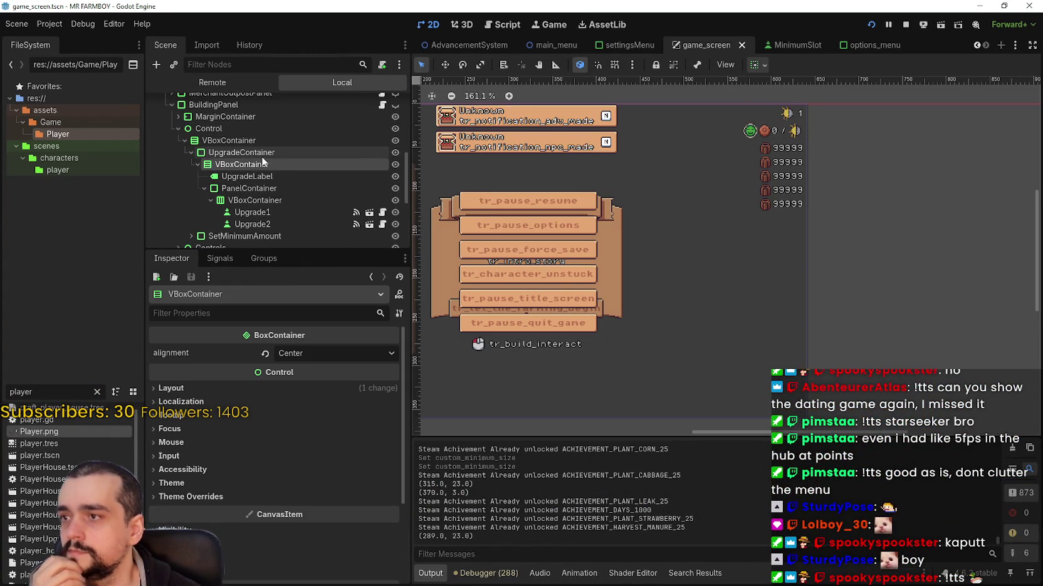
click(292, 356)
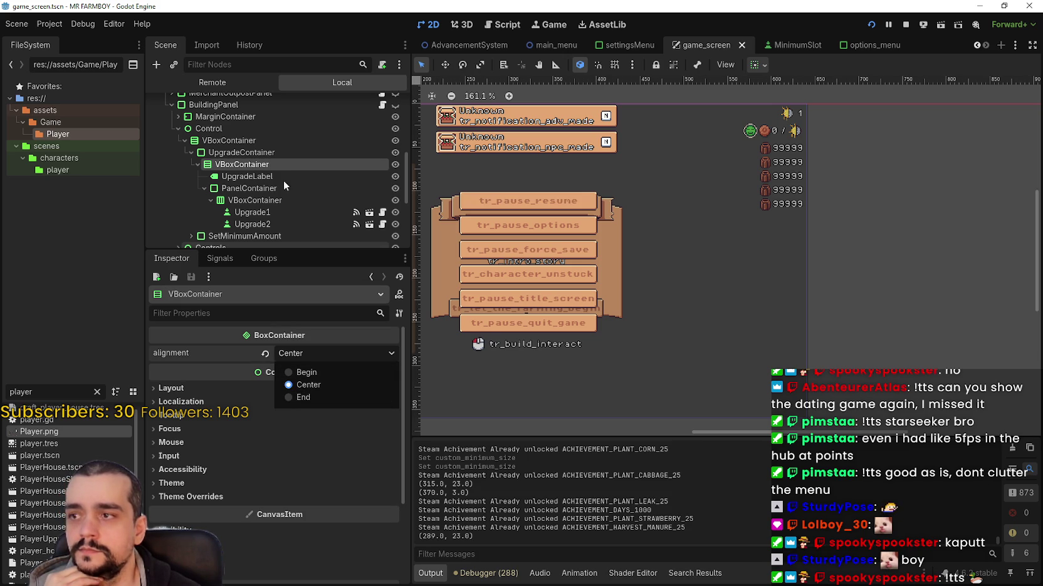
click(254, 201)
click(256, 200)
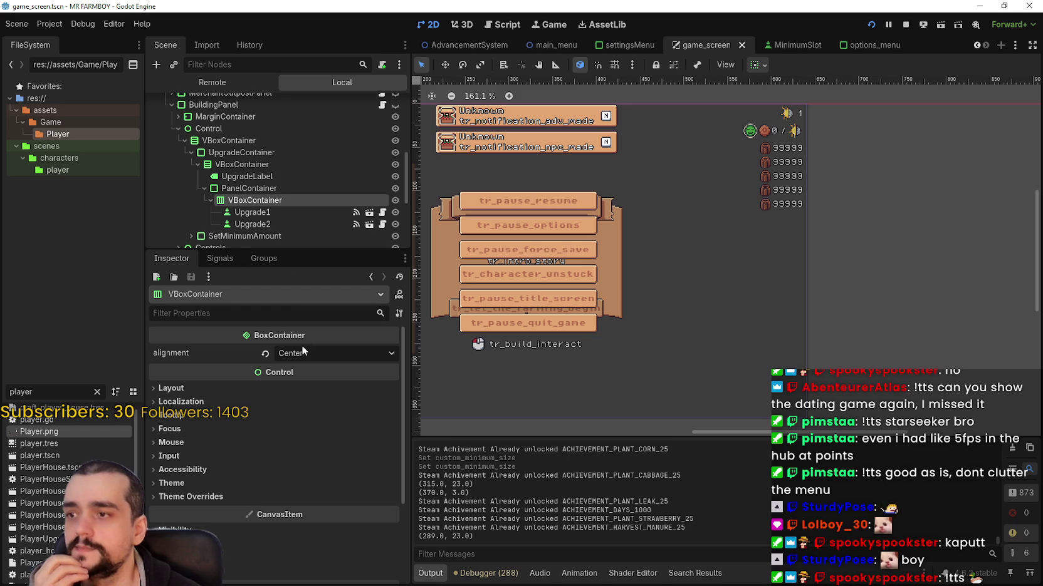
click(310, 374)
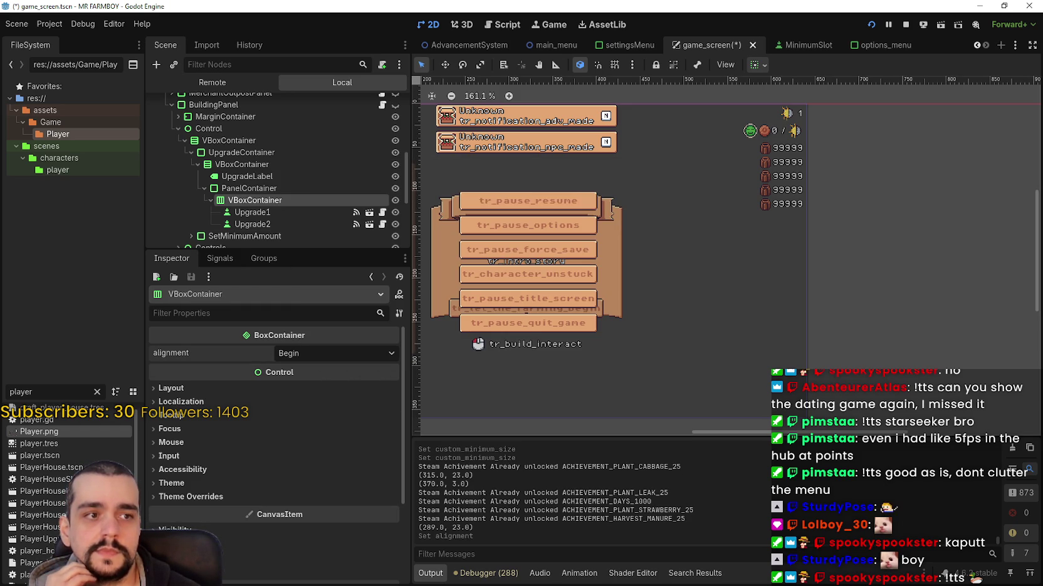
key(F5)
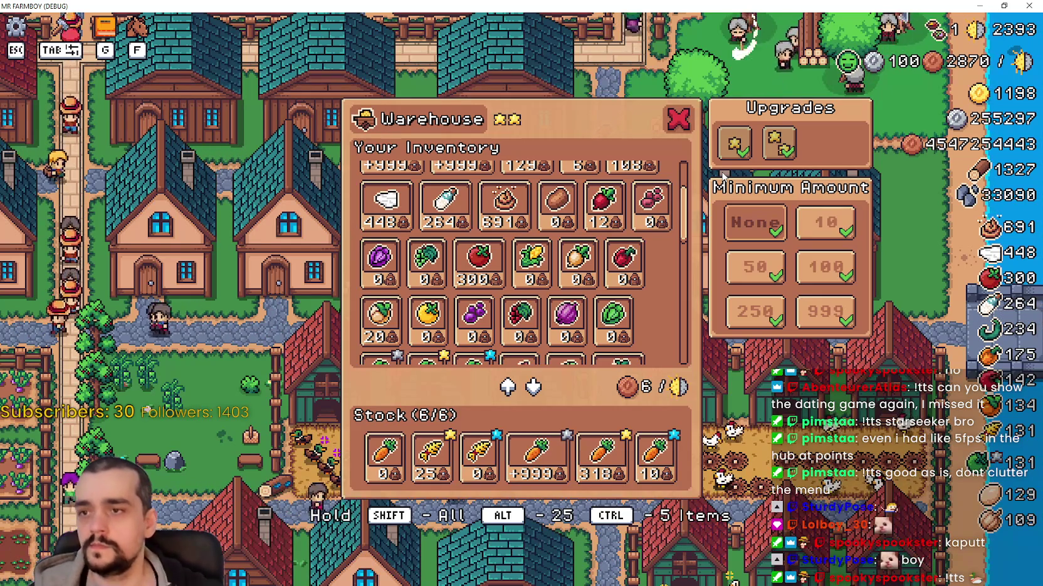
Reopen the warehouse with the controller and move focus between inventory slots, Upgrade 1 and Upgrade 2
key(Escape)
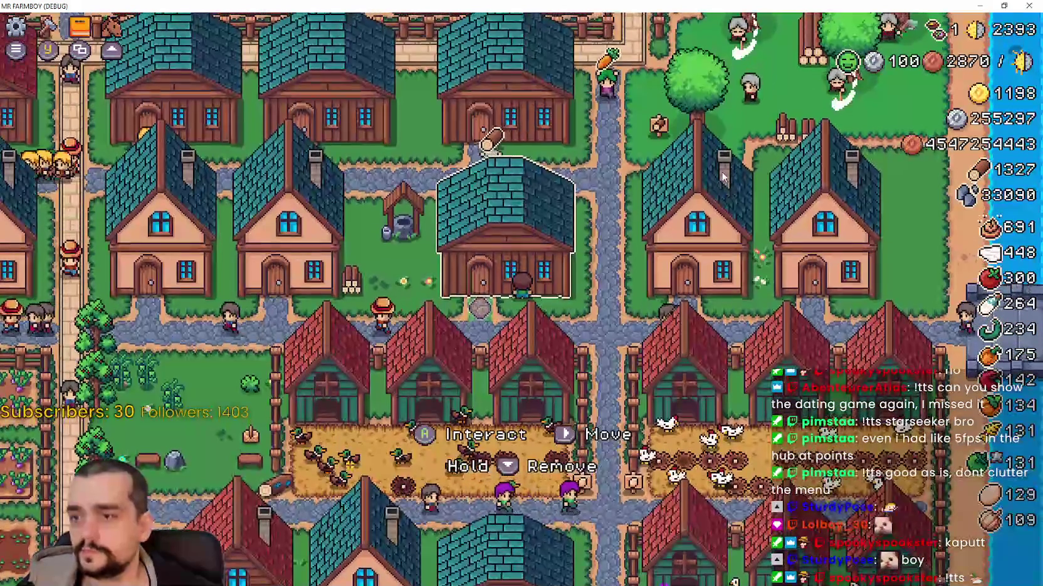
key(f)
key(Right)
key(Right)
key(Right)
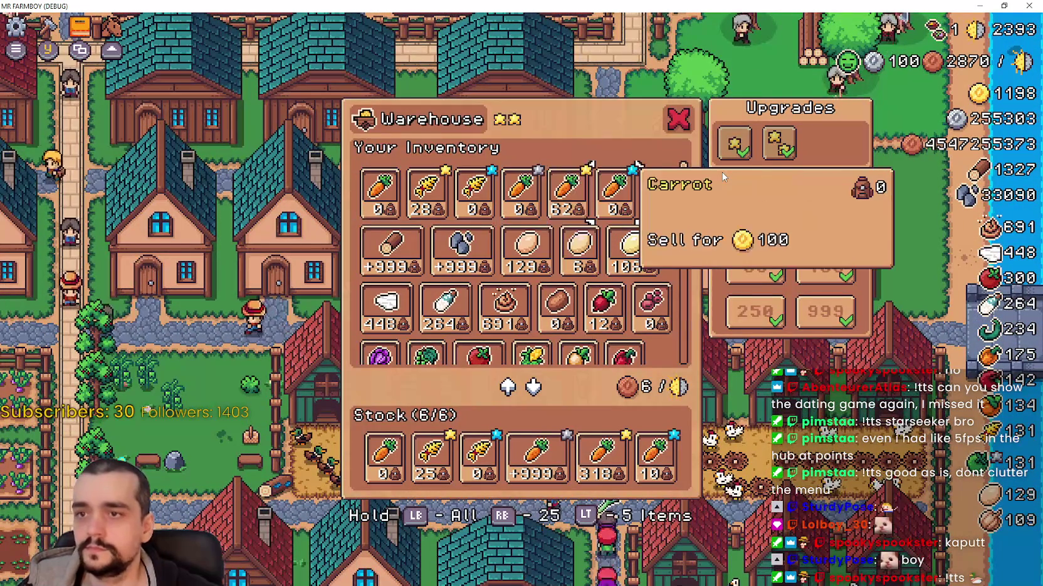
key(Down)
key(Down)
key(Right)
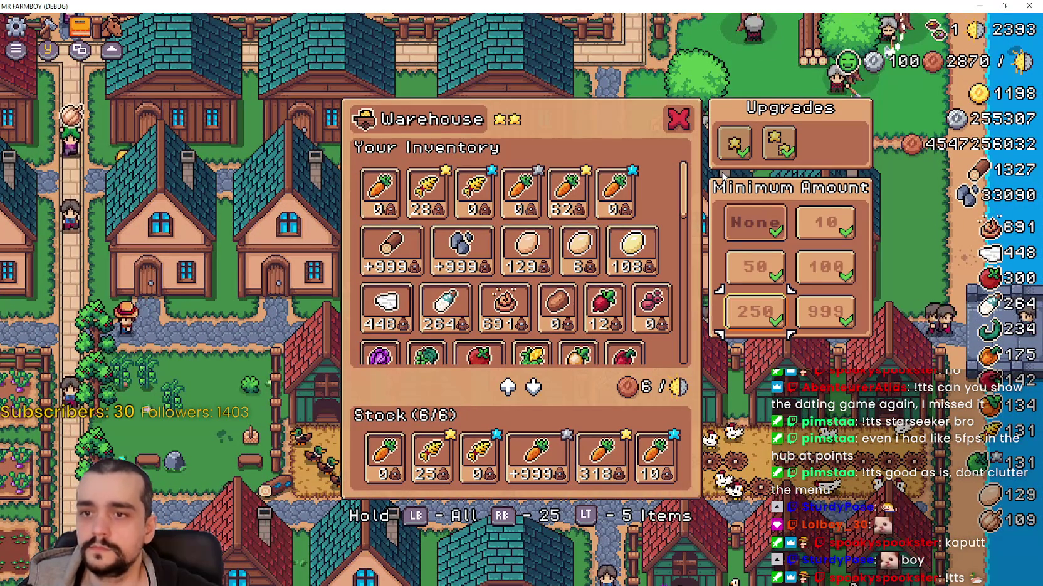
key(Up)
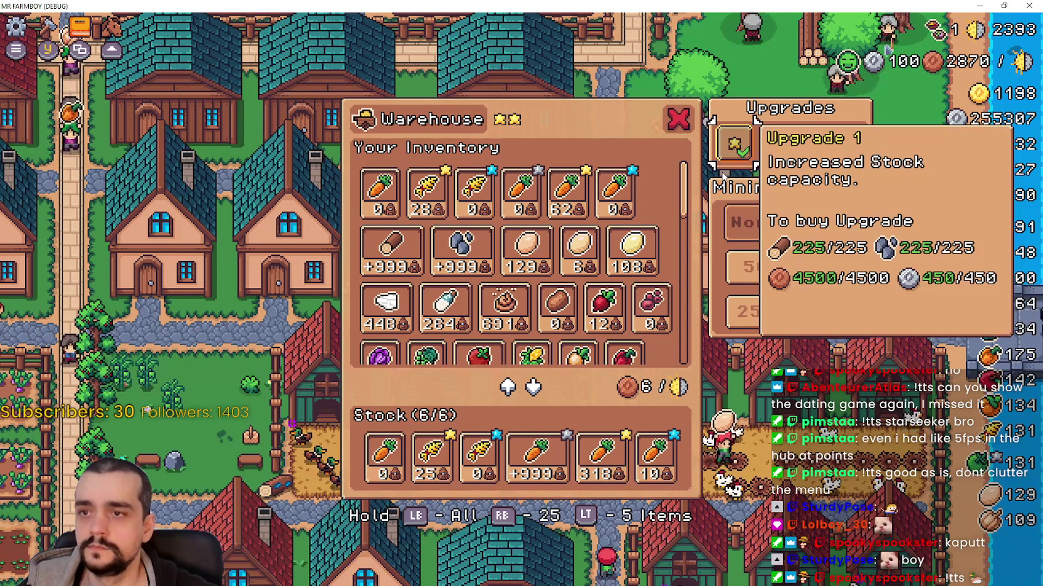
key(Right)
key(Up)
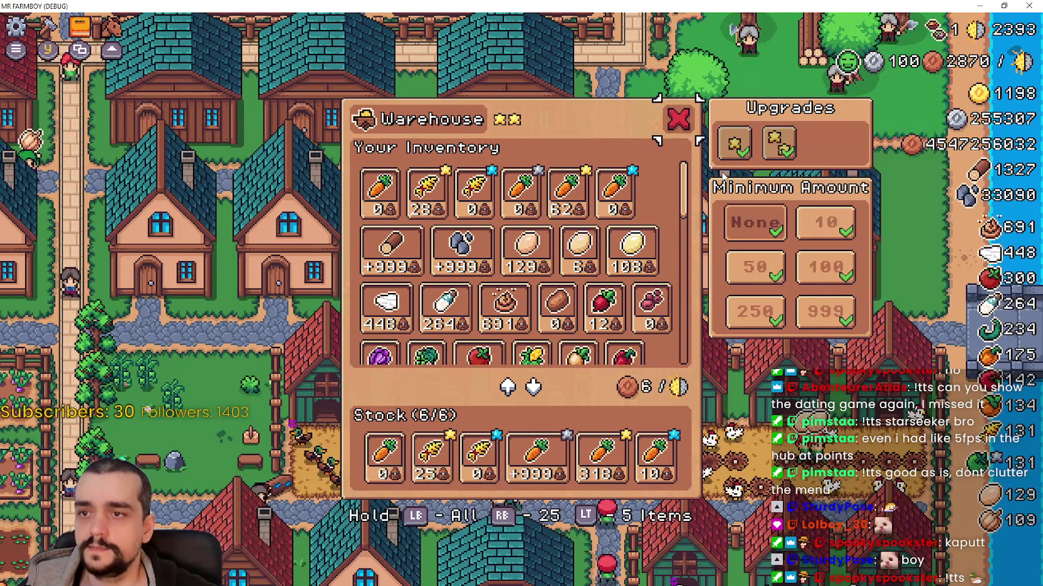
key(Right)
key(Left)
key(Down)
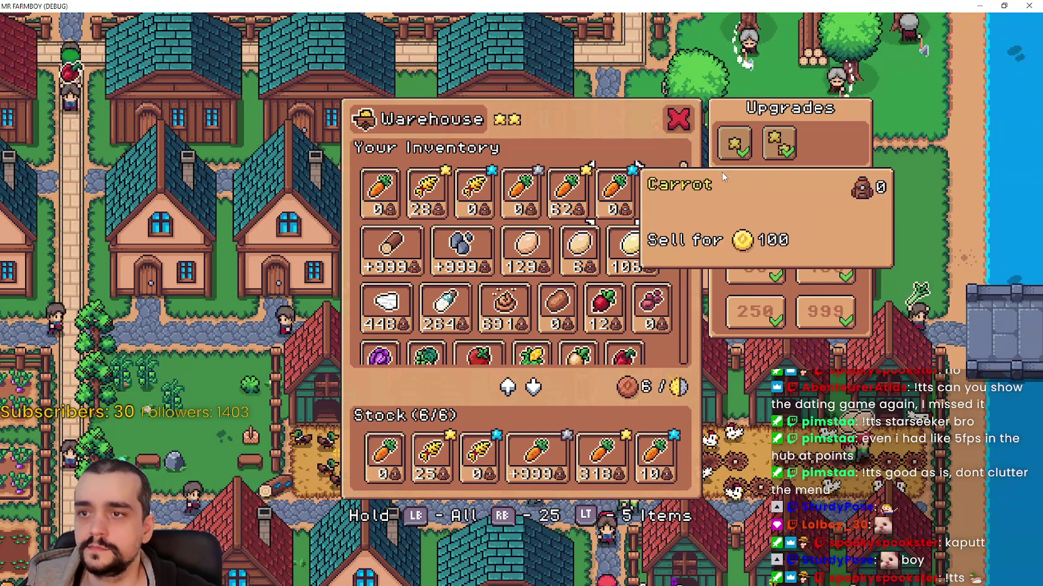
key(Up)
key(Right)
key(Right)
key(Up)
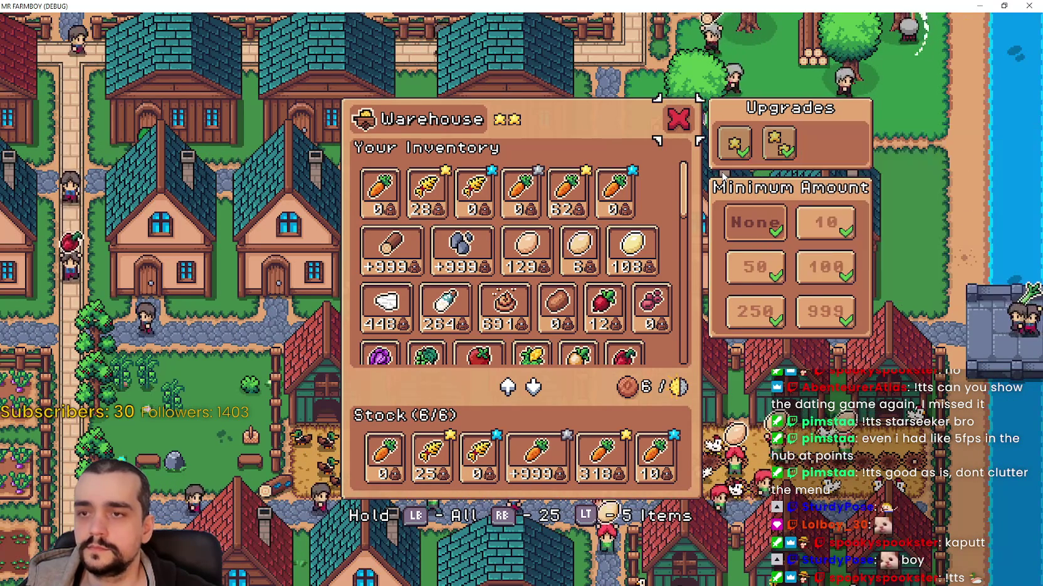
key(Down)
key(Right)
Test focus between the None, 10, 100 and 250 options and the upgrade slots
key(Up)
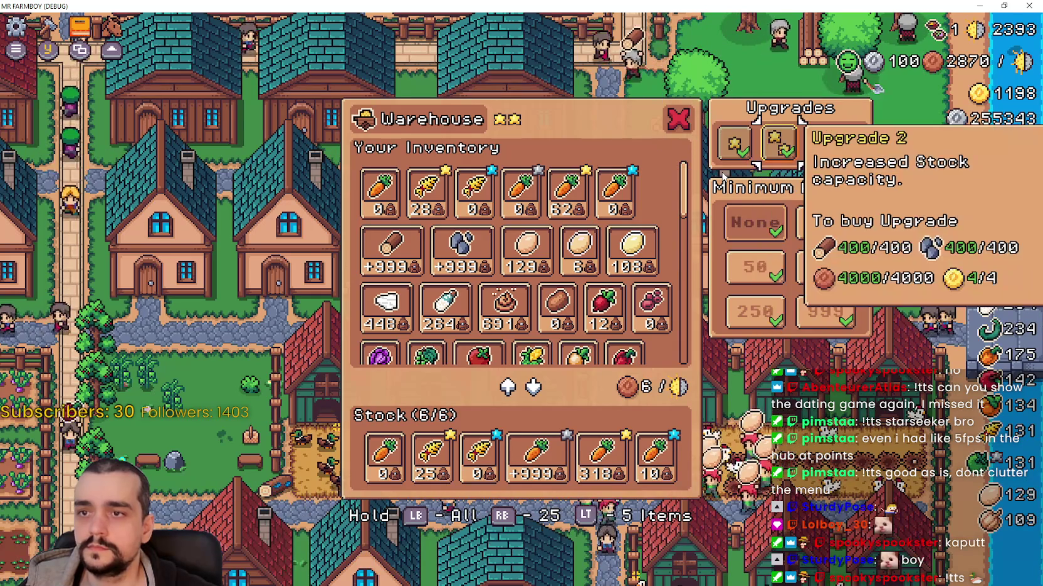
key(Down)
key(Up)
key(Right)
key(Down)
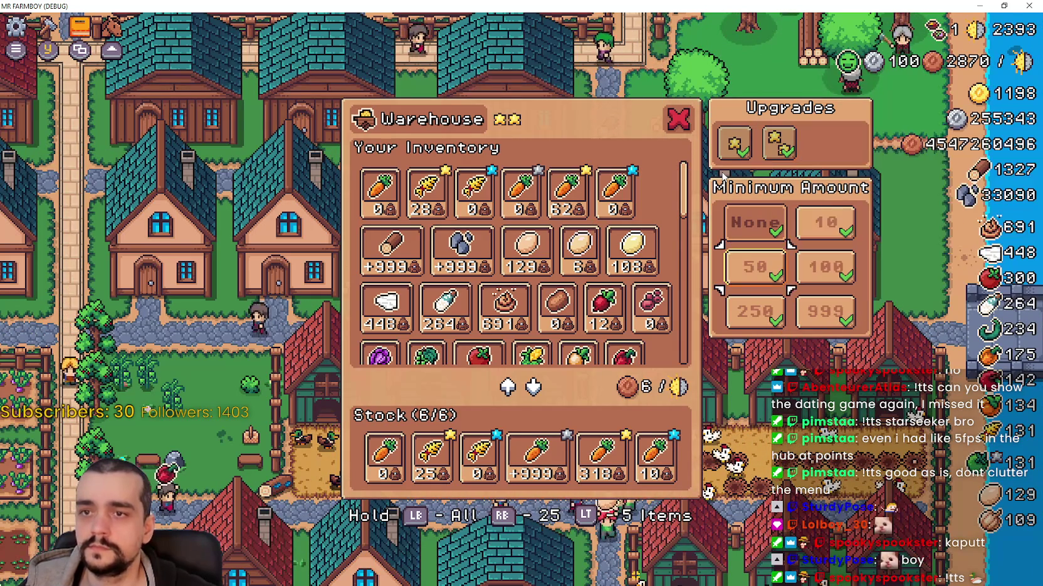
key(Right)
key(Left)
key(Left)
key(Right)
key(Left)
key(Right)
key(Right)
Move focus between upgrades, Minimum Amount options and inventory slots like Green Radish and Cabbage
key(Up)
key(Up)
key(Up)
key(Left)
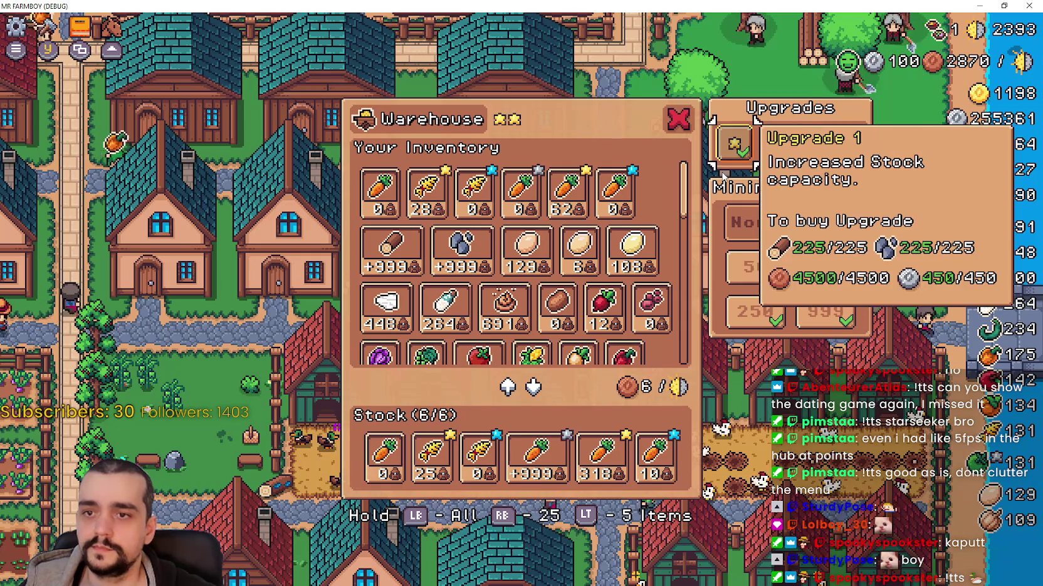
key(Down)
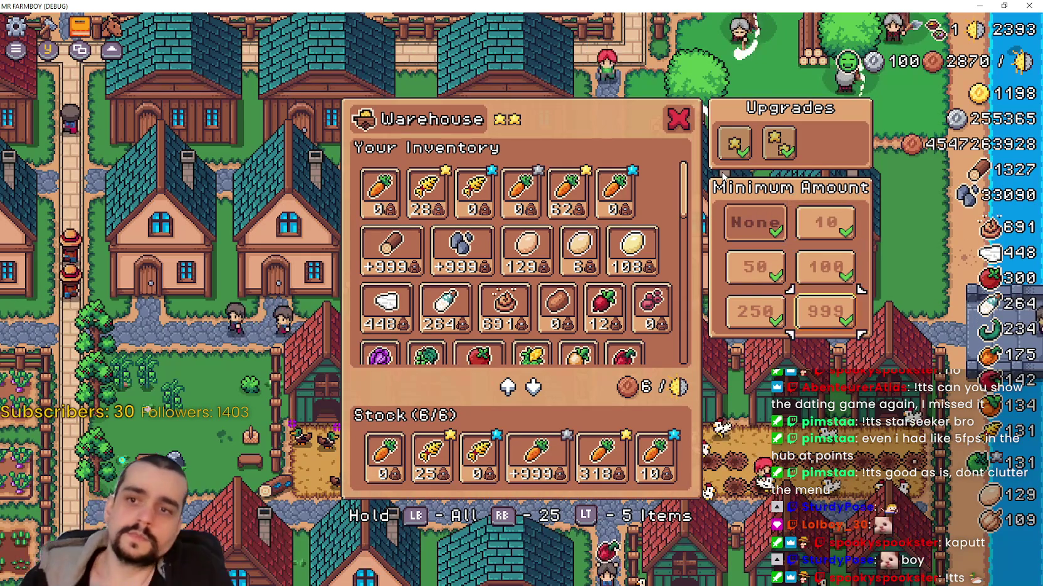
key(Left)
key(Left)
key(Down)
key(Down)
key(Up)
key(Up)
key(Up)
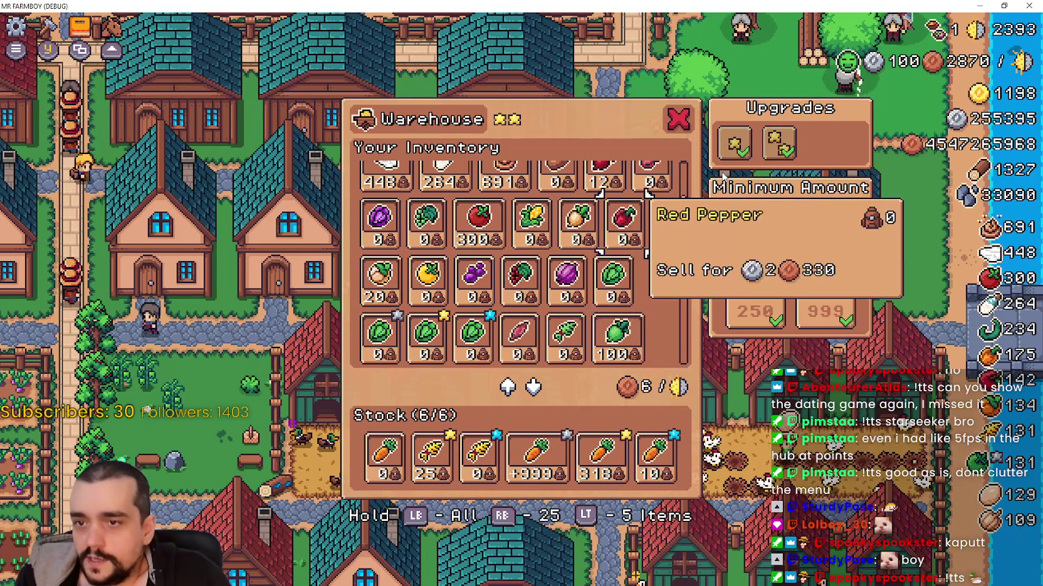
key(Right)
key(Right)
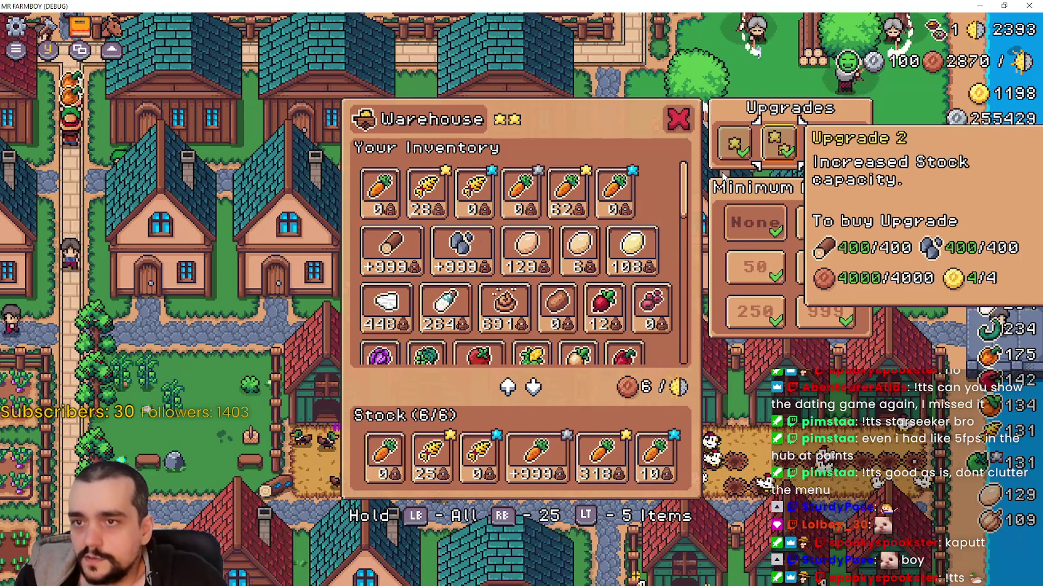
key(Down)
key(Left)
key(Right)
key(Left)
key(Down)
key(Down)
key(Down)
key(Down)
key(Down)
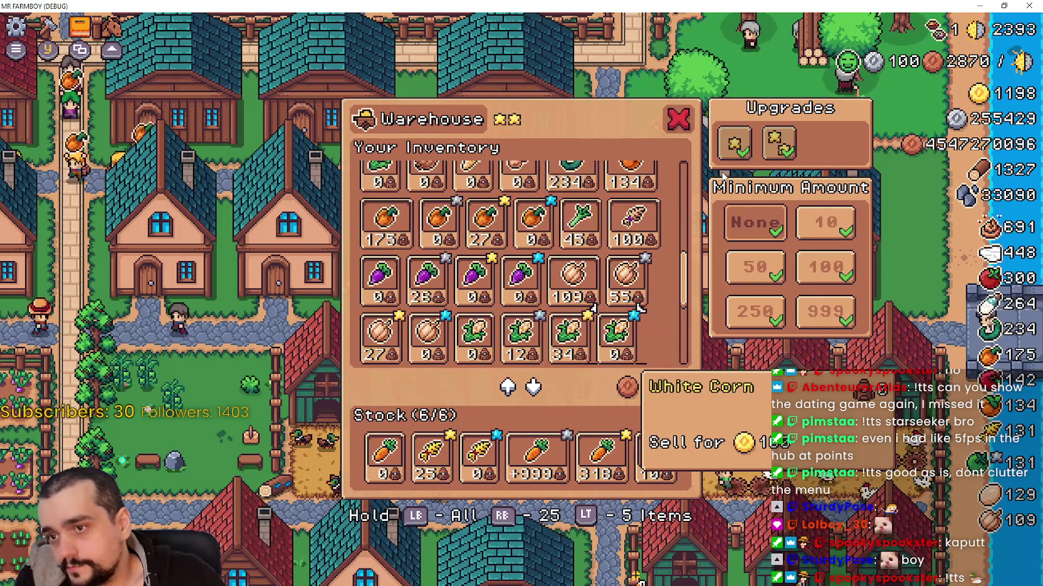
key(Right)
key(Right)
key(Right)
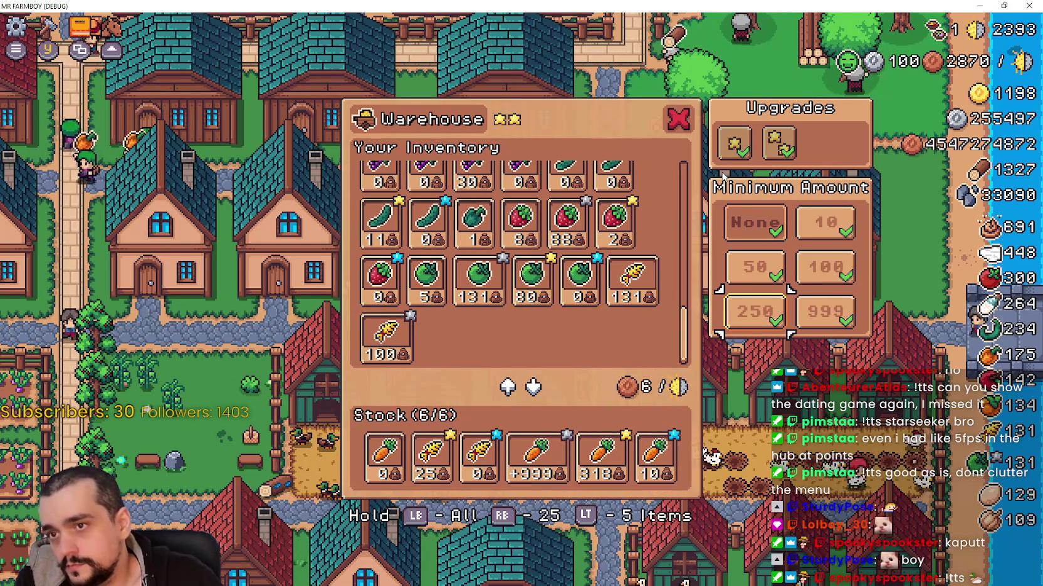
Reopen the warehouse with E and move focus through the close option, upgrades and inventory
key(Escape)
key(e)
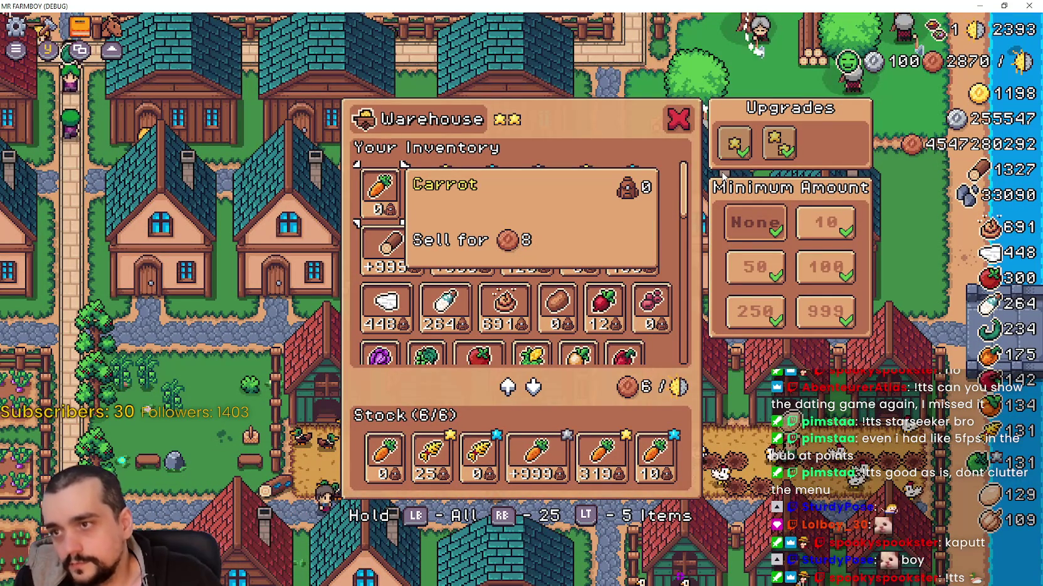
key(Up)
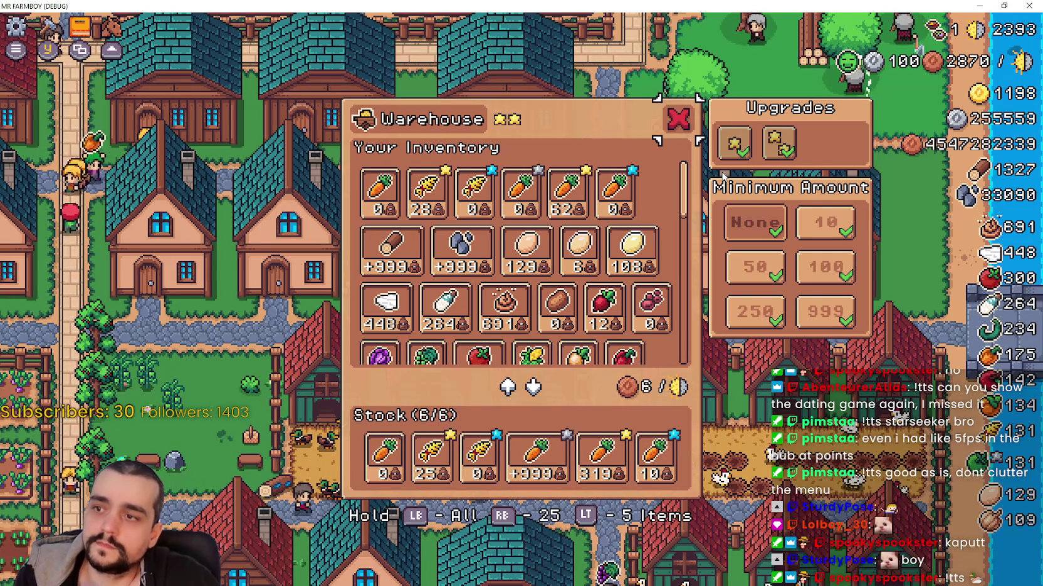
key(Right)
key(Left)
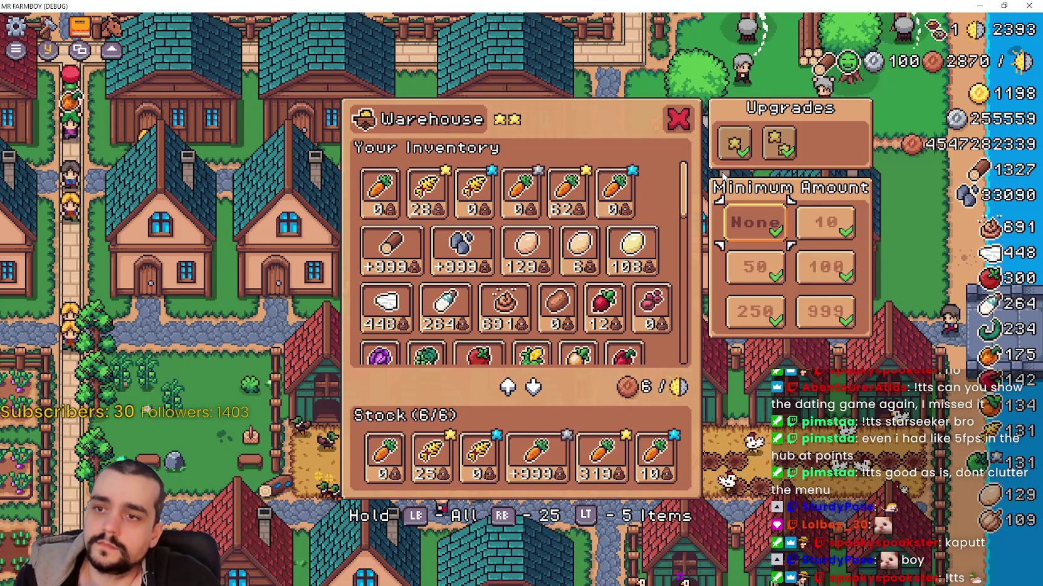
key(Down)
key(Down)
key(Down)
key(Left)
key(Up)
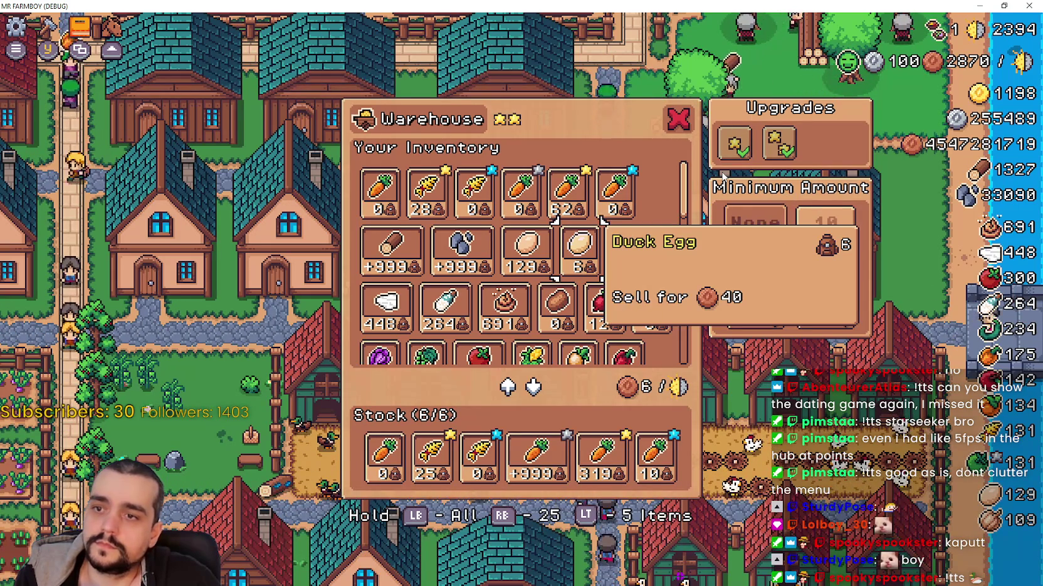
key(Up)
key(Down)
key(Right)
key(Right)
key(Up)
key(Left)
Close the panels, ride the player around town, and reopen the warehouse
key(Return)
key(Up)
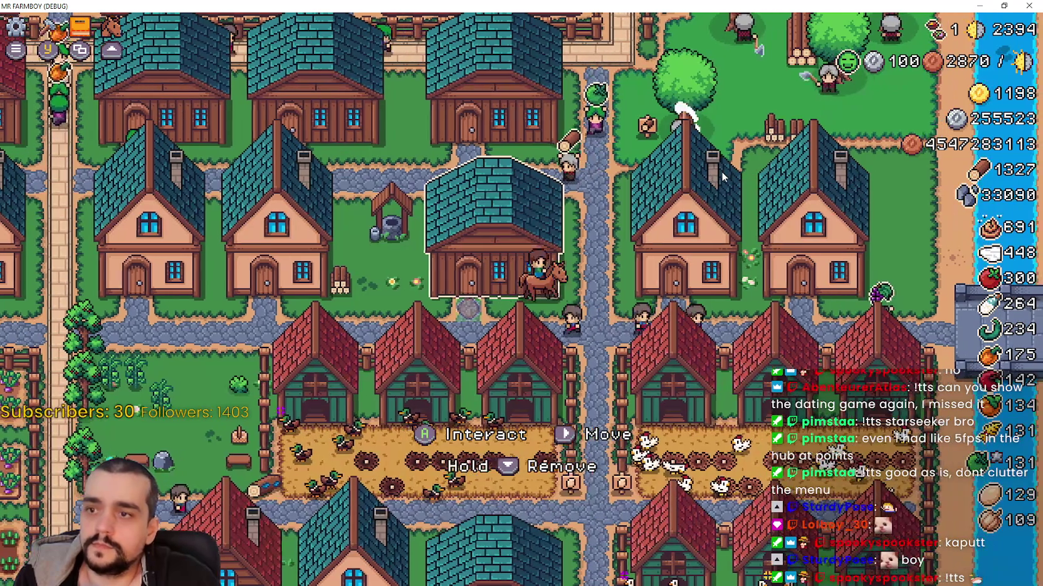
key(Up)
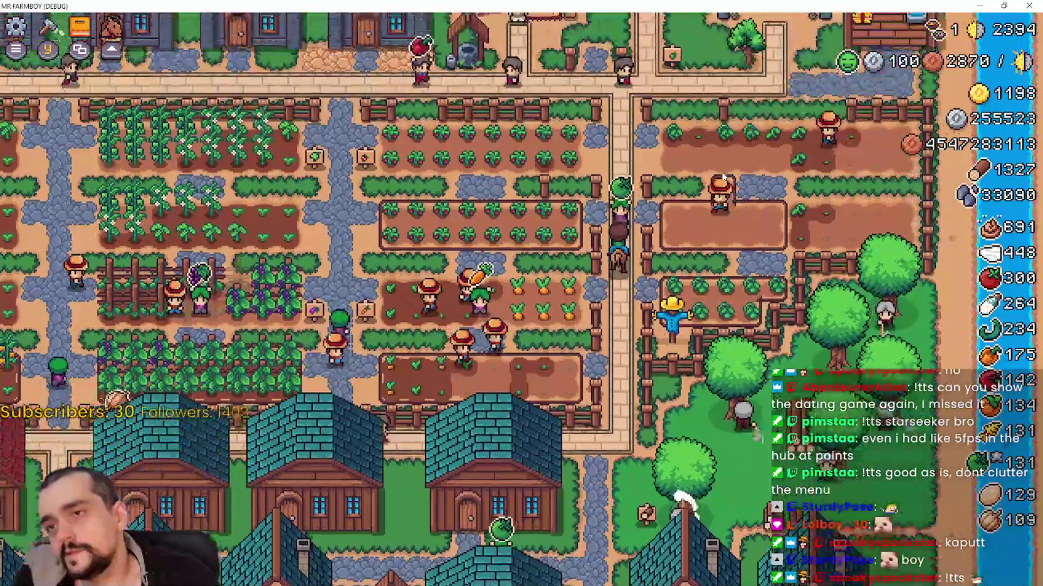
key(Down)
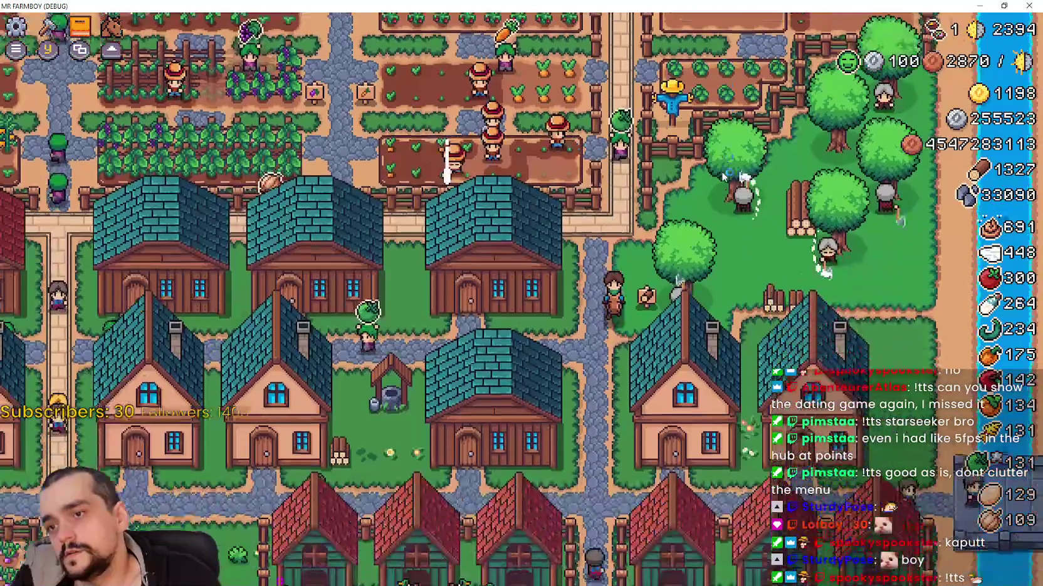
key(Left)
key(Return)
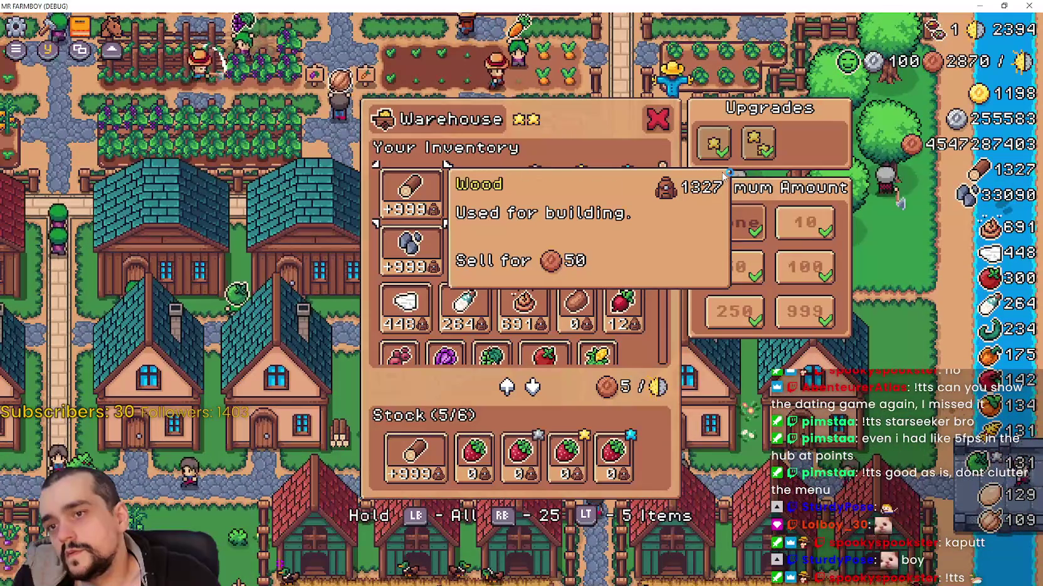
Move focus from the Wood and Radish inventory slots up into the Minimum Amount options
key(Right)
key(Right)
key(Right)
key(Right)
key(Down)
key(Down)
key(Down)
key(Down)
key(Down)
key(Right)
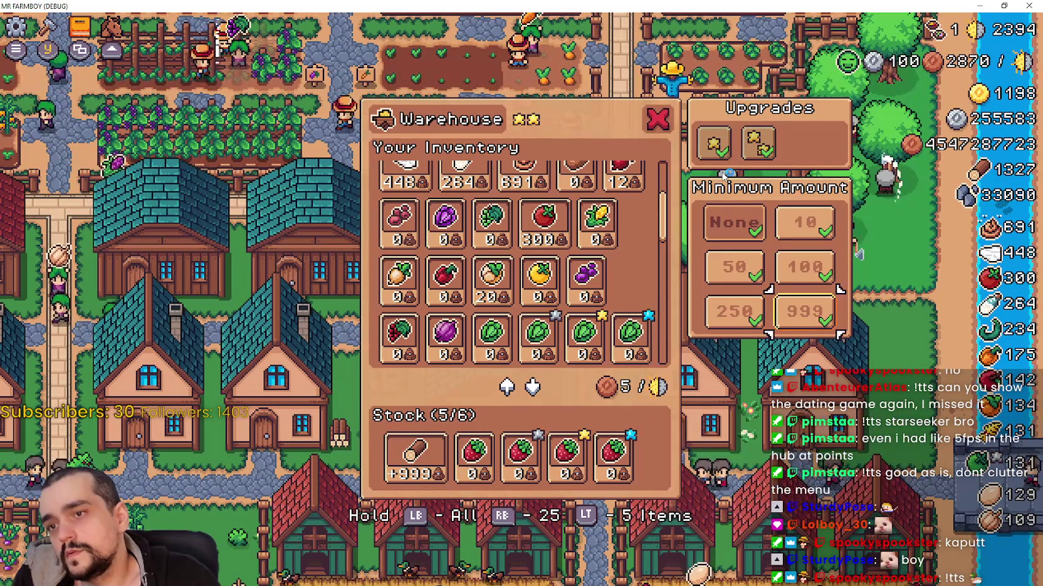
key(Up)
key(Up)
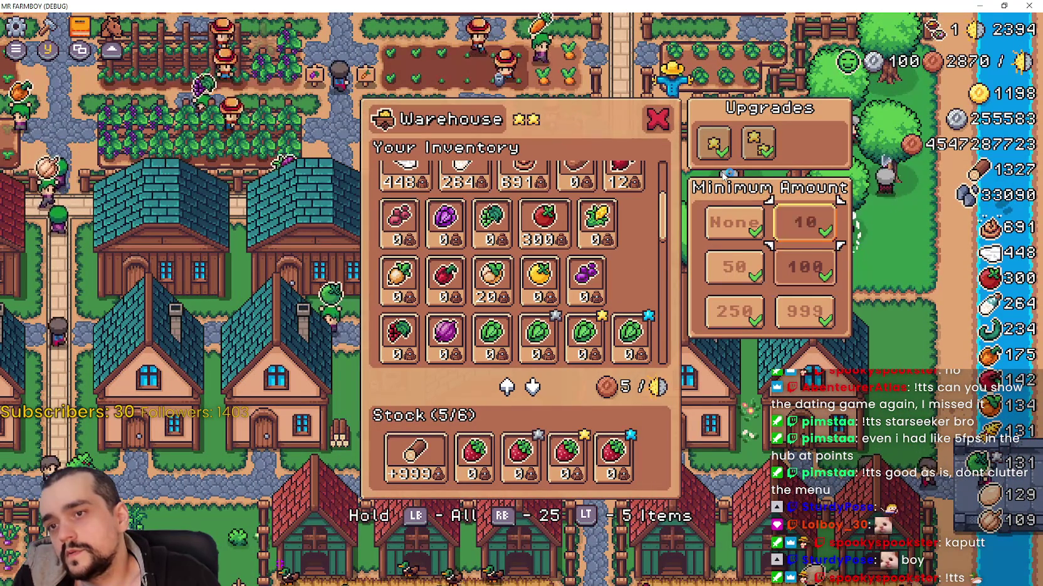
key(Left)
key(Down)
key(Down)
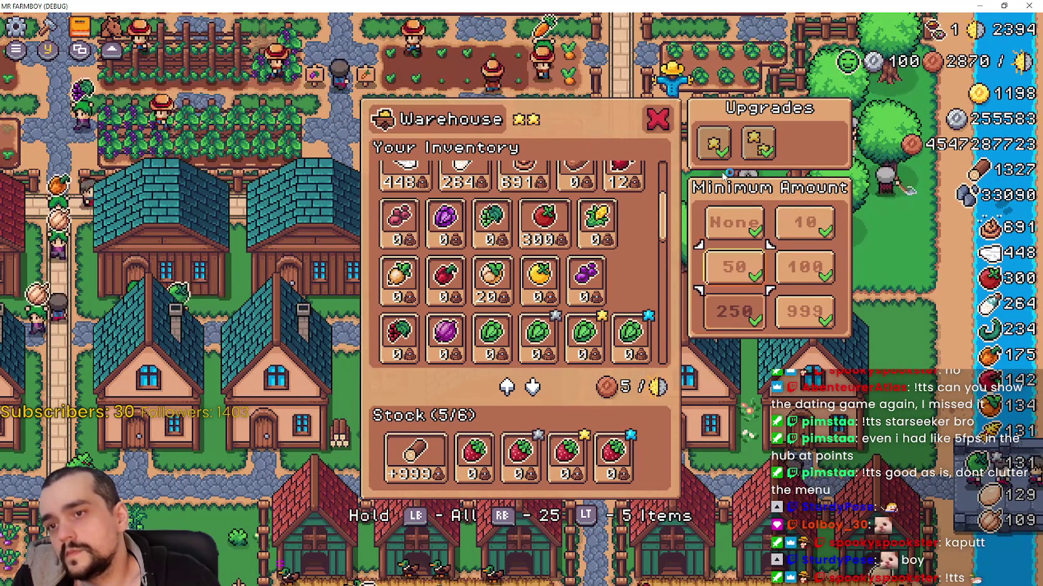
key(Up)
key(Up)
Step focus among the None, 10, 50, 100, 250 and 999 options to verify navigation
key(Right)
key(Left)
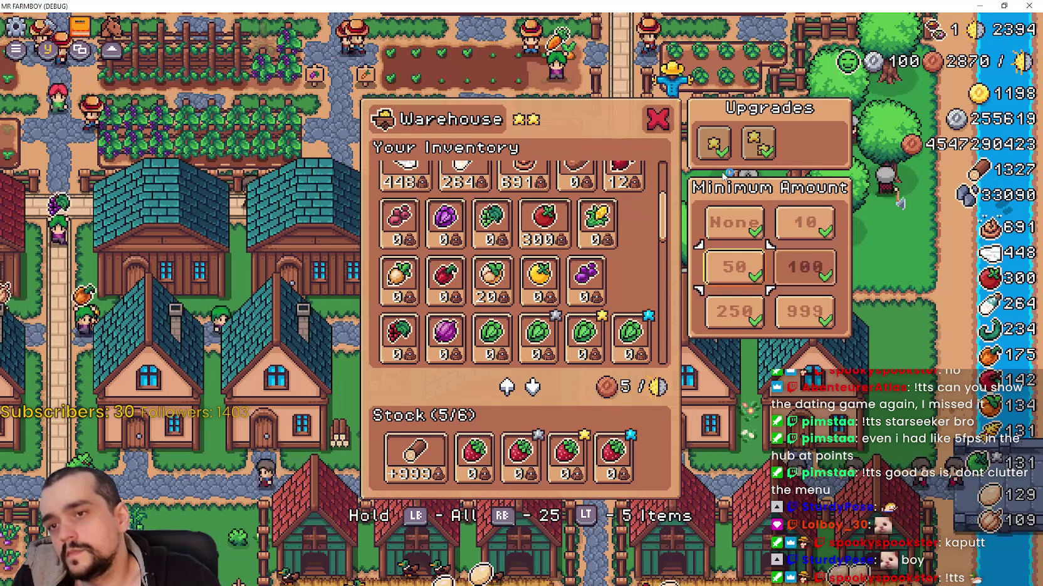
key(Down)
key(Down)
key(Up)
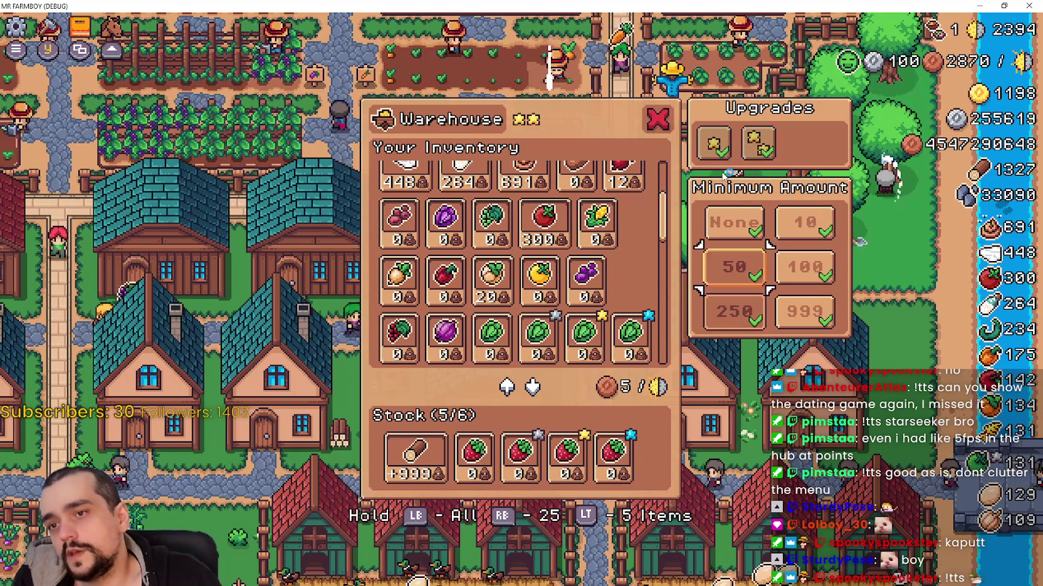
key(Up)
key(Right)
key(Down)
key(Down)
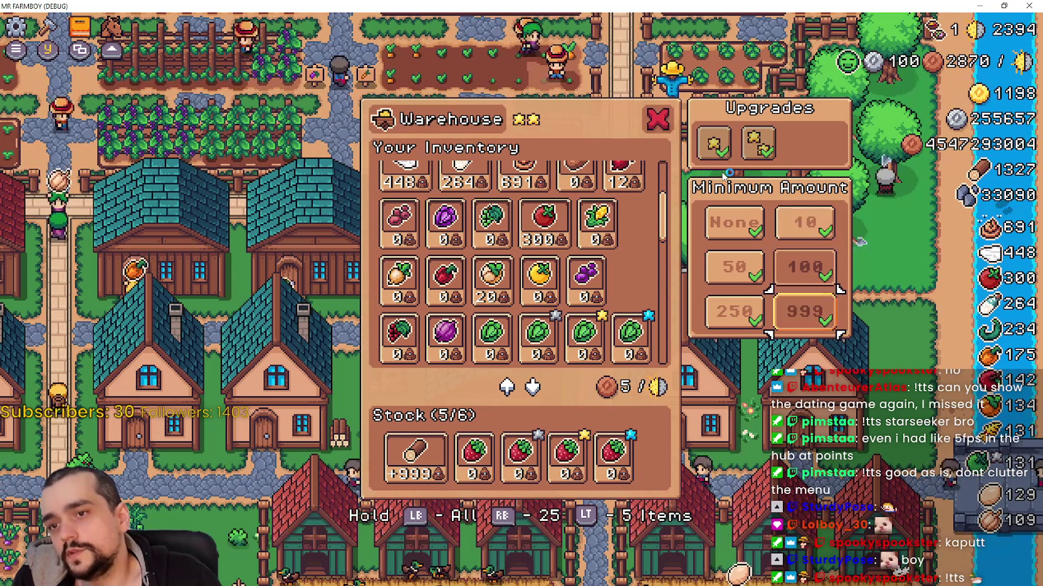
key(Left)
key(Up)
key(Up)
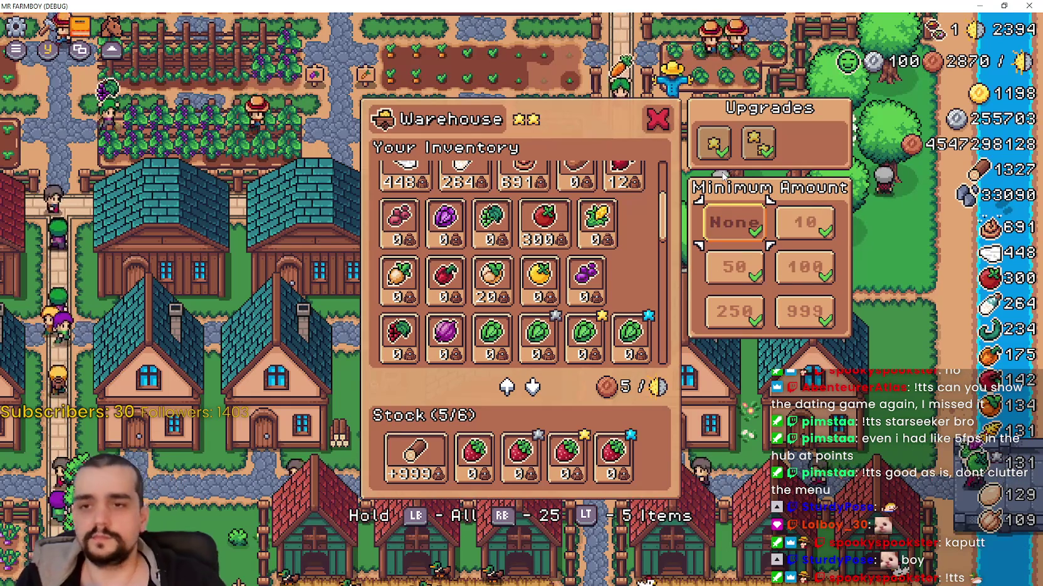
Stop the debug game and open the MinimumSlot script at the enabled.hide() line in _ready
click(1003, 6)
click(903, 26)
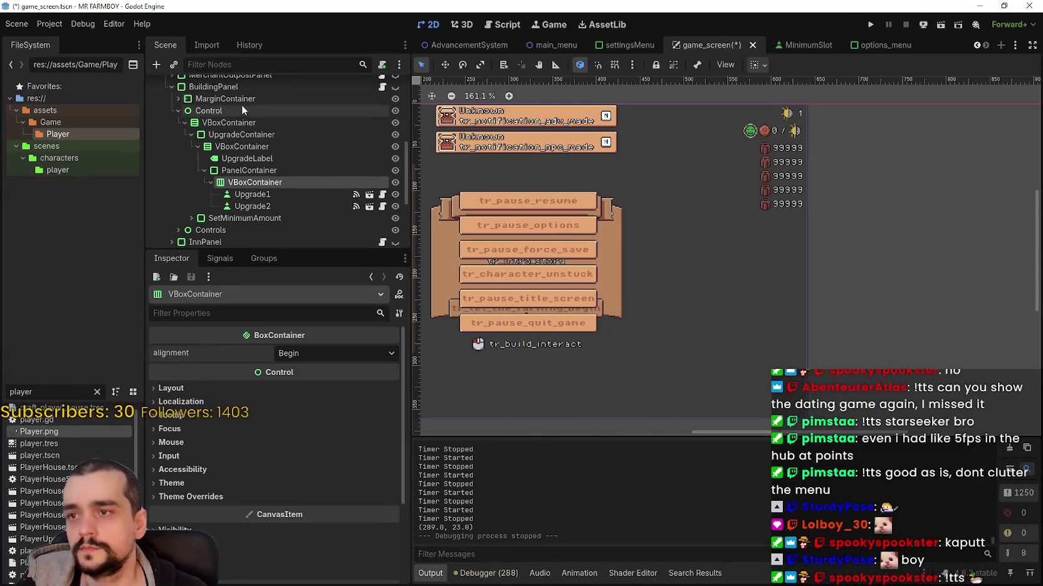
click(799, 45)
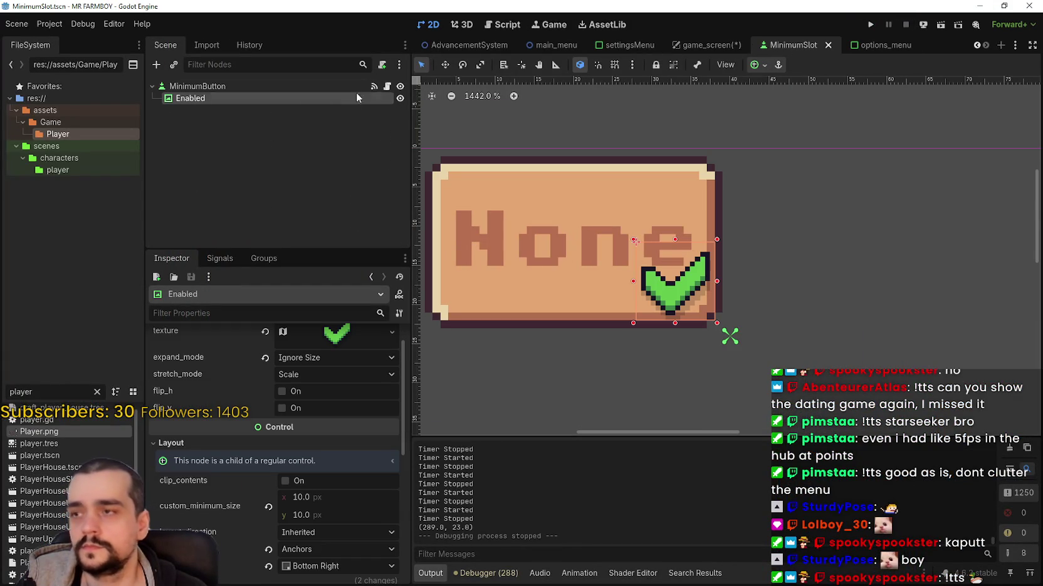
click(387, 86)
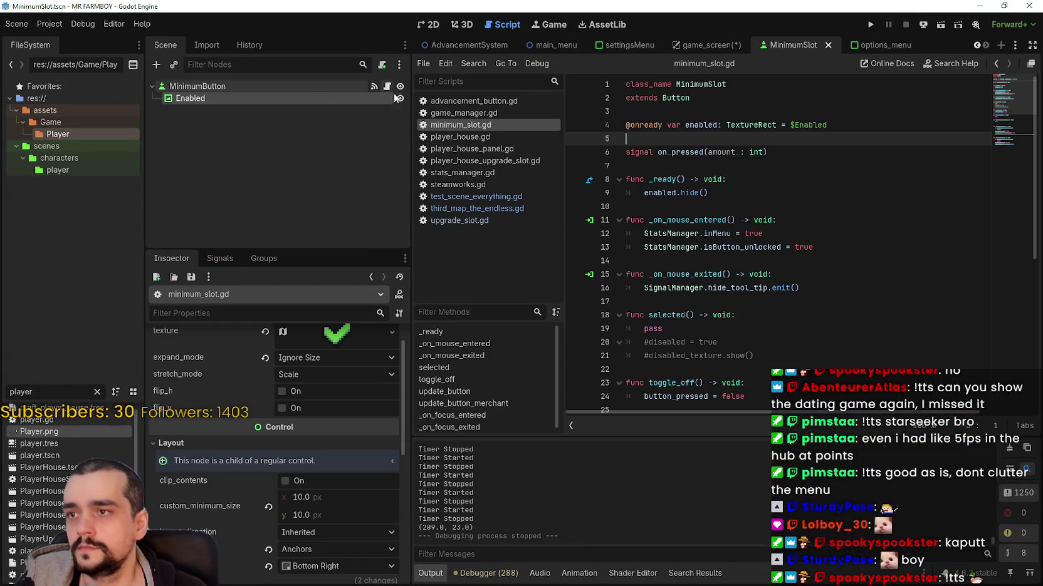
click(715, 193)
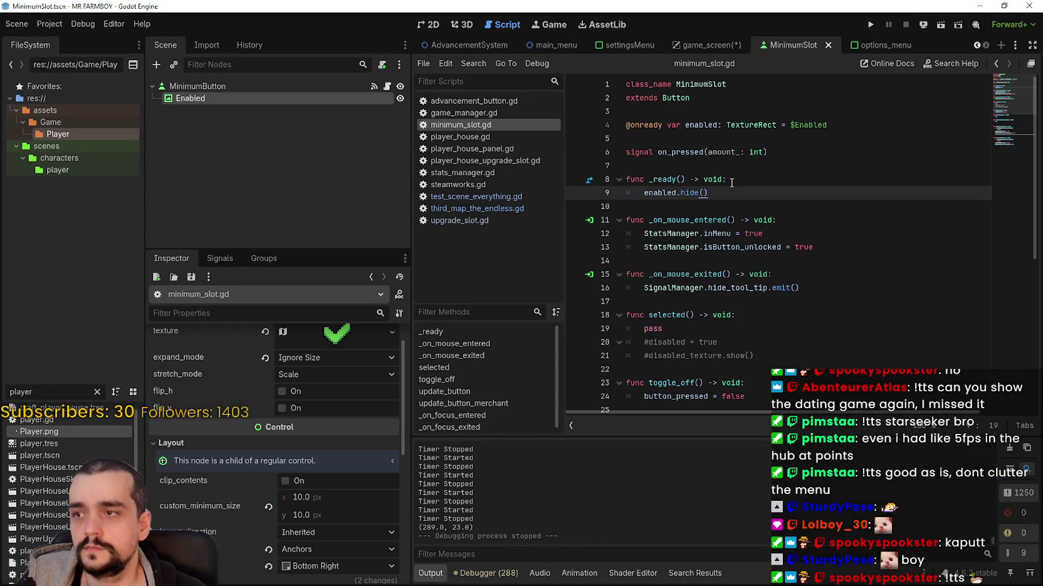
Return to the MinimumSlot 2D view, then switch to game_screen and save it
click(430, 25)
scroll(627, 190, down, 5)
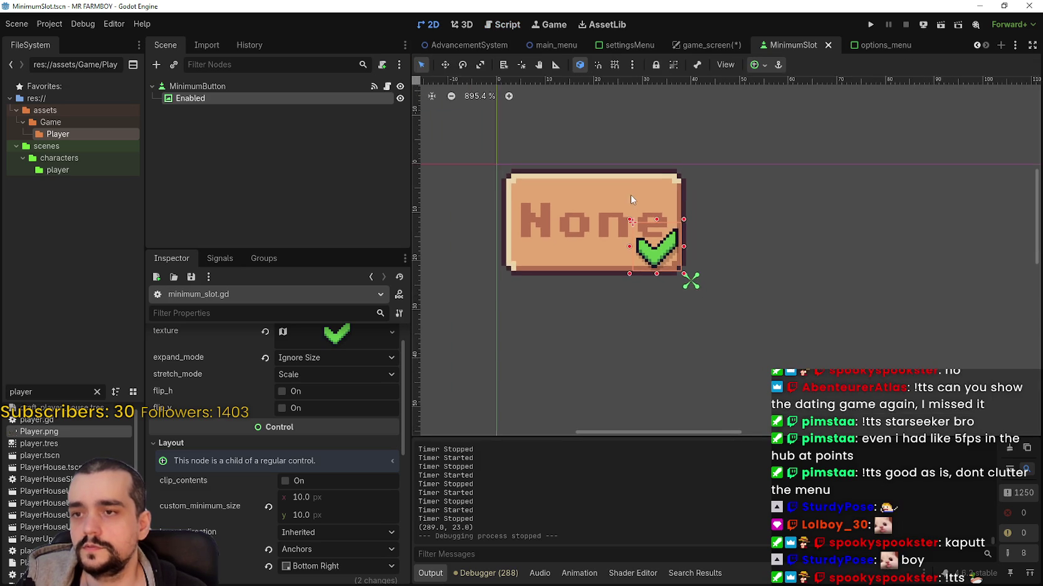
click(696, 49)
key(ctrl+s)
scroll(288, 177, down, 4)
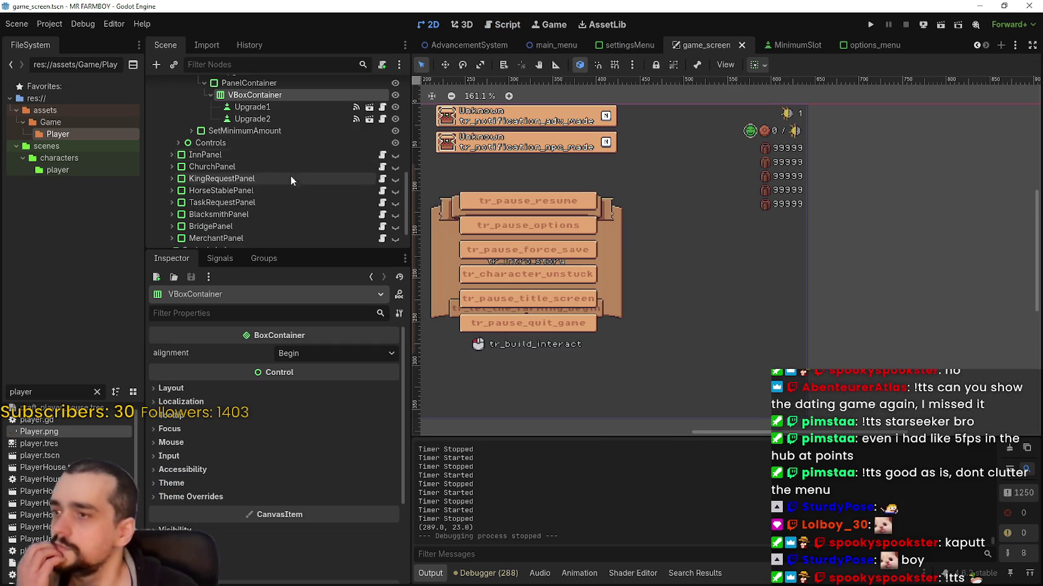
Enable button_pressed on the first MinimumButton under SetMinimumAmount and save game_screen
click(192, 129)
scroll(290, 181, down, 2)
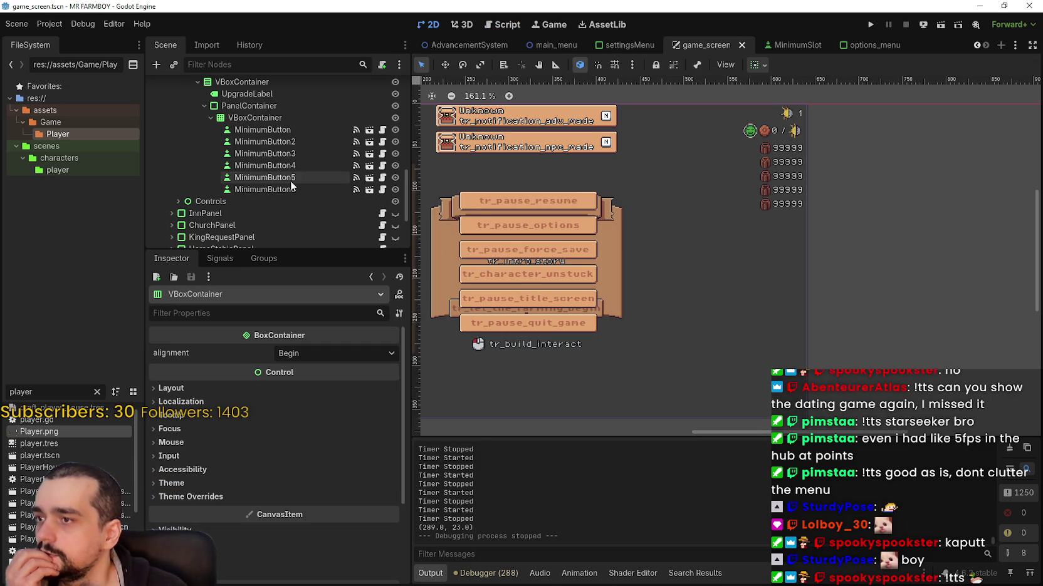
click(304, 129)
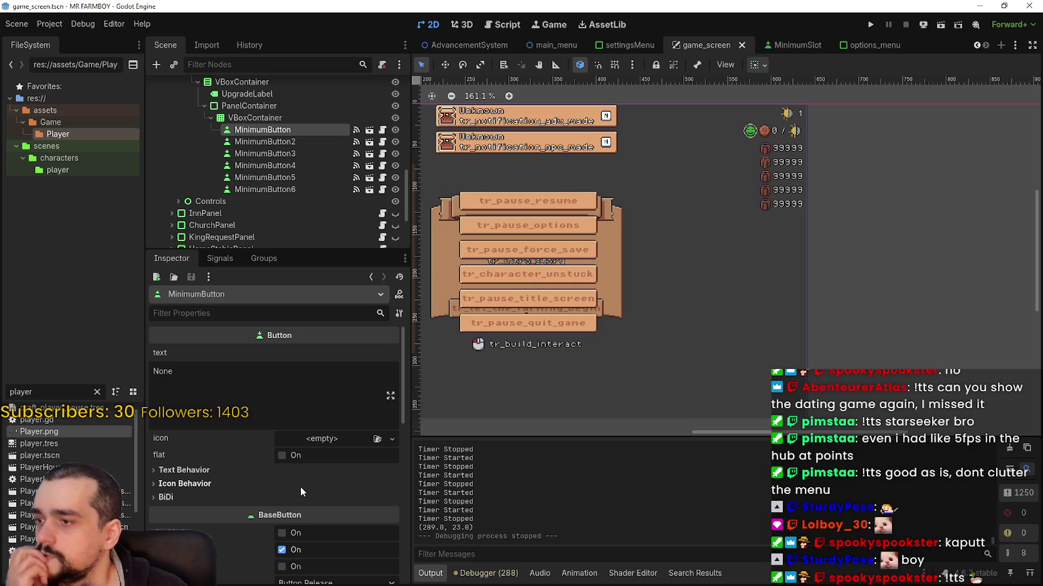
scroll(314, 477, down, 2)
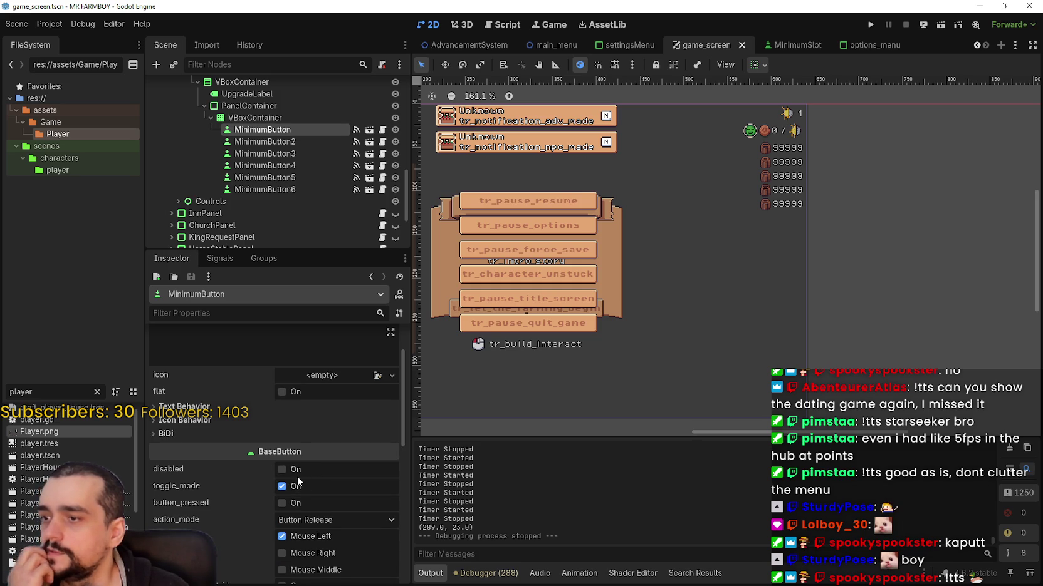
scroll(317, 495, down, 2)
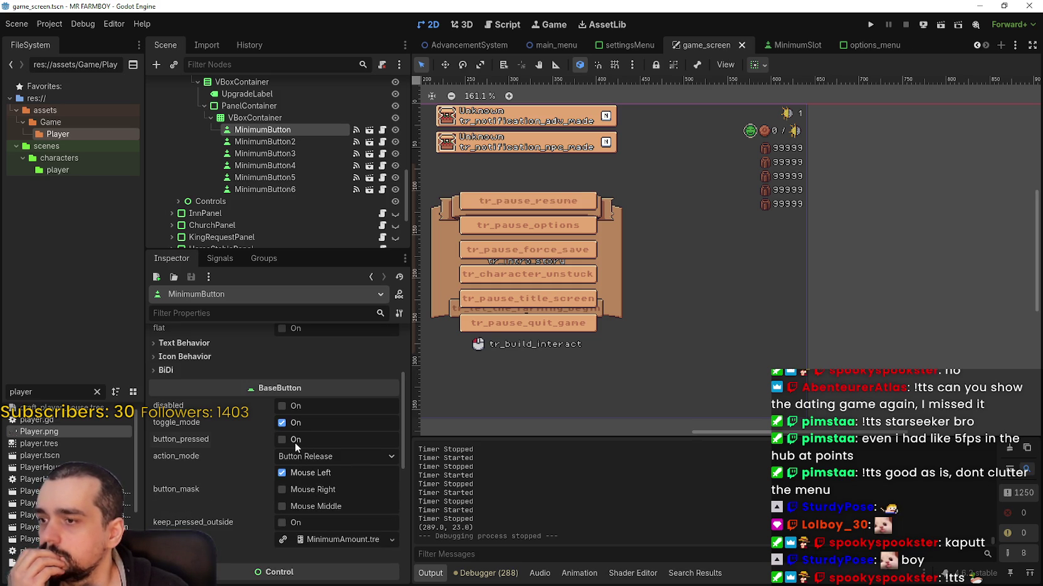
key(ctrl+s)
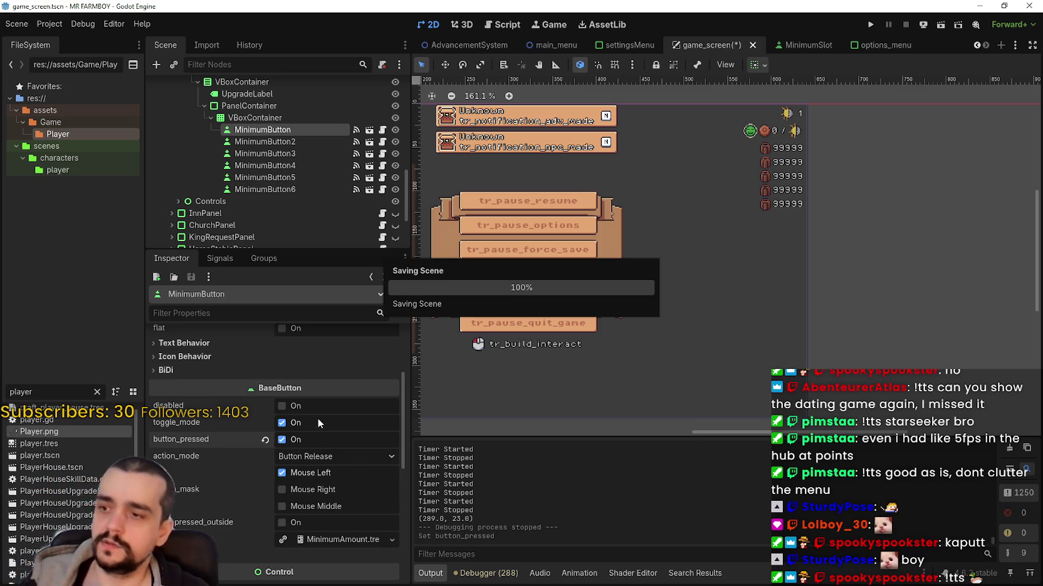
Open minimum_slot.gd and place the cursor at the end of the _ready declaration
mouse_move(188, 440)
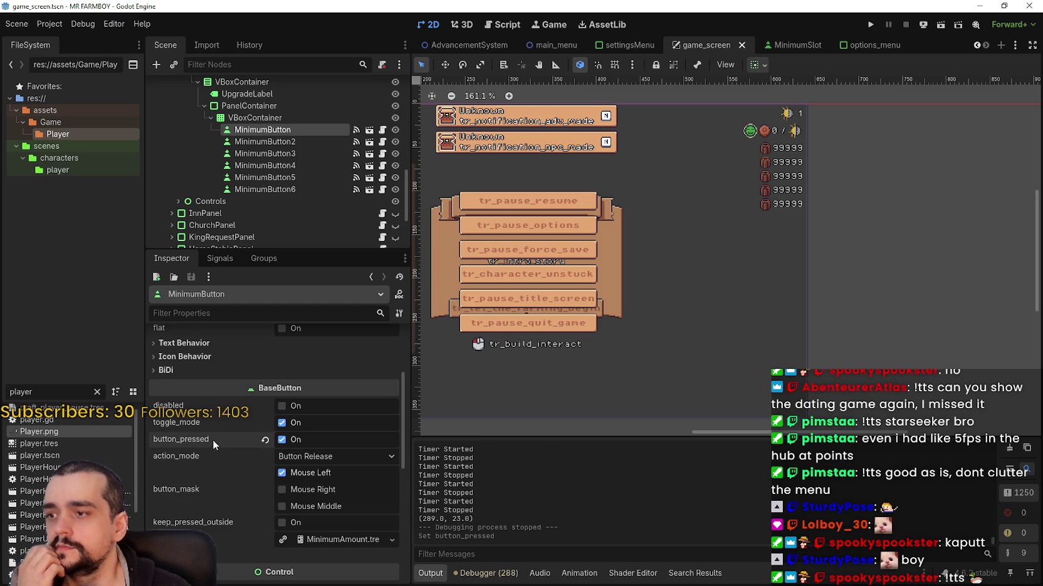
click(383, 130)
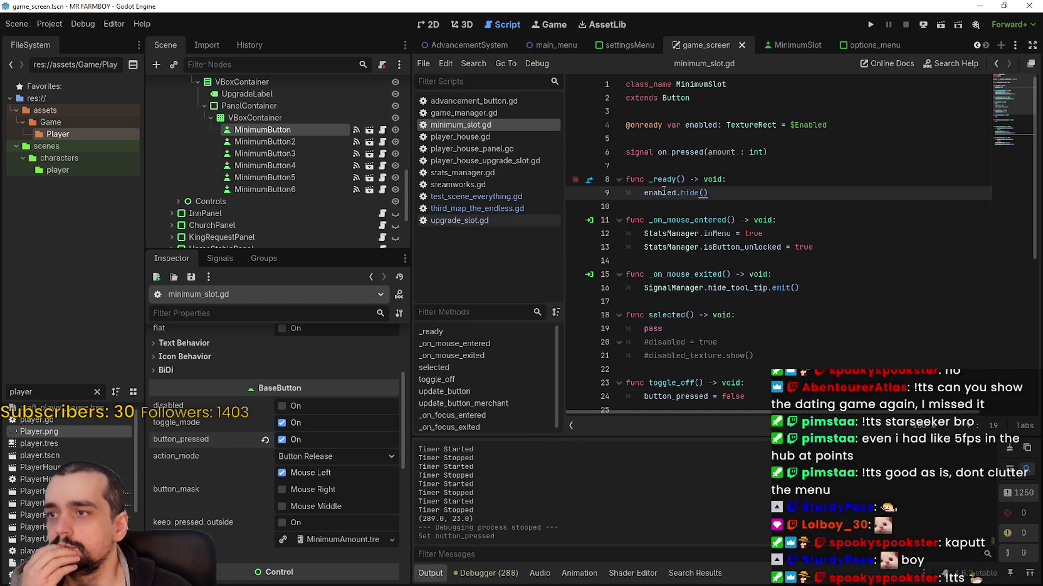
click(844, 247)
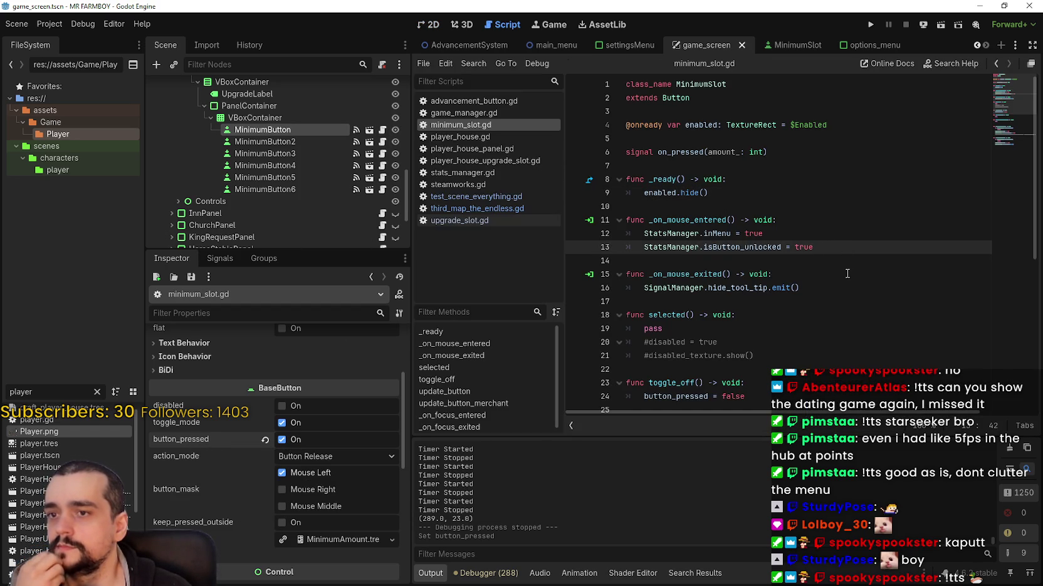
key(Up)
key(Up)
key(Up)
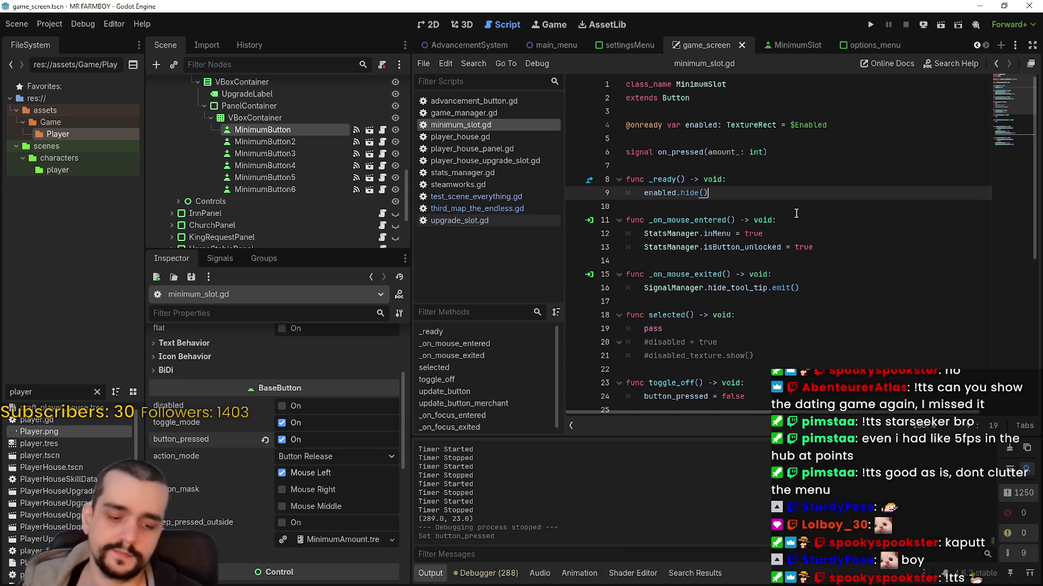
key(Up)
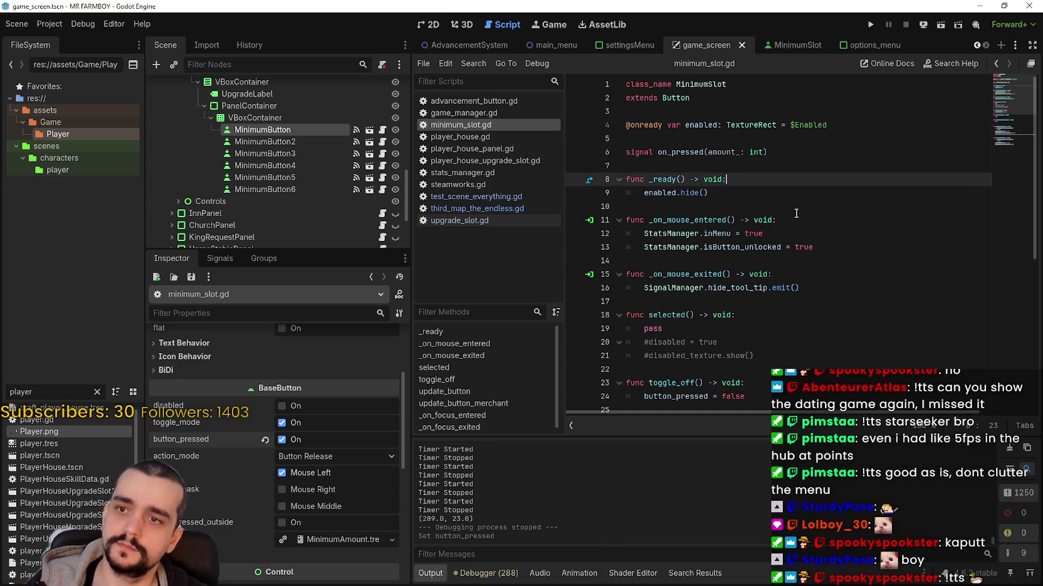
Add 'if button_pressed: return' at the start of _ready(), save the script, and run the game
key(Return)
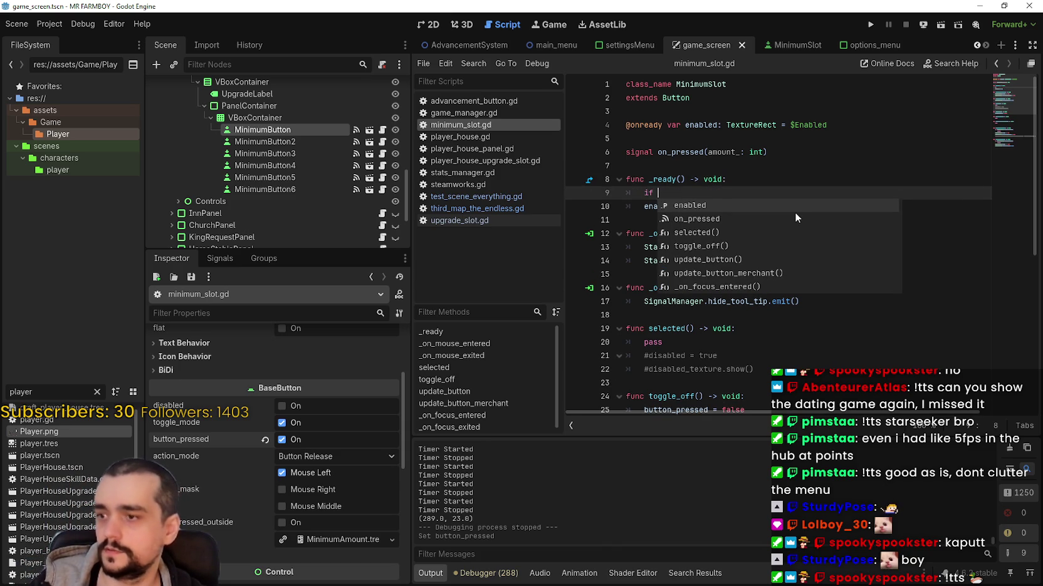
text(bu)
text(tto)
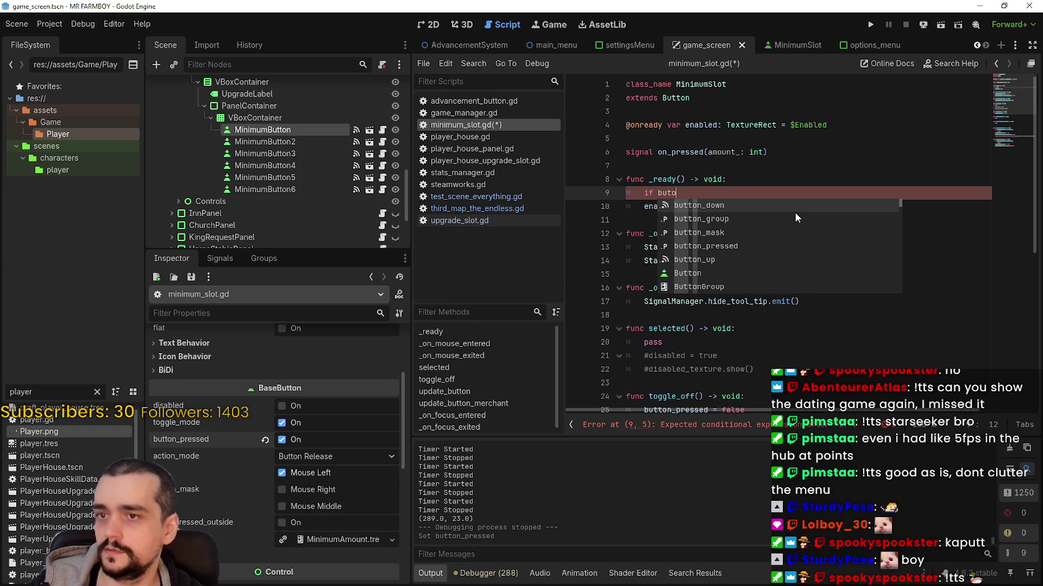
text(_p)
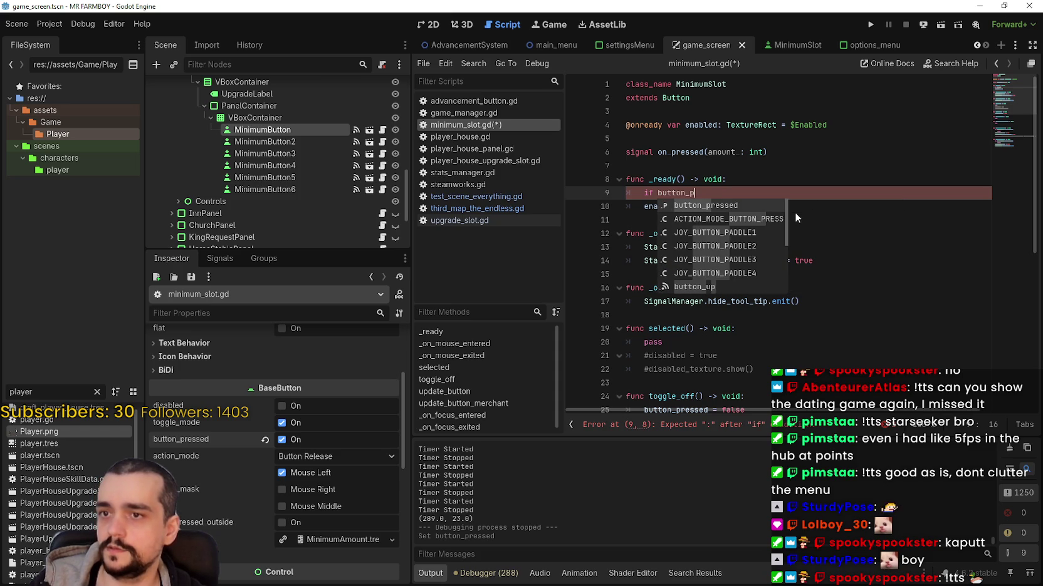
key(Return)
text(:)
key(Return)
text(return)
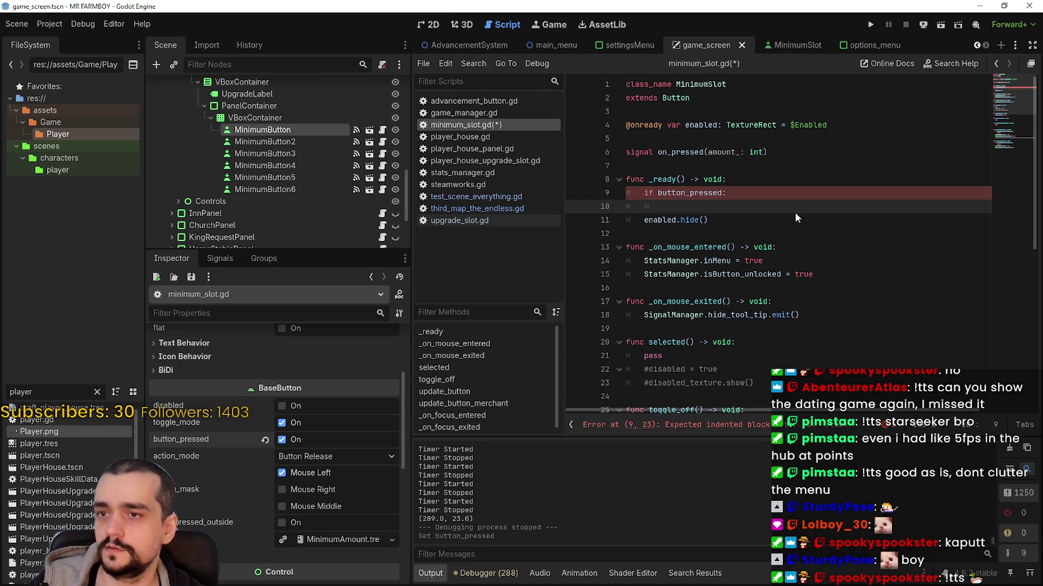
key(ctrl+s)
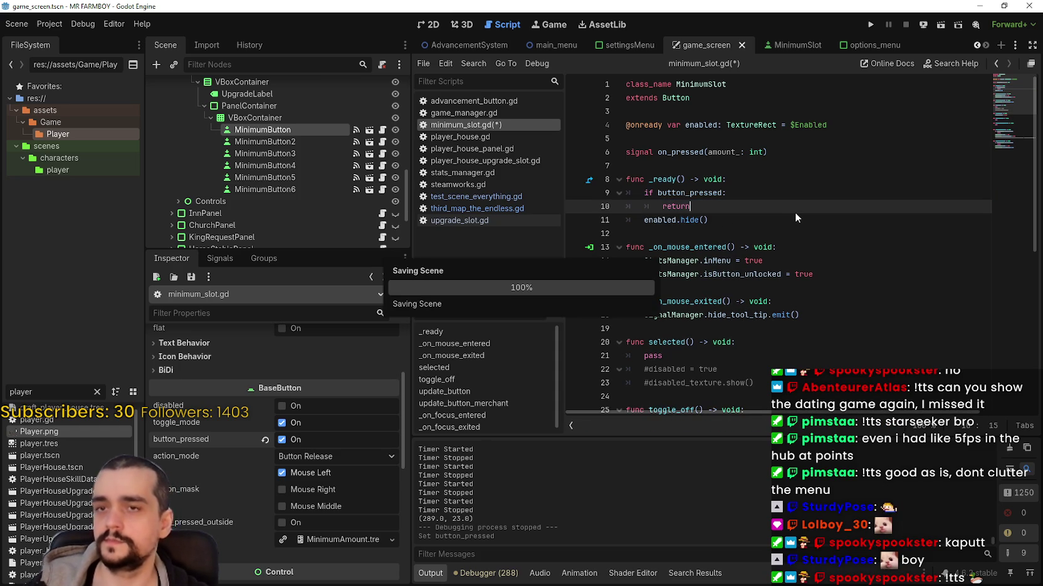
click(870, 26)
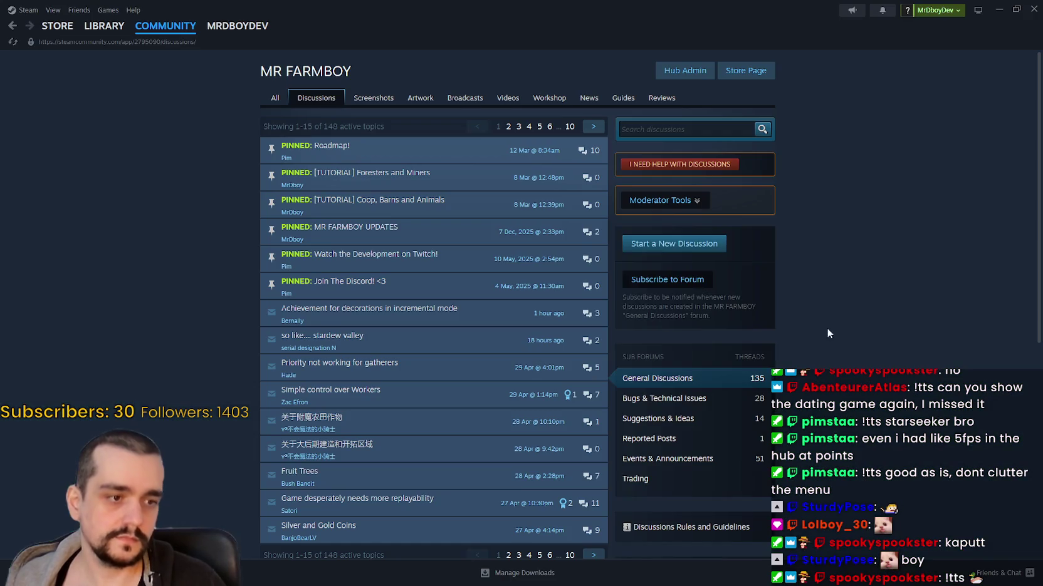
Reload the MR FARMBOY Steam discussions page, then switch to the SteamDB charts page
right_click(875, 233)
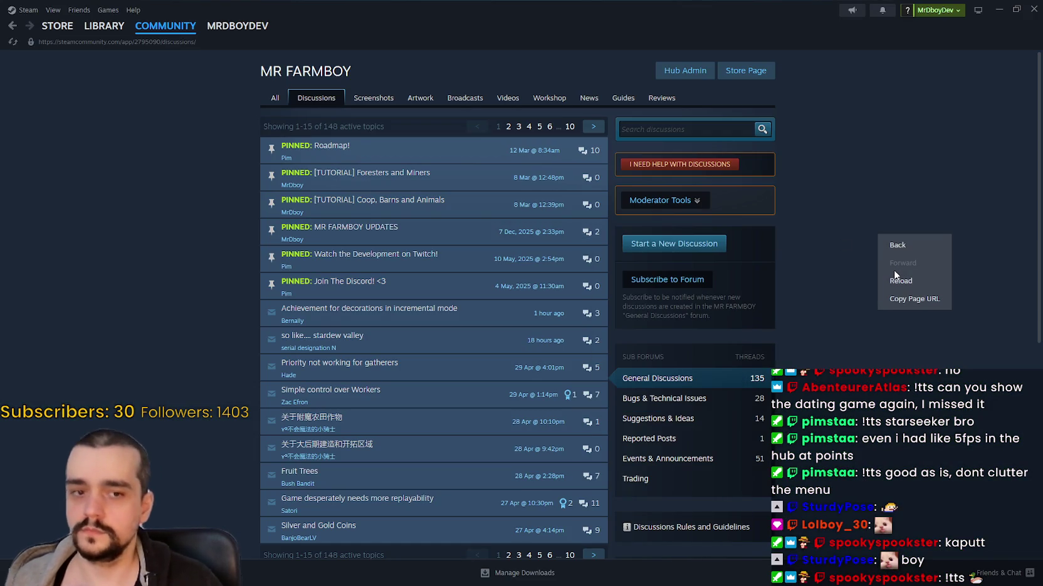
click(895, 276)
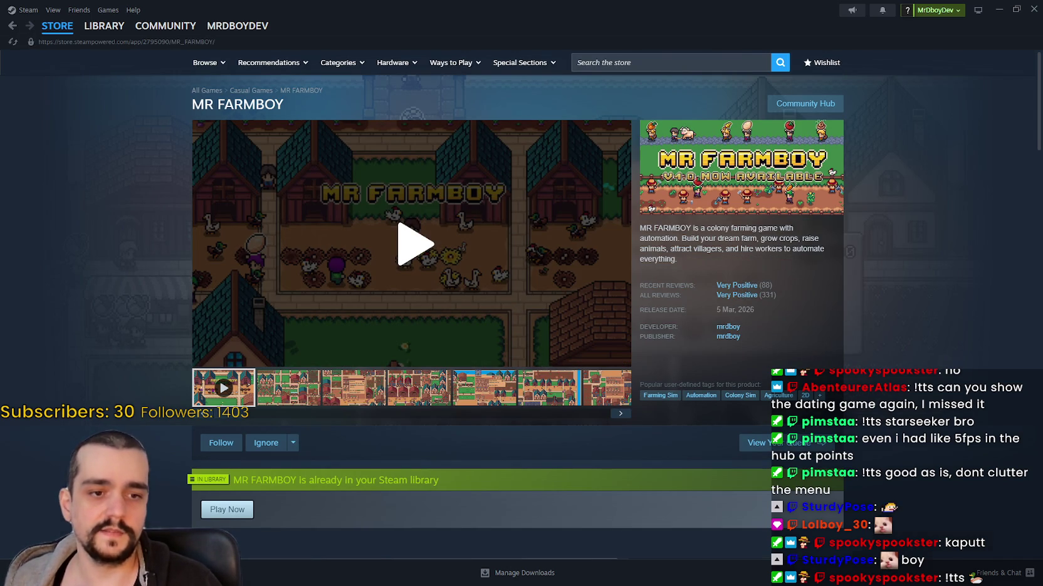
key(alt+Tab)
right_click(815, 285)
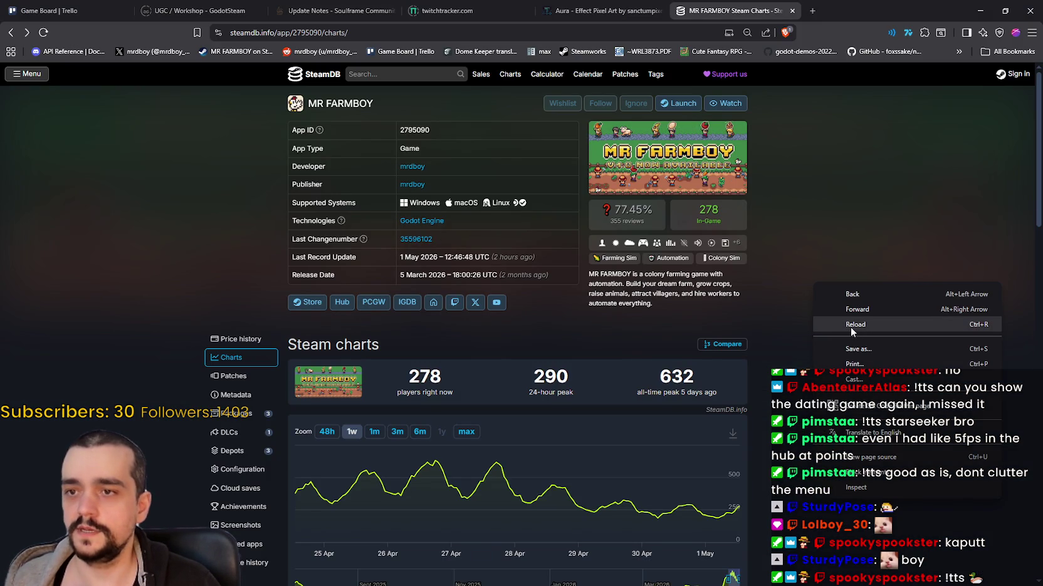
Reload the SteamDB charts to show 283 current players, then minimize the browser
click(850, 326)
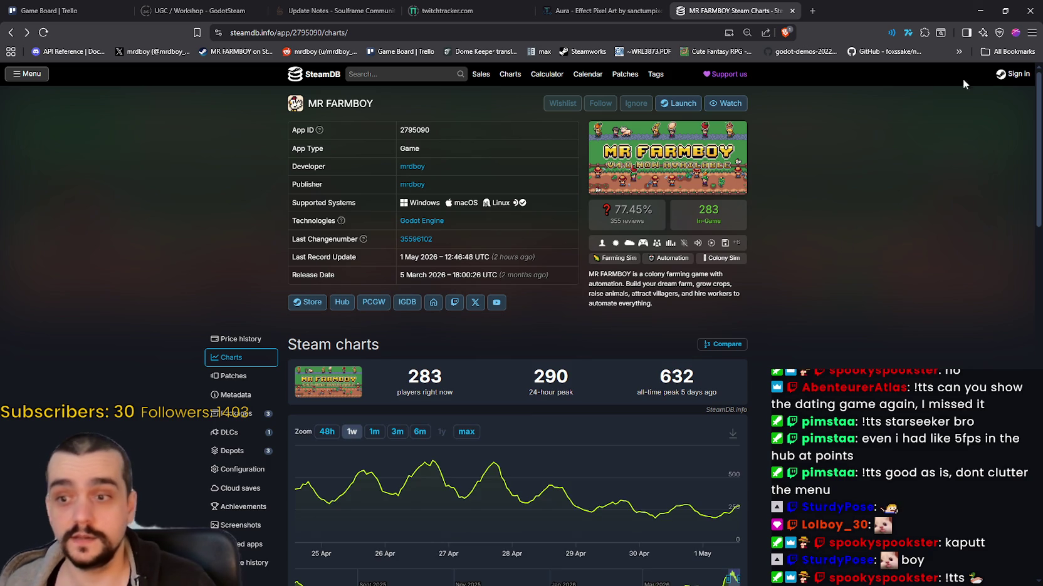
click(983, 8)
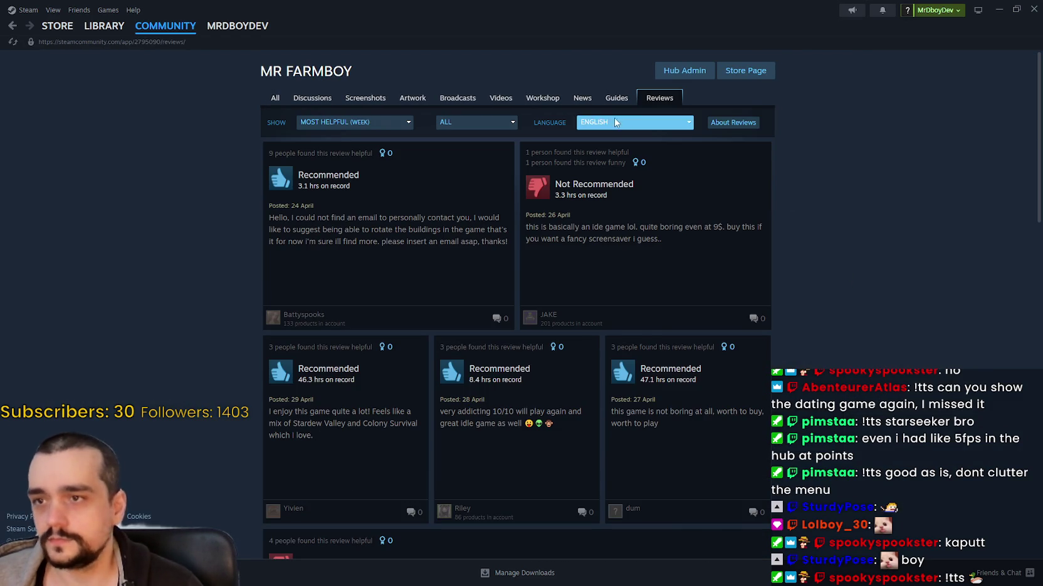
Filter MR FARMBOY reviews to All Languages and sort them by Most Recent
click(624, 123)
click(606, 136)
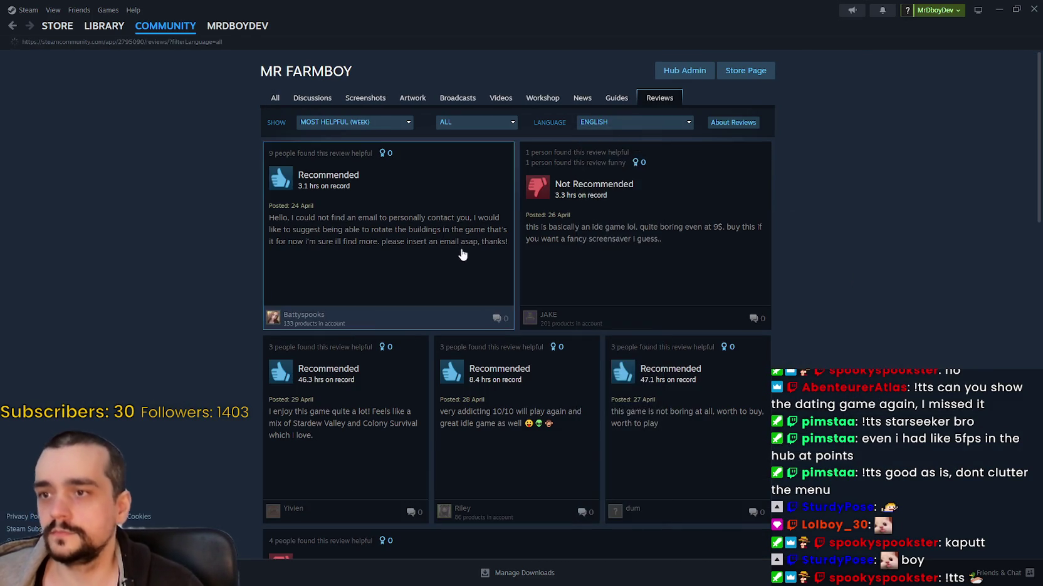
click(402, 128)
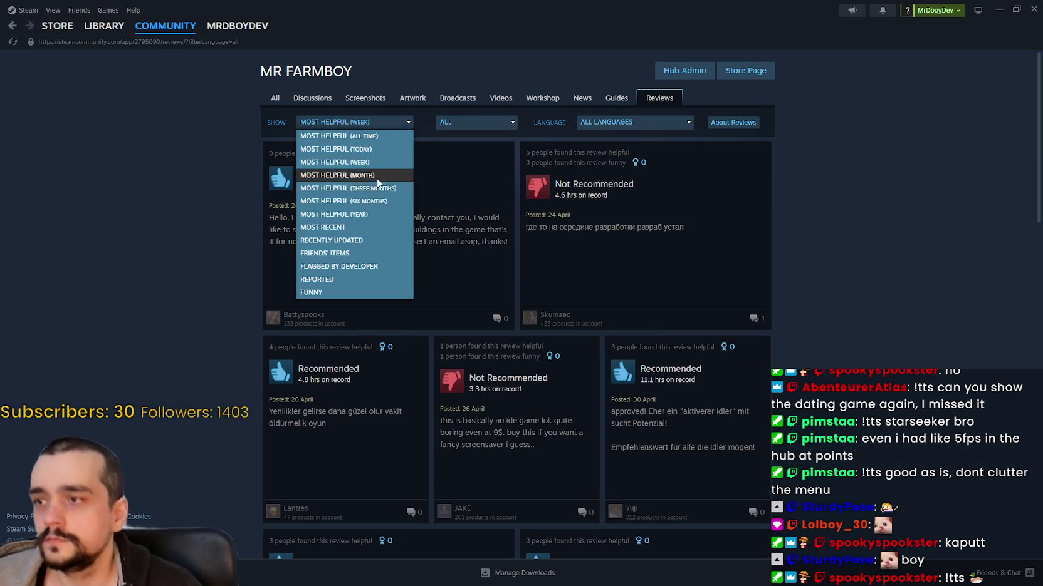
click(353, 227)
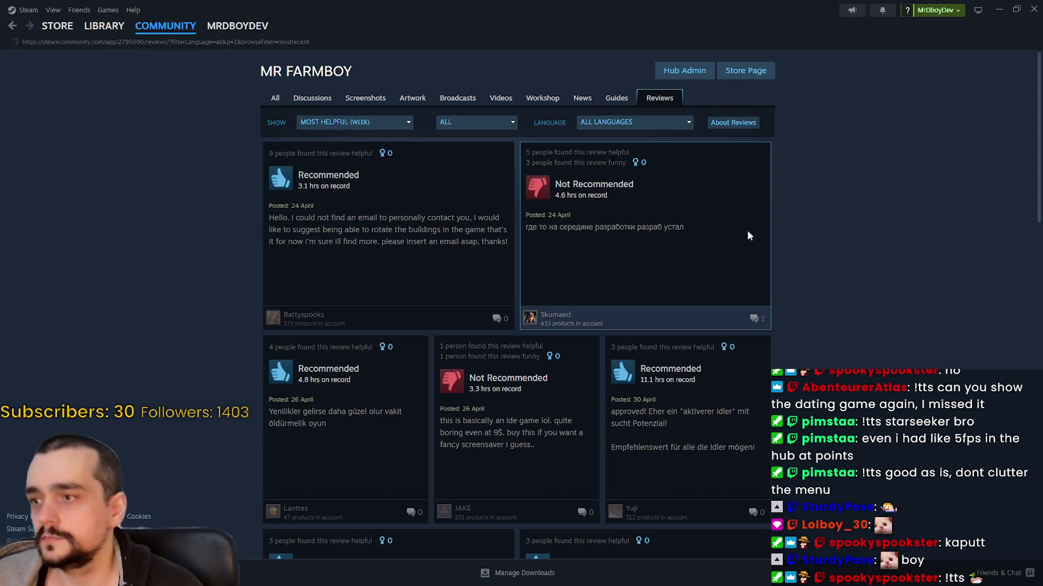
click(629, 124)
click(630, 124)
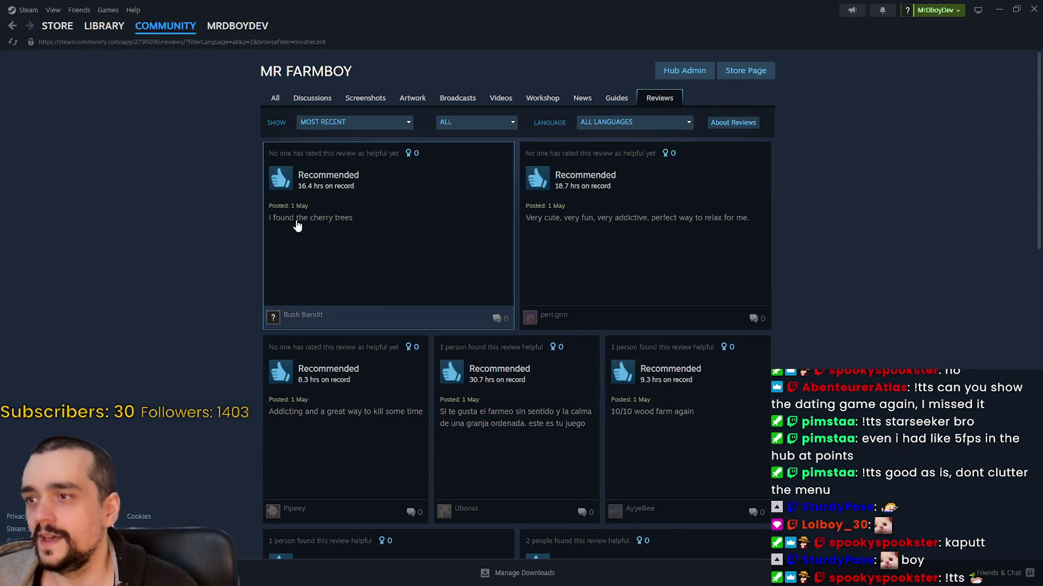
Read five recent reviews in full, including the Spanish one and '10/10 wood farm again'
click(420, 235)
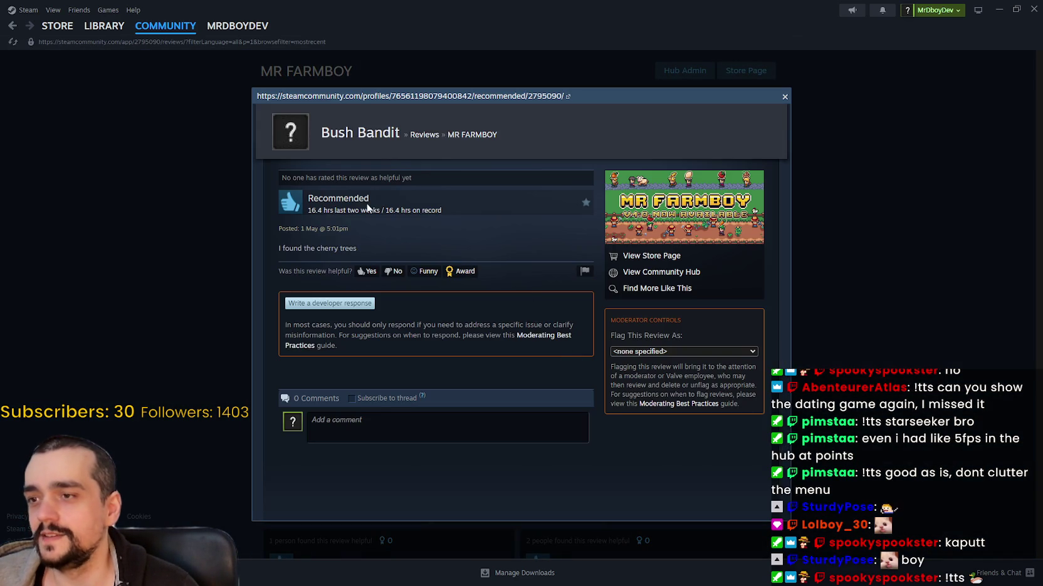
mouse_move(577, 210)
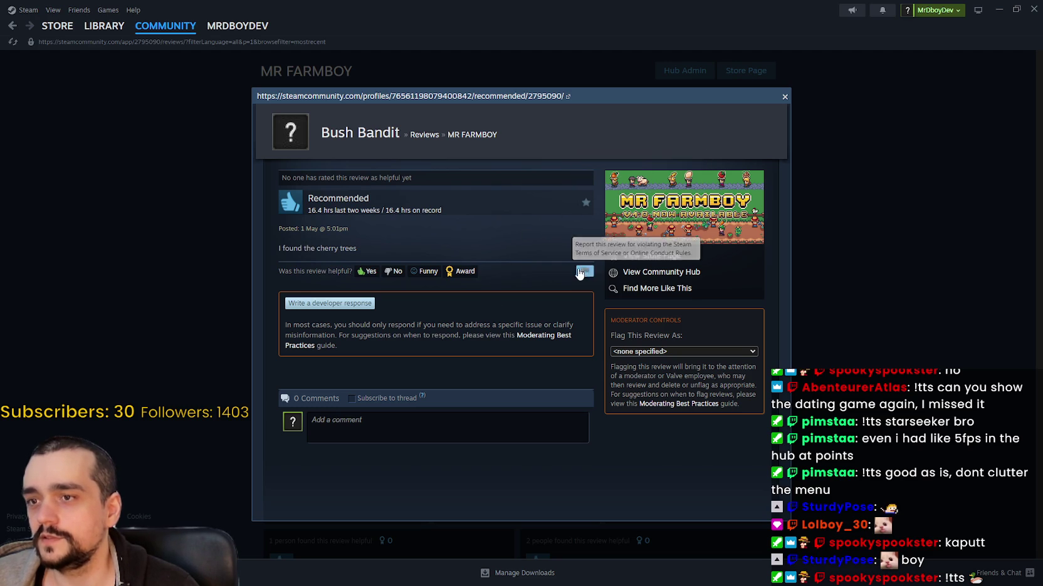
click(807, 333)
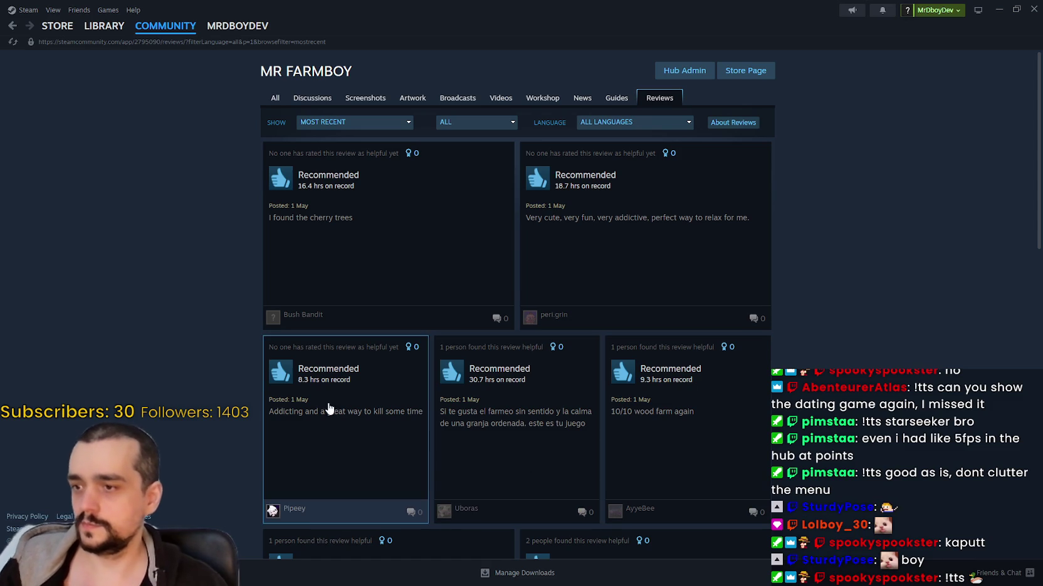
click(624, 271)
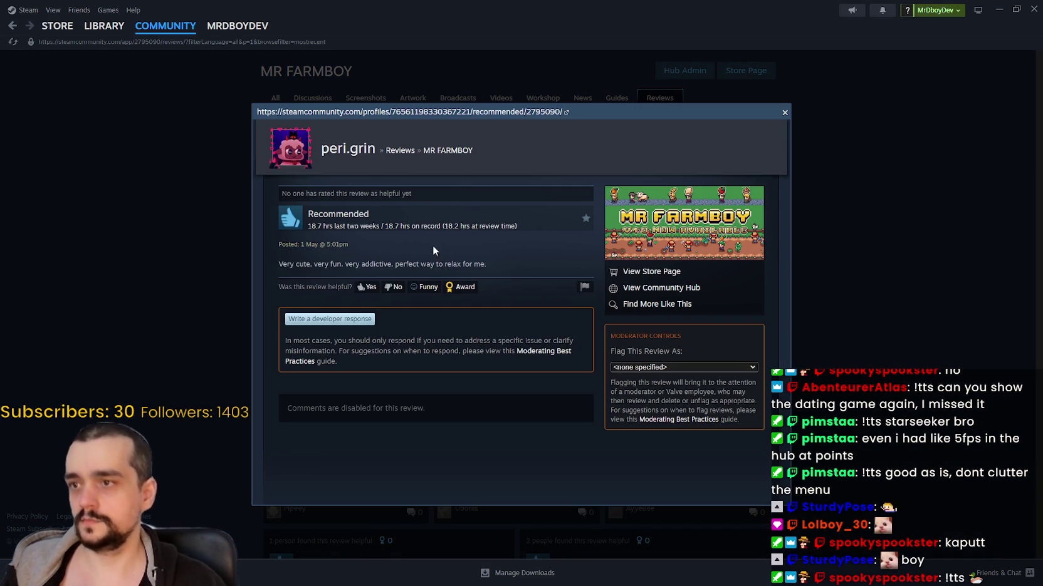
click(942, 355)
click(414, 421)
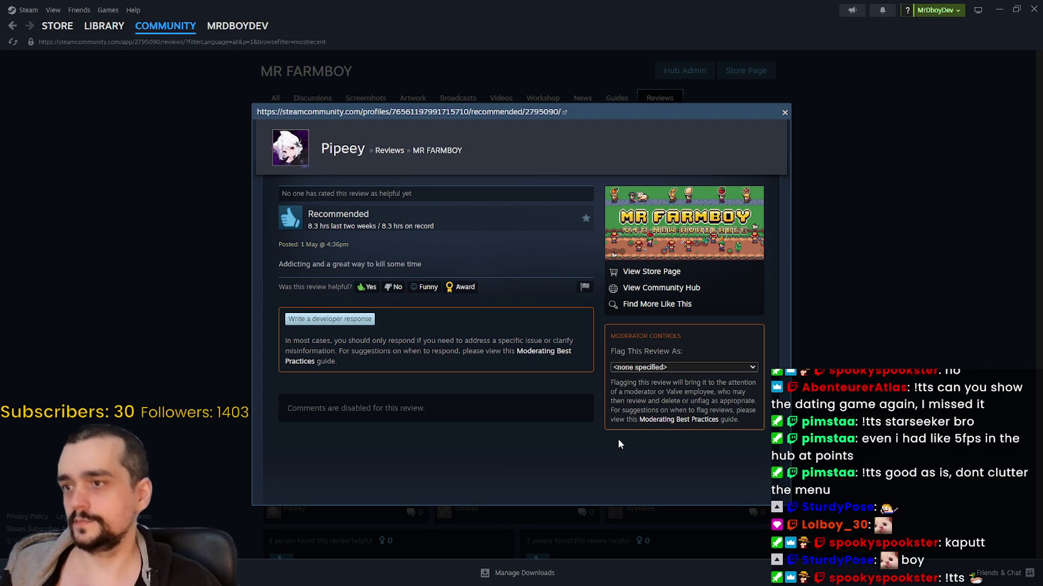
click(862, 402)
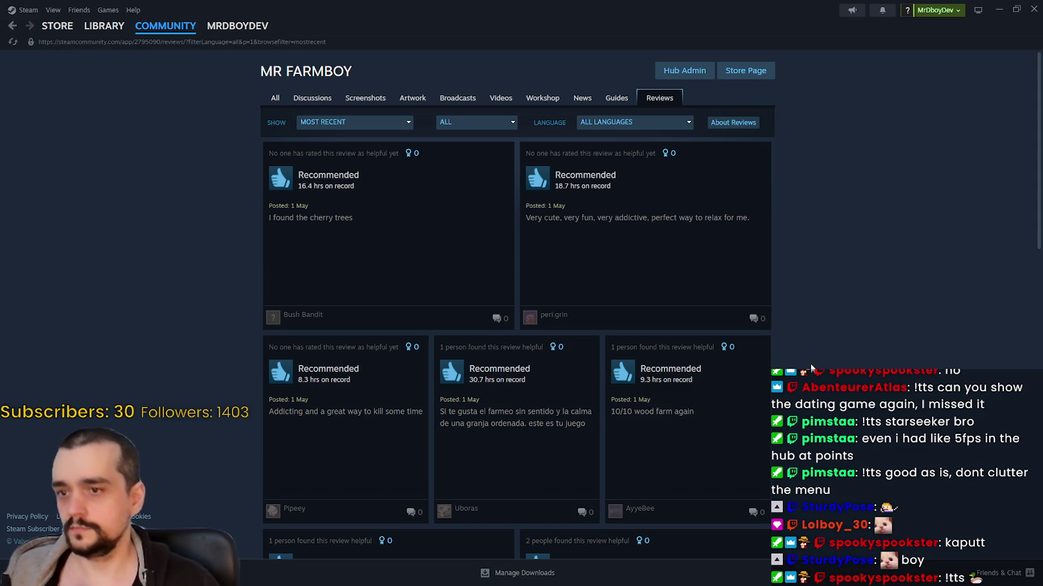
click(501, 433)
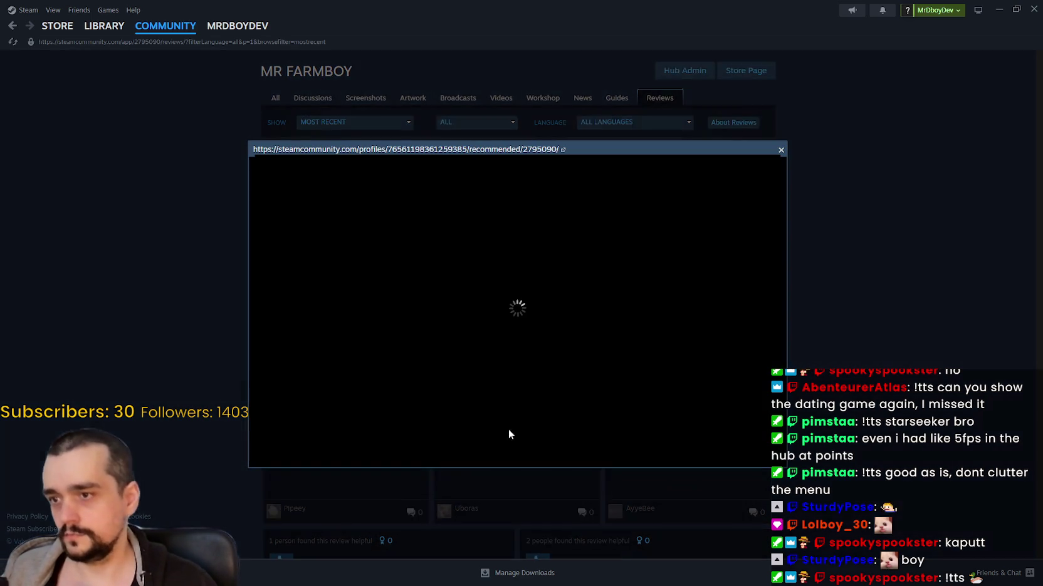
click(933, 411)
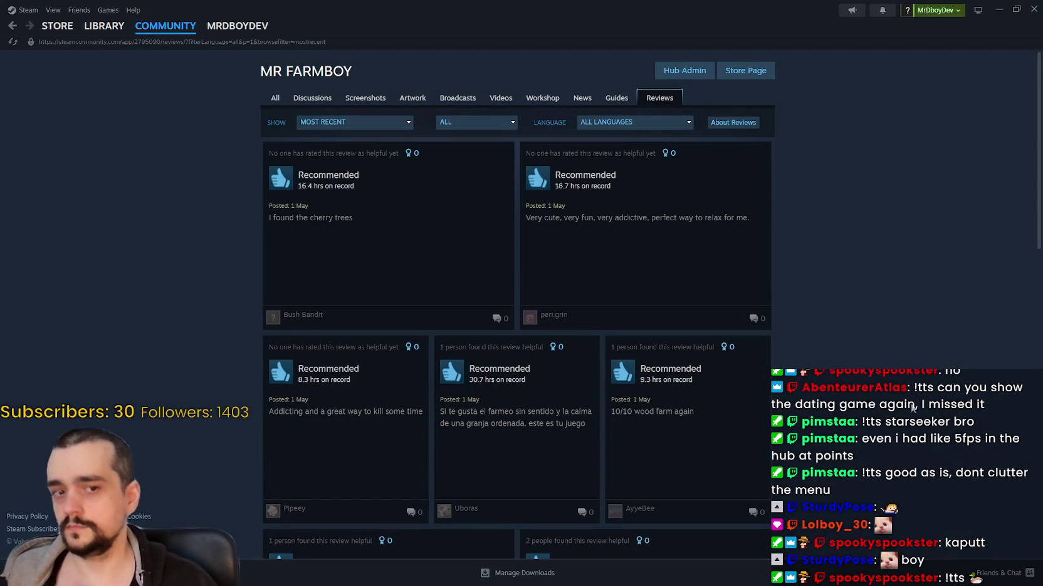
click(688, 419)
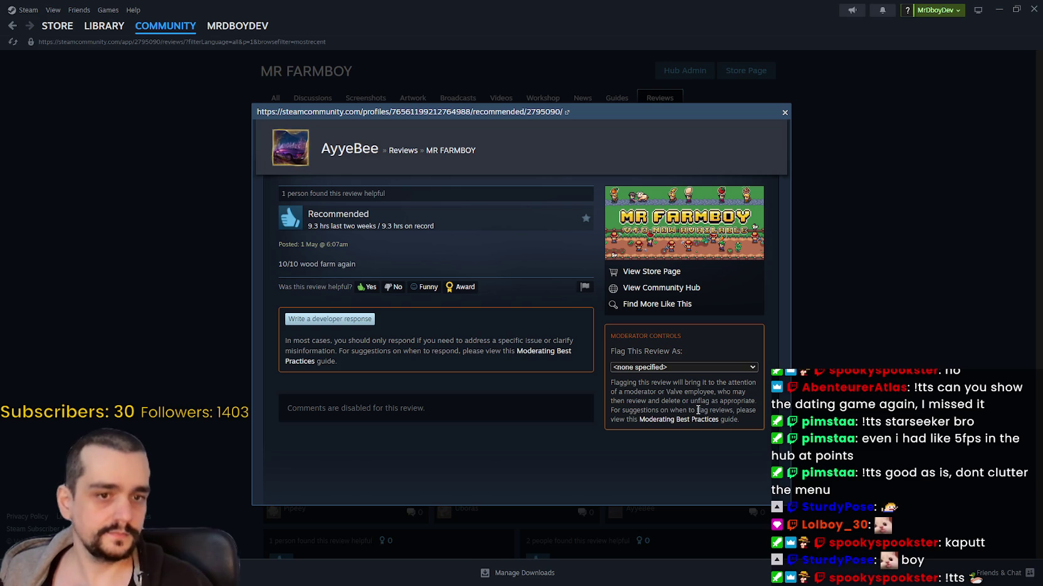
click(846, 370)
Return to the MR FARMBOY store page, minimize Steam, and open the game's save selection
scroll(863, 375, down, 5)
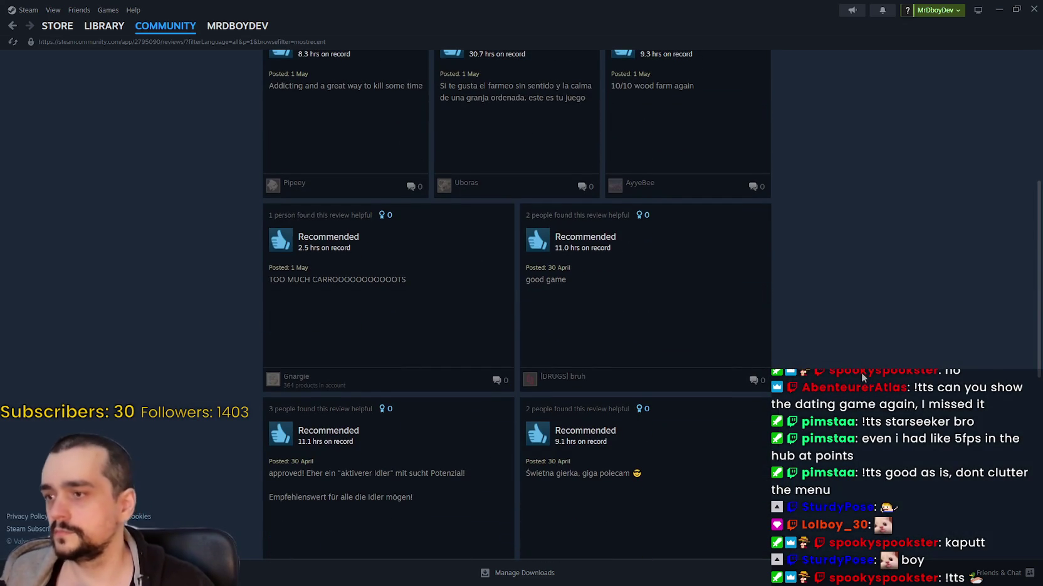
scroll(862, 375, up, 5)
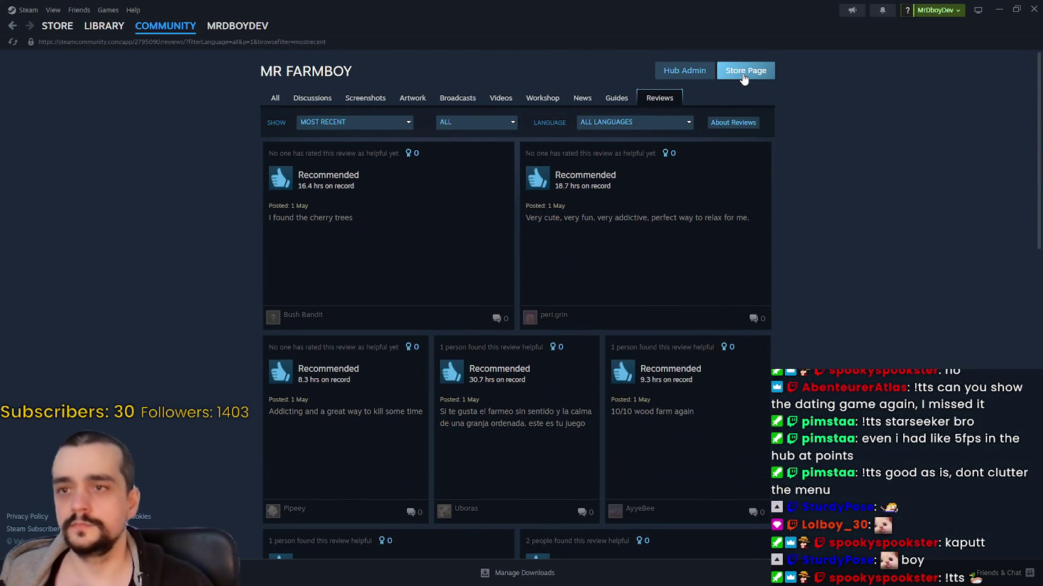
click(739, 76)
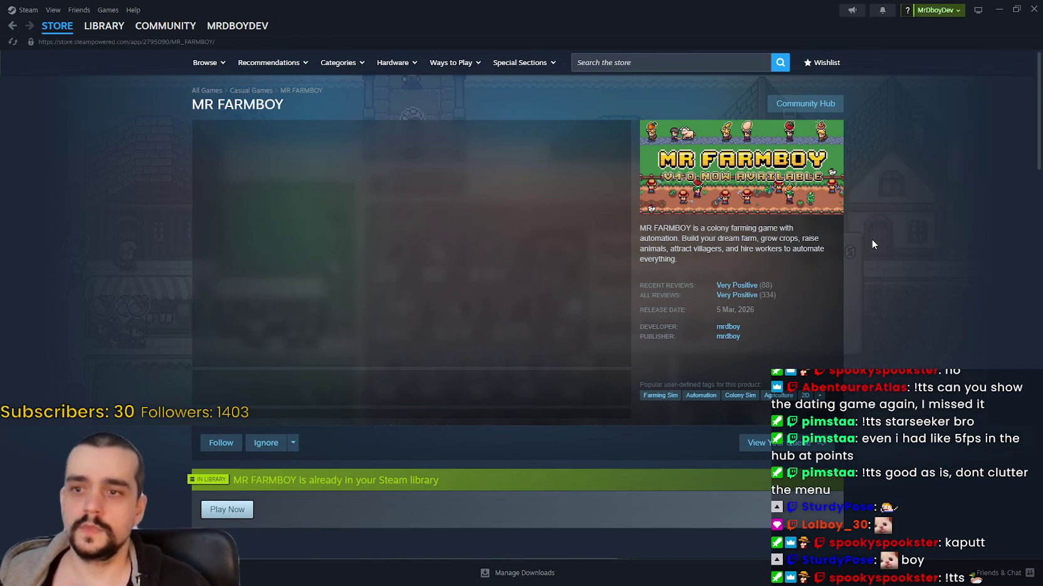
click(998, 12)
click(388, 166)
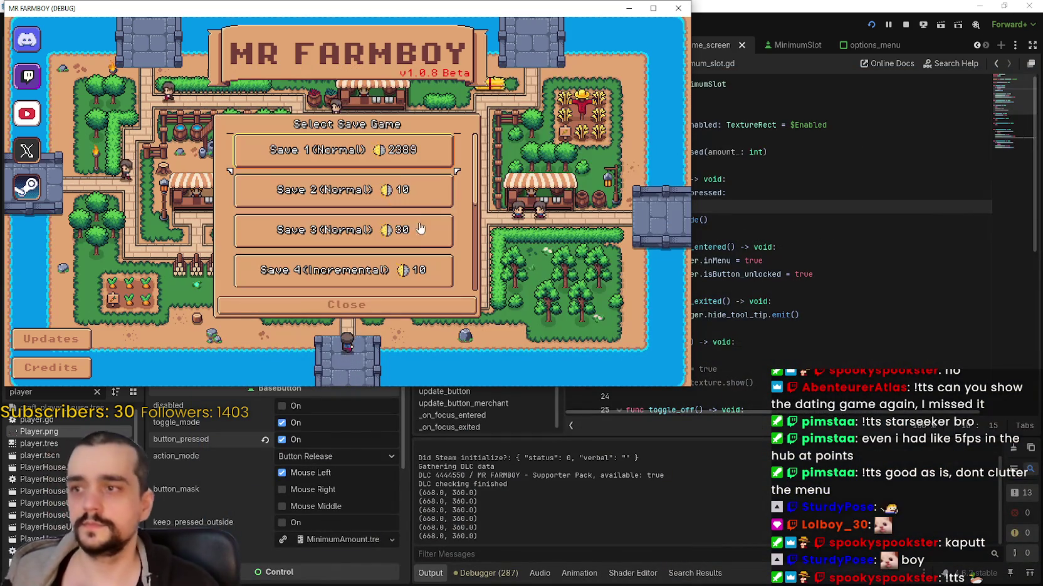
Load Save 1, open the Warehouse panel, and maximize the game window
click(393, 162)
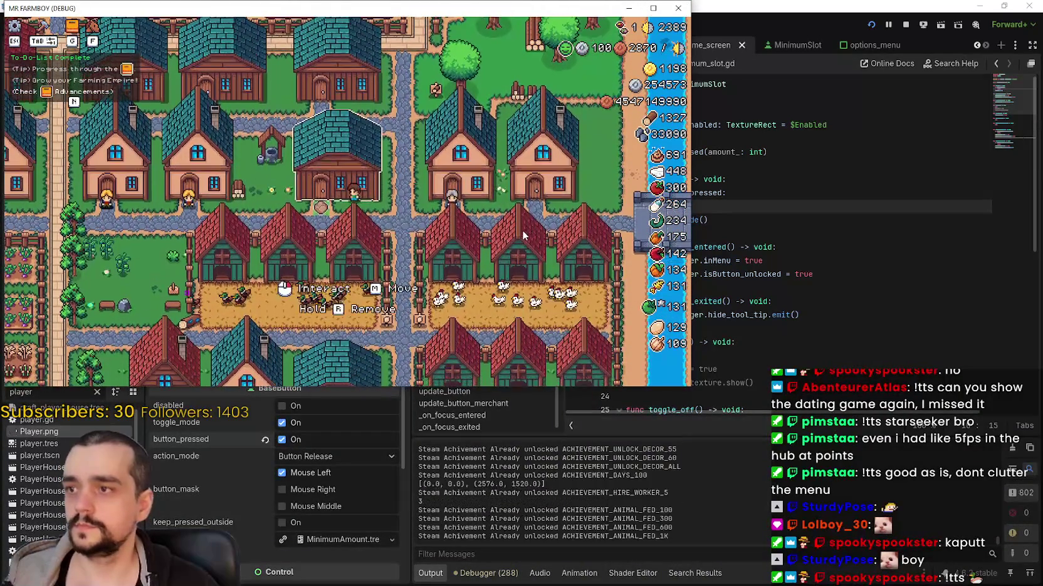
click(527, 240)
click(655, 9)
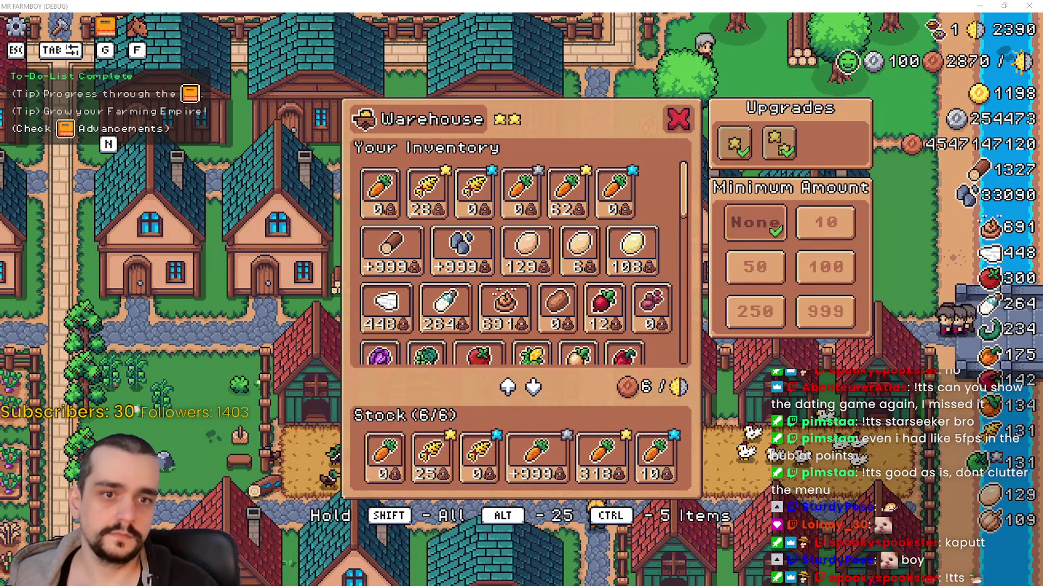
Snip the Warehouse and Minimum Amount panel area, then close Snipping Tool without saving
key(alt+Tab)
click(319, 104)
mouse_move(334, 90)
mouse_down()
mouse_move(515, 287)
mouse_move(871, 532)
mouse_move(885, 497)
mouse_up()
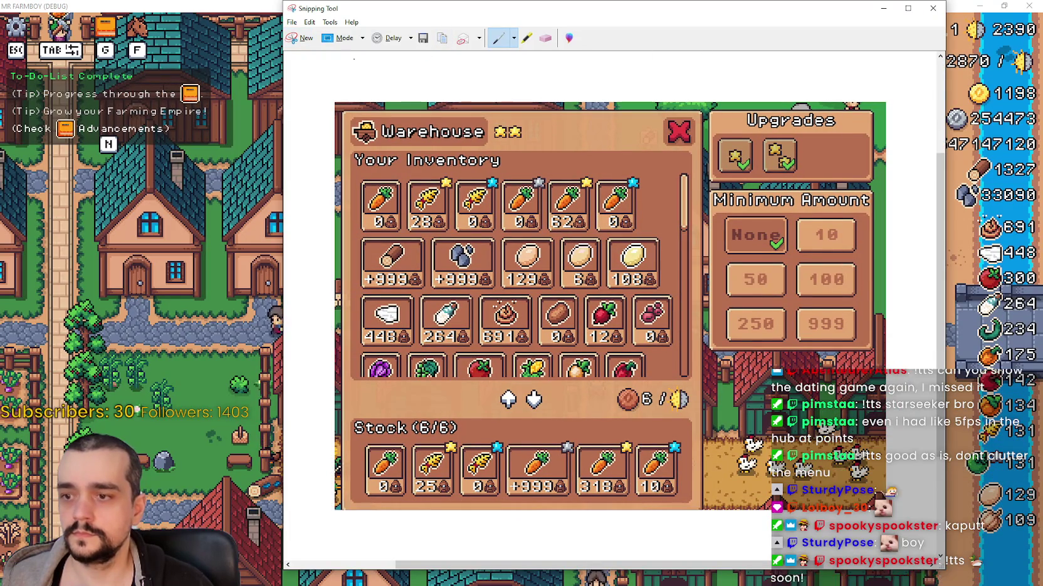
click(310, 22)
click(323, 32)
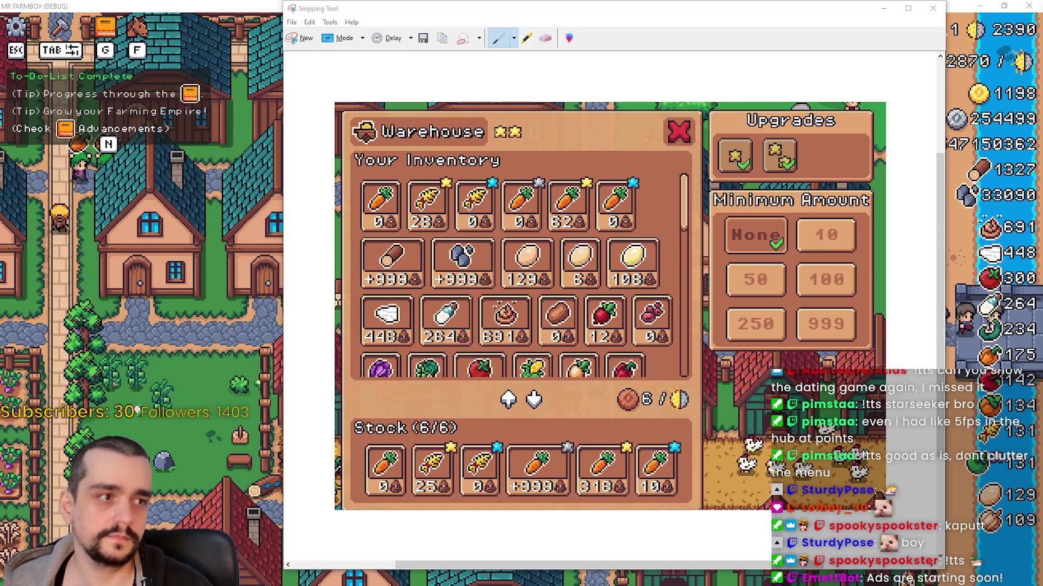
click(933, 8)
click(659, 296)
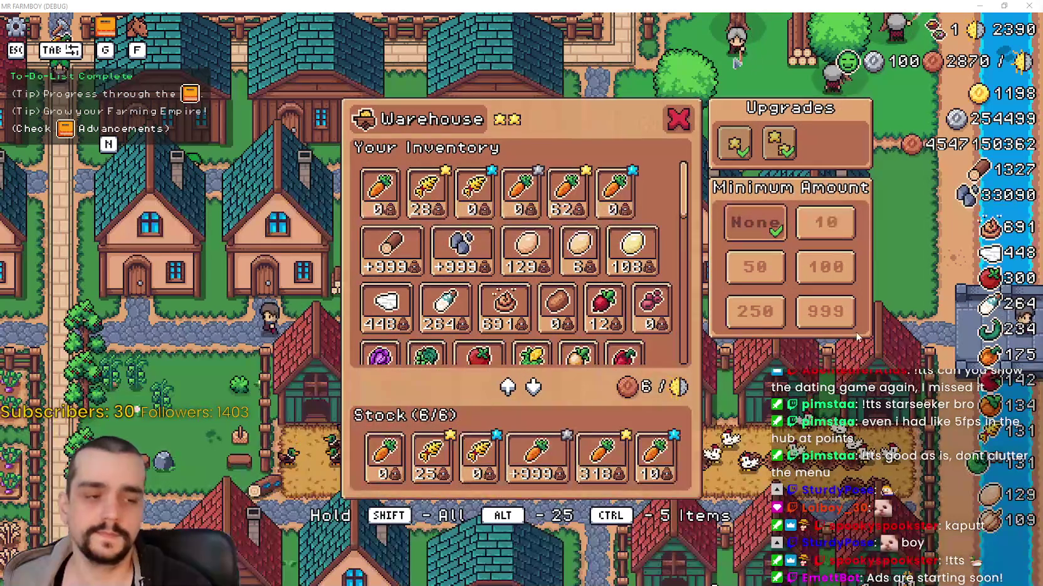
Inspect the Warehouse's Upgrade 2 stock capacity, hide the tips with N, and browse the inventory
click(781, 147)
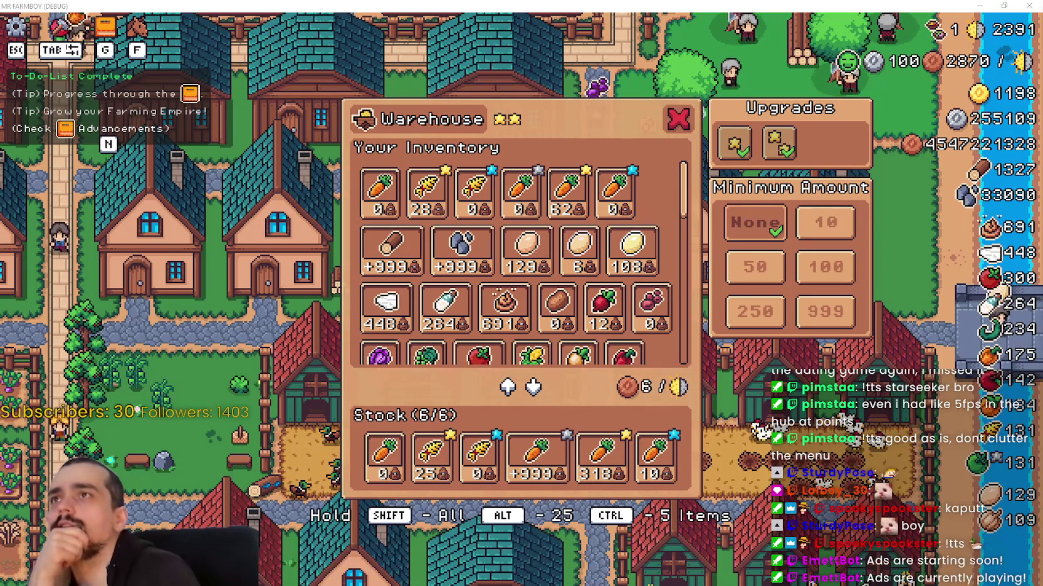
key(n)
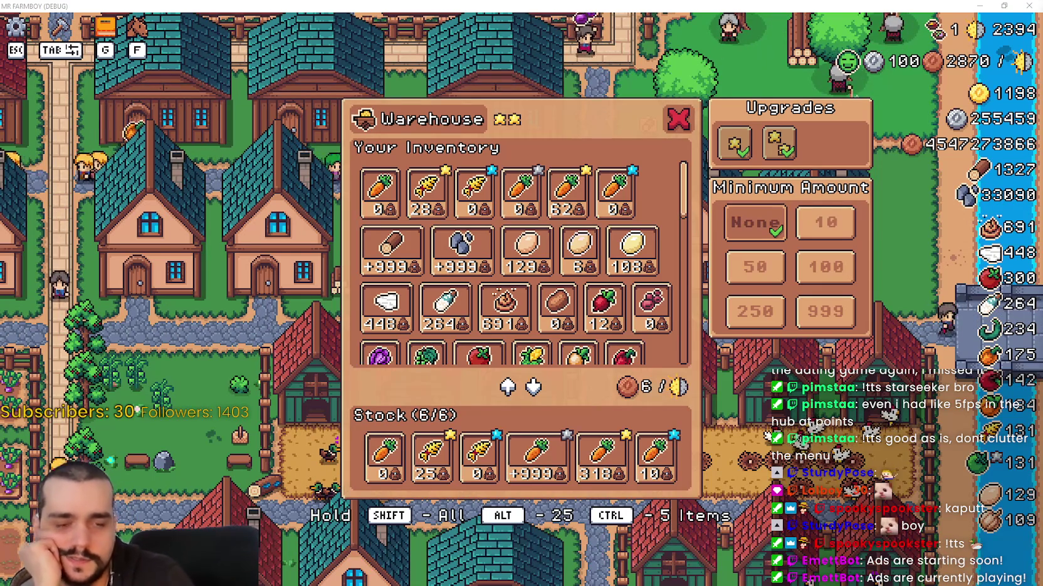
mouse_move(618, 304)
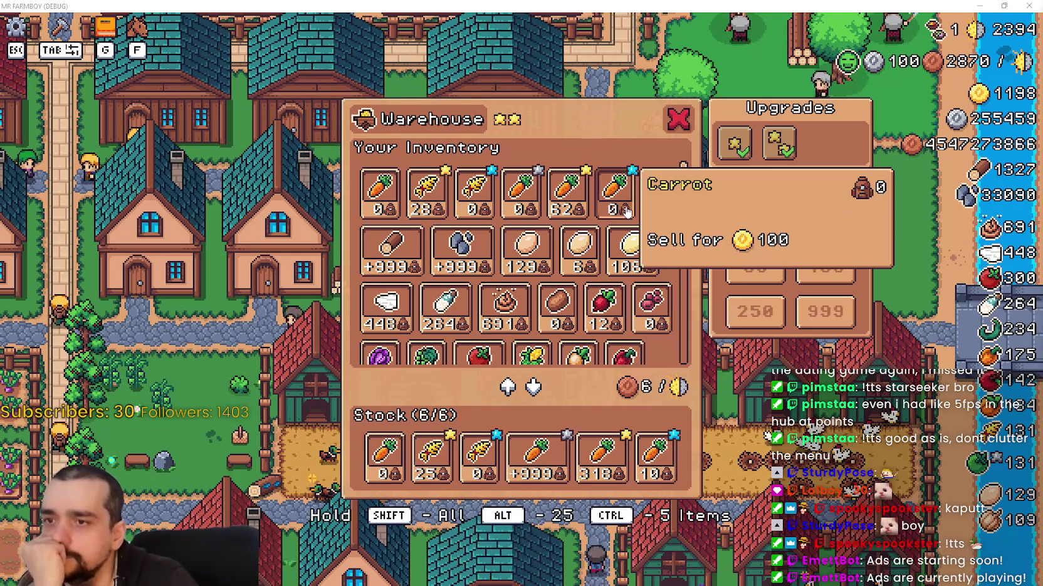
scroll(618, 304, down, 2)
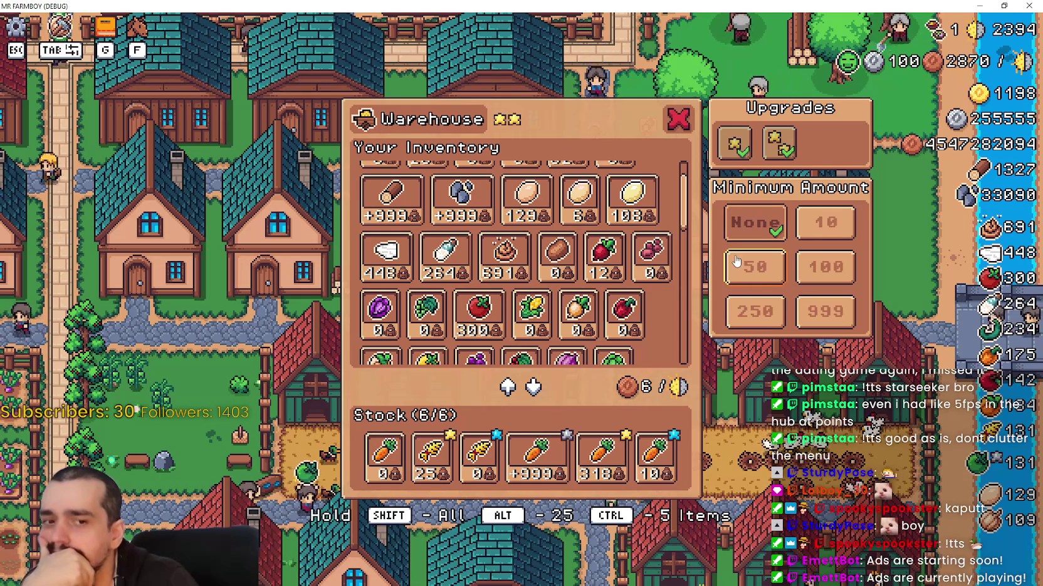
click(1004, 7)
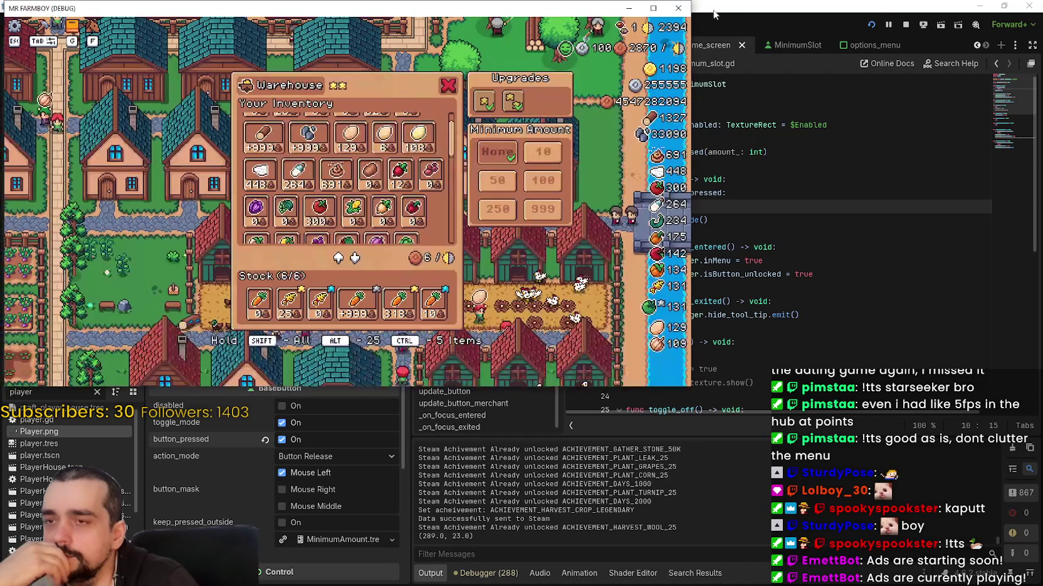
Stop the running debug game and look over the script around lines 18–23
click(905, 24)
click(762, 228)
scroll(768, 288, down, 4)
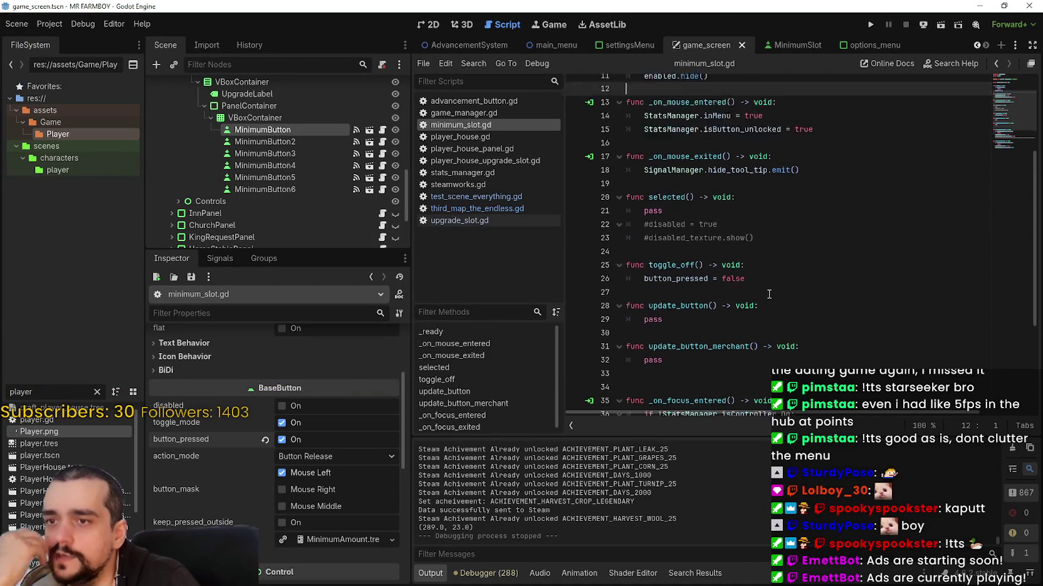
scroll(765, 276, up, 4)
scroll(761, 256, down, 2)
click(754, 236)
scroll(777, 257, down, 2)
click(765, 245)
click(773, 222)
scroll(791, 244, down, 4)
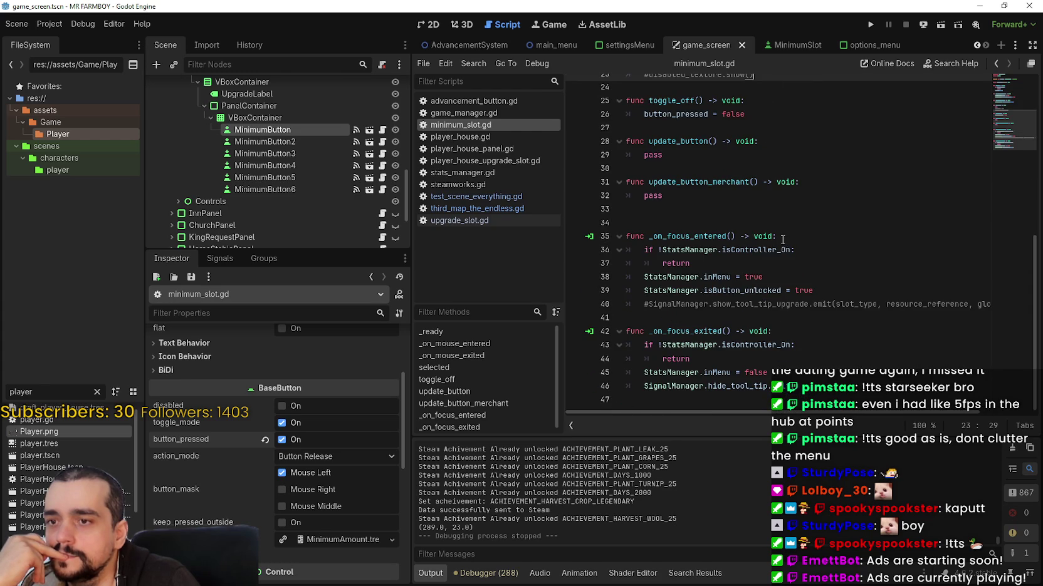
scroll(783, 239, up, 8)
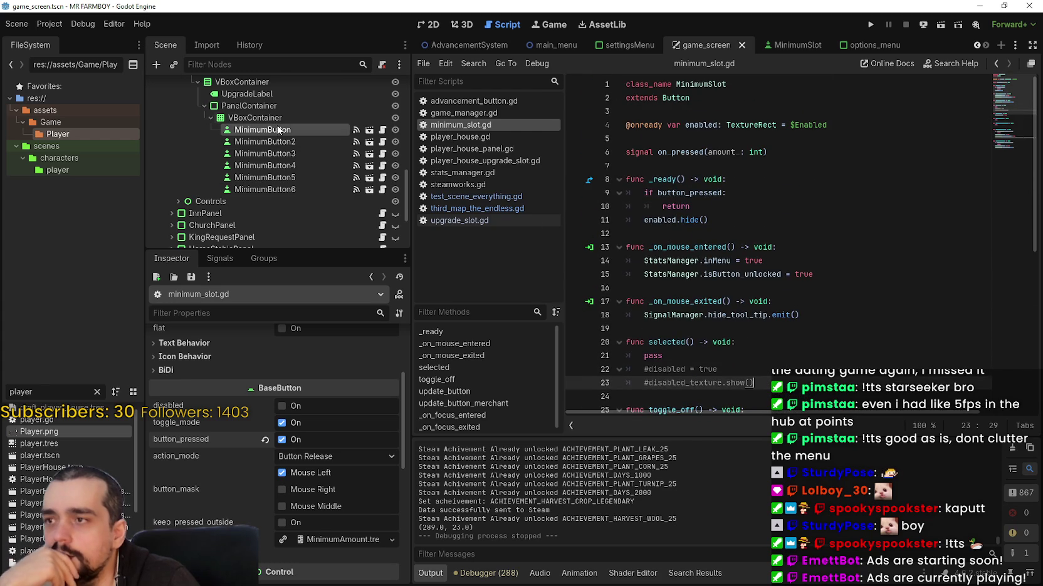
Open MinimumSlot, select MinimumButton and review its signals and on_pressed code, then return to game_screen
click(369, 130)
click(307, 87)
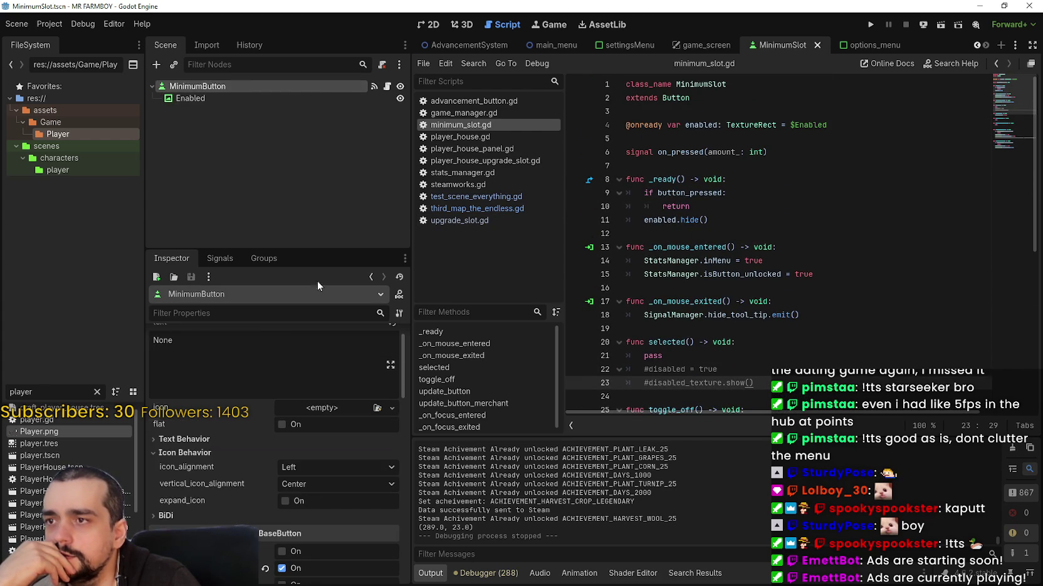
click(213, 258)
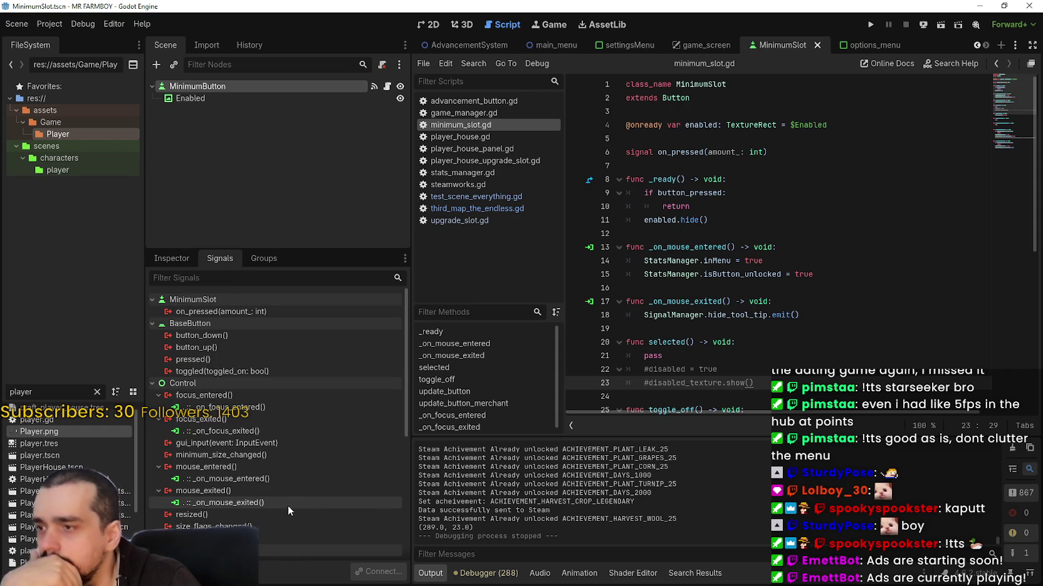
scroll(274, 487, down, 1)
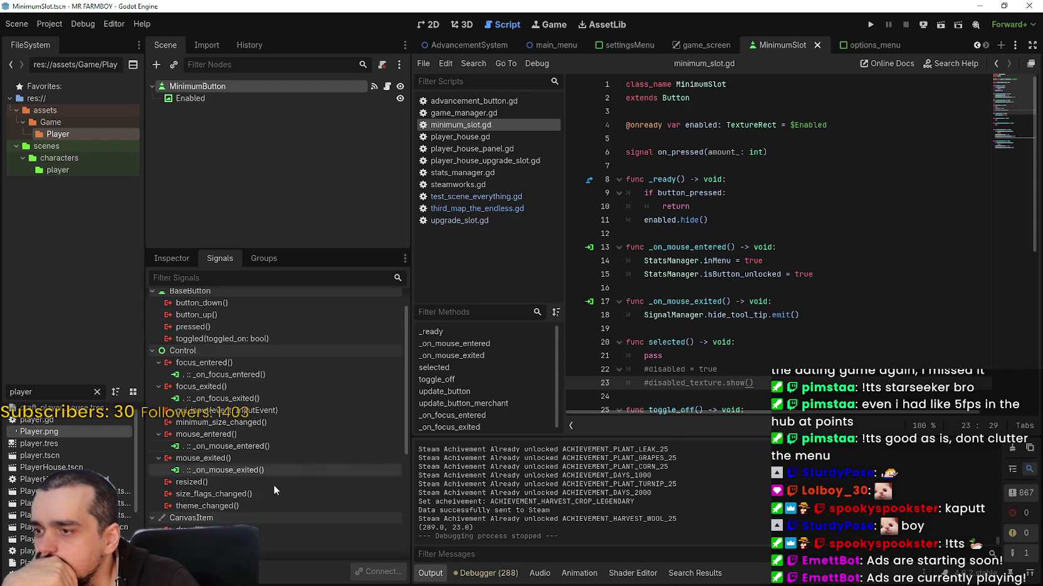
scroll(315, 475, down, 5)
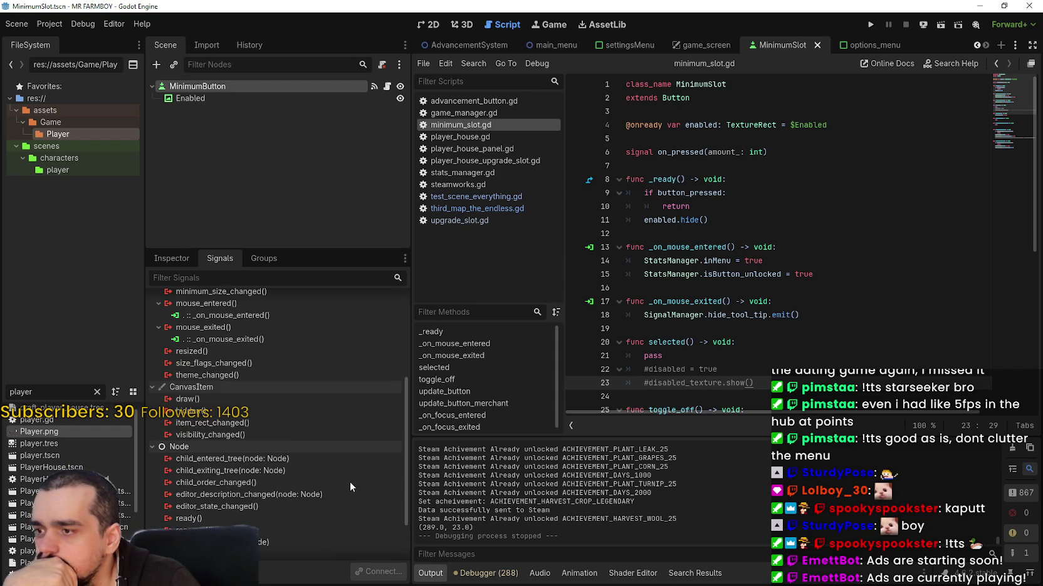
scroll(350, 482, up, 4)
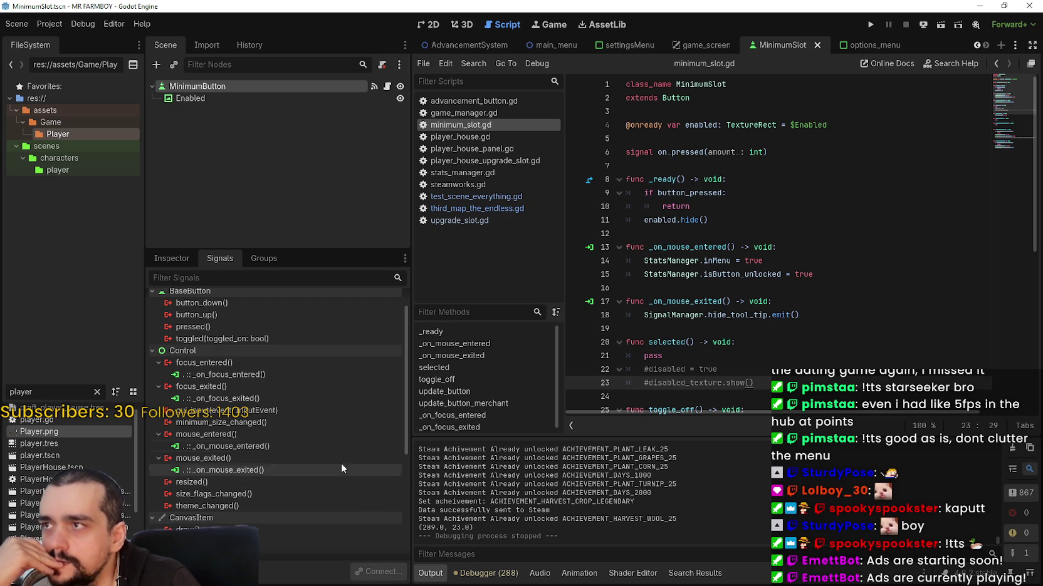
scroll(326, 381, up, 2)
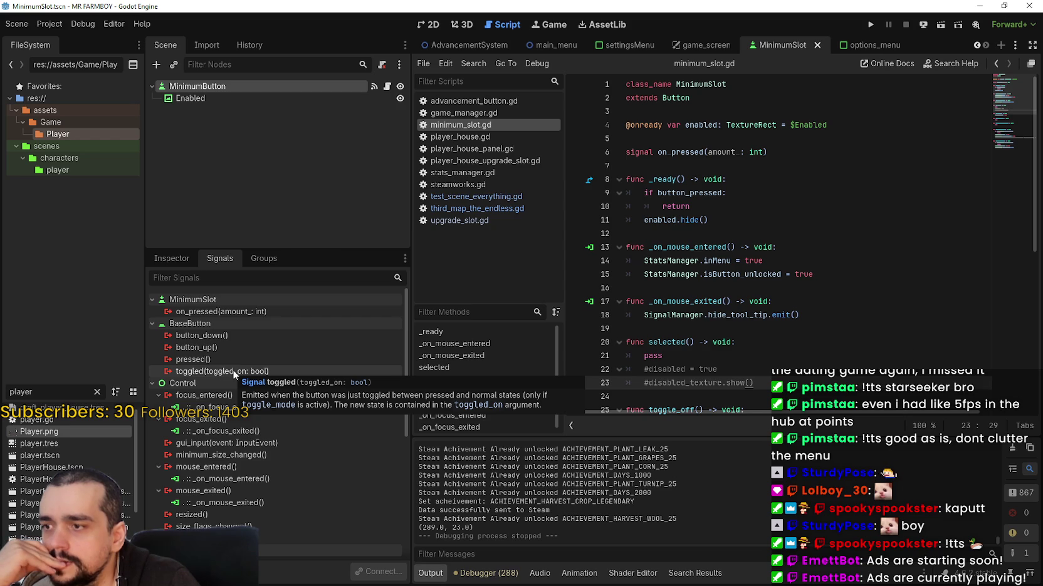
double_click(671, 154)
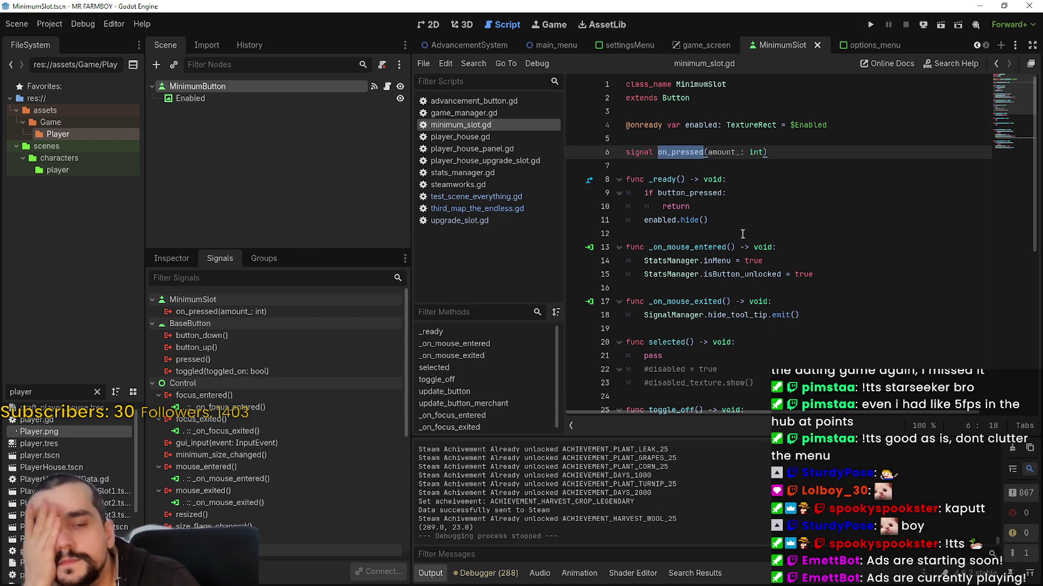
scroll(781, 254, down, 2)
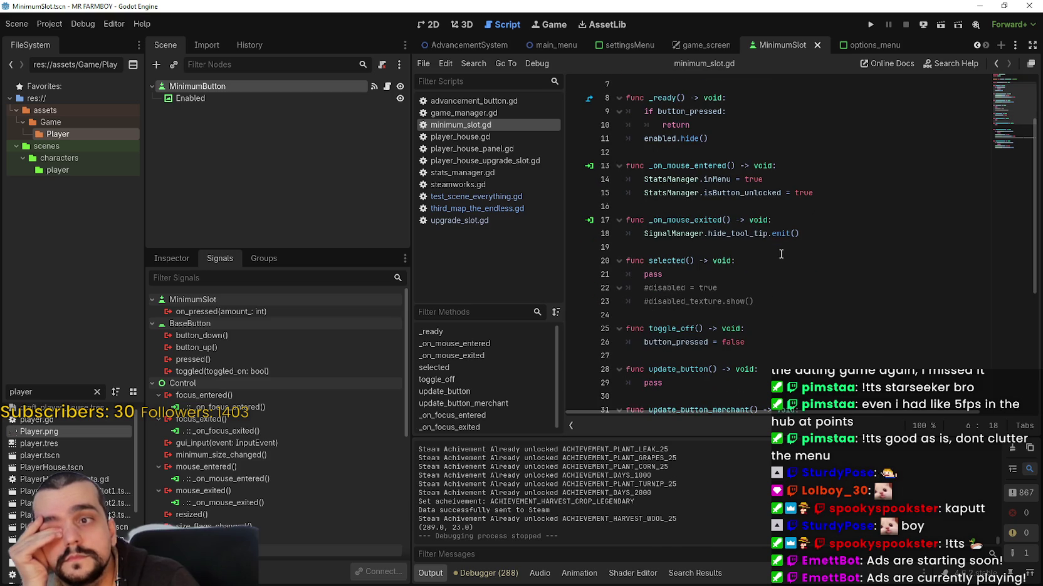
click(699, 46)
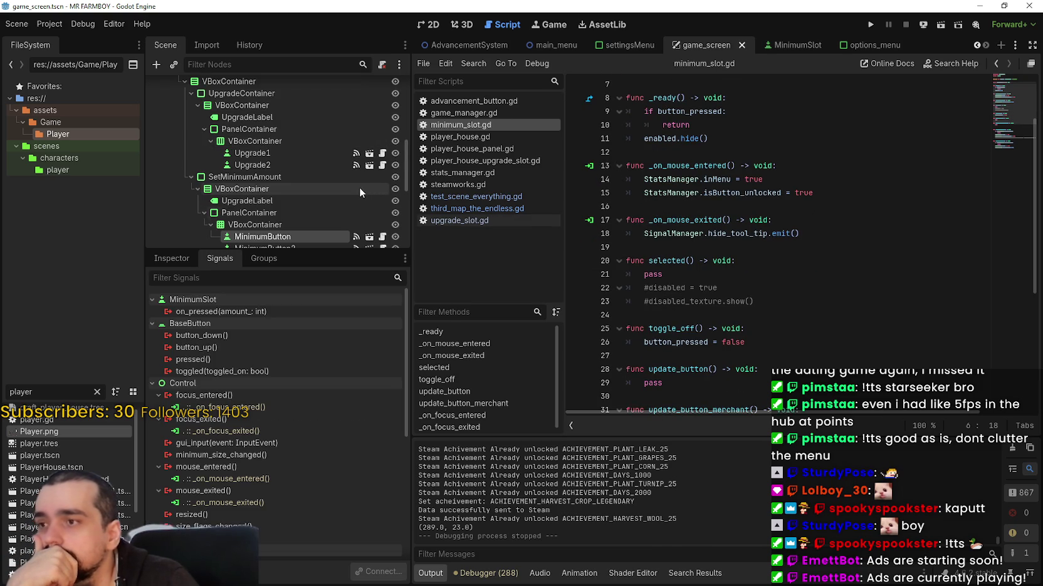
Scroll through building_panel.gd past line 458 and use the minimap to reach open_building_menu
scroll(359, 187, up, 2)
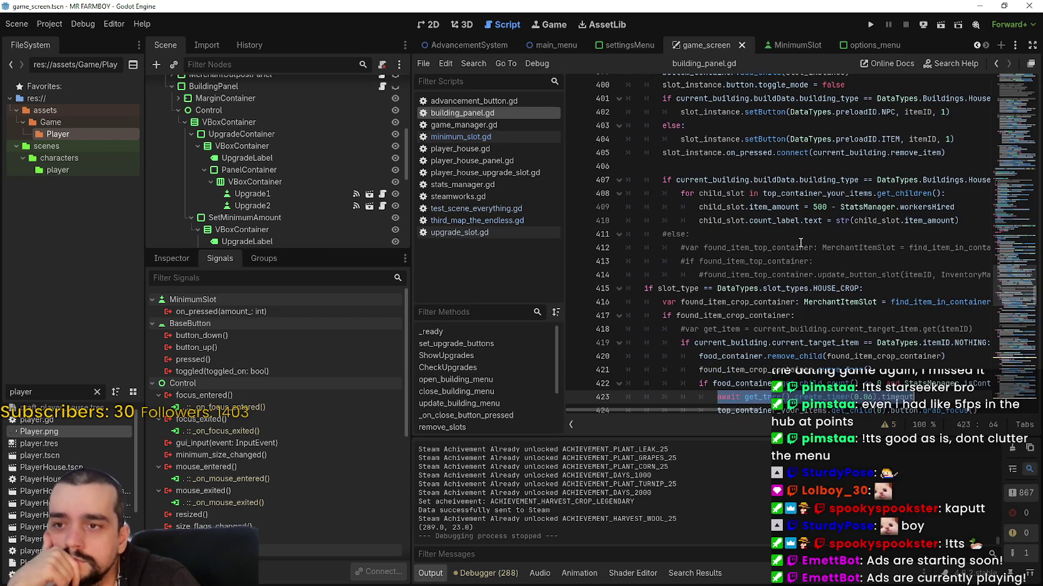
scroll(799, 309, down, 2)
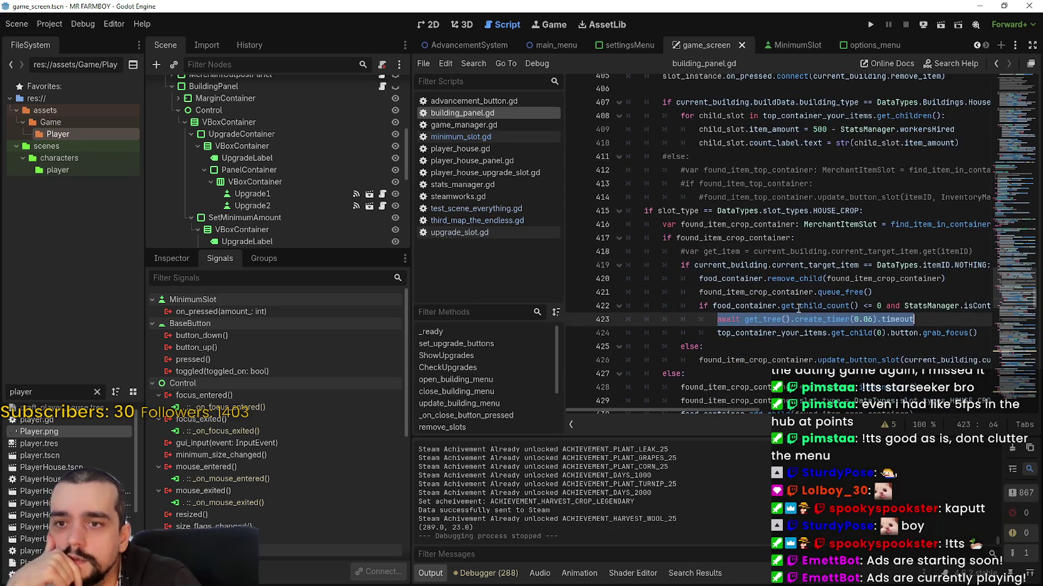
scroll(766, 257, up, 8)
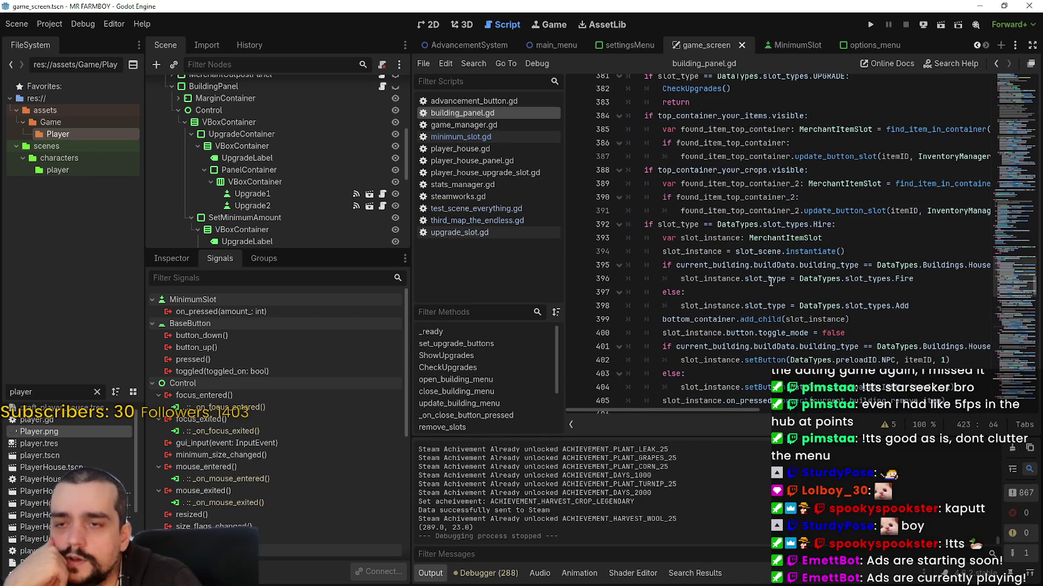
scroll(771, 282, up, 6)
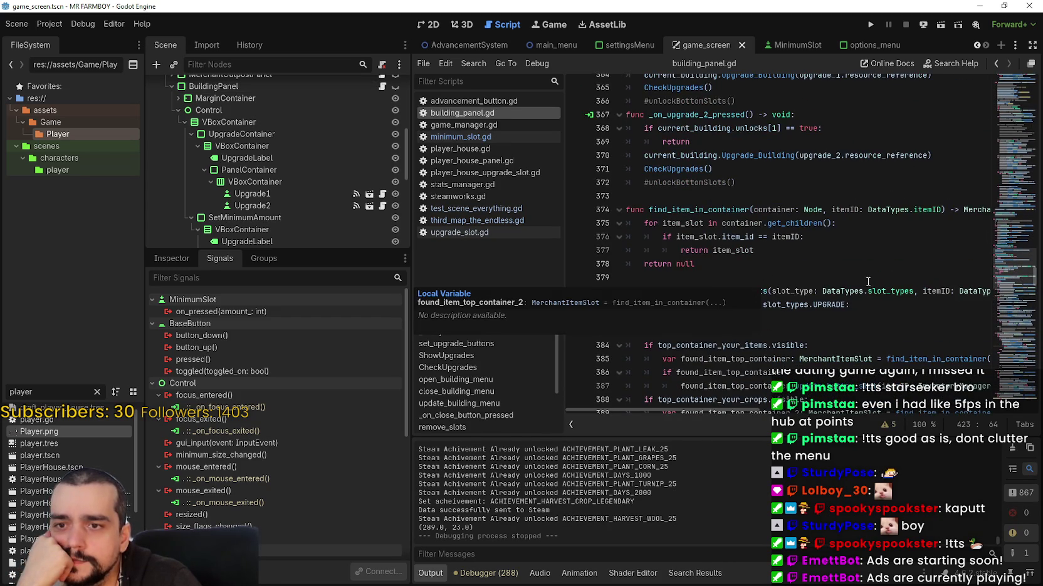
scroll(868, 281, down, 10)
scroll(842, 299, down, 4)
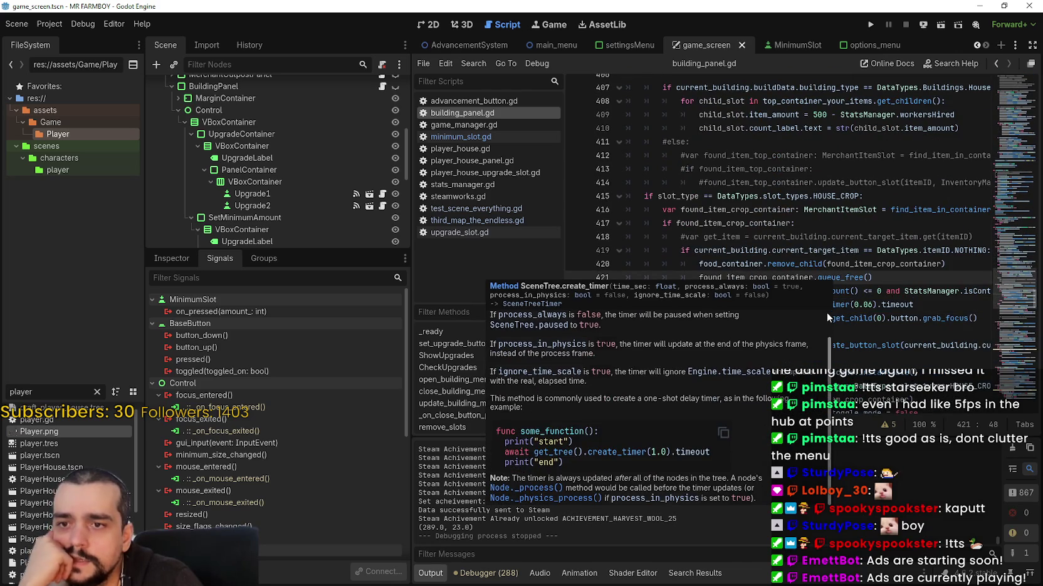
scroll(843, 307, down, 6)
scroll(869, 350, down, 5)
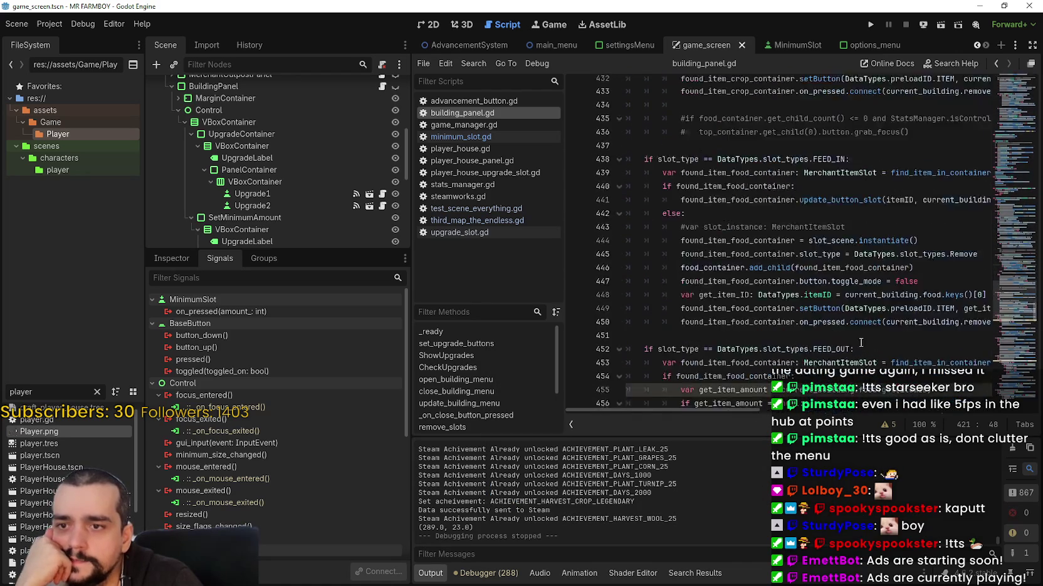
click(881, 326)
scroll(947, 286, down, 3)
scroll(1010, 338, down, 15)
scroll(1010, 355, down, 20)
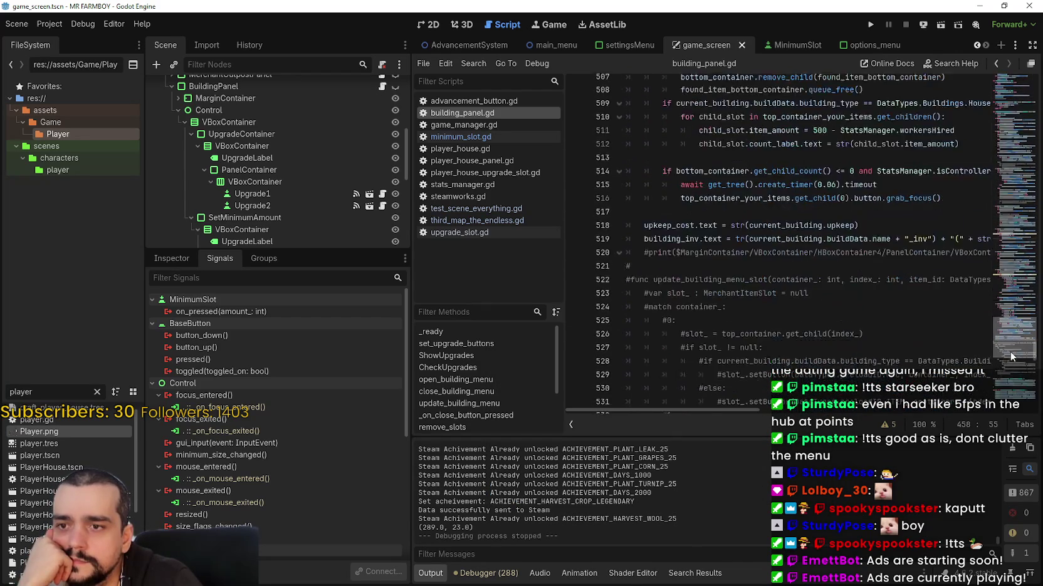
mouse_move(1010, 396)
mouse_down()
mouse_move(1008, 261)
mouse_move(1035, 173)
mouse_move(1030, 127)
mouse_up()
scroll(714, 270, down, 1)
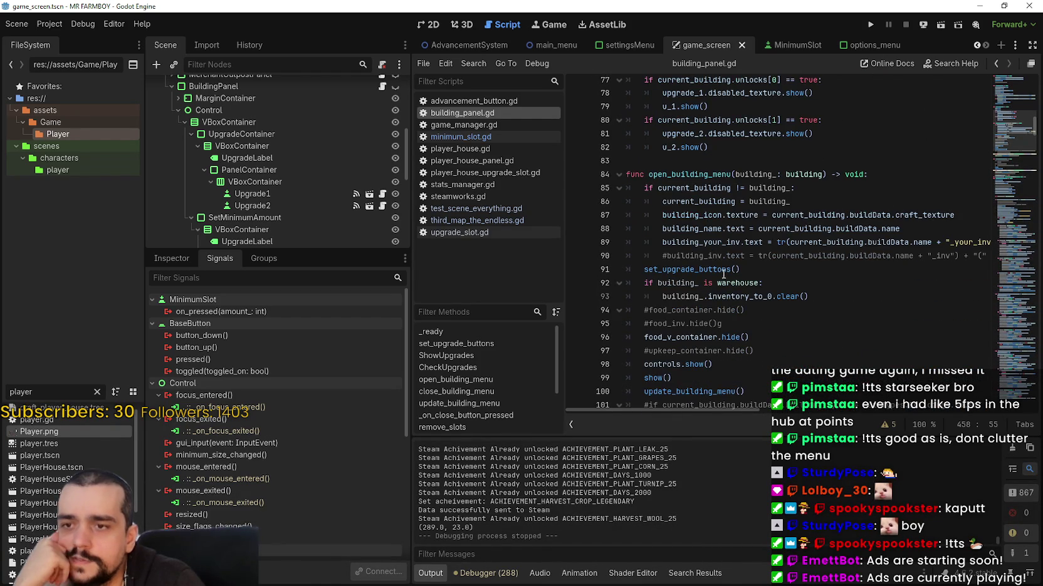
right_click(714, 269)
click(749, 442)
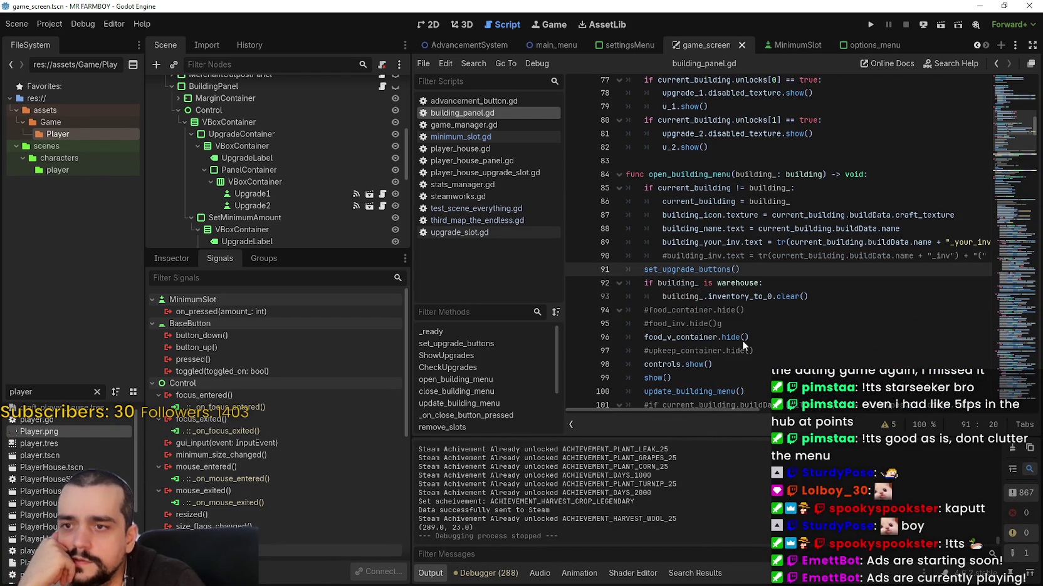
click(727, 302)
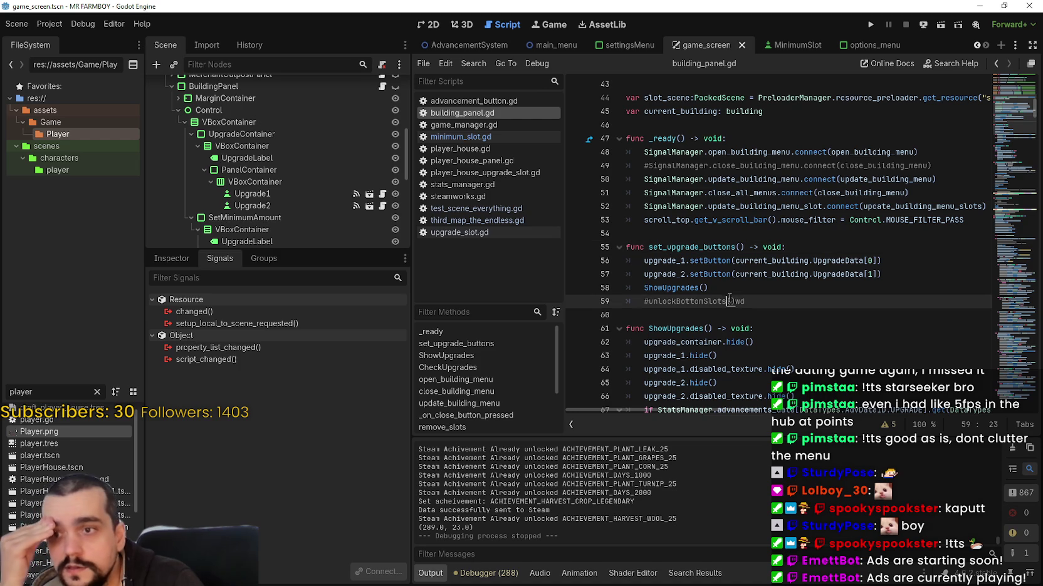
click(713, 260)
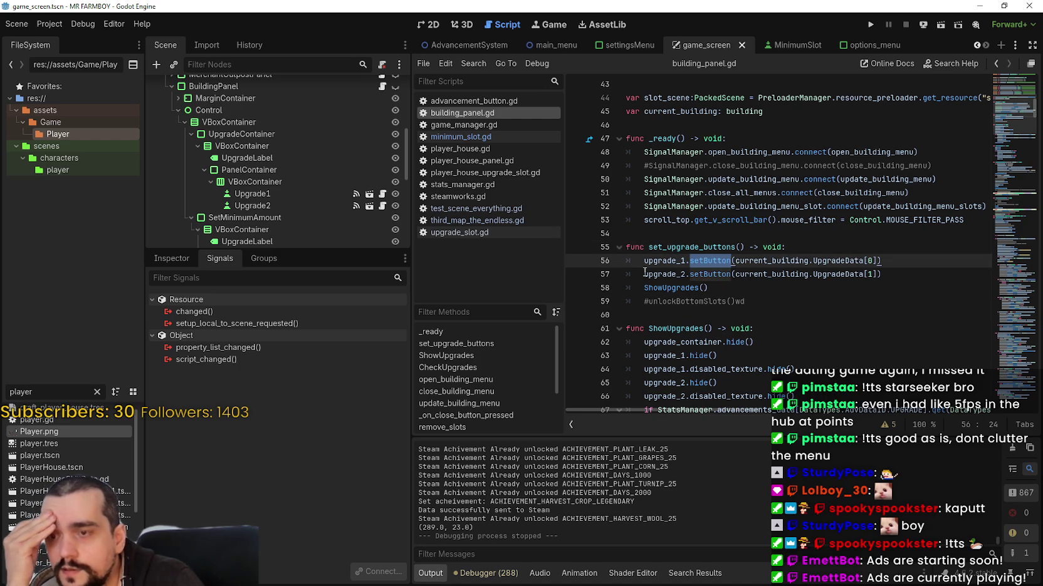
double_click(665, 260)
drag(692, 260, 881, 259)
click(881, 260)
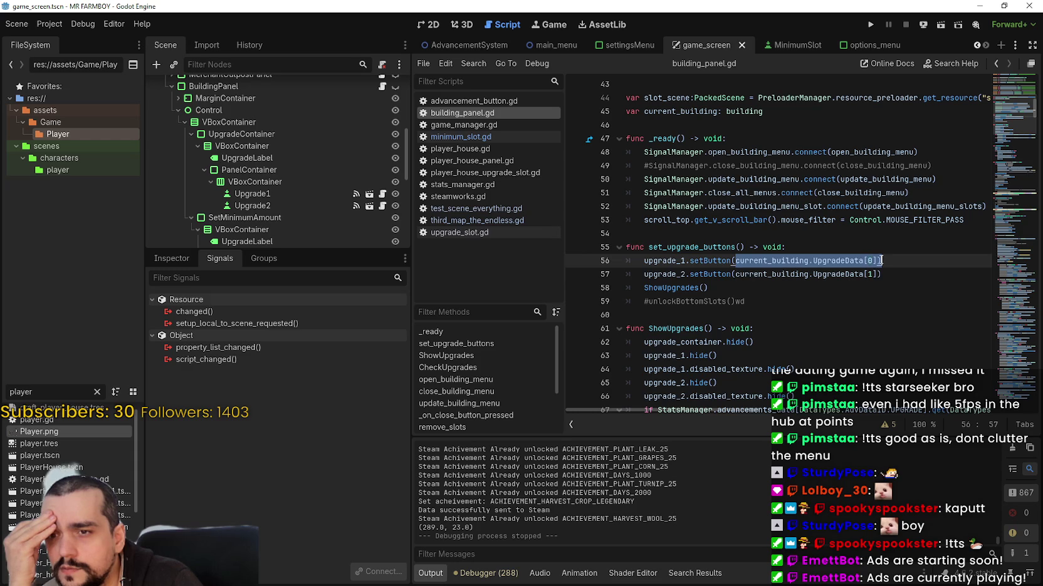
double_click(696, 288)
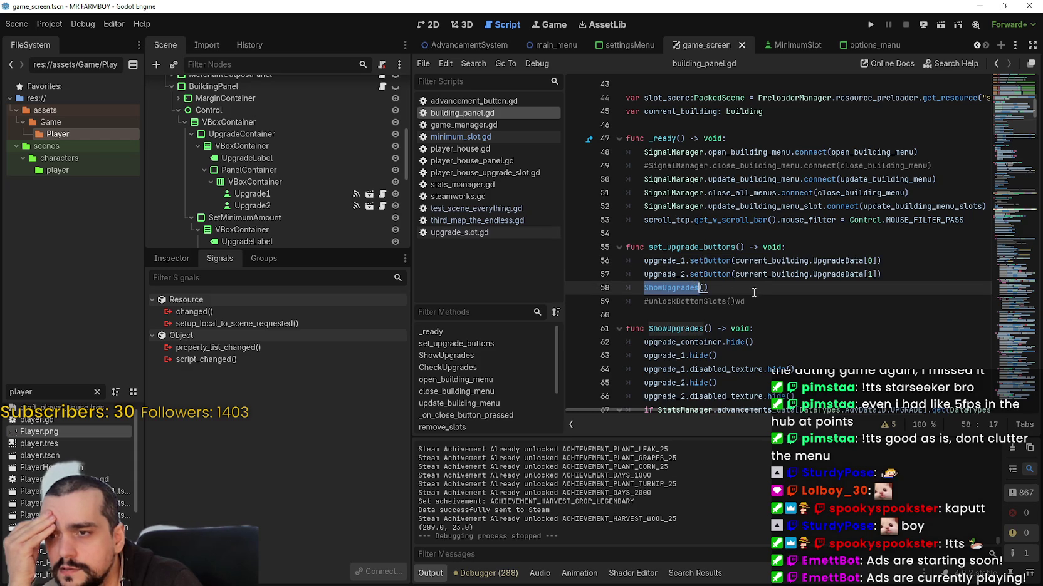
right_click(665, 288)
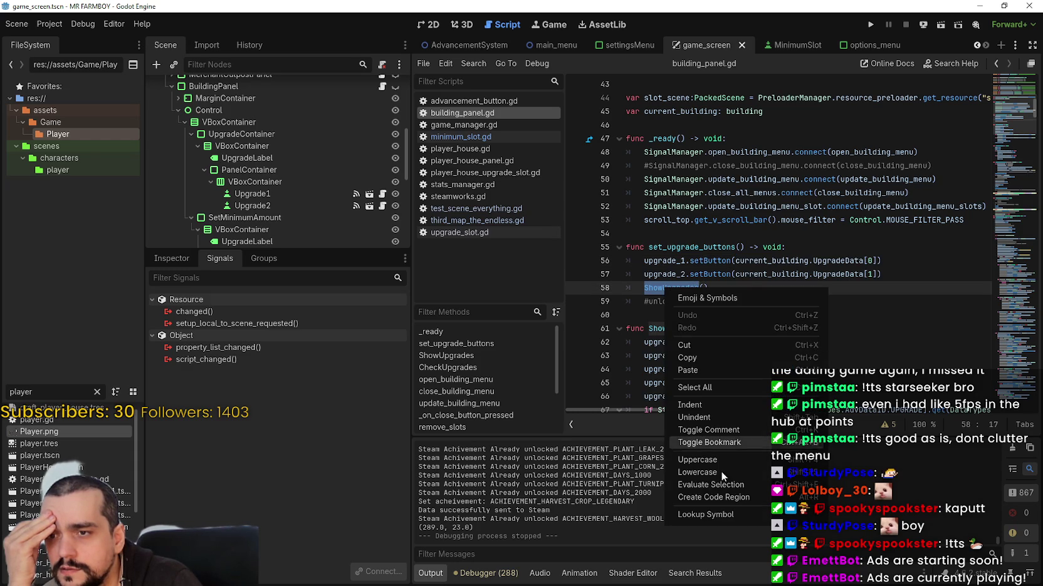
click(731, 515)
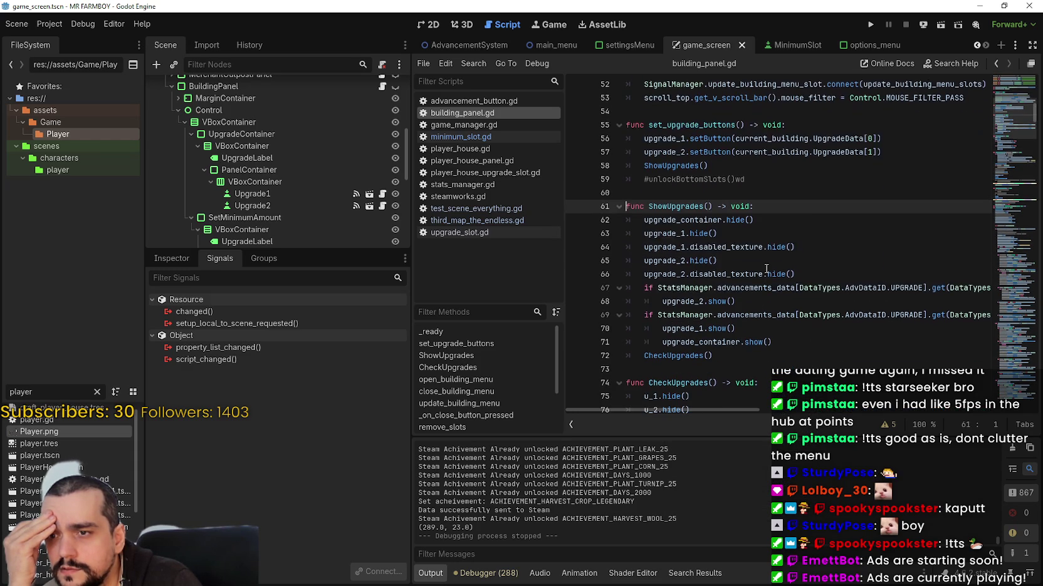
mouse_move(706, 411)
mouse_down()
mouse_move(726, 409)
mouse_move(686, 410)
mouse_up()
double_click(717, 138)
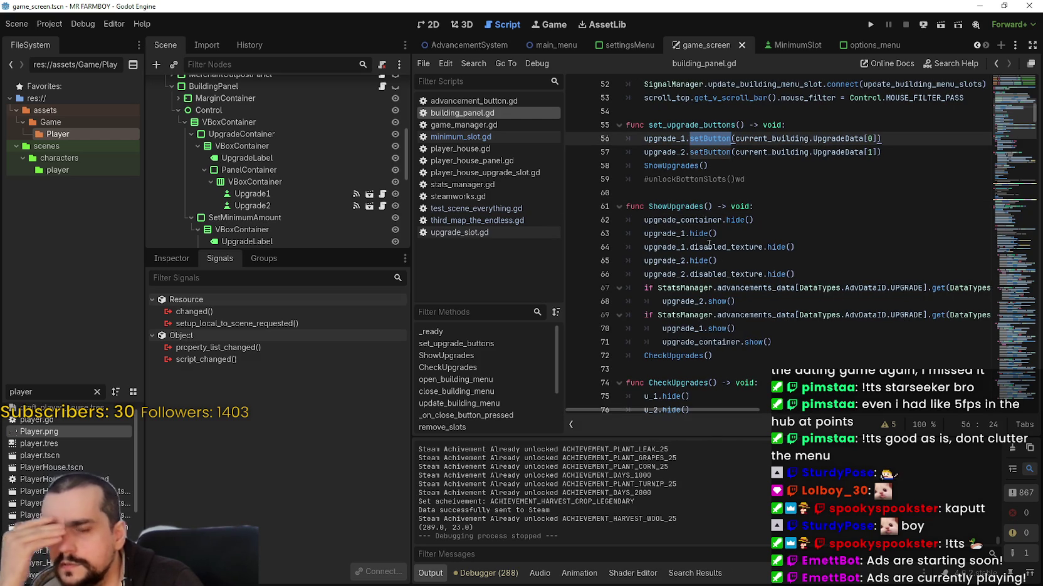
scroll(707, 244, down, 3)
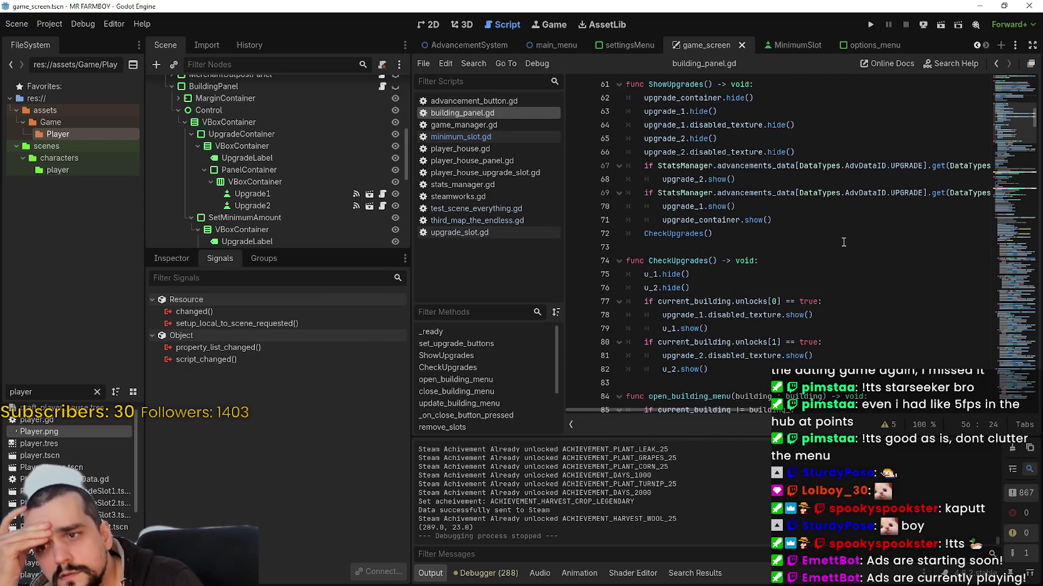
scroll(836, 240, up, 1)
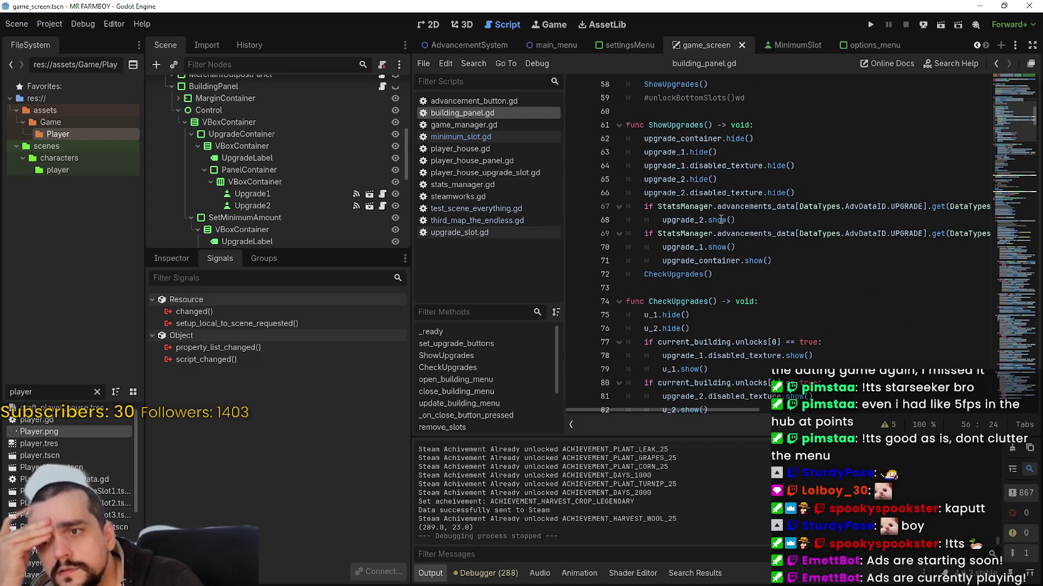
right_click(676, 274)
click(746, 444)
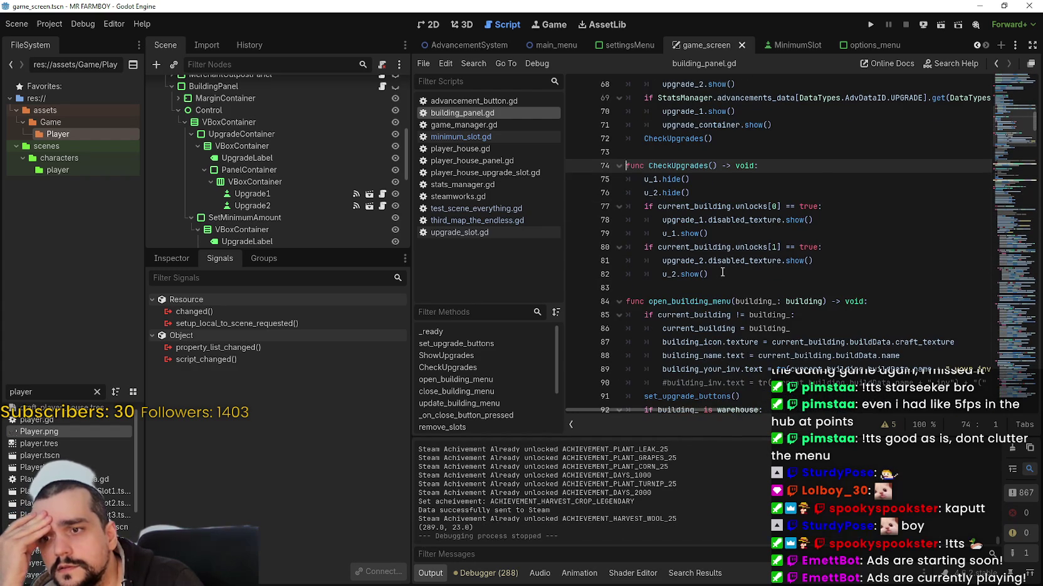
scroll(702, 313, down, 4)
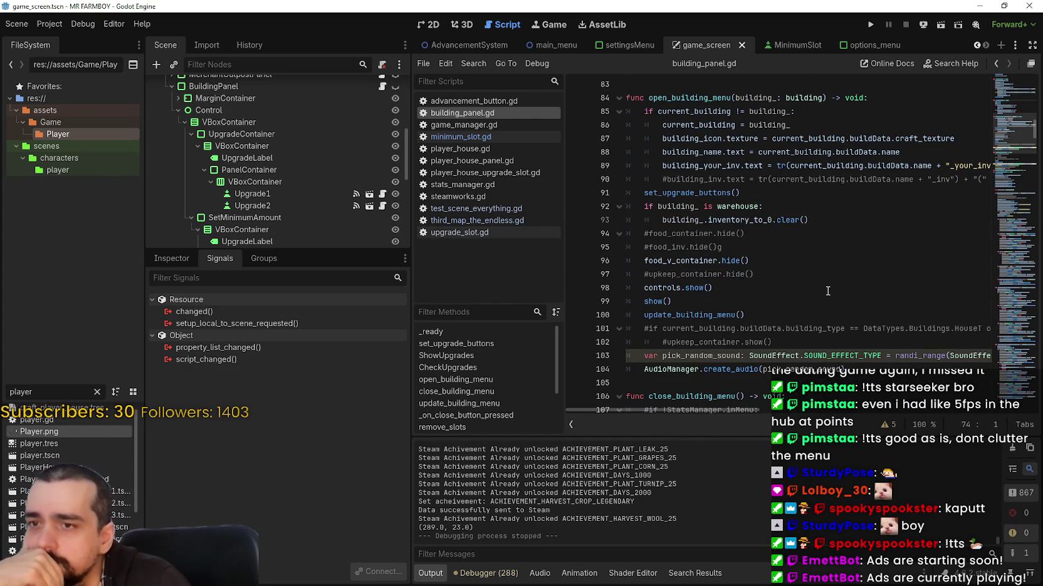
scroll(807, 286, up, 5)
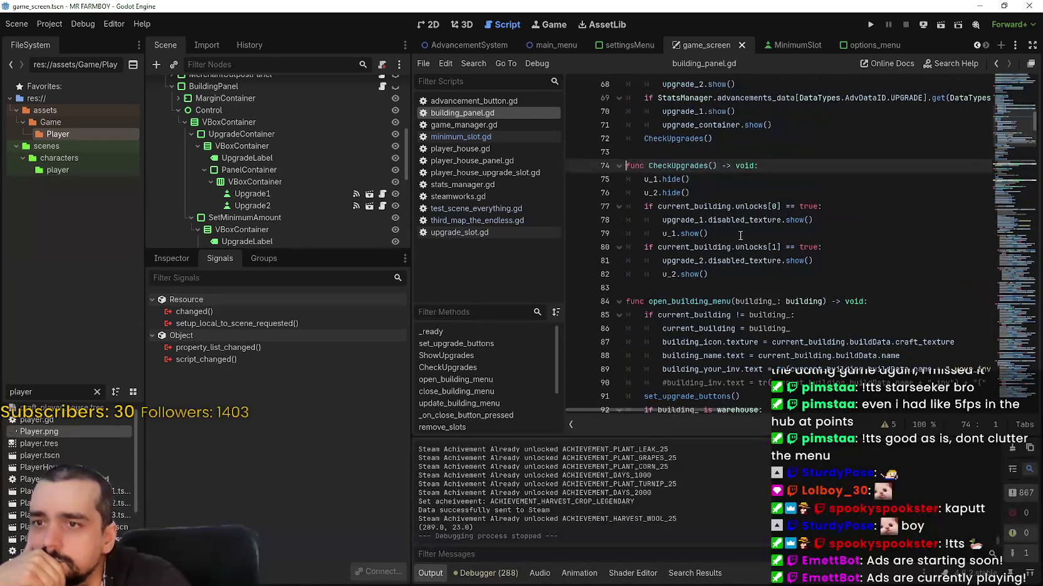
double_click(727, 208)
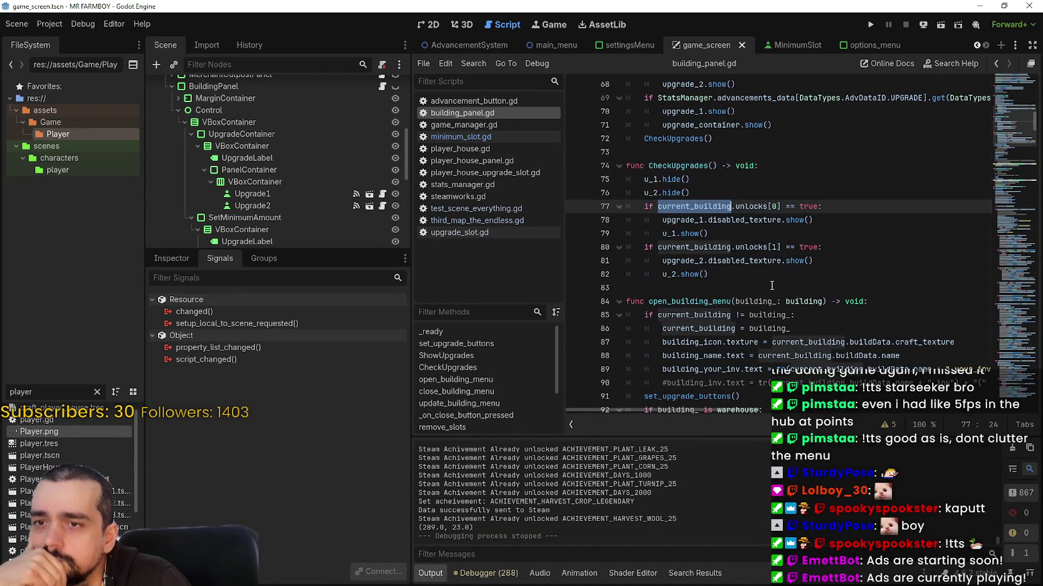
scroll(772, 282, up, 2)
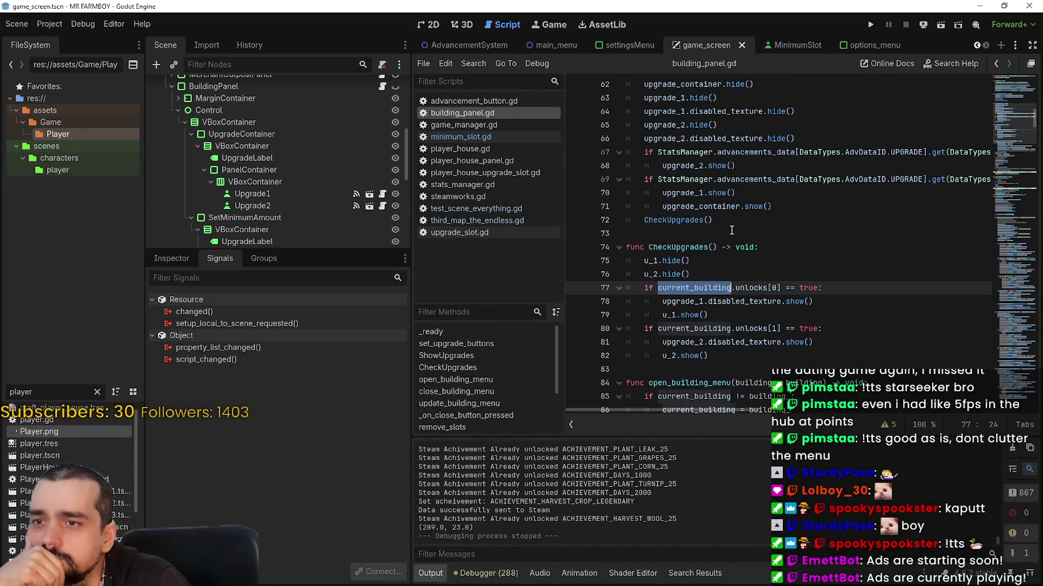
click(731, 230)
scroll(779, 274, up, 5)
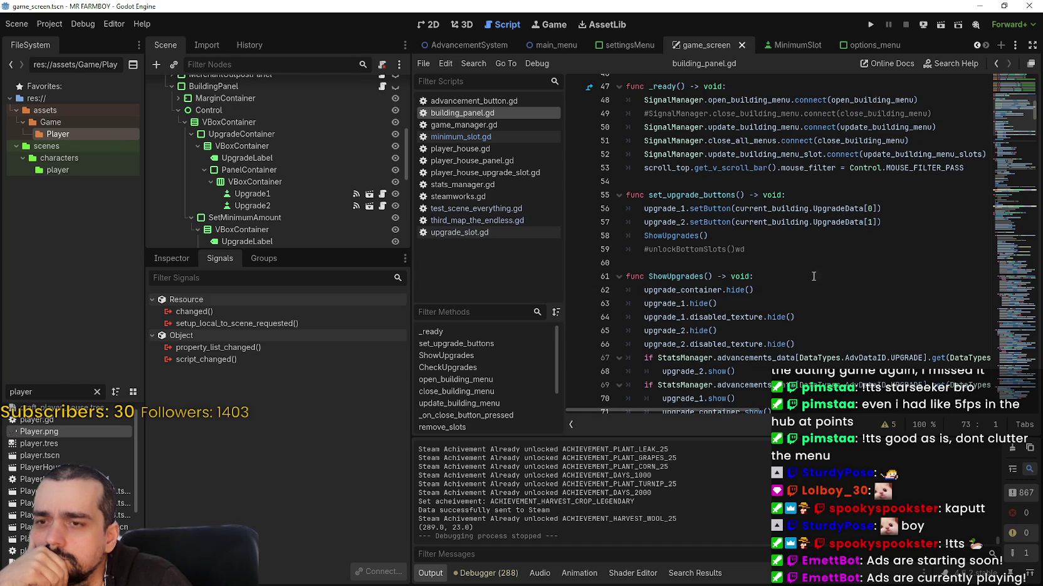
scroll(753, 219, down, 2)
scroll(1013, 97, up, 5)
mouse_move(1013, 97)
mouse_down()
mouse_move(981, 150)
mouse_move(981, 276)
mouse_up()
double_click(717, 205)
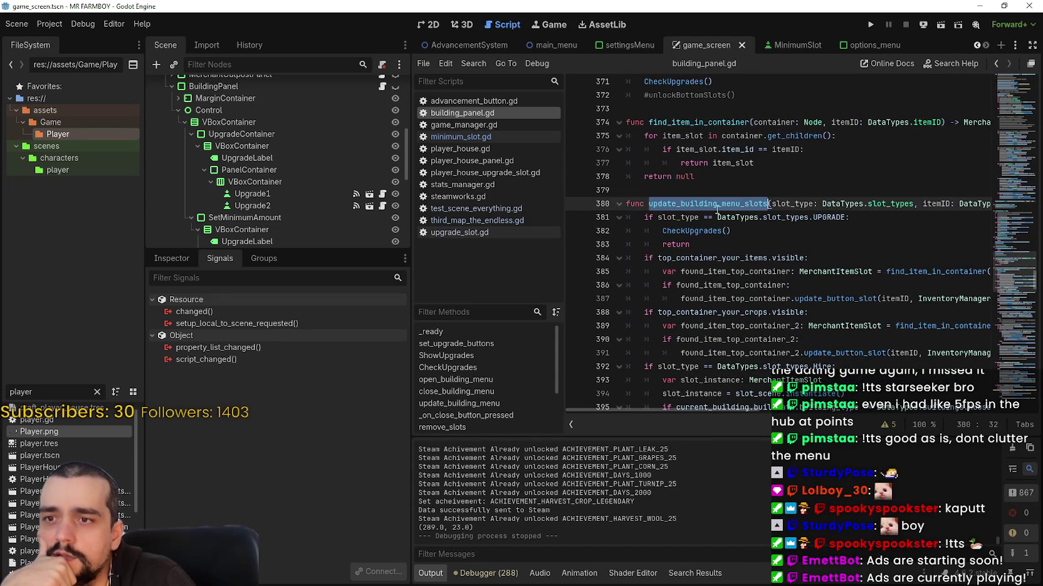
scroll(781, 259, down, 3)
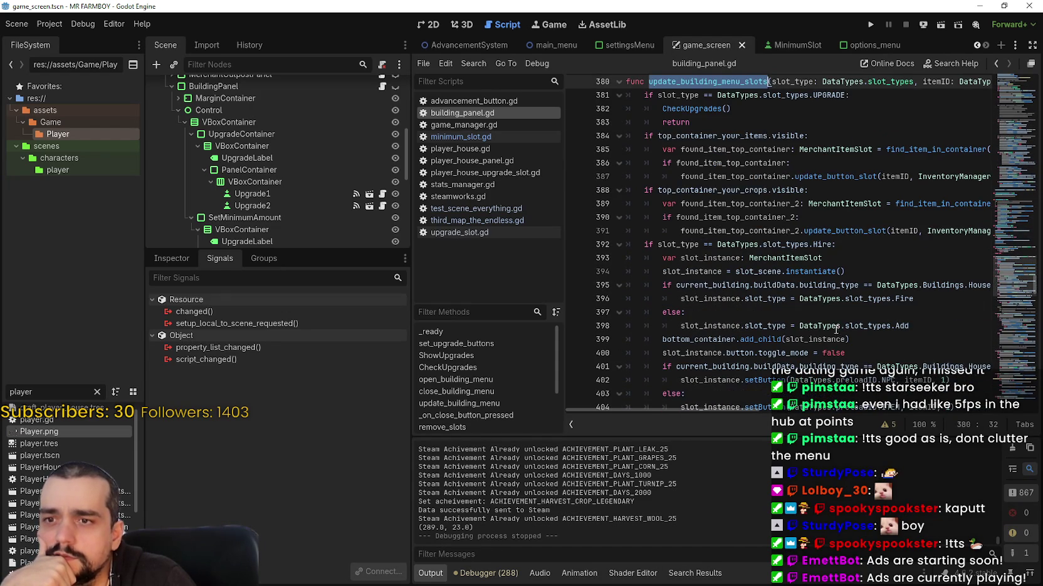
scroll(835, 329, down, 10)
scroll(827, 315, down, 13)
scroll(835, 305, down, 13)
scroll(897, 327, down, 11)
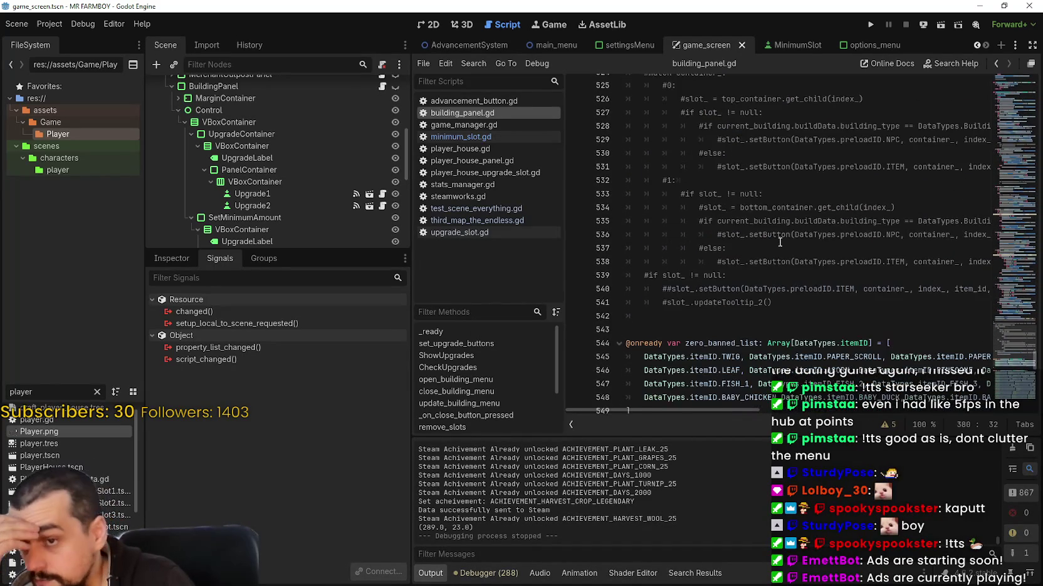
scroll(779, 242, down, 20)
drag(1015, 396, 980, 98)
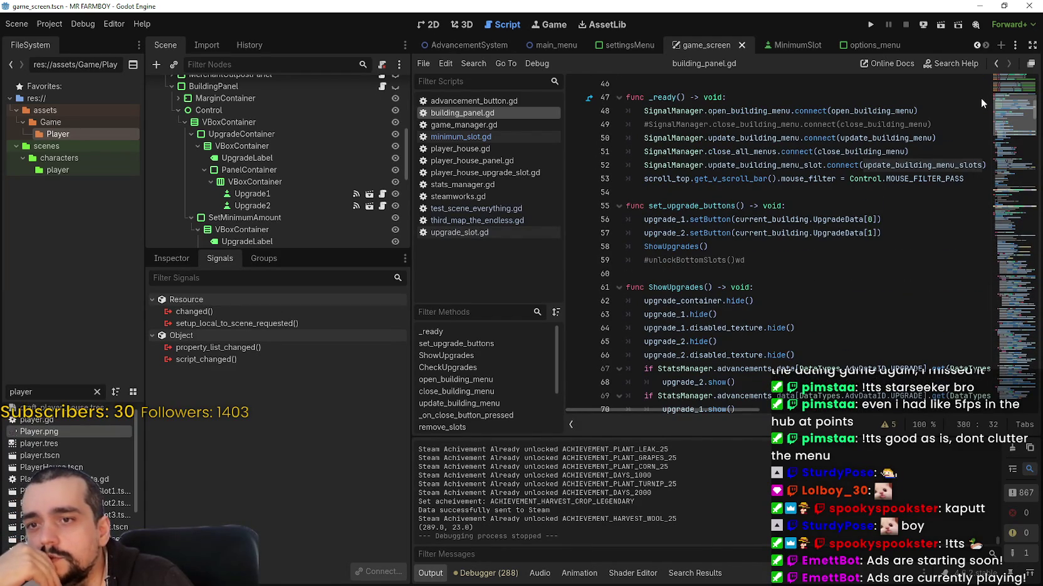
click(719, 220)
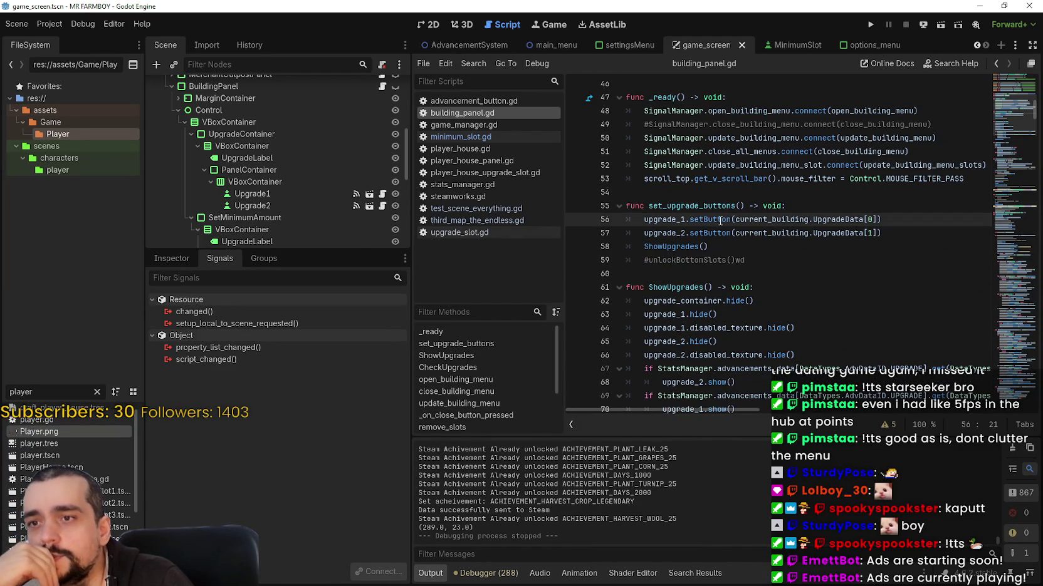
mouse_move(715, 220)
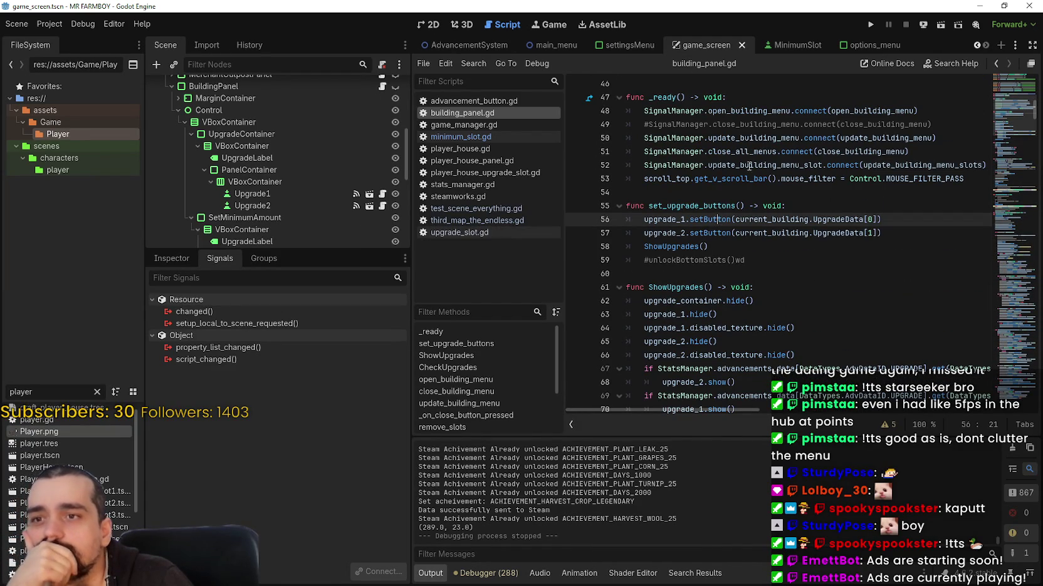
Filter the FileSystem for 'upgrade' and open the UpgradeSlot.tscn scene
double_click(75, 391)
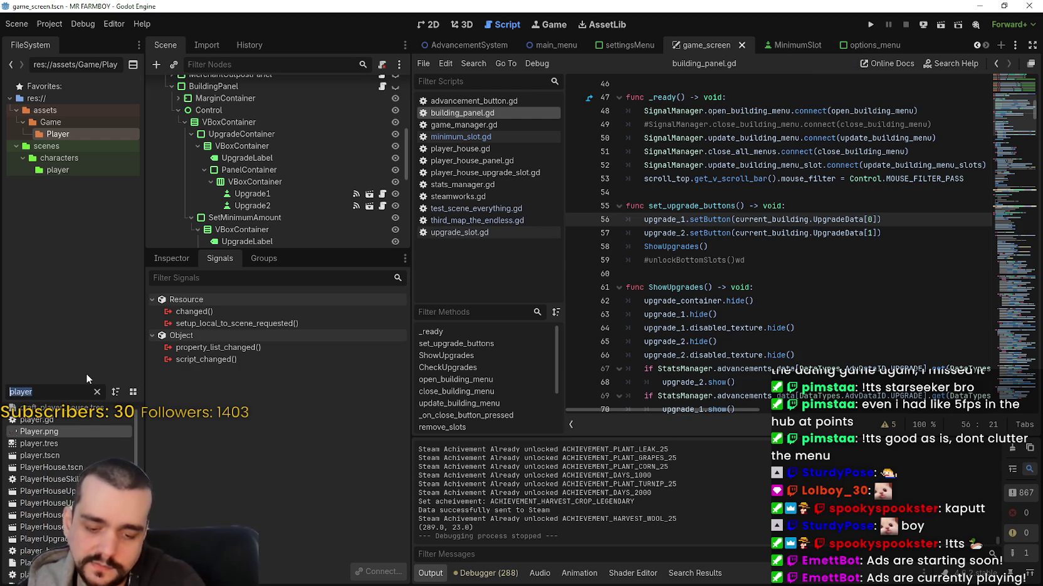
text(upgrade)
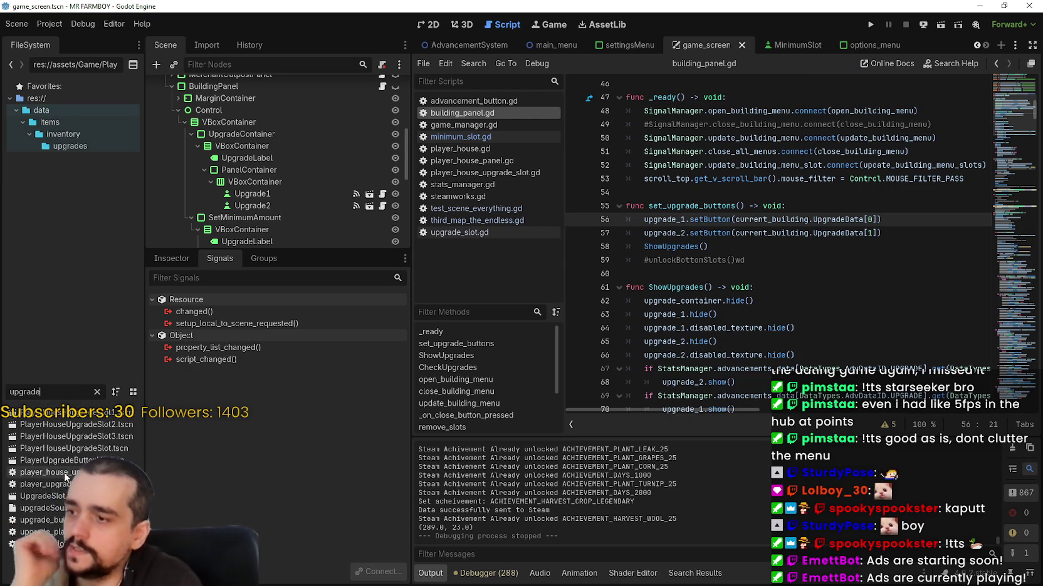
click(37, 496)
double_click(37, 496)
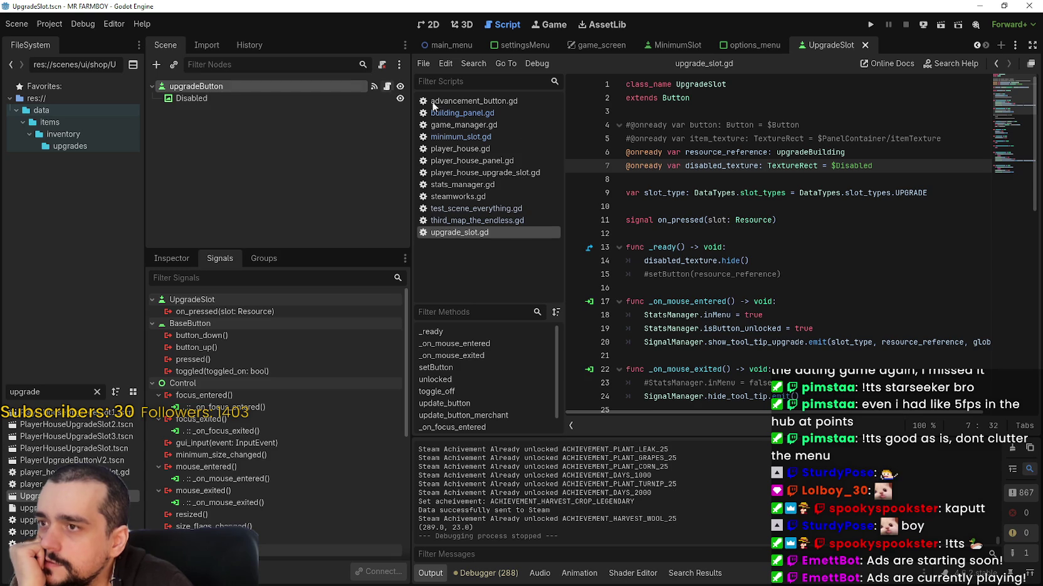
Inspect upgrade_slot.gd's setButton function and on_pressed signal, then go back to game_screen
scroll(813, 293, down, 2)
click(797, 274)
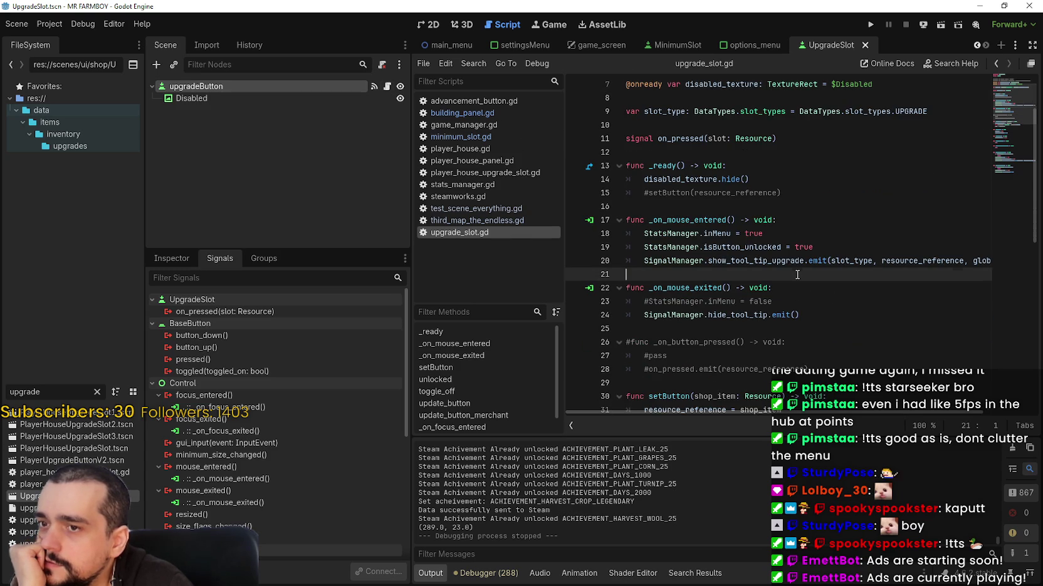
scroll(797, 274, down, 4)
scroll(800, 273, up, 7)
scroll(799, 272, down, 6)
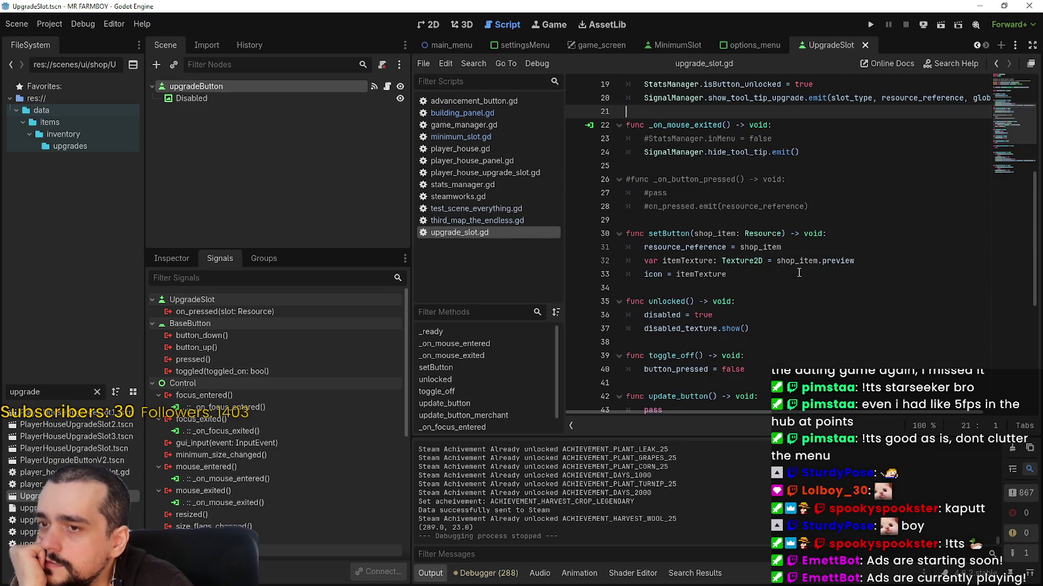
drag(774, 281, 613, 249)
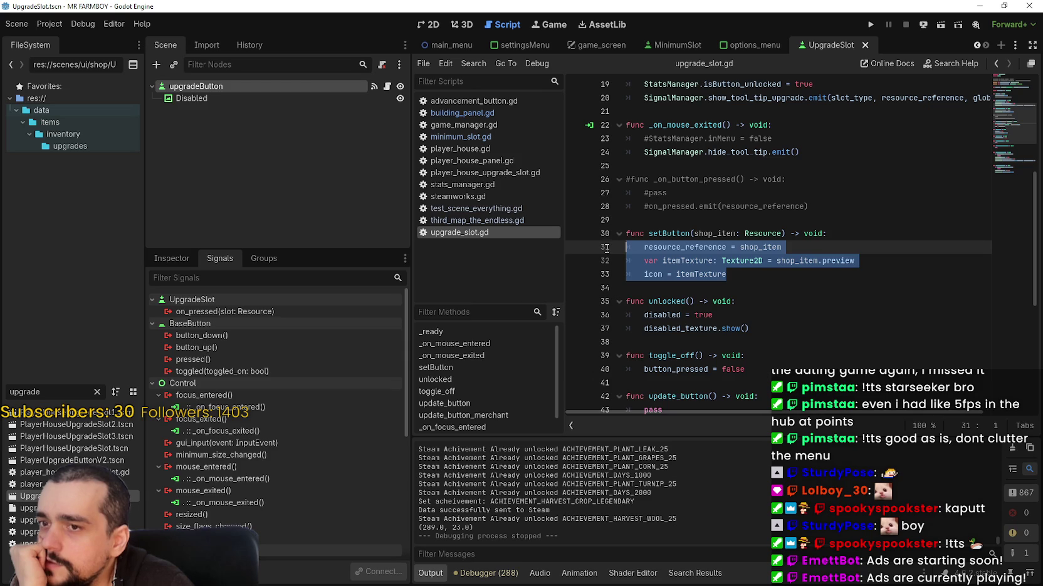
scroll(742, 295, up, 4)
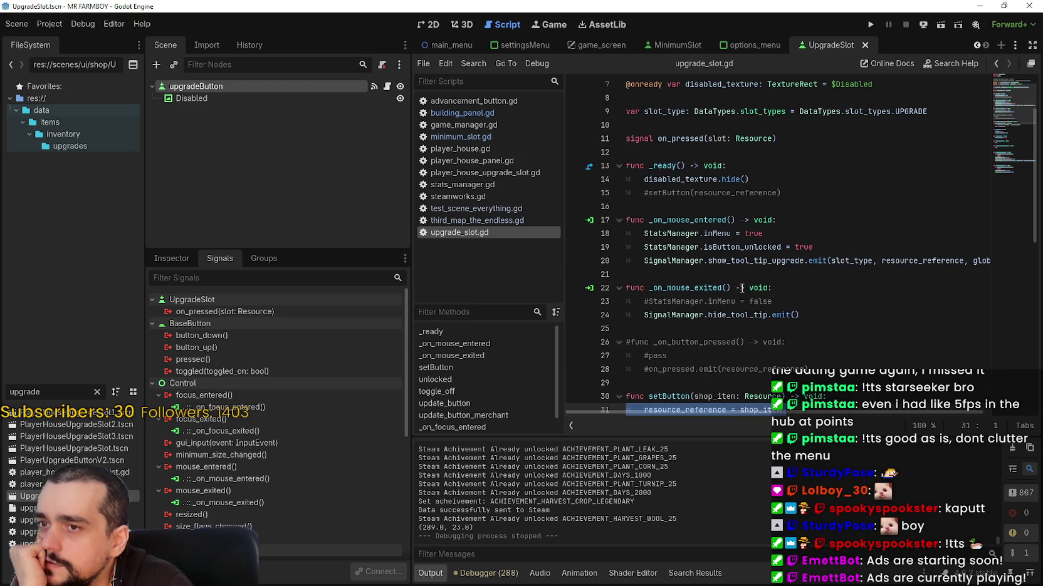
scroll(671, 236, up, 1)
double_click(676, 181)
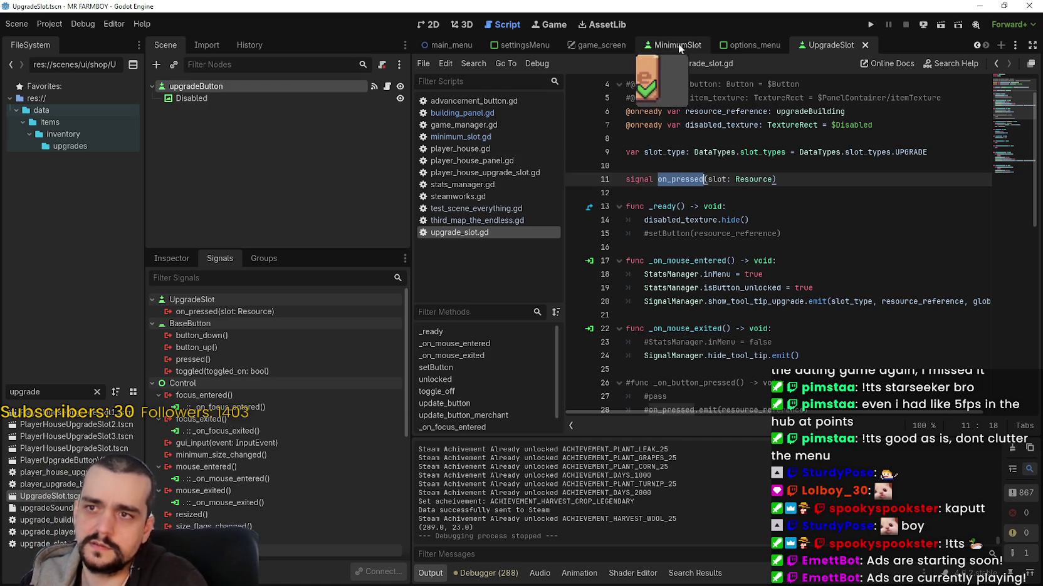
click(595, 45)
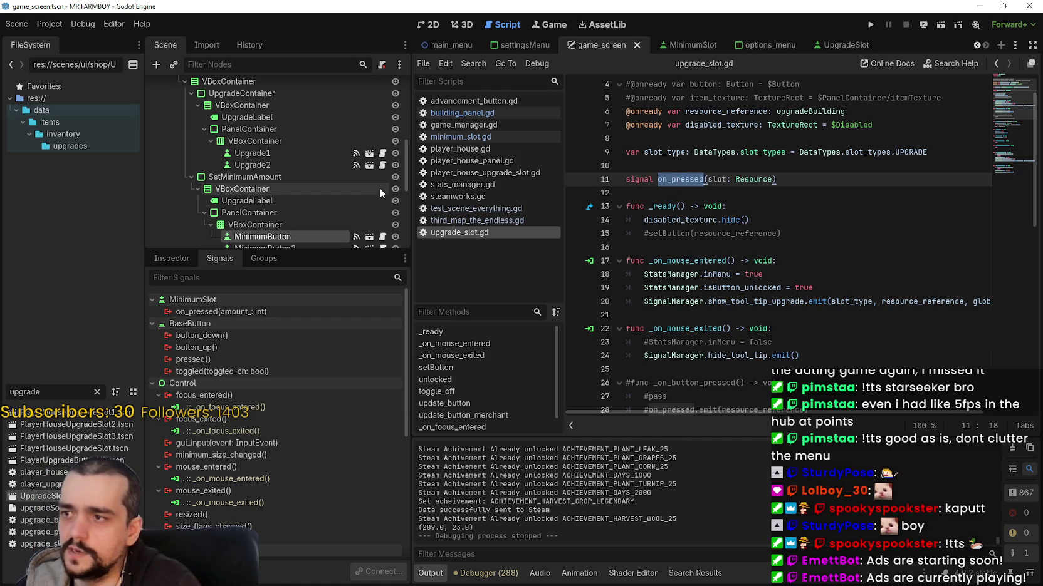
Open building_panel.gd and search it for 'on_pressed'
scroll(375, 169, up, 2)
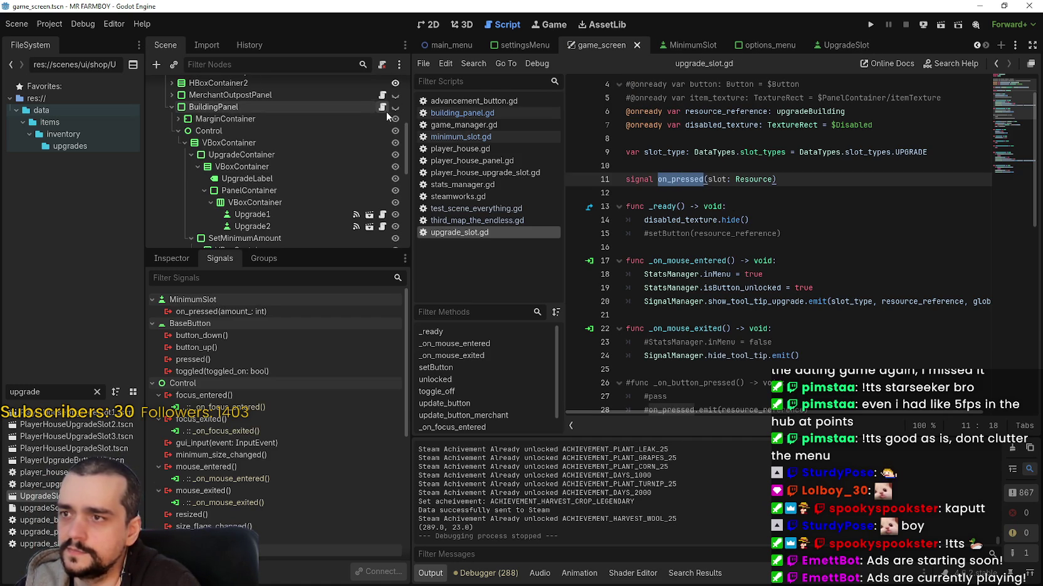
click(381, 107)
key(ctrl+f)
text(on_pressed)
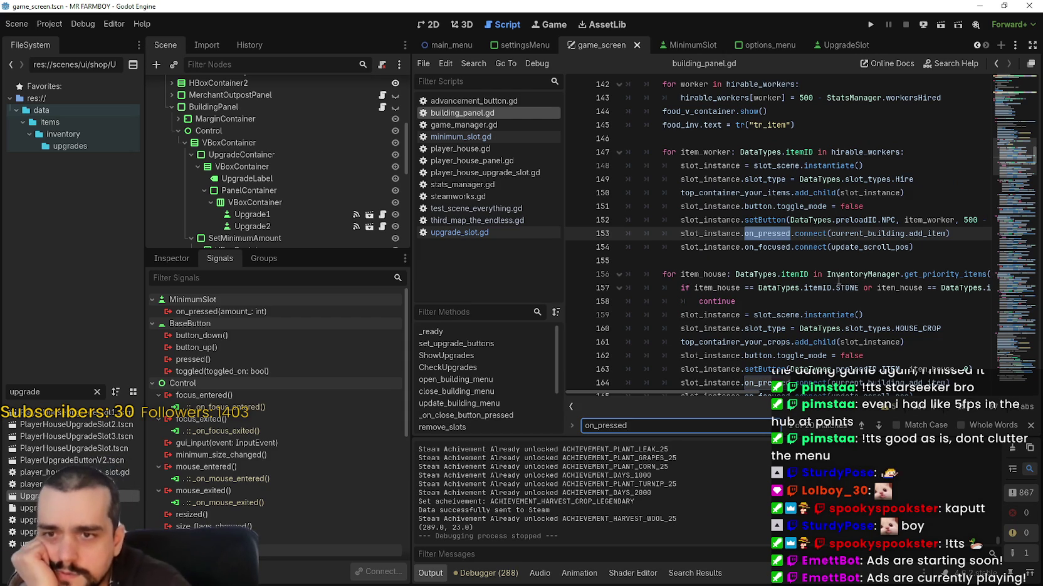
Step through every on_pressed match, past lines 405 and 433, wrapping to the hired-workers loop at 153
click(878, 425)
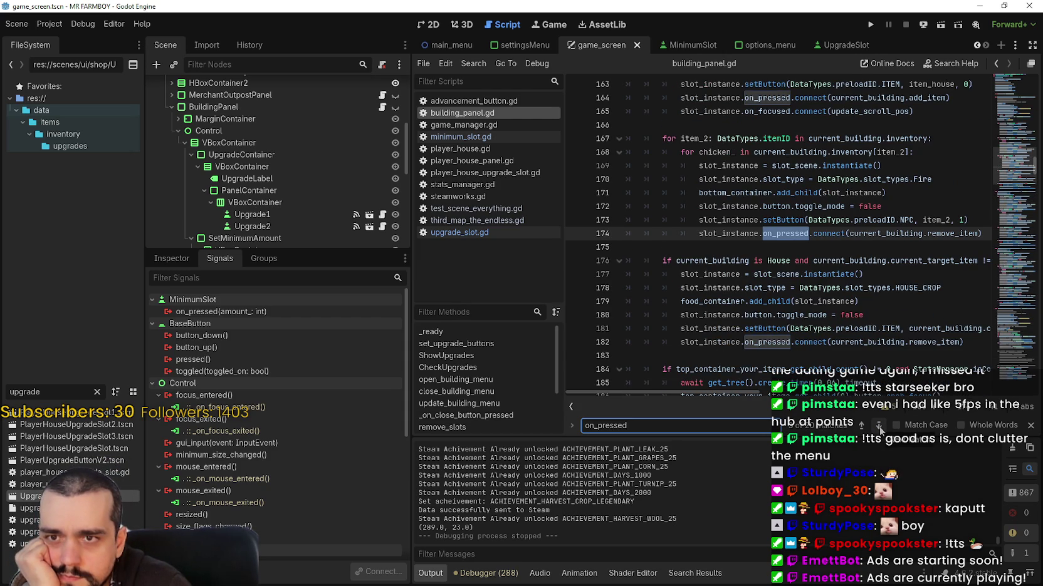
click(880, 428)
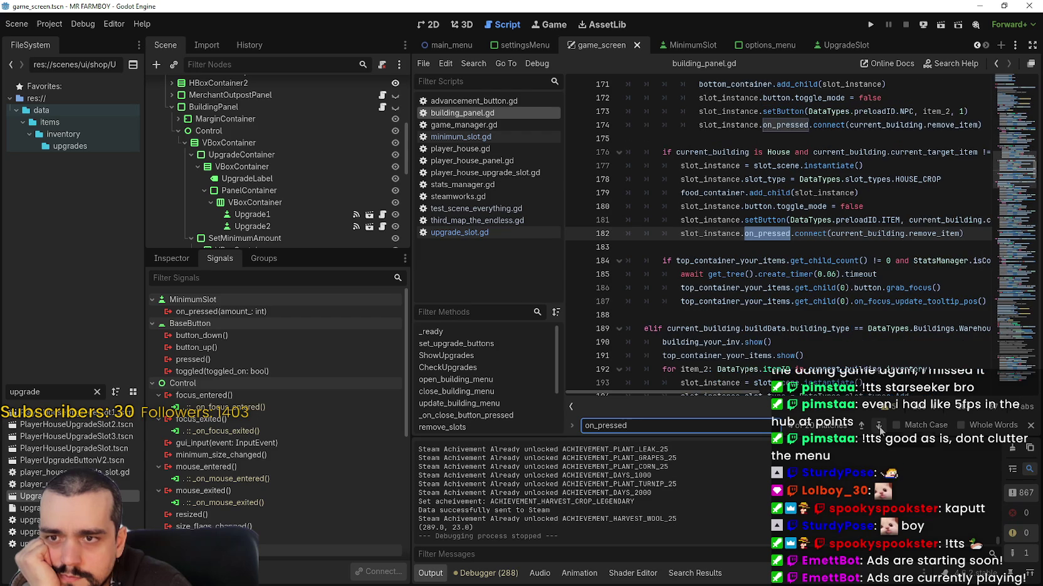
click(880, 426)
click(880, 426)
click(879, 426)
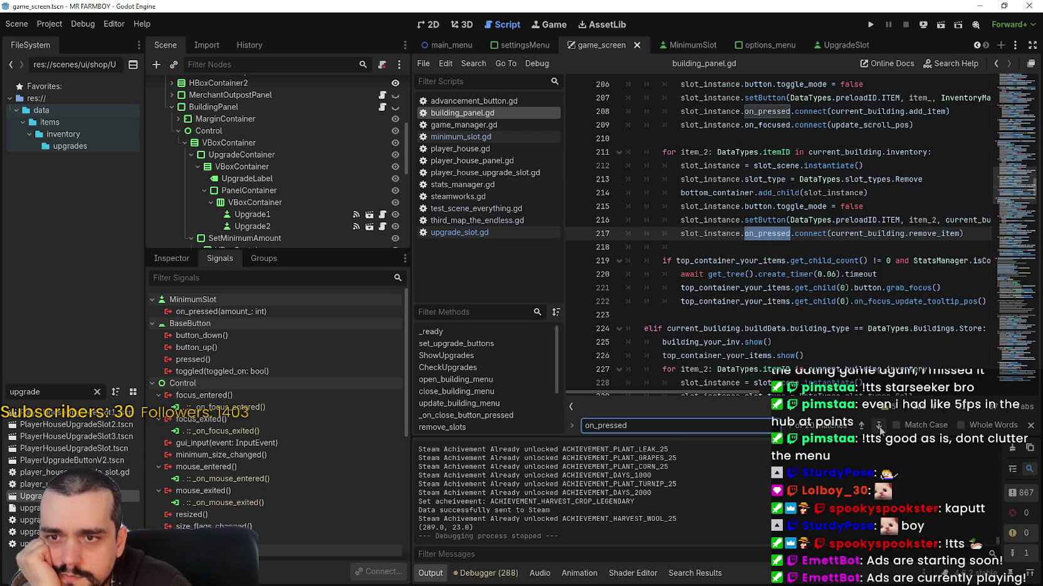
click(879, 428)
click(880, 428)
click(879, 427)
click(879, 427)
click(879, 427)
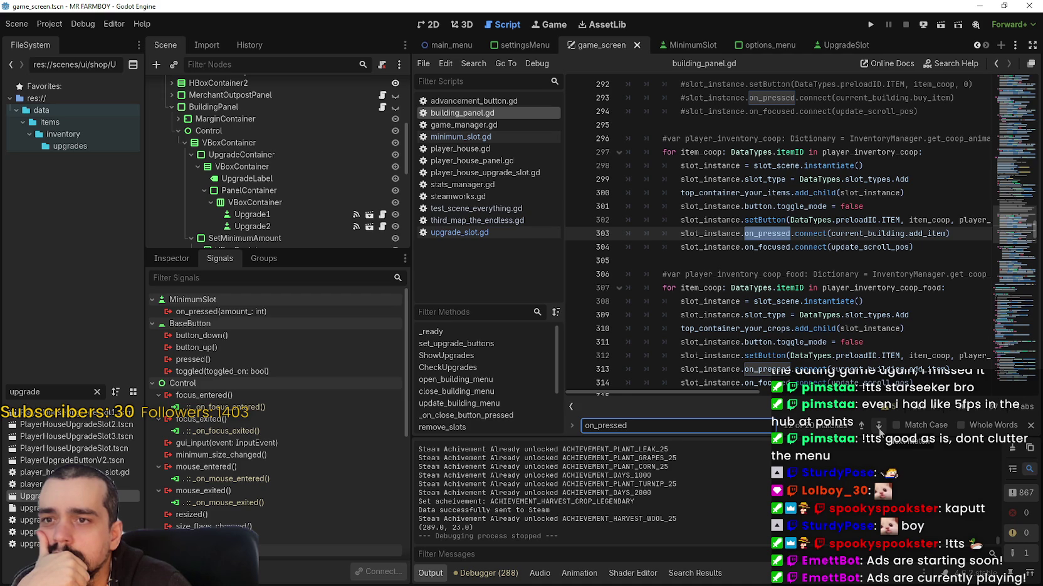
click(880, 426)
click(879, 427)
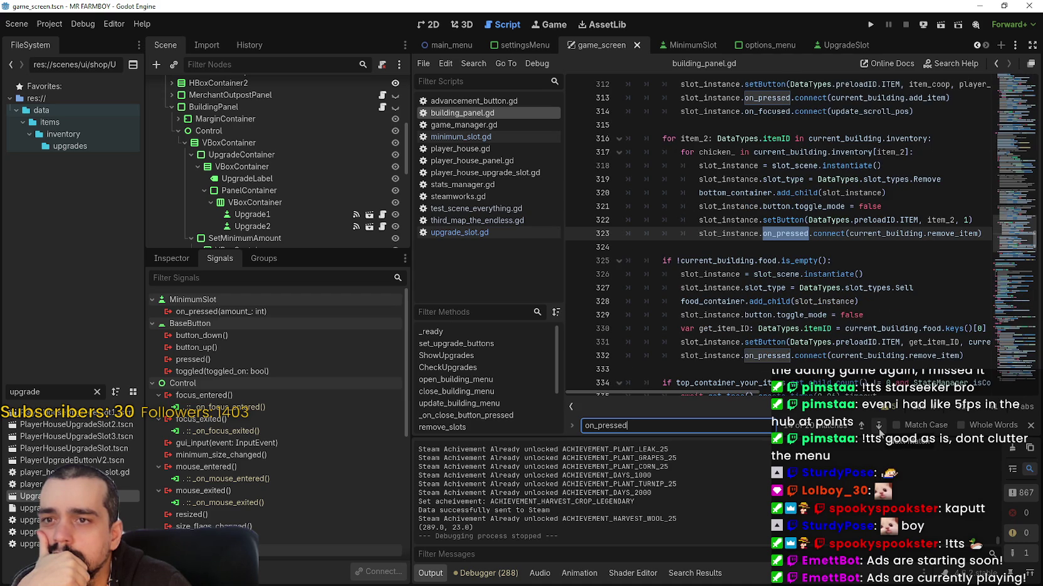
click(879, 427)
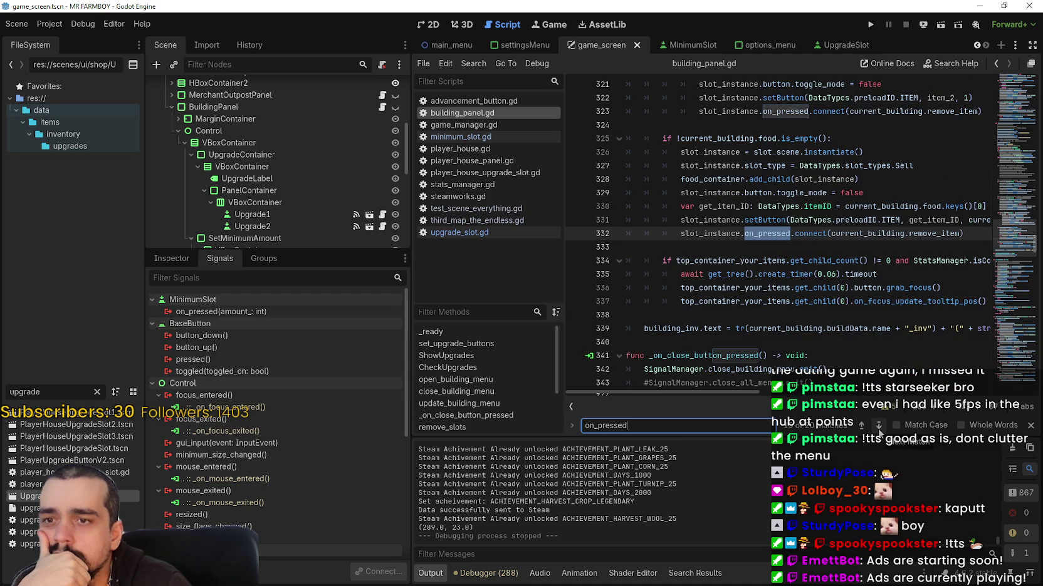
click(879, 427)
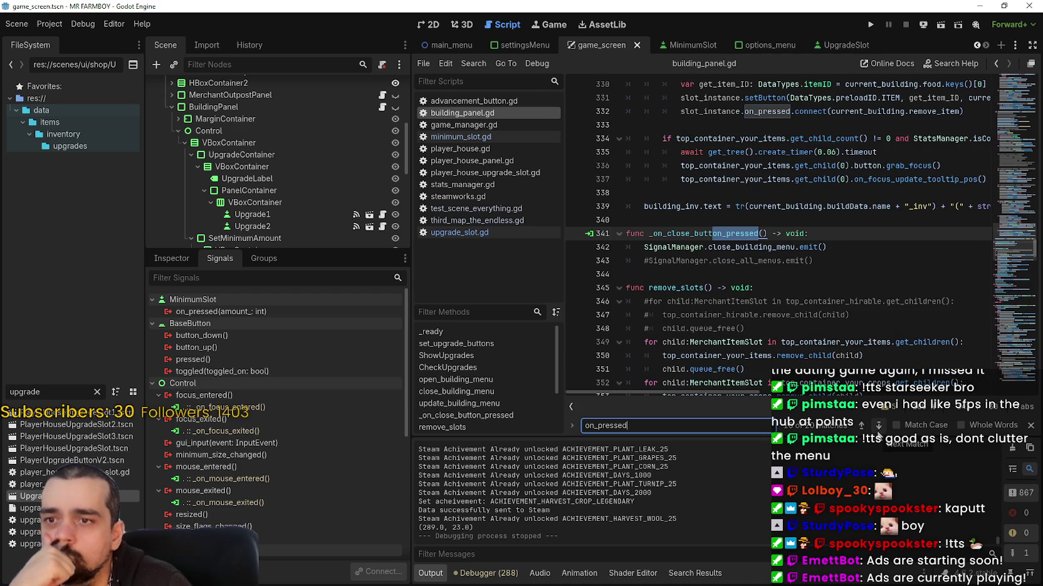
click(879, 427)
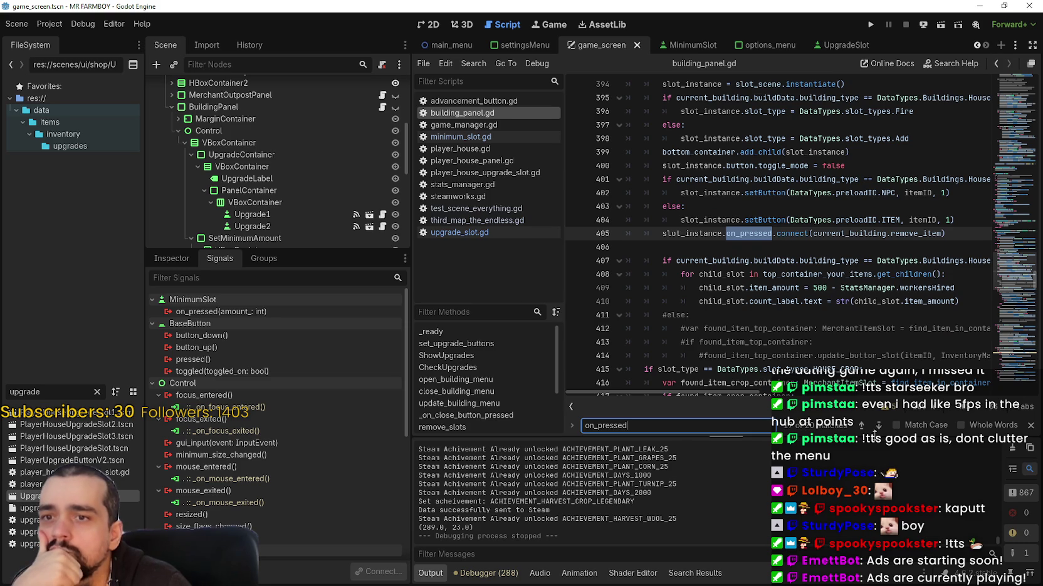
click(878, 426)
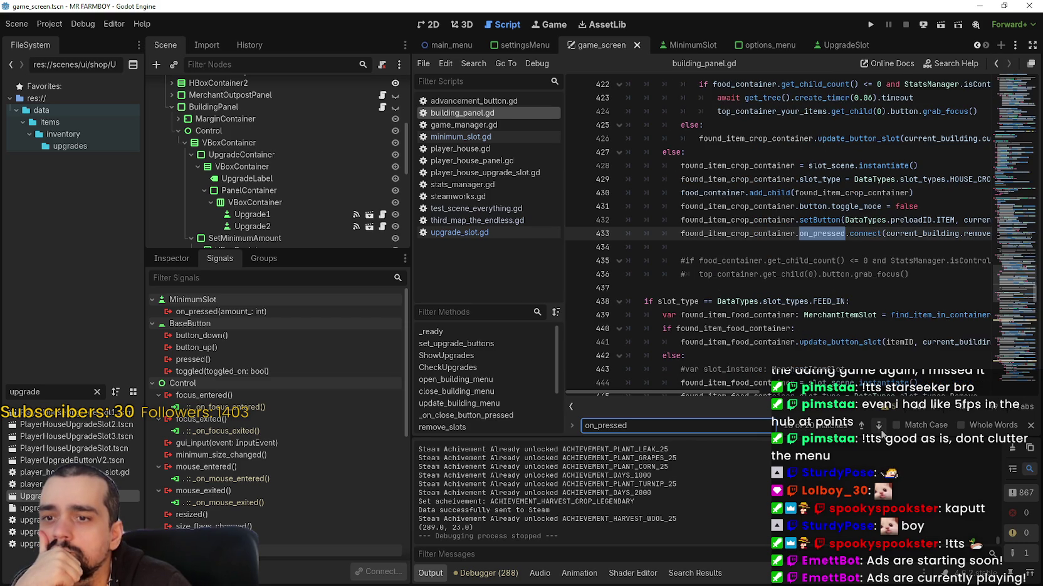
click(879, 428)
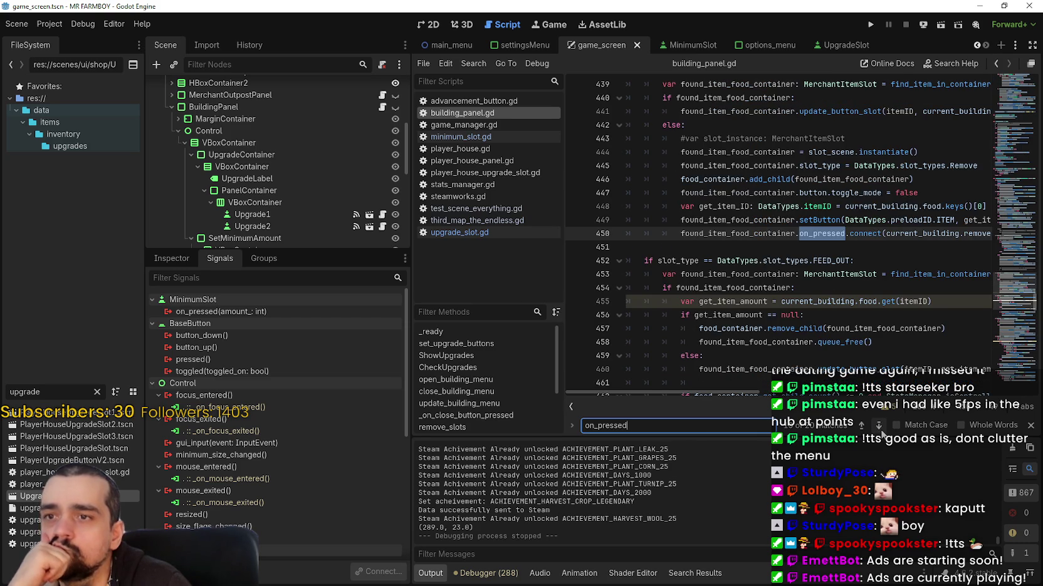
click(880, 428)
click(880, 429)
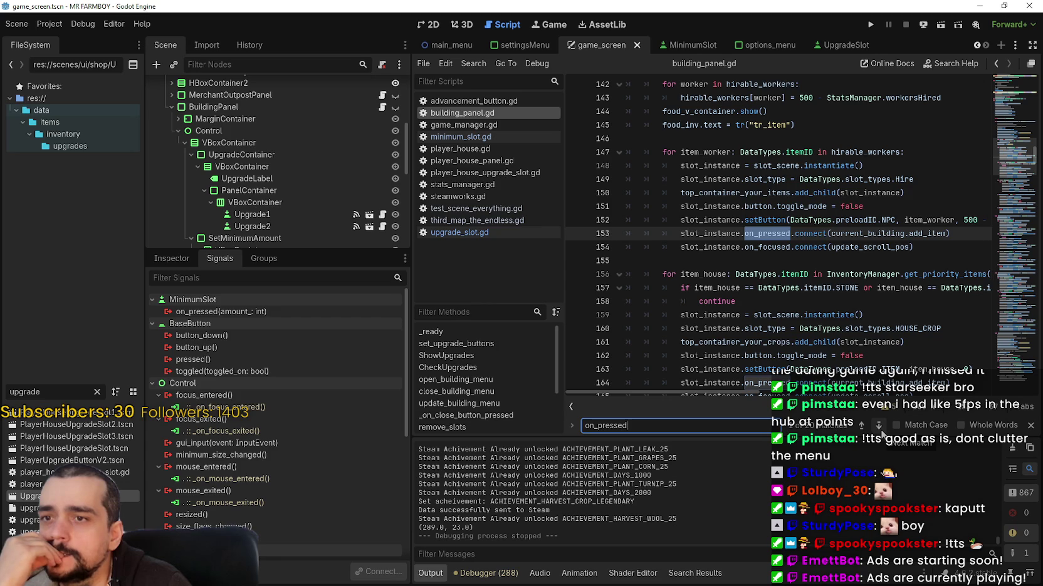
scroll(801, 256, up, 3)
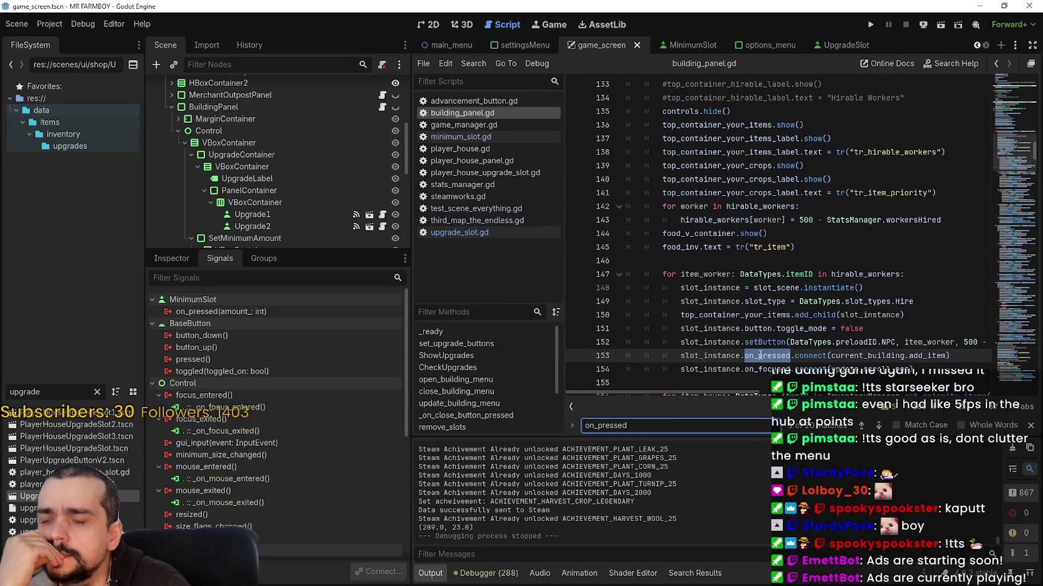
mouse_move(760, 355)
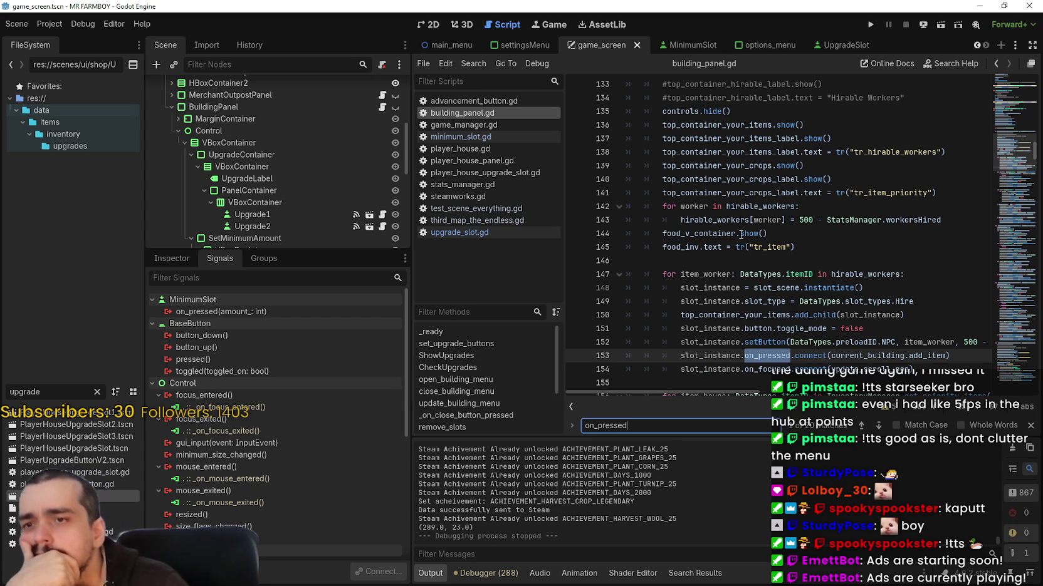
scroll(730, 272, up, 10)
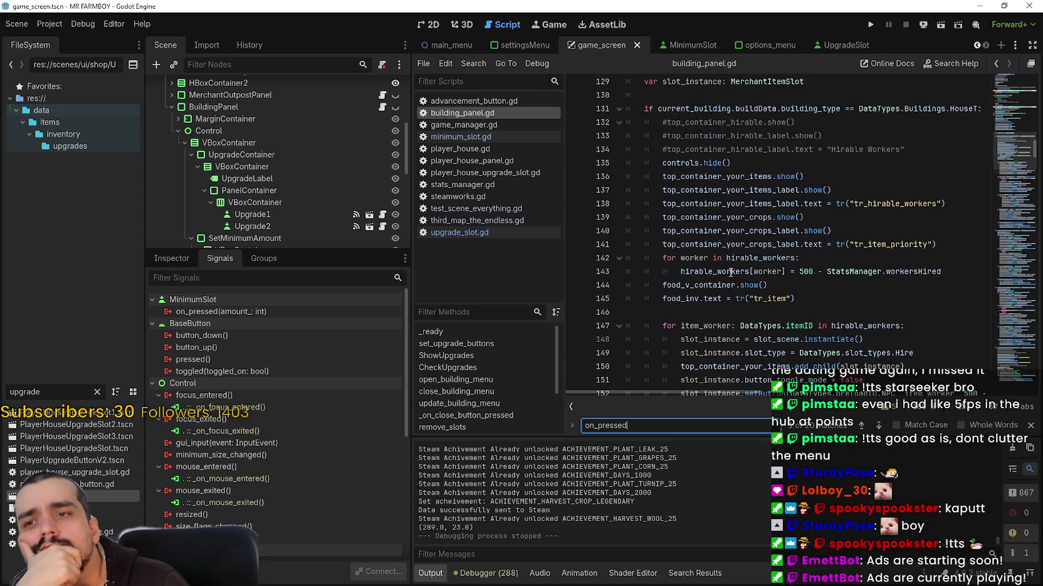
Inspect current_building.UpgradeData[0] and the ShowUpgrades call on lines 56–58 of building_panel.gd
scroll(731, 272, up, 2)
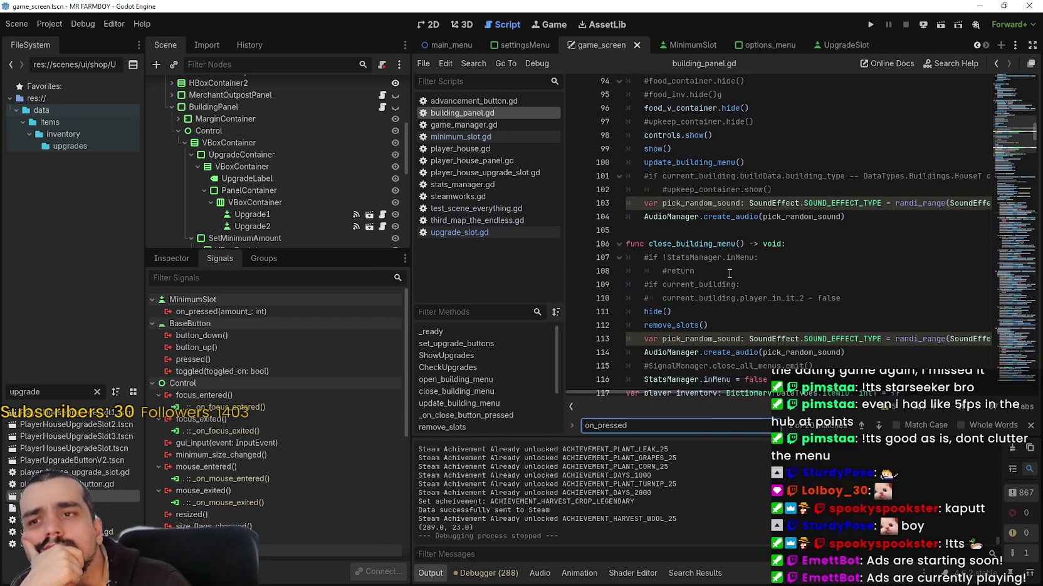
click(748, 229)
scroll(748, 229, up, 3)
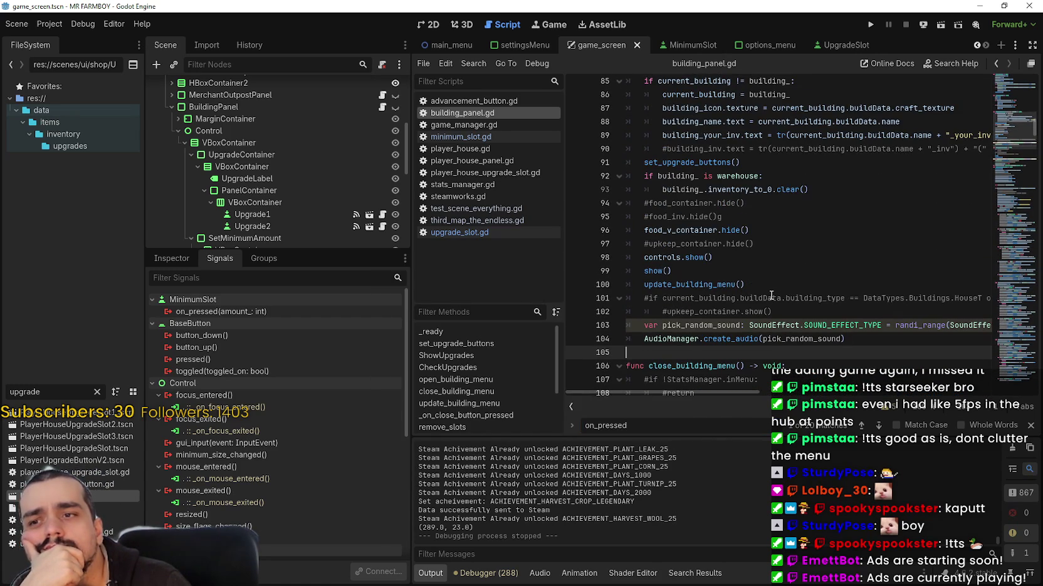
scroll(879, 247, up, 3)
scroll(1016, 111, up, 8)
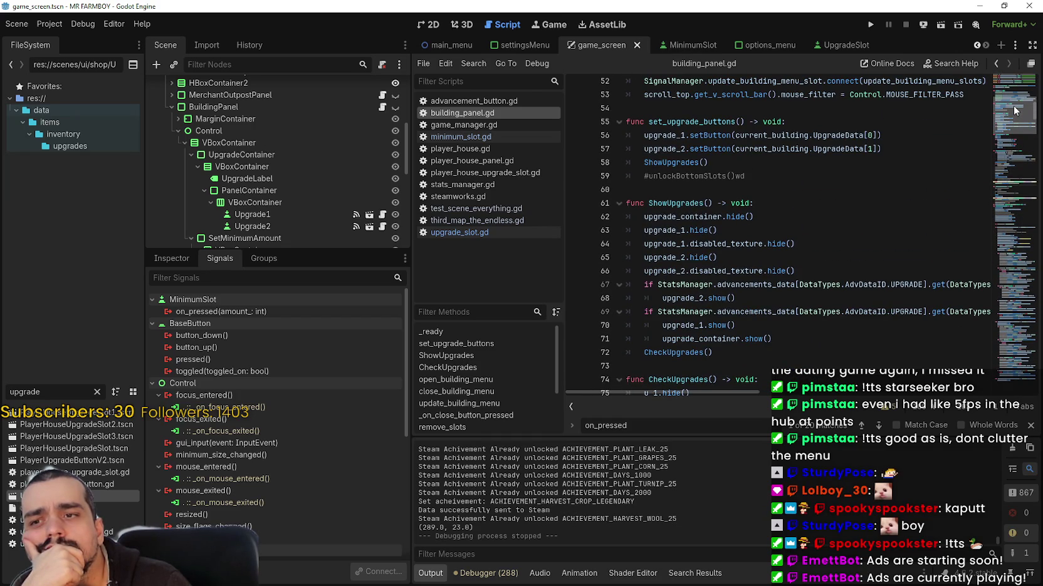
scroll(1016, 111, up, 5)
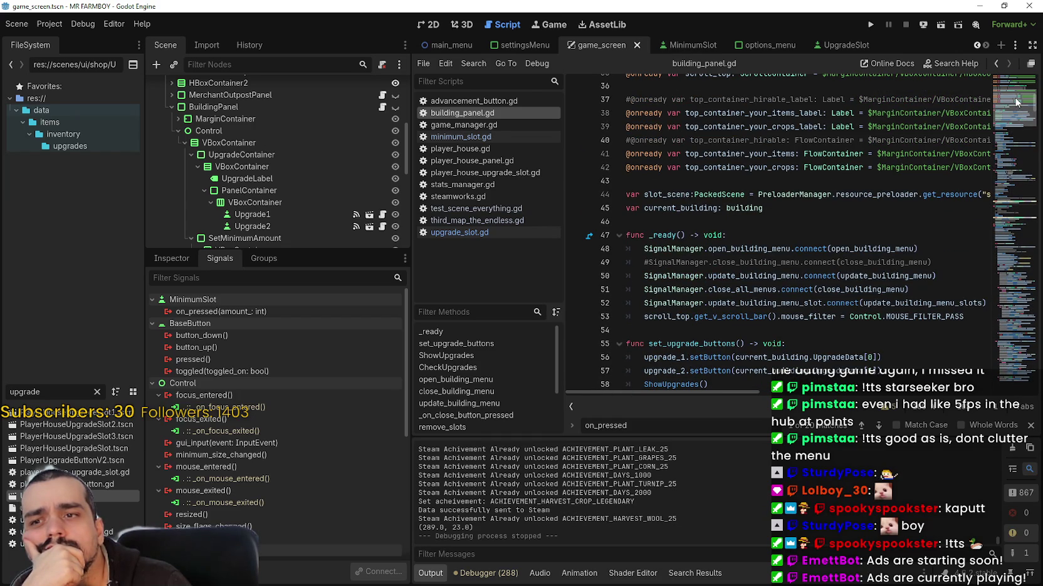
scroll(1017, 103, down, 2)
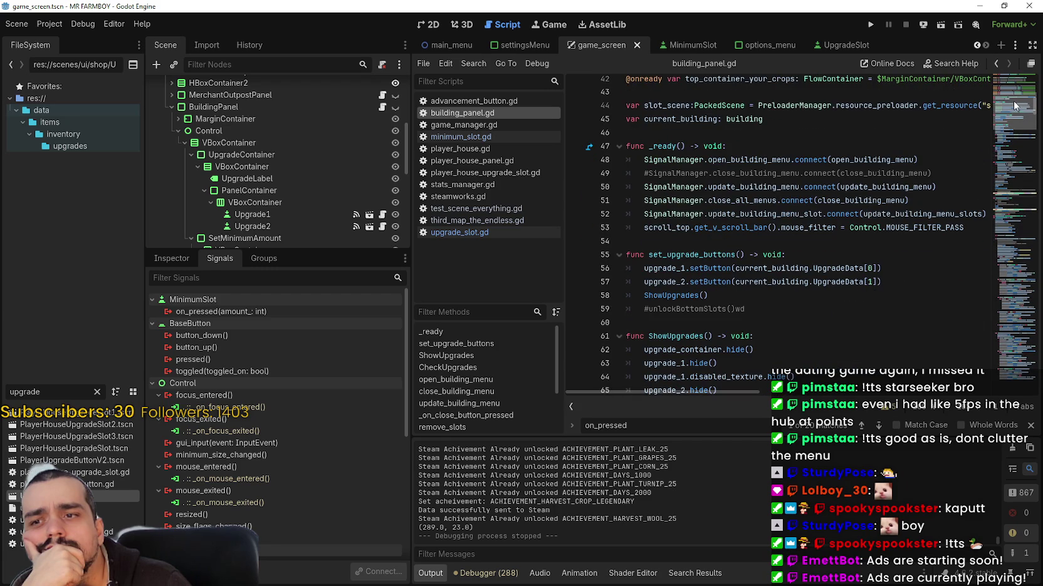
click(705, 274)
double_click(807, 268)
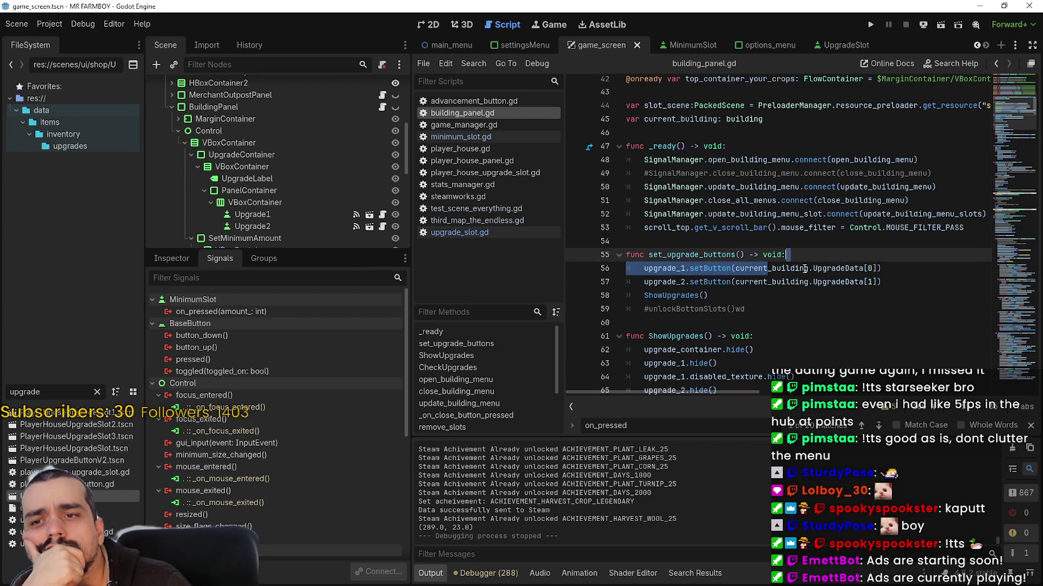
drag(812, 268, 879, 268)
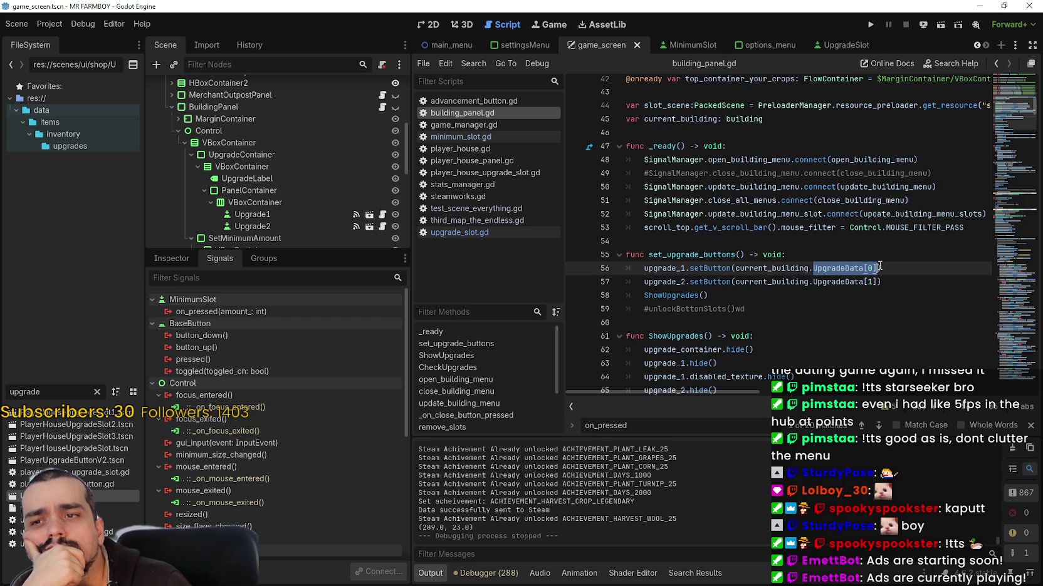
double_click(696, 295)
Read the ShowUpgrades code, close the find bar and select the FileSystem filter text
scroll(879, 302, down, 2)
scroll(879, 302, down, 2)
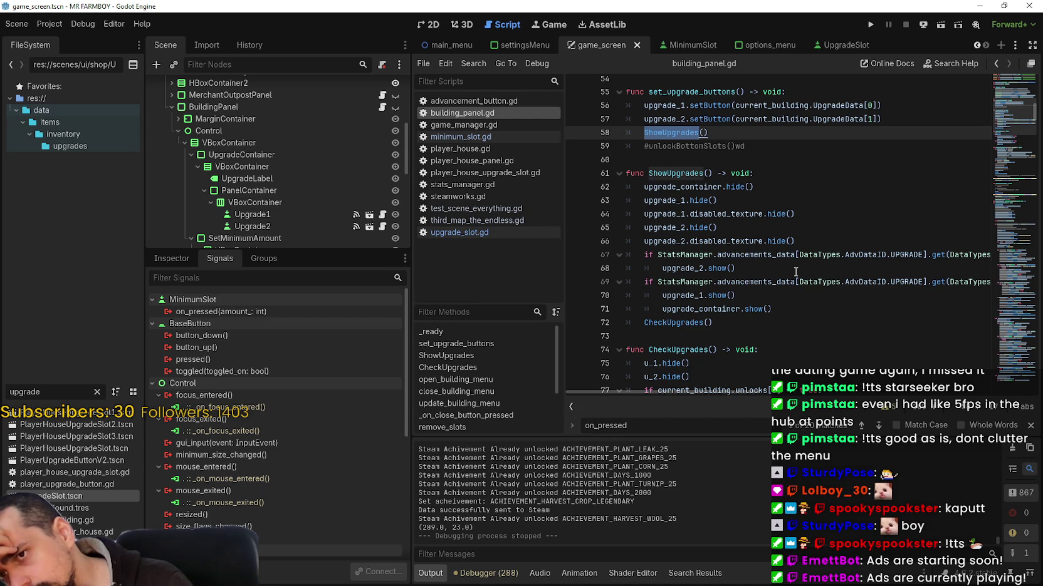
mouse_move(761, 237)
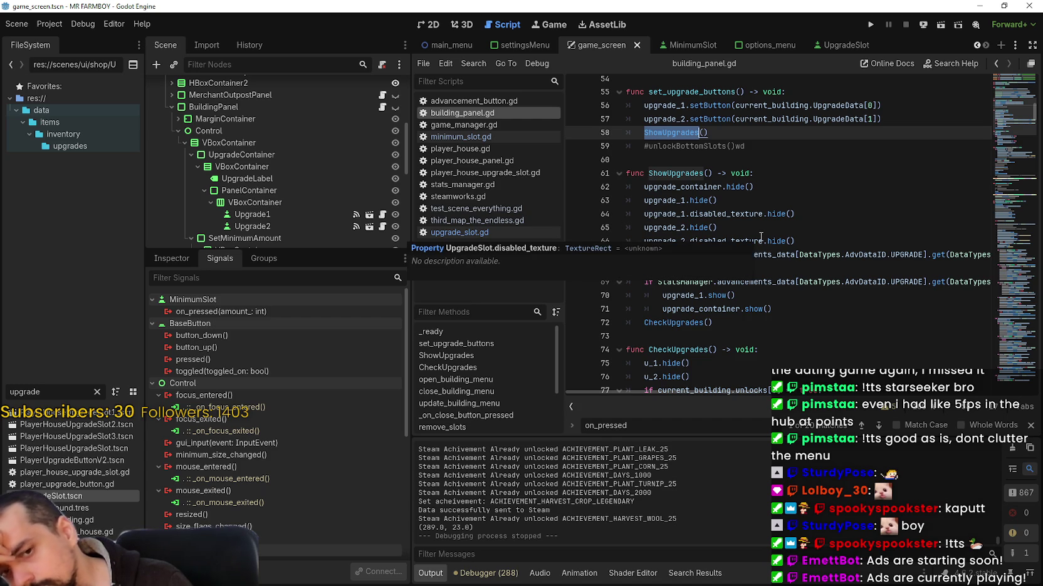
scroll(687, 224, up, 2)
scroll(686, 224, up, 2)
scroll(788, 293, up, 1)
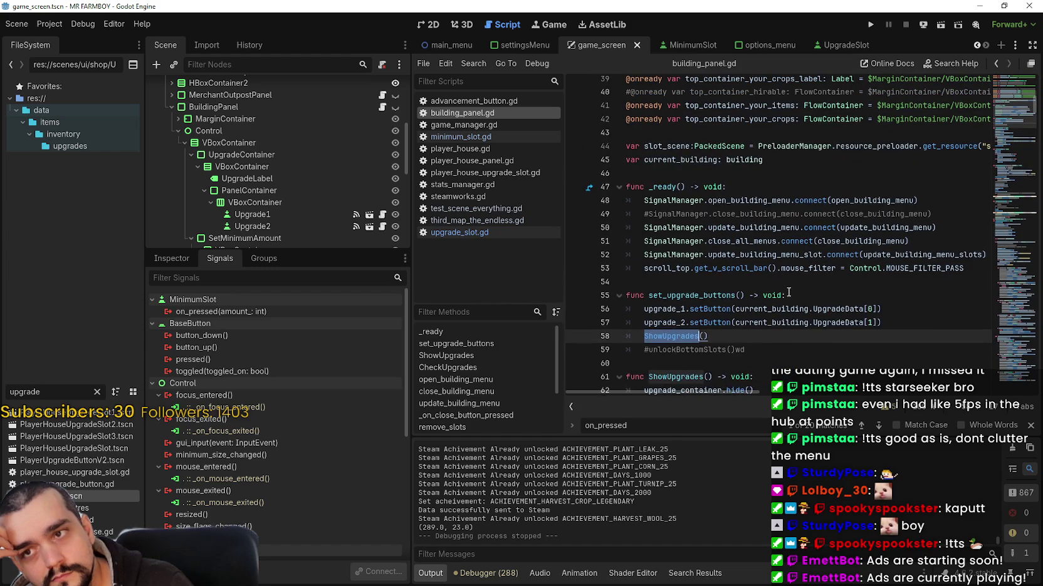
scroll(788, 290, down, 1)
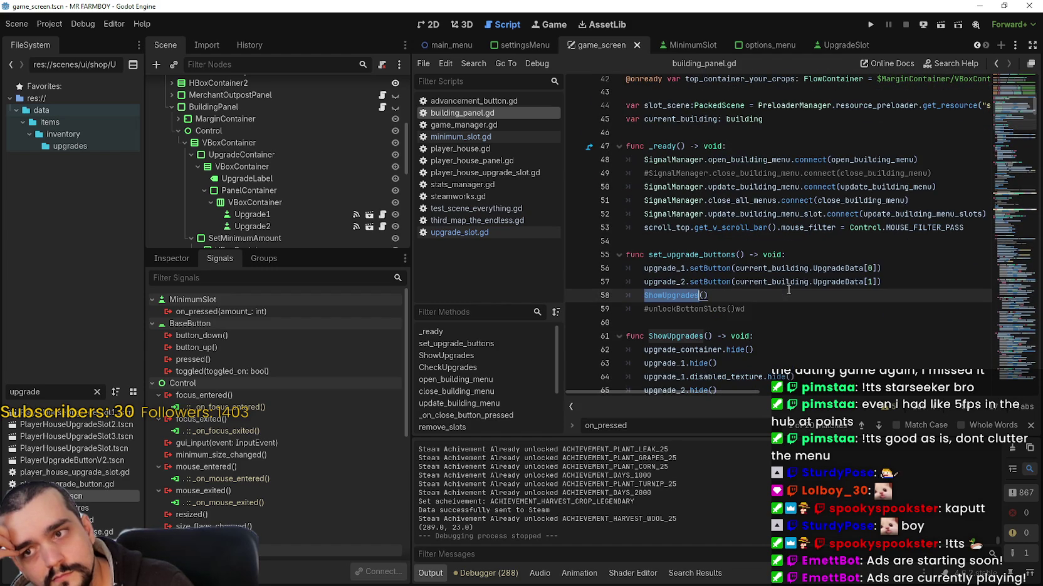
click(1030, 425)
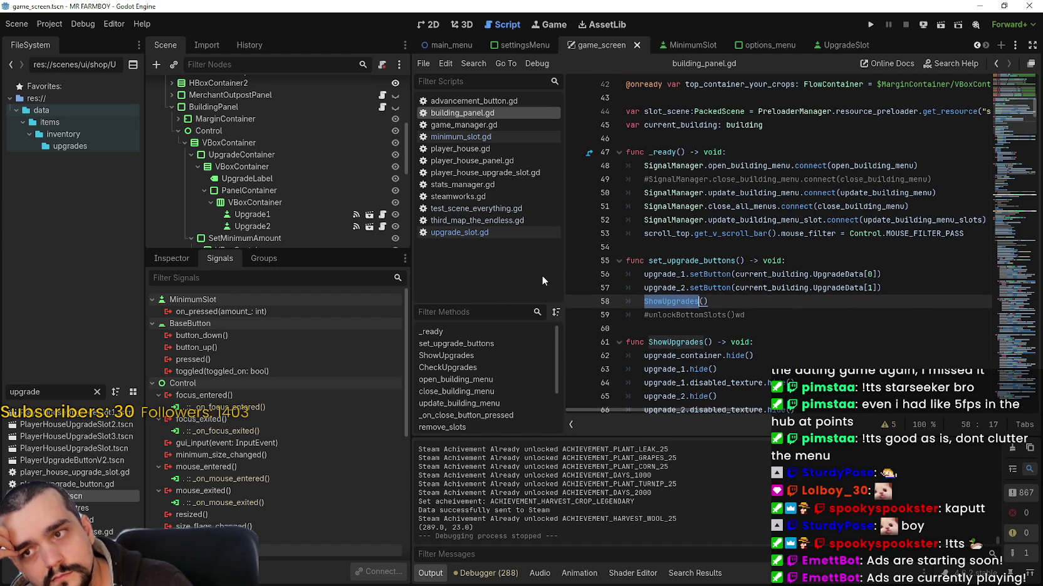
double_click(25, 391)
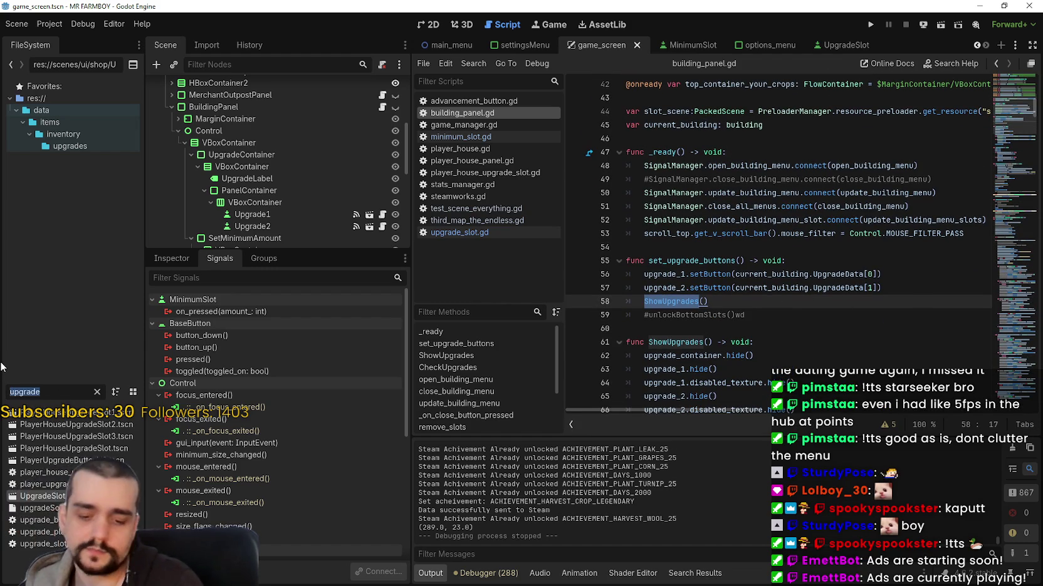
Filter the FileSystem for 'warehouse', open Warehouse.tscn and view lines 133–157 of warehouse.gd
text(warehouse)
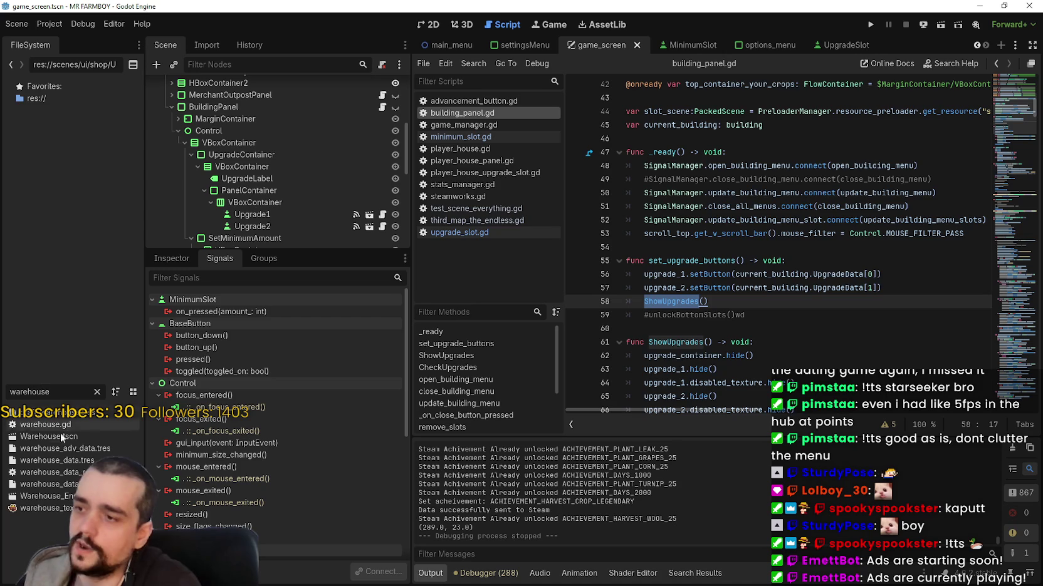
double_click(77, 431)
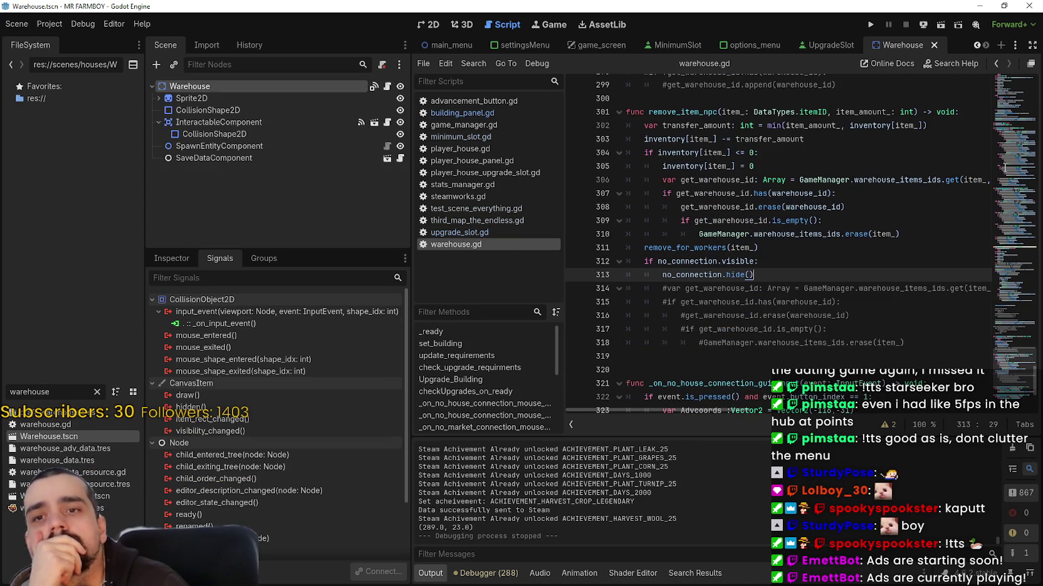
scroll(894, 254, up, 10)
click(1015, 221)
mouse_move(1015, 220)
mouse_down()
mouse_move(1013, 130)
mouse_move(1015, 152)
mouse_move(1031, 84)
mouse_move(1026, 115)
mouse_up()
Look up the checkUpgrades_on_ready definition and read down through the worker-removal functions
right_click(710, 181)
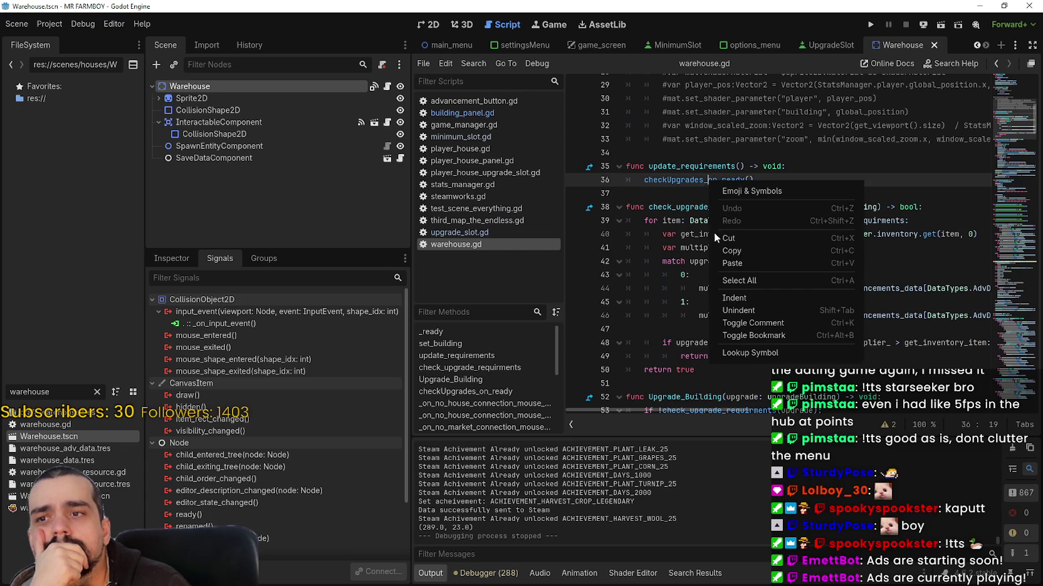
click(740, 350)
scroll(740, 350, down, 8)
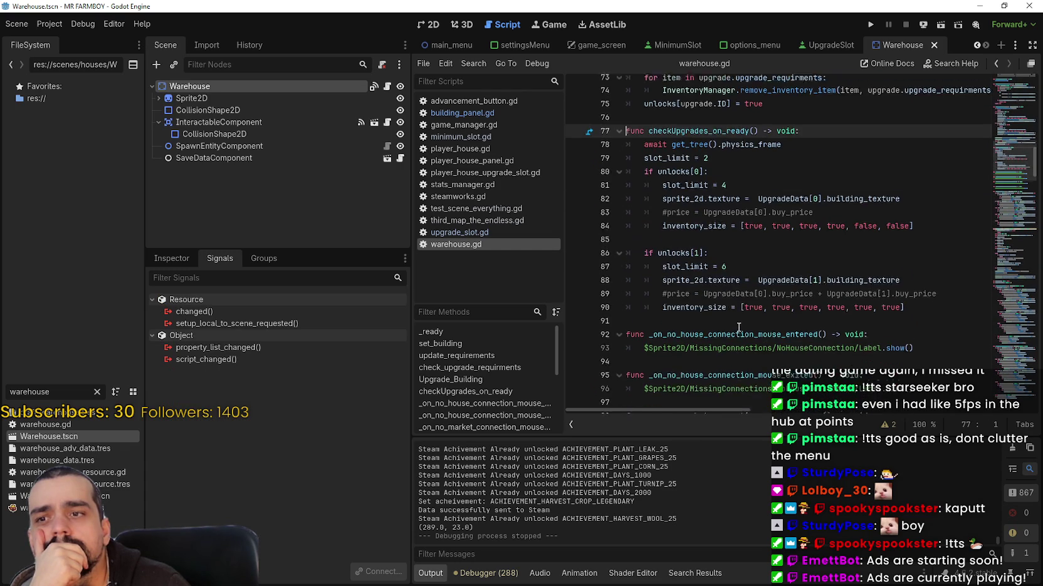
scroll(785, 280, down, 10)
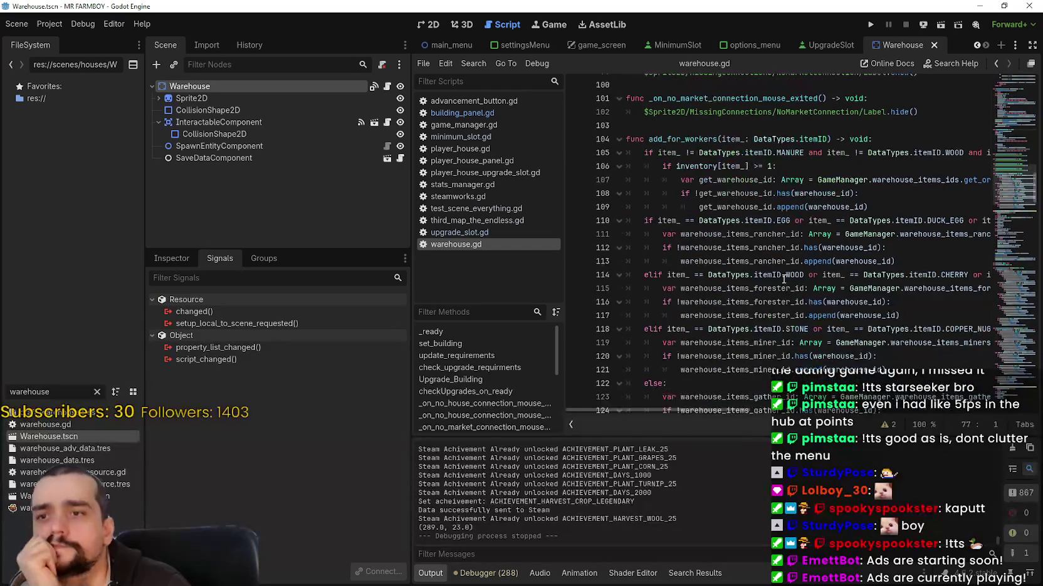
scroll(812, 275, down, 10)
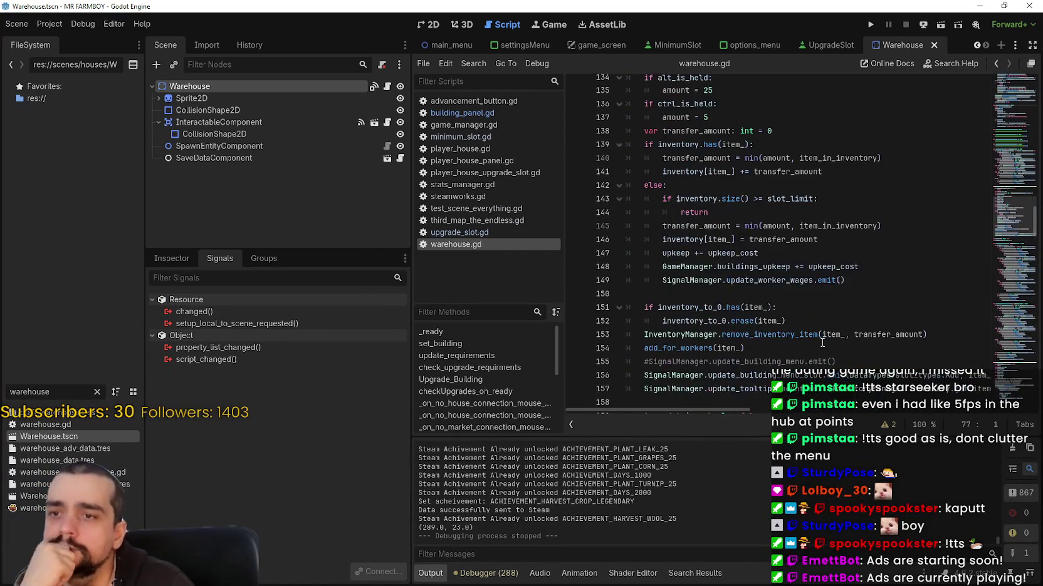
scroll(807, 344, down, 7)
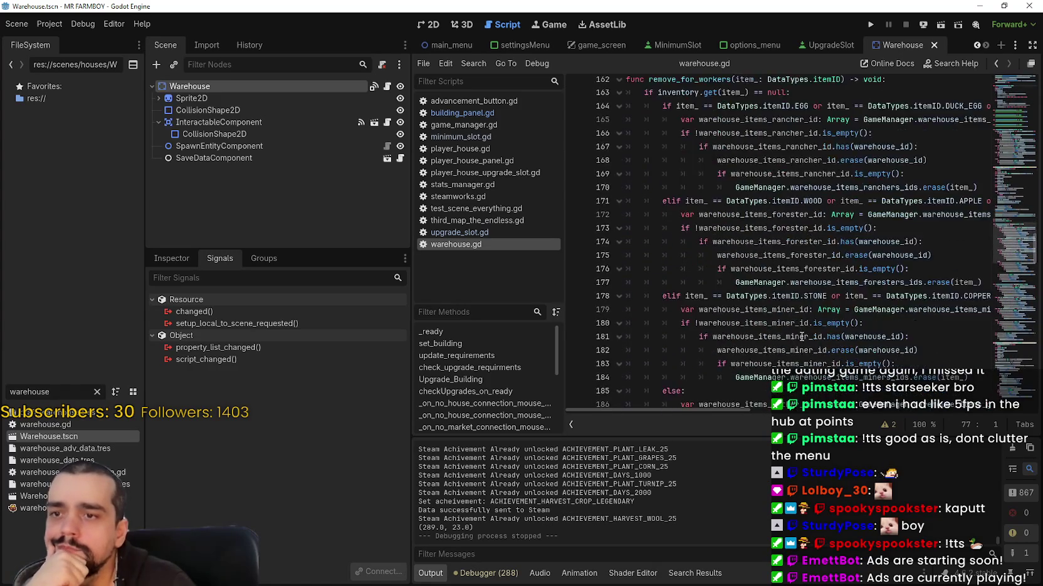
scroll(798, 319, down, 2)
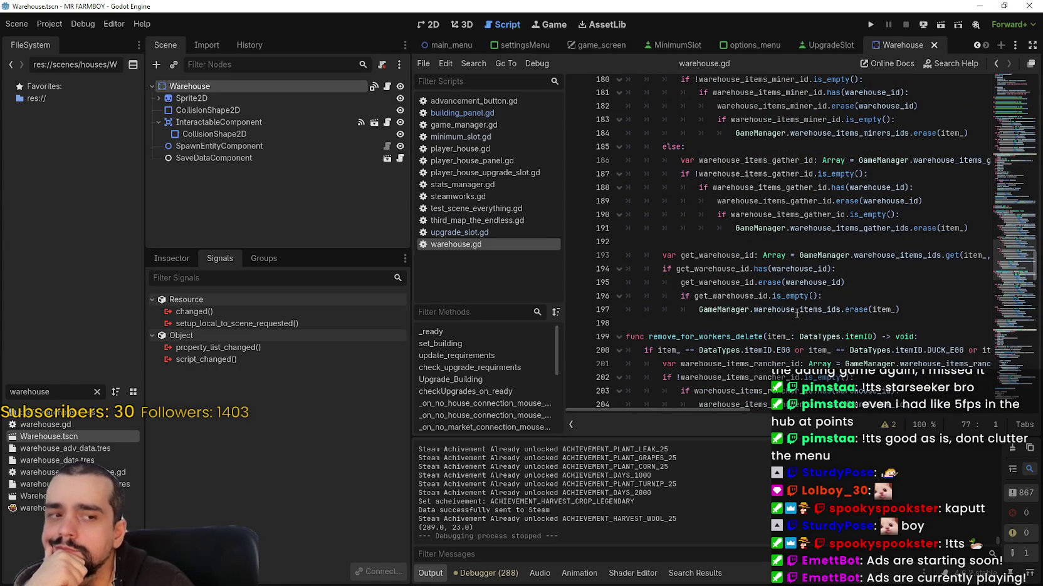
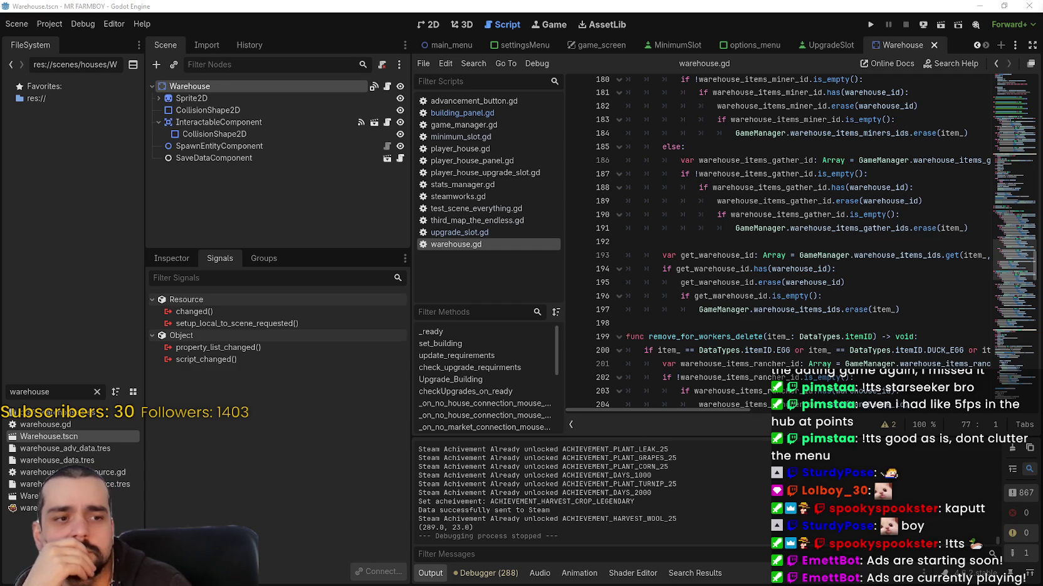
Review the current script around blank line 192 and the update_requirements function
click(742, 228)
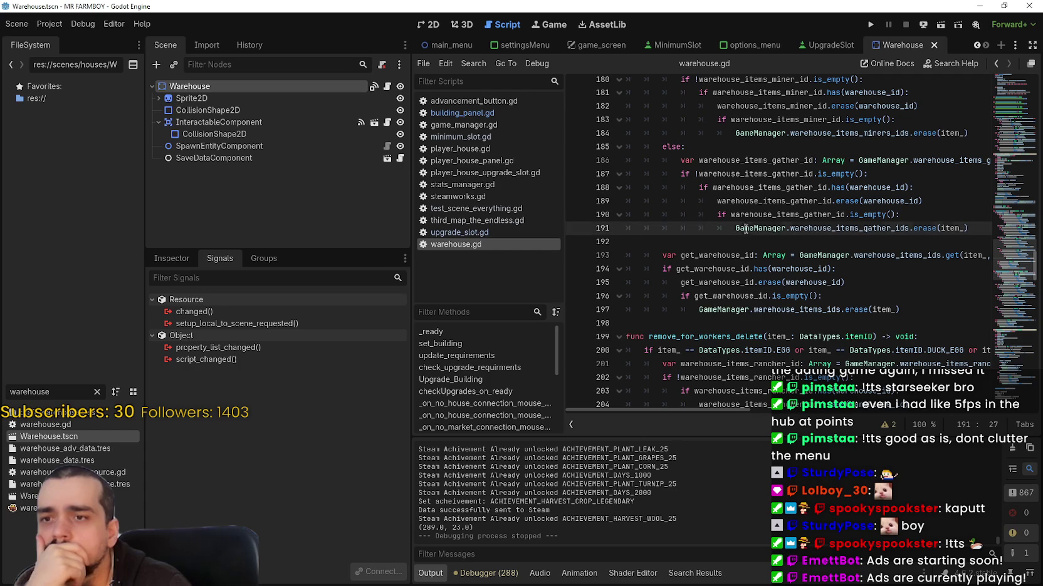
click(764, 244)
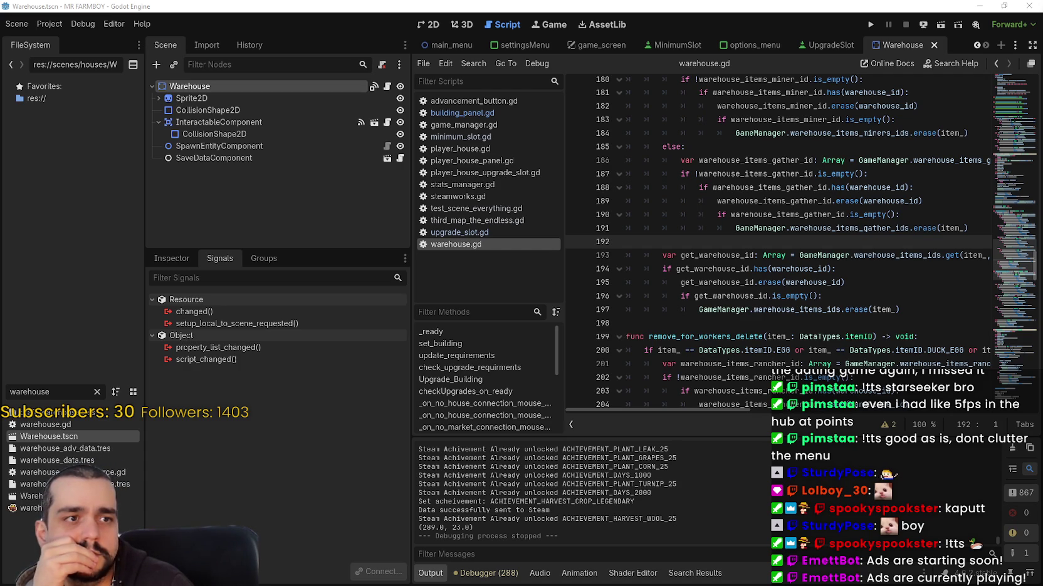
click(736, 254)
click(711, 241)
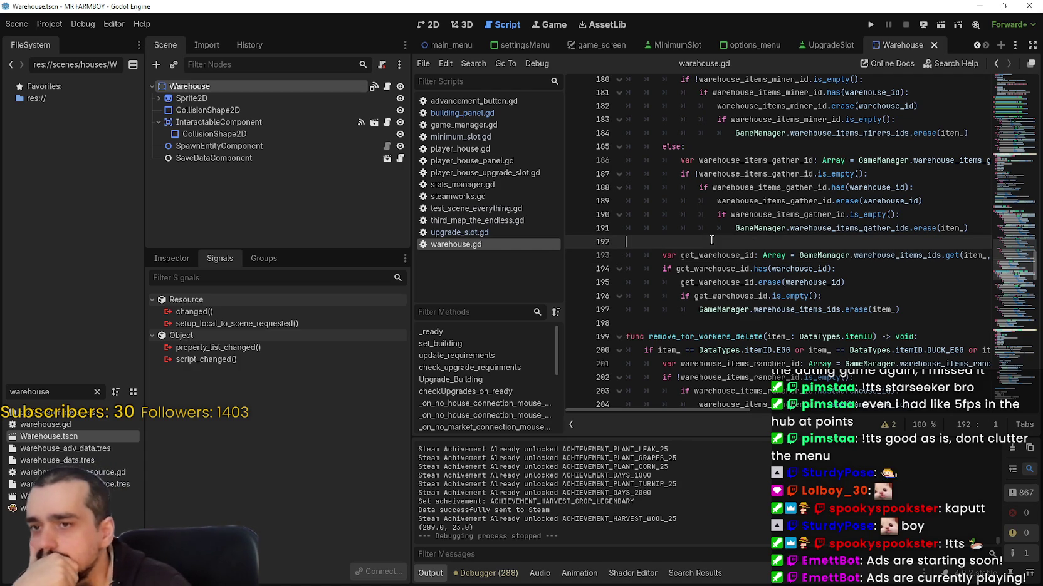
scroll(794, 236, up, 3)
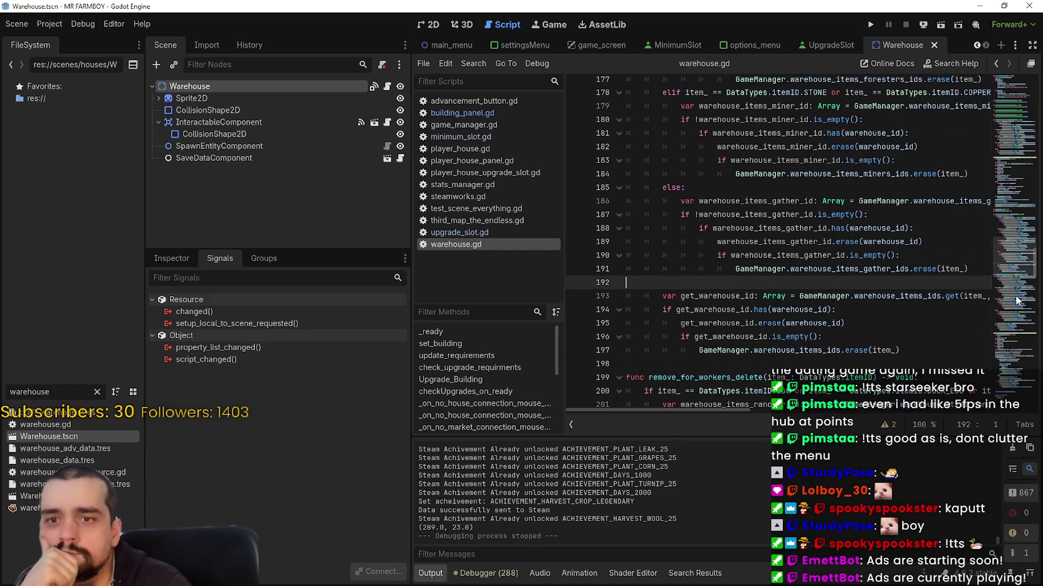
scroll(1004, 308, down, 10)
drag(1003, 308, 1005, 79)
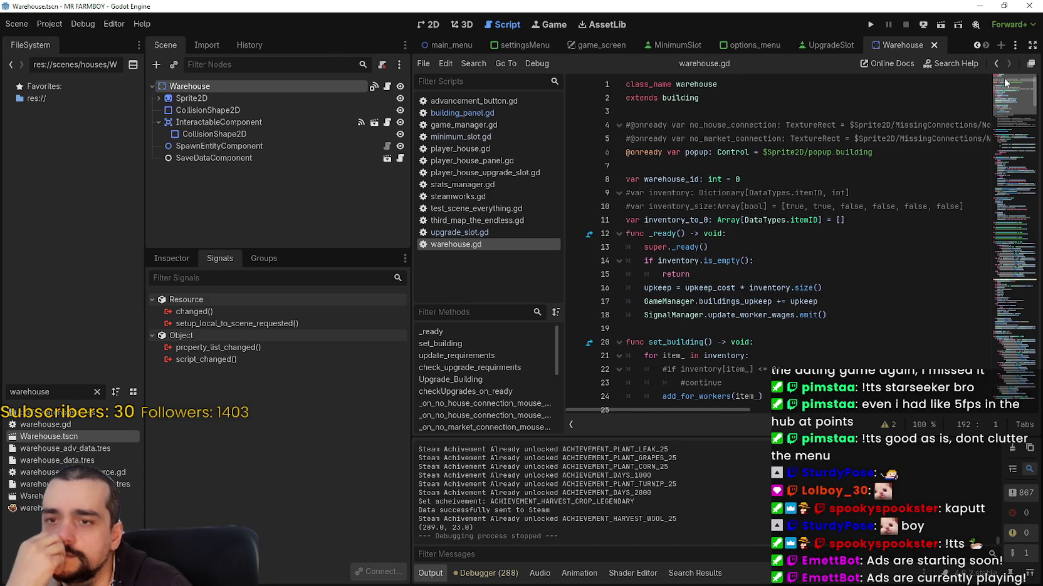
mouse_move(1003, 78)
mouse_down()
mouse_move(997, 178)
mouse_move(1004, 118)
mouse_move(1003, 140)
mouse_up()
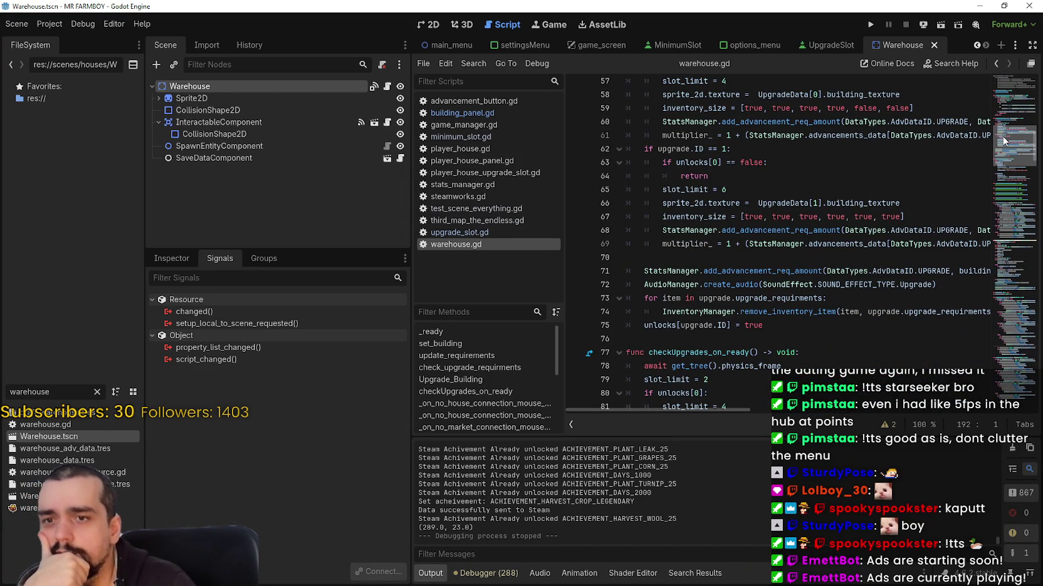
mouse_move(1002, 140)
mouse_down()
mouse_move(992, 168)
mouse_move(998, 64)
mouse_move(997, 109)
mouse_up()
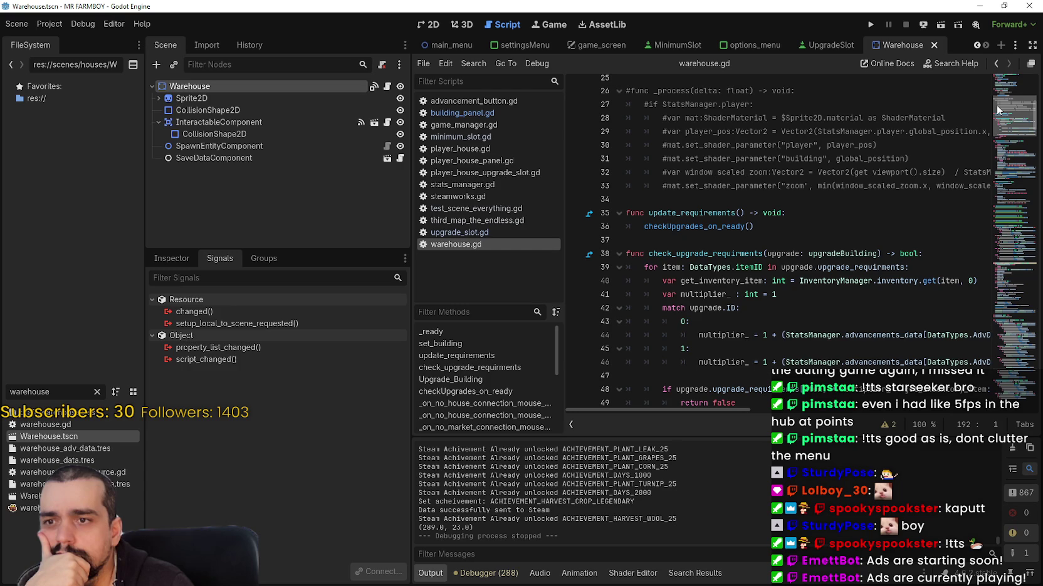
double_click(720, 213)
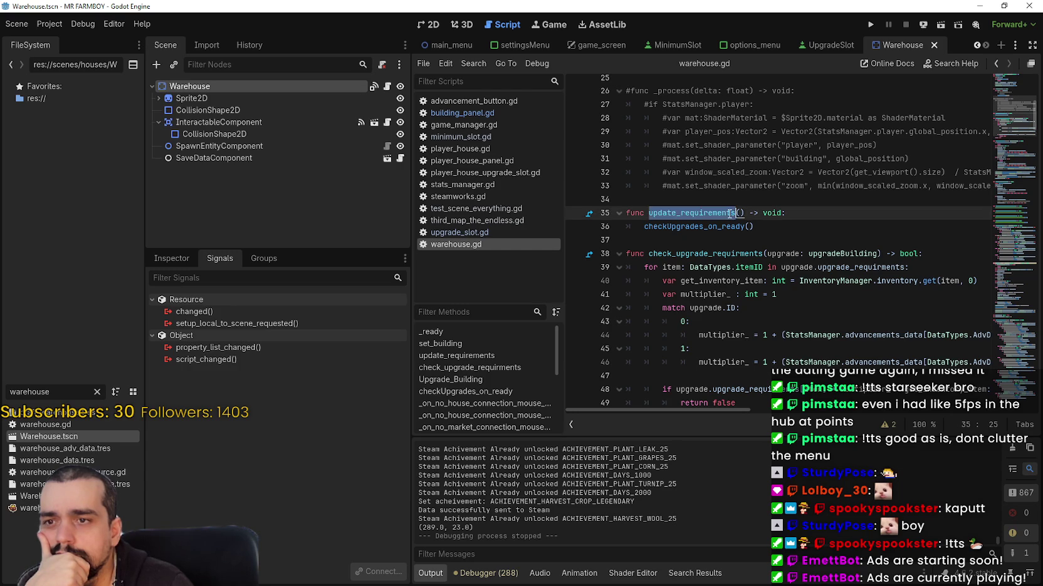
scroll(798, 239, down, 6)
click(765, 198)
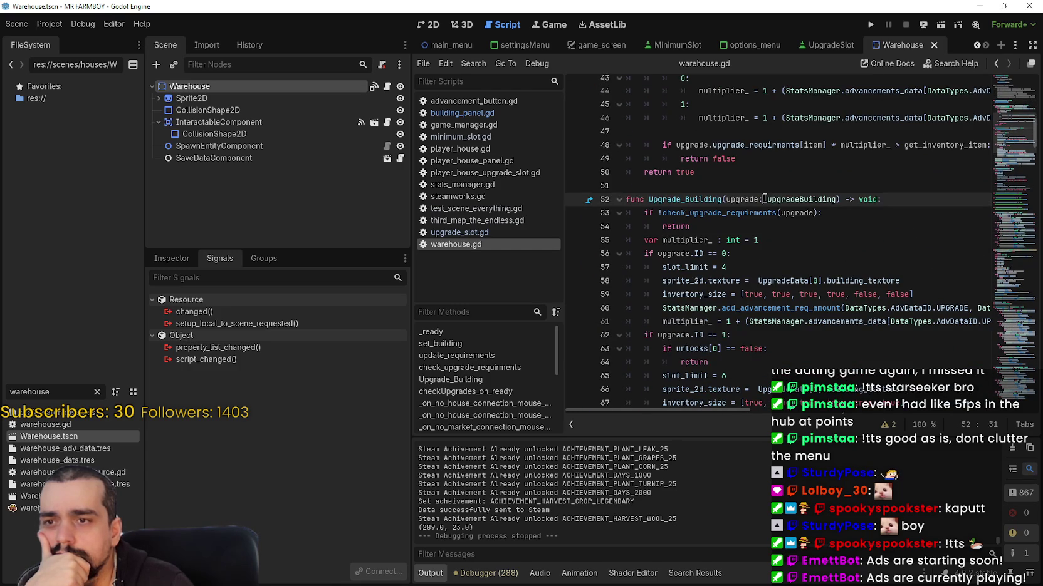
click(765, 187)
In the UpgradeSlot script, search the whole project for on_pressed
click(798, 42)
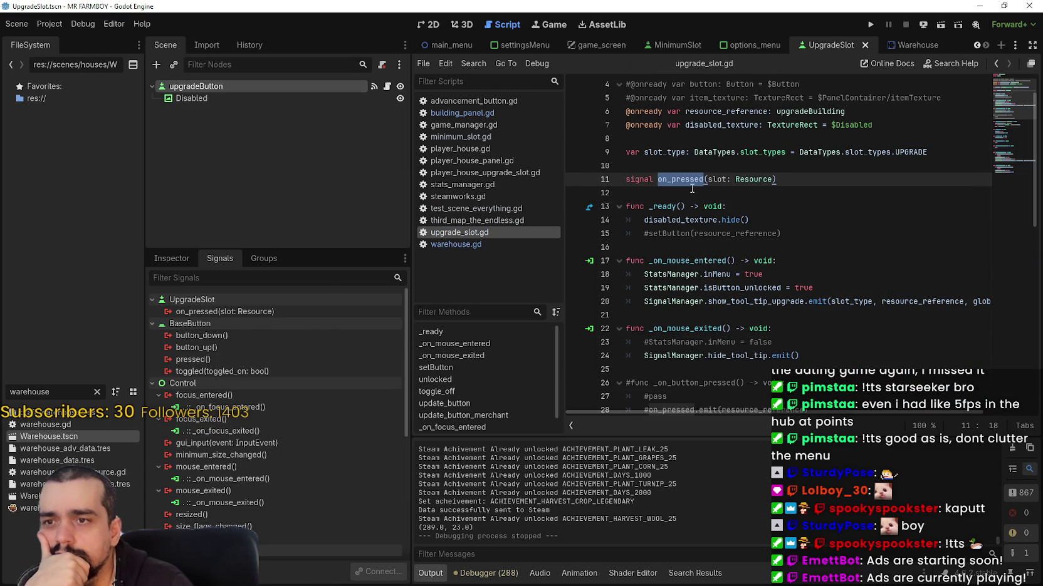
double_click(687, 178)
key(ctrl+shift+f)
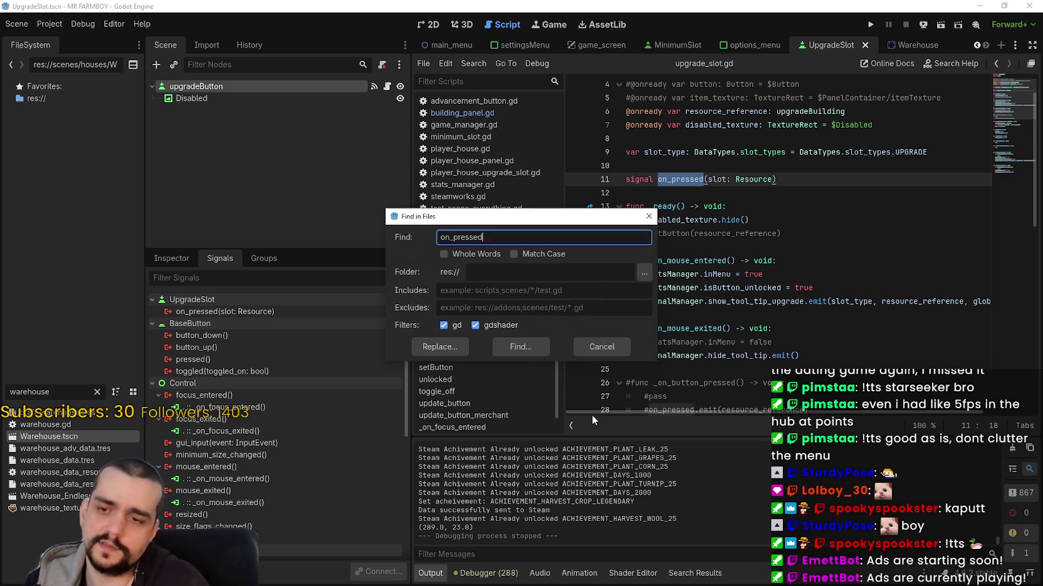
click(511, 339)
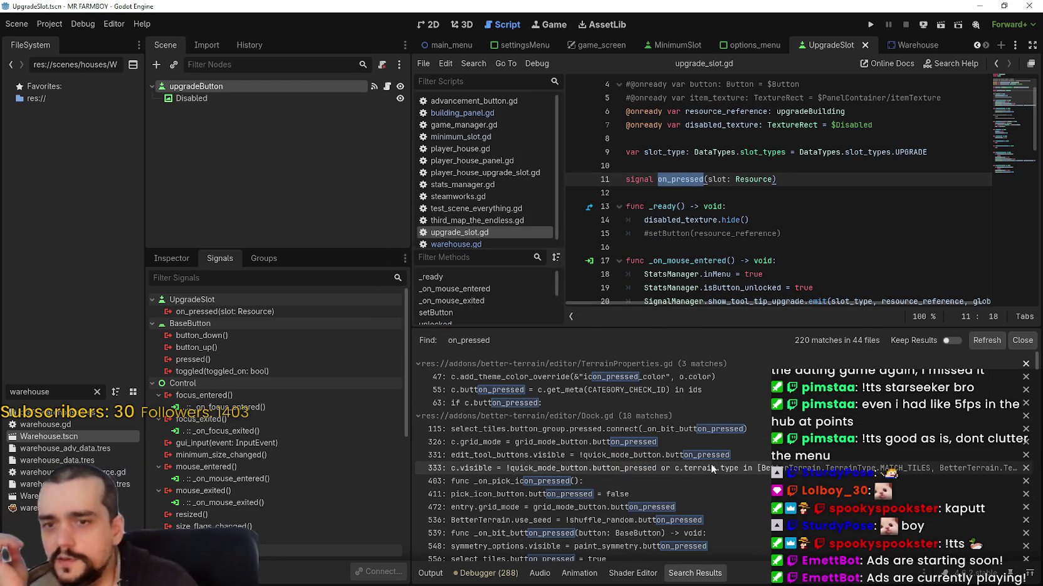
Scroll through the 220 on_pressed matches across 44 files
scroll(687, 416, down, 2)
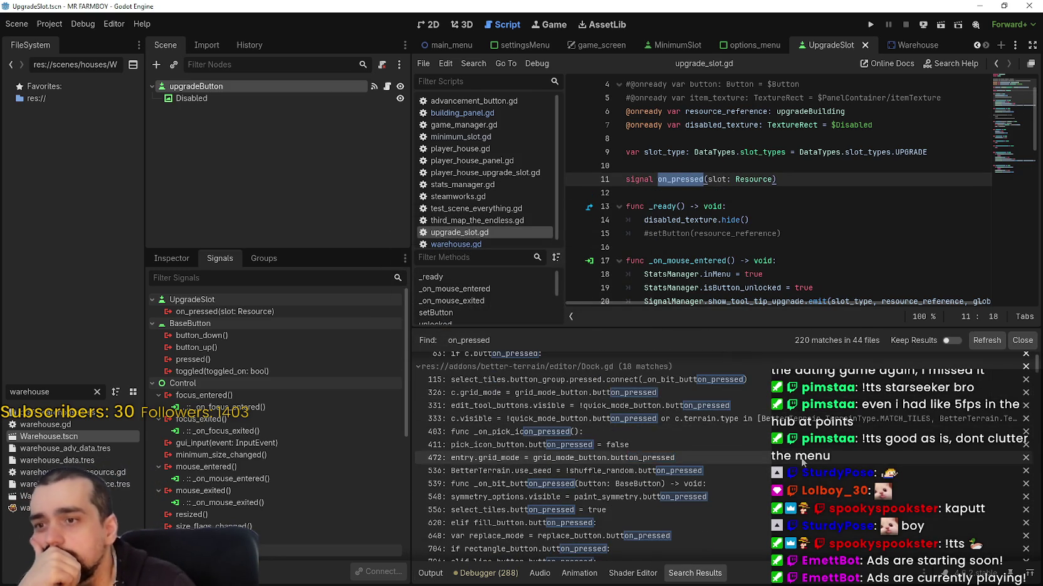
scroll(789, 464, down, 10)
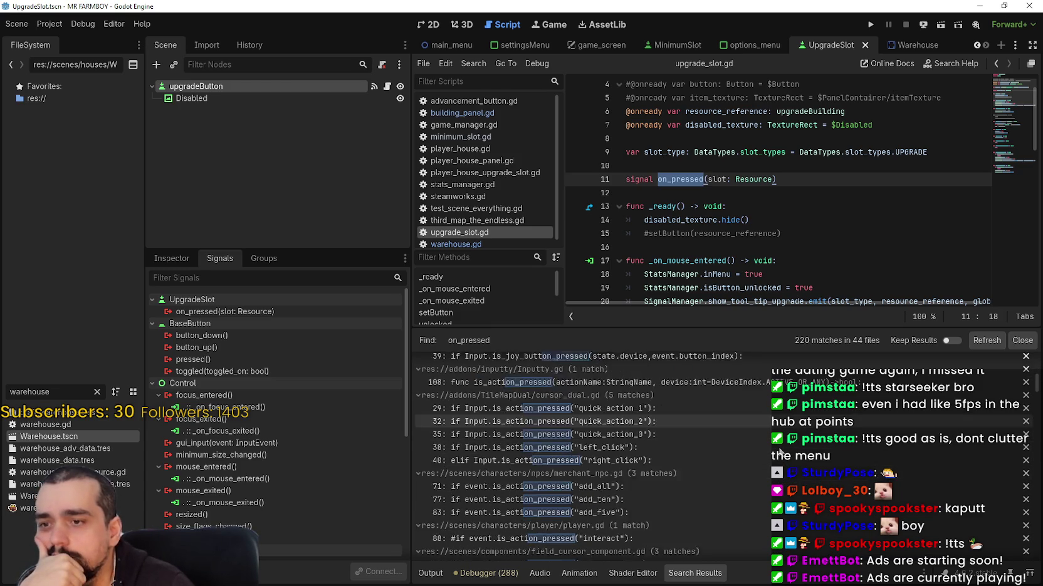
scroll(783, 455, down, 5)
scroll(812, 488, down, 10)
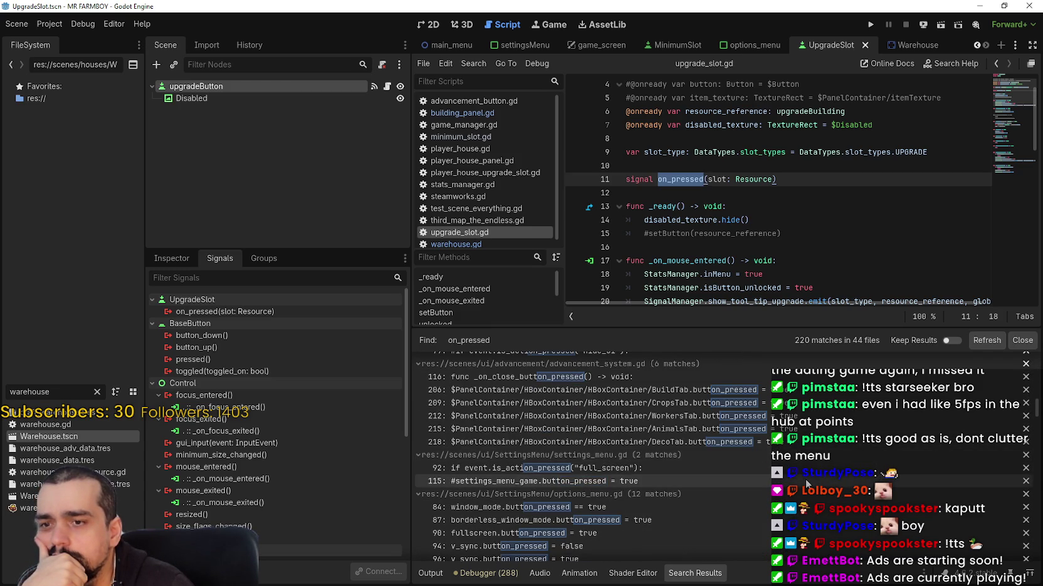
scroll(806, 483, down, 3)
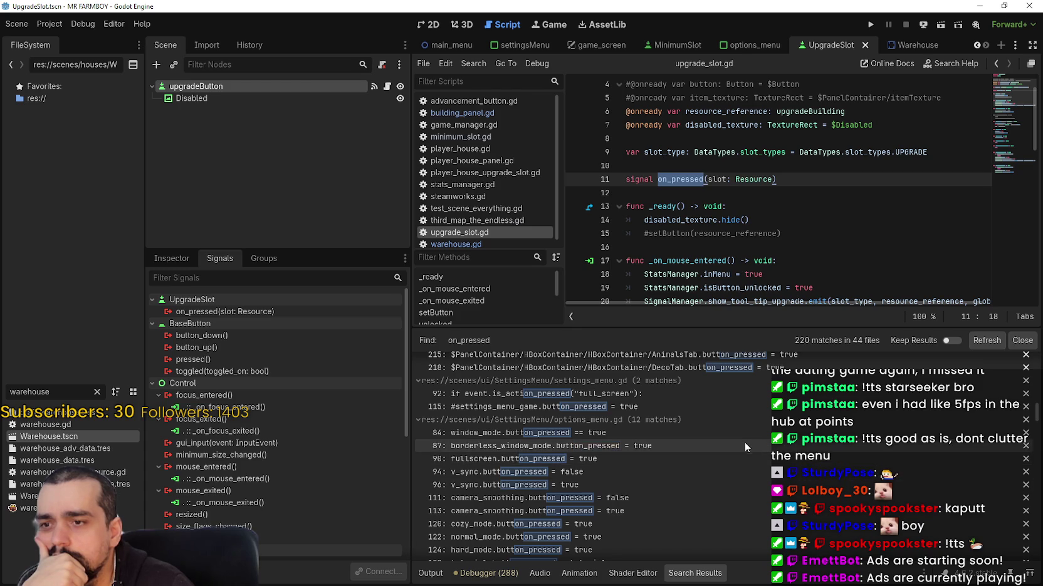
scroll(730, 424, down, 4)
scroll(729, 424, down, 3)
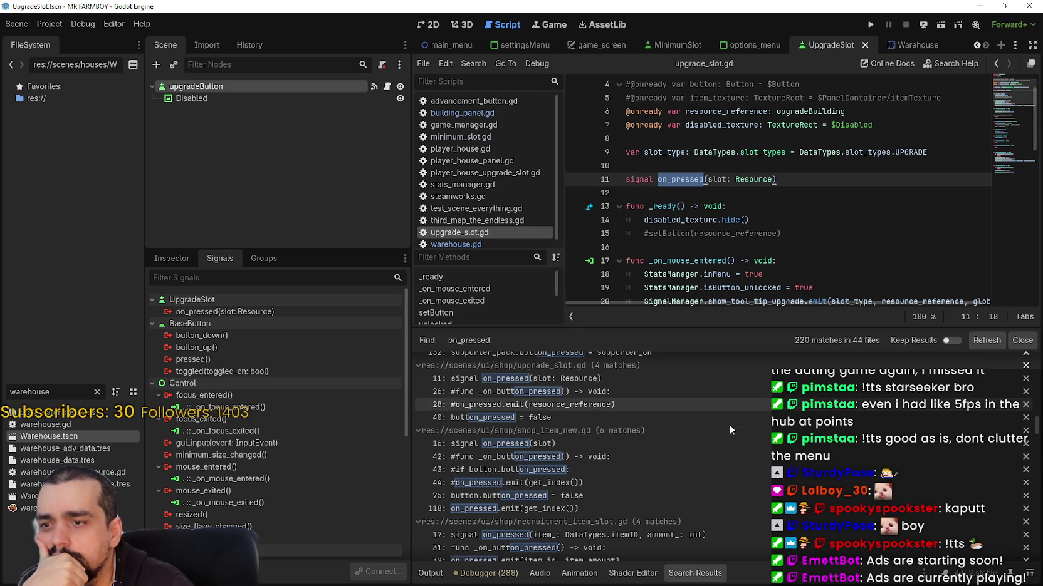
scroll(772, 449, down, 2)
scroll(770, 439, up, 2)
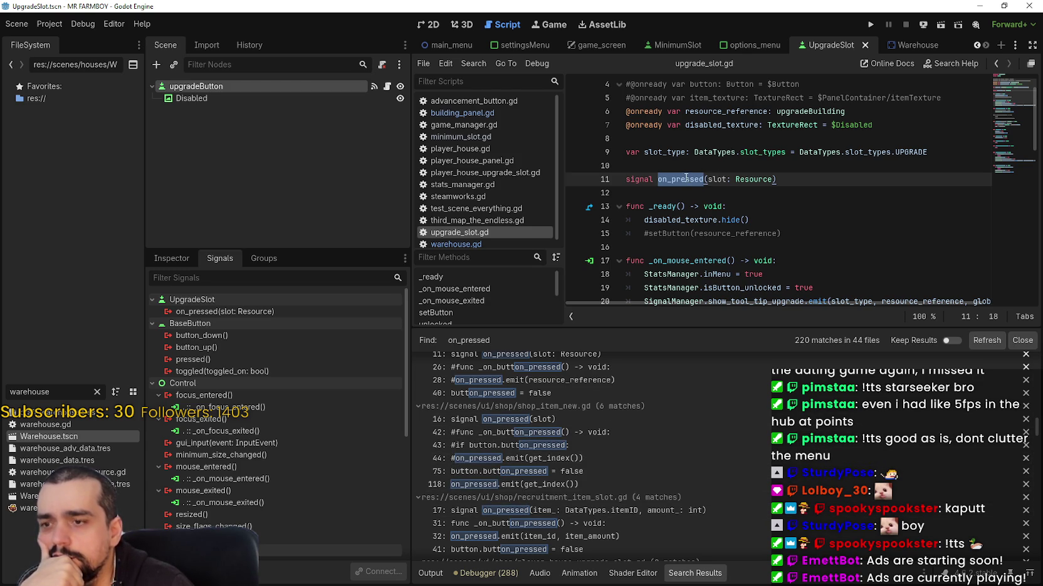
Refine the project search to on_pressed.emit, giving 5 matches in 4 files
click(718, 208)
click(723, 198)
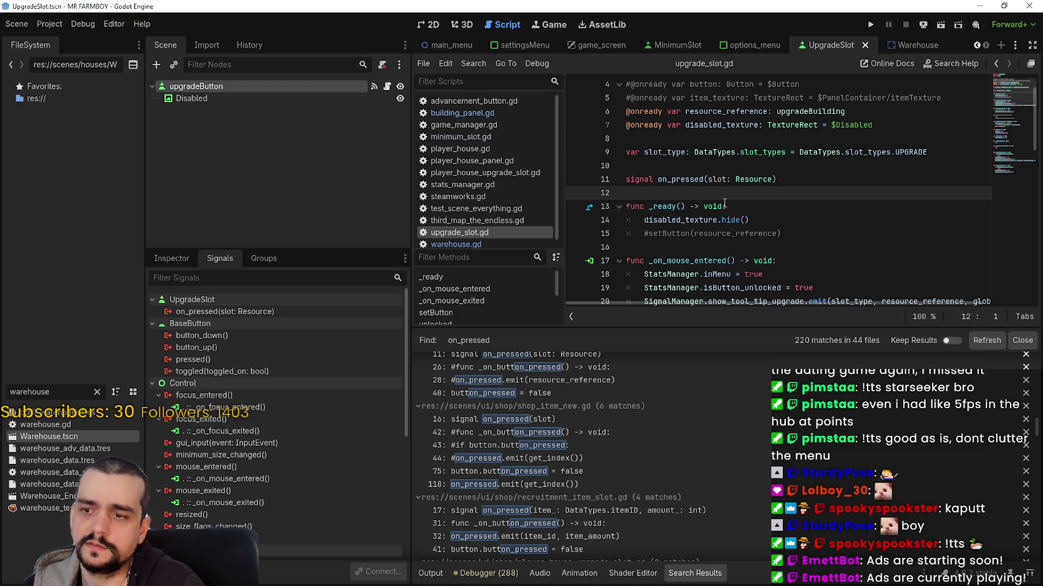
key(ctrl+shift+f)
text(.emit)
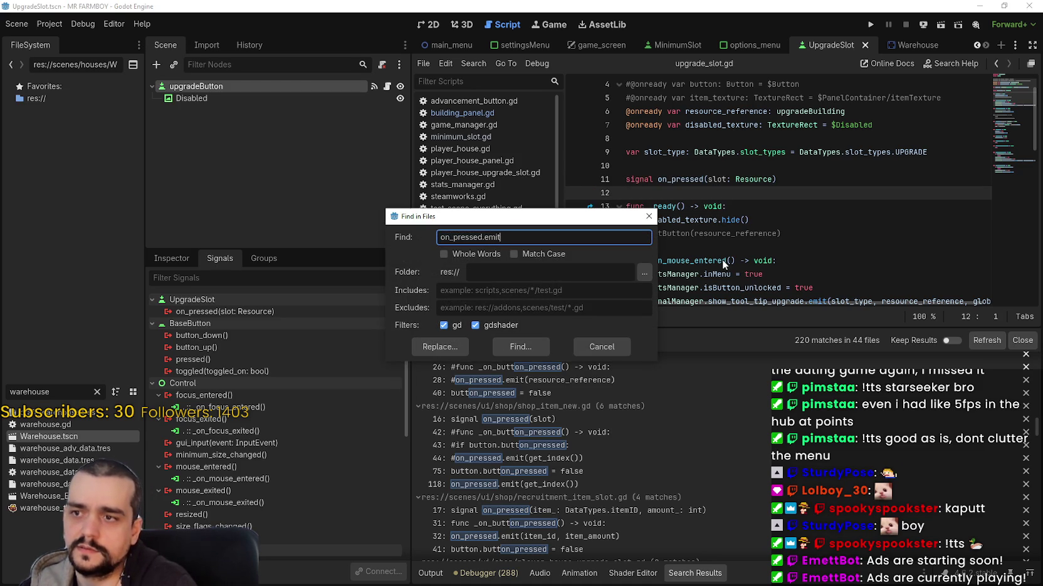
key(Return)
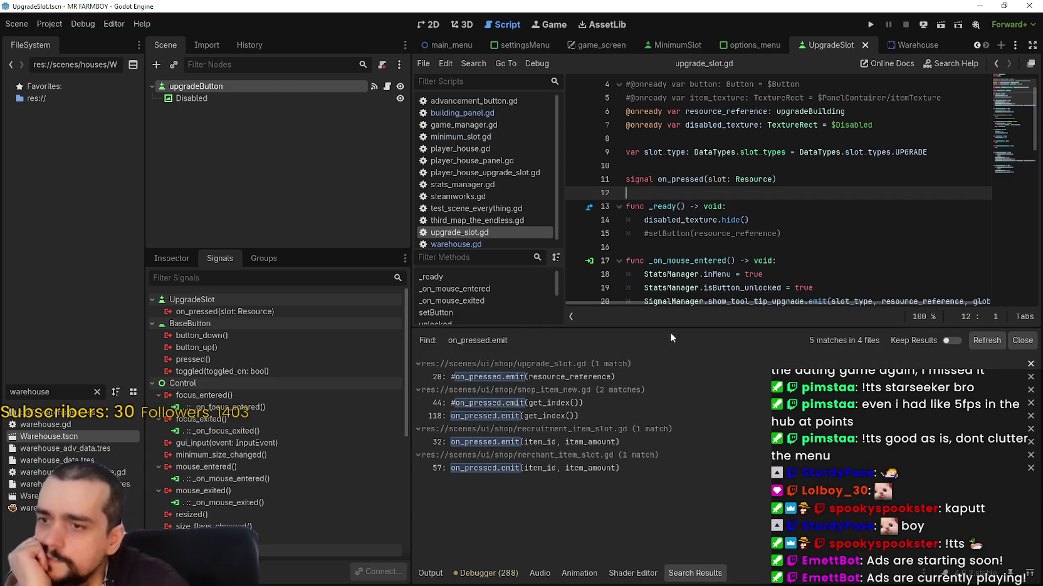
Open the commented on_pressed.emit at line 28 of upgrade_slot.gd and inspect that function
click(625, 374)
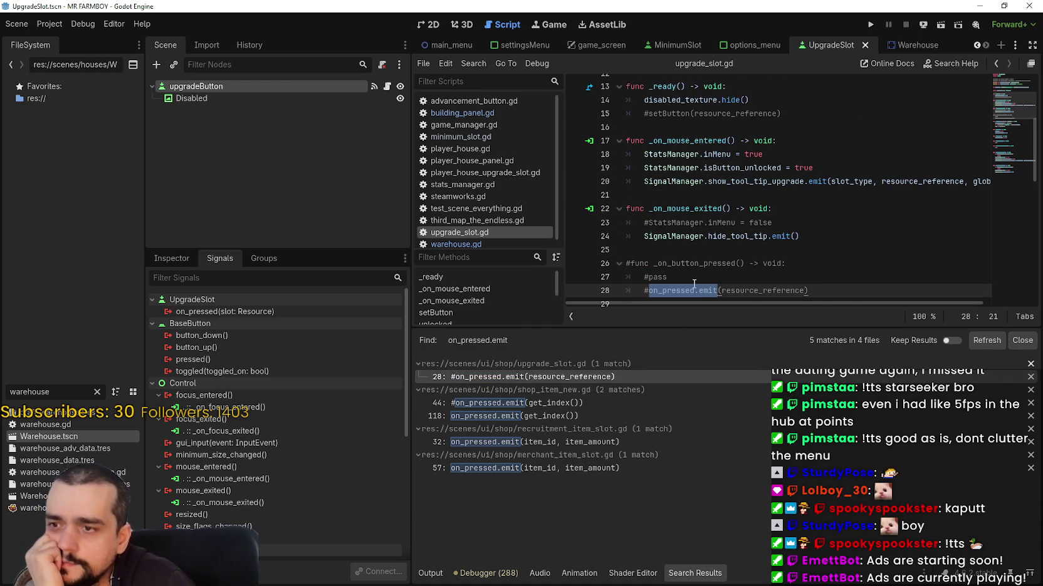
mouse_move(850, 257)
mouse_down()
mouse_move(627, 237)
mouse_move(619, 205)
mouse_up()
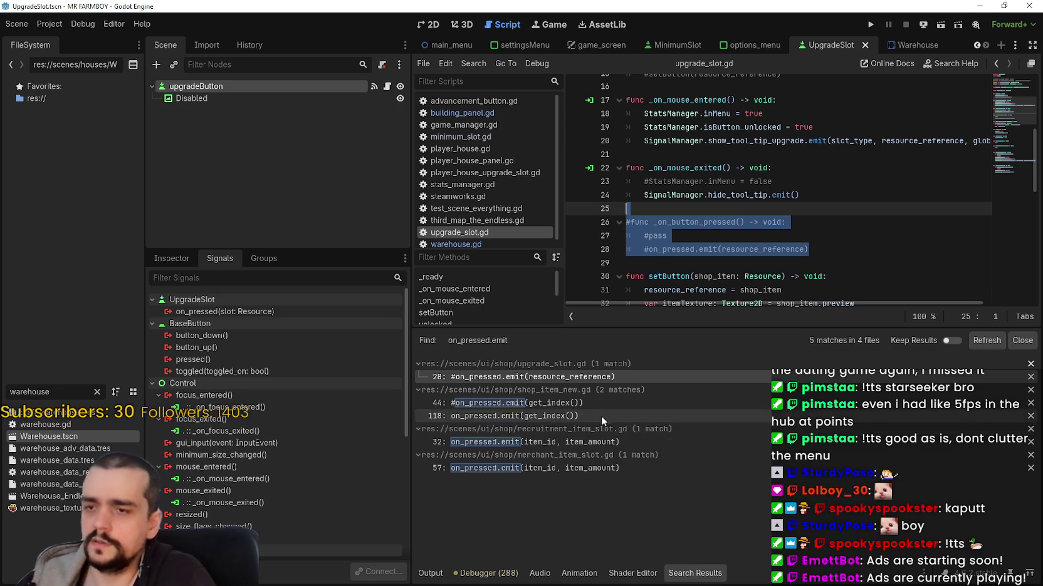
click(826, 218)
Search the whole project for resource_reference, taken from line 6 of upgrade_slot.gd
click(803, 250)
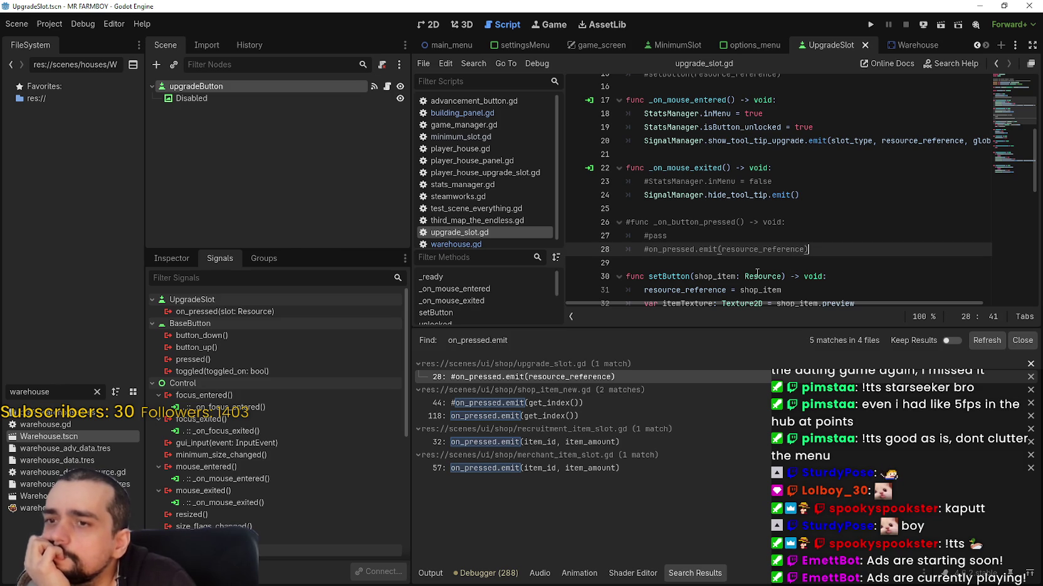
click(799, 263)
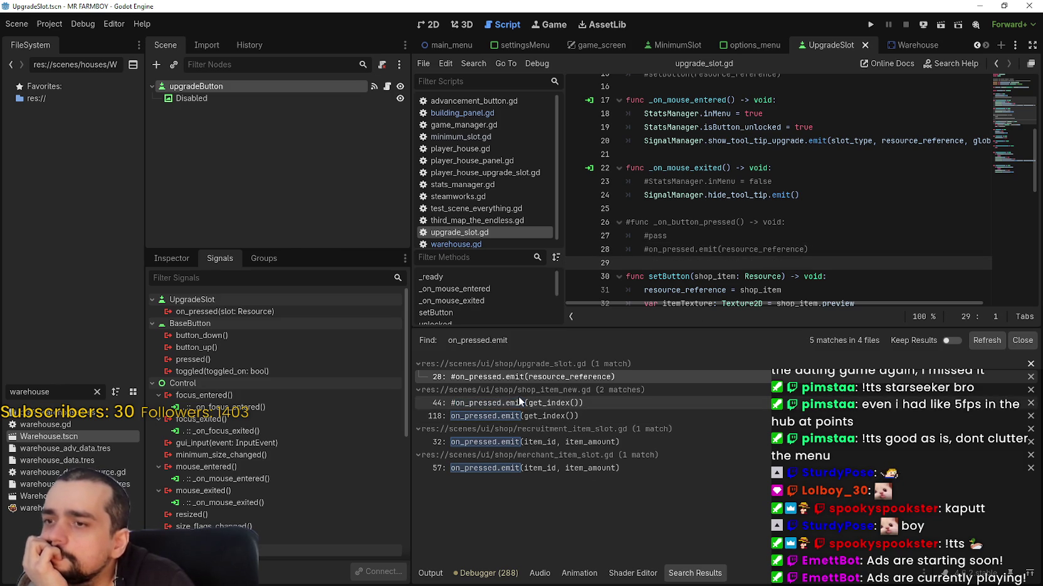
scroll(712, 208, down, 1)
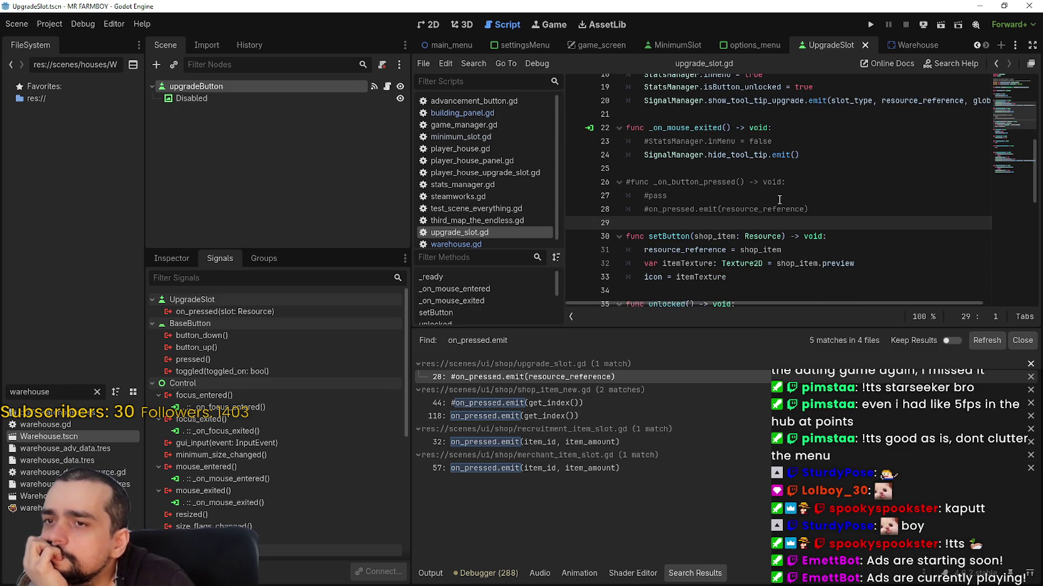
scroll(711, 208, up, 6)
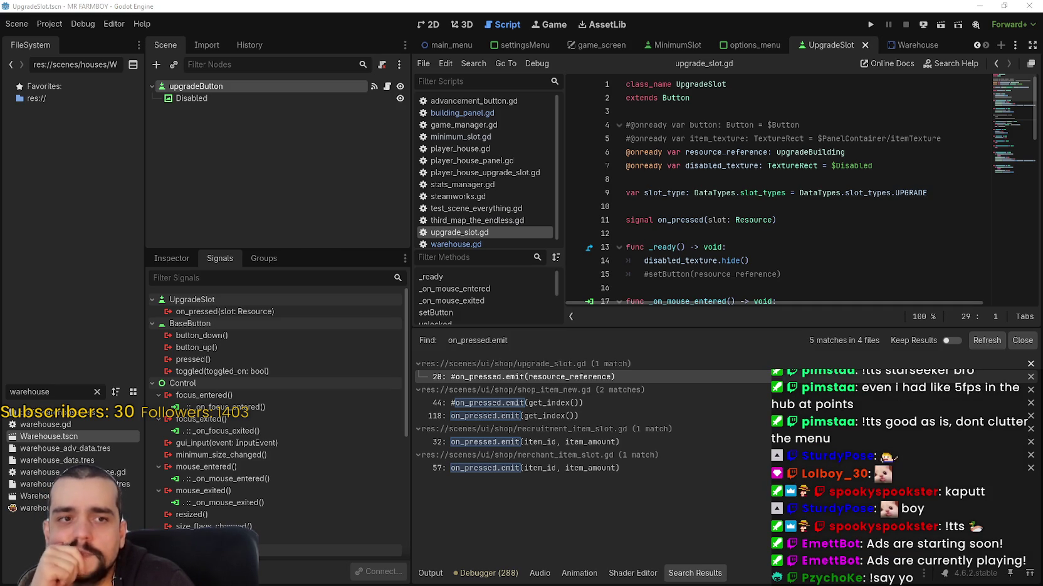
click(756, 179)
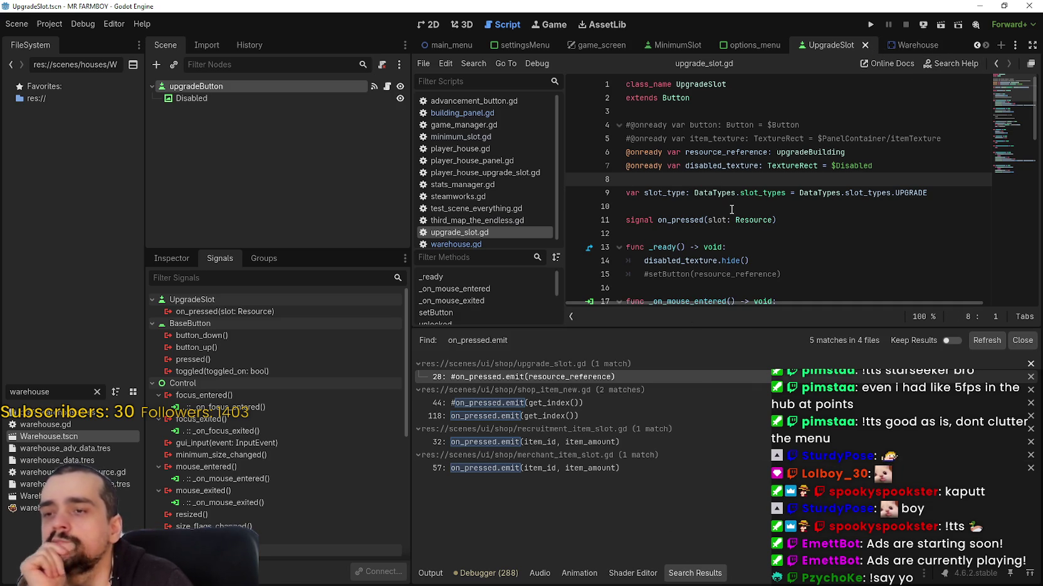
double_click(733, 151)
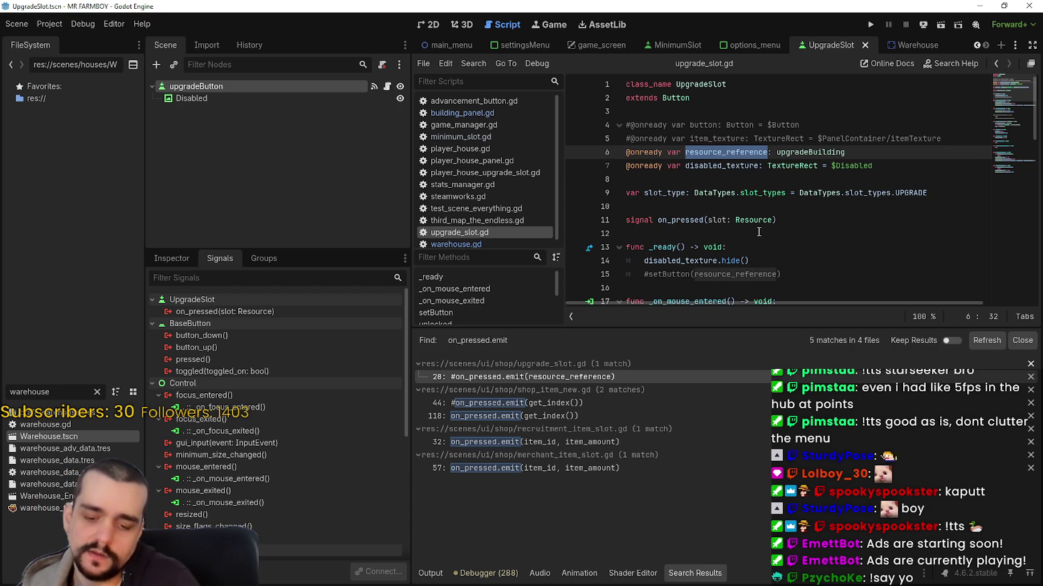
key(ctrl+shift+f)
key(Return)
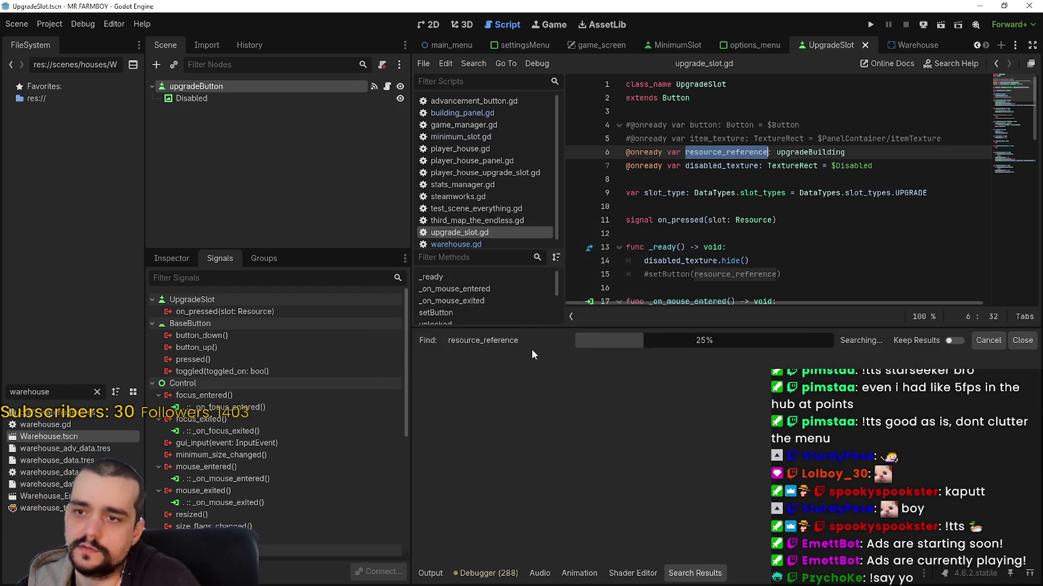
Browse the 51 resource_reference matches and open blacksmith_panel.gd at line 98
scroll(720, 250, down, 2)
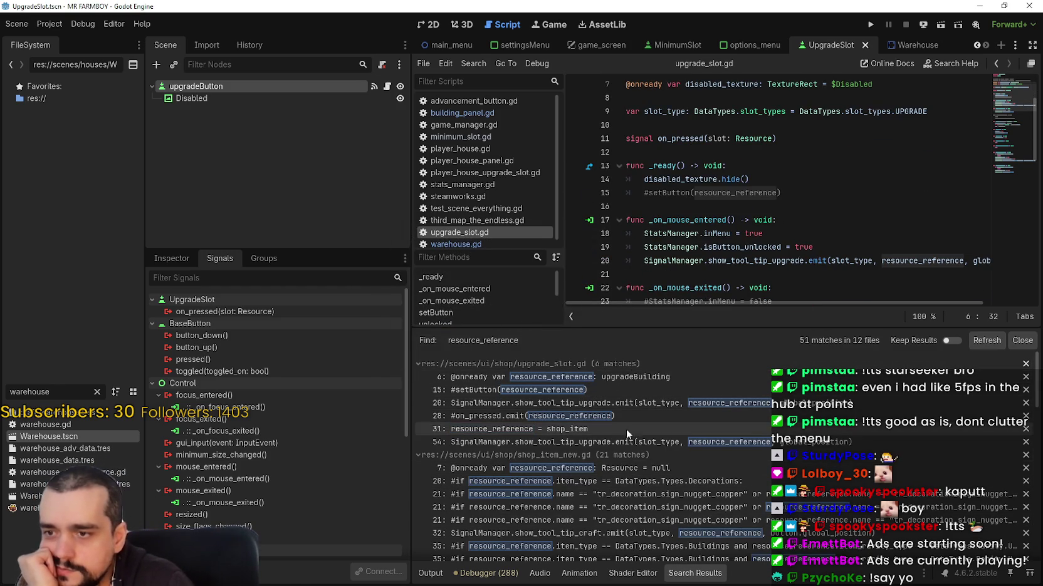
scroll(609, 366, down, 2)
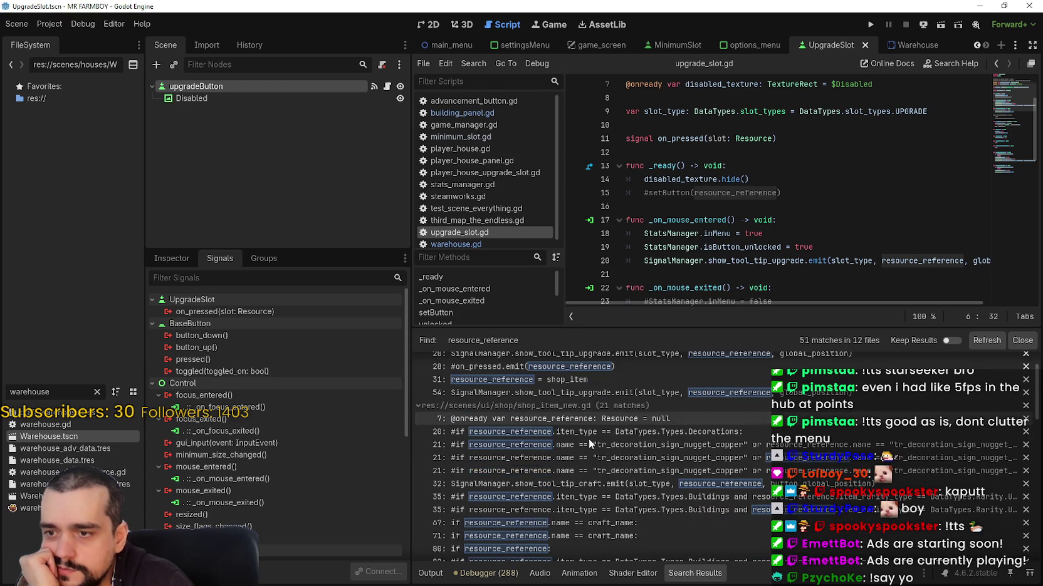
scroll(629, 468, down, 6)
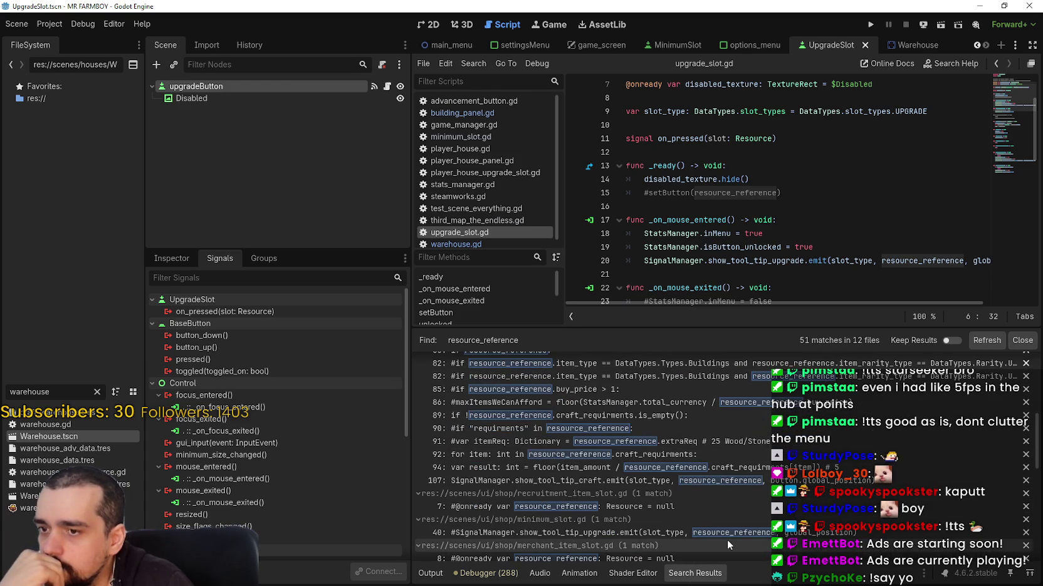
scroll(687, 539, down, 3)
scroll(664, 502, down, 1)
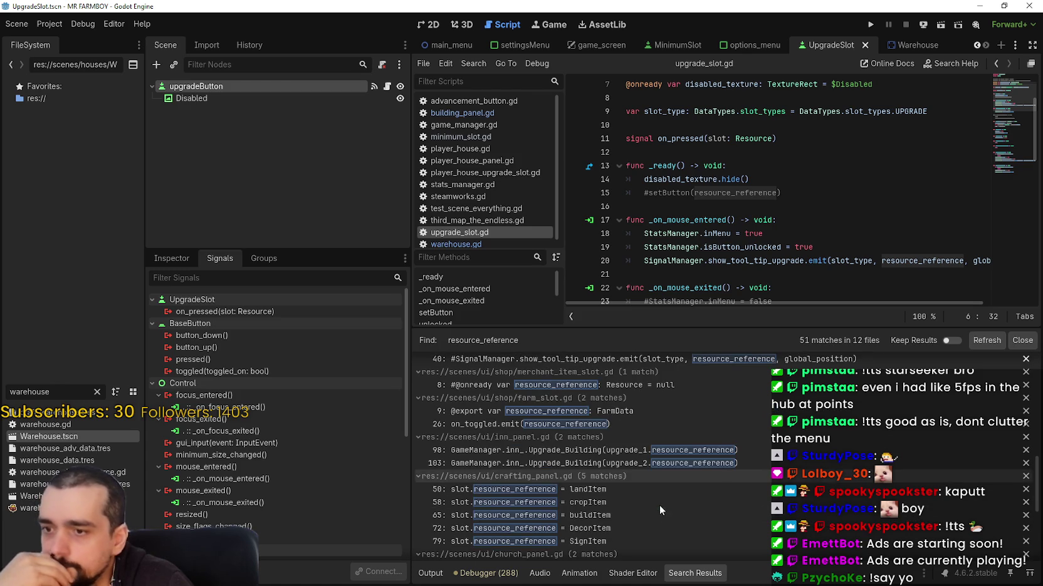
scroll(661, 507, down, 2)
scroll(703, 521, down, 2)
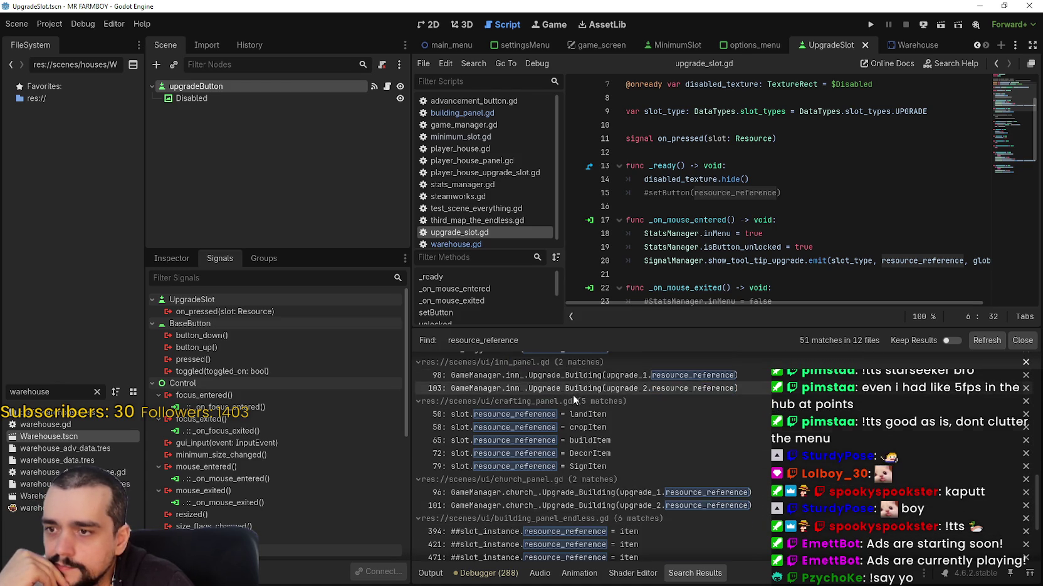
scroll(573, 395, up, 2)
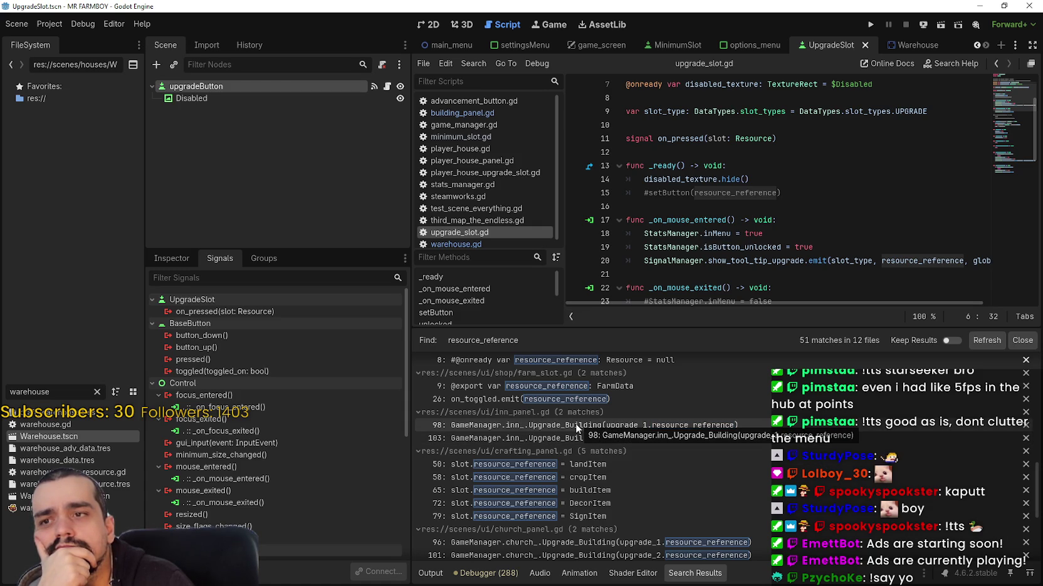
scroll(714, 507, down, 3)
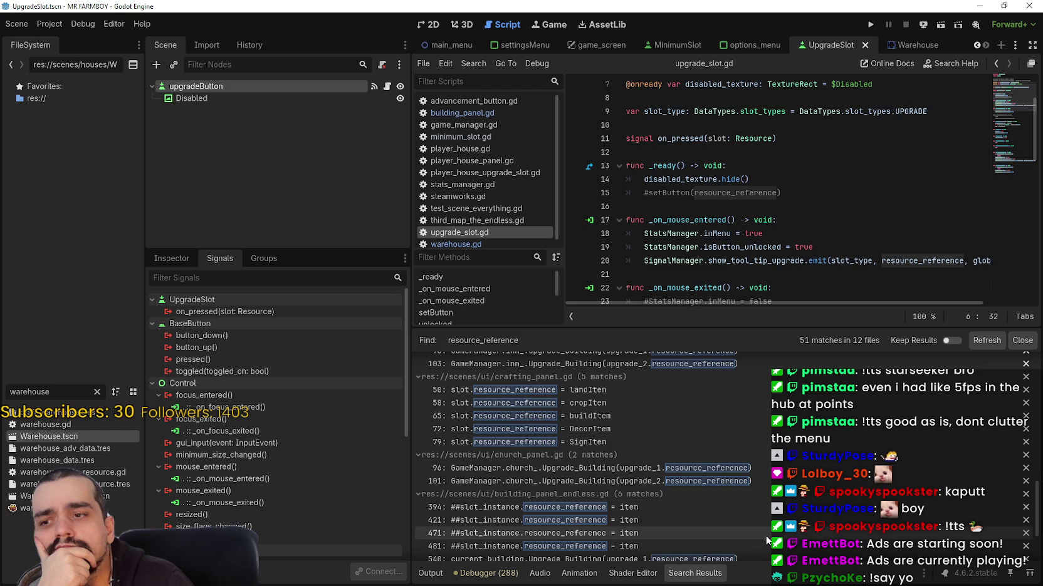
scroll(764, 534, down, 3)
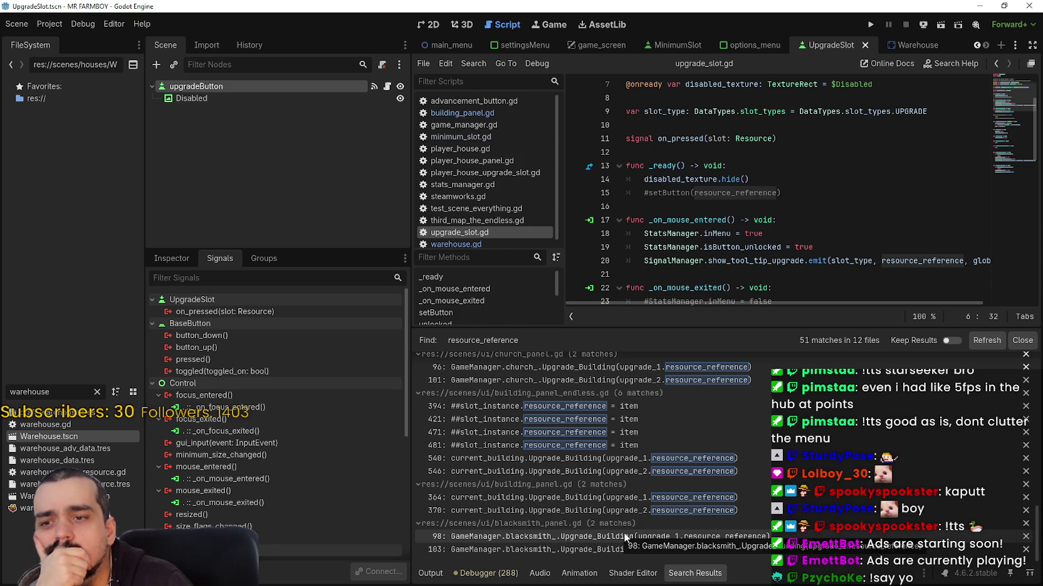
click(625, 538)
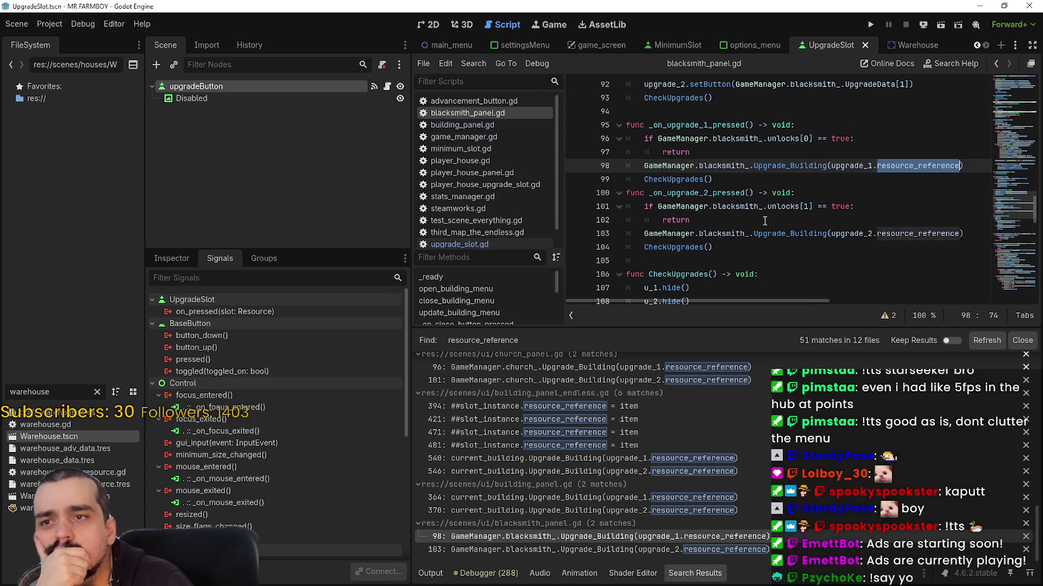
Review the _on_upgrade_1_pressed handler code in blacksmith_panel.gd
scroll(764, 220, up, 3)
double_click(676, 206)
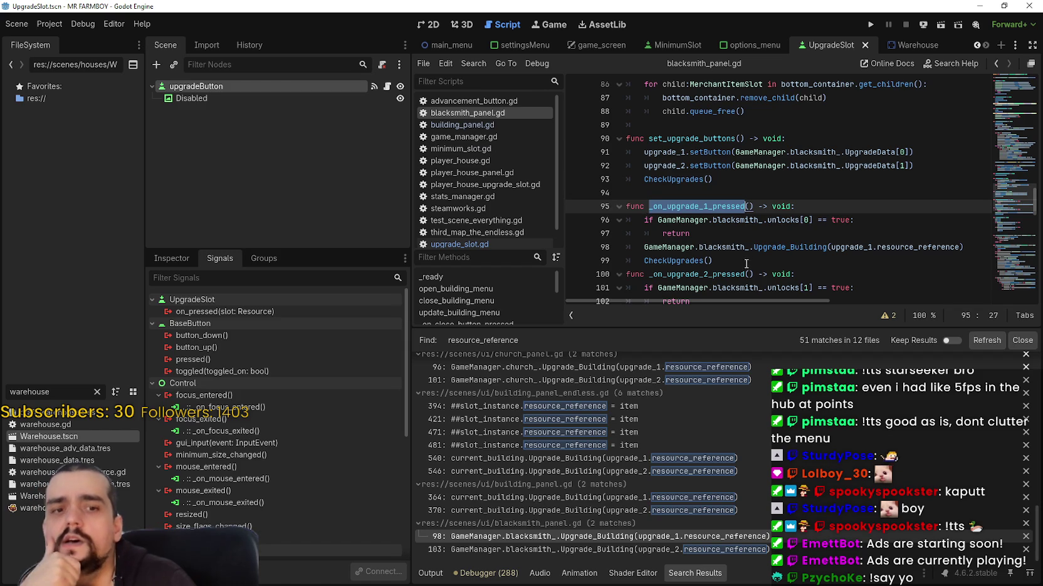
mouse_move(742, 262)
mouse_down()
mouse_move(655, 178)
mouse_move(608, 106)
mouse_up()
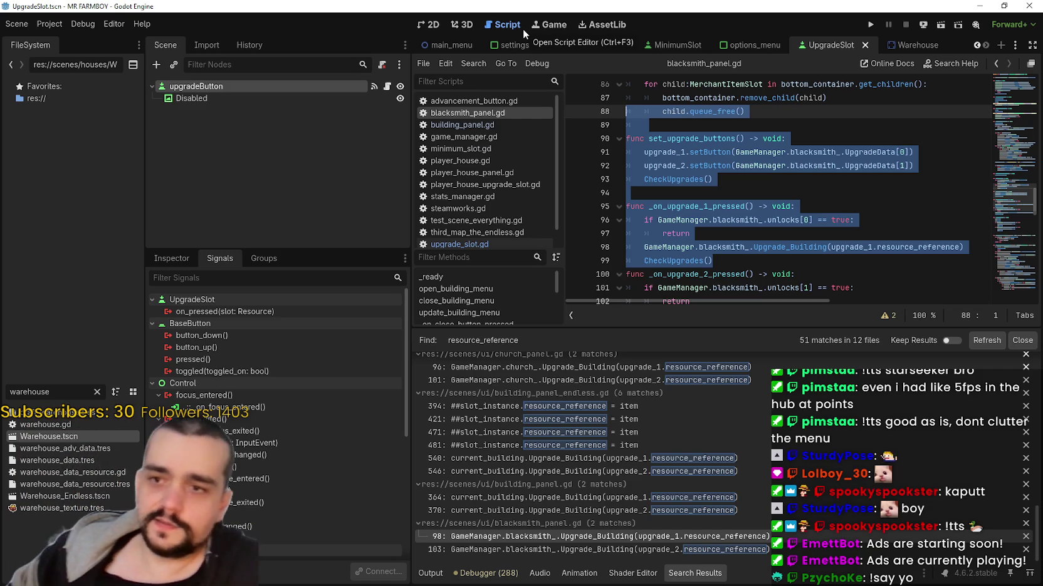
click(739, 191)
double_click(696, 206)
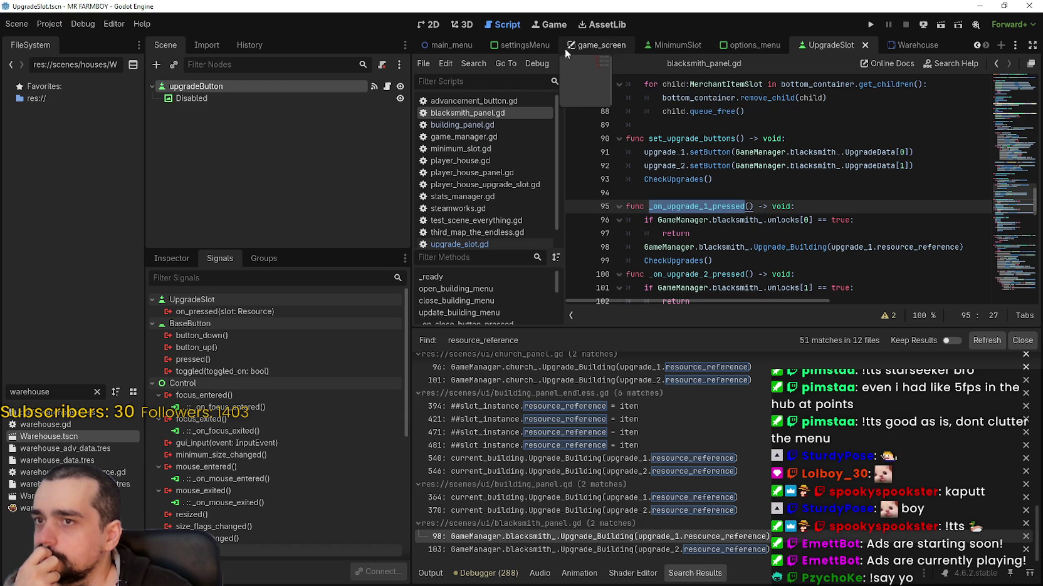
Switch through the Warehouse and settingsMenu scenes to the game_screen scene
click(921, 46)
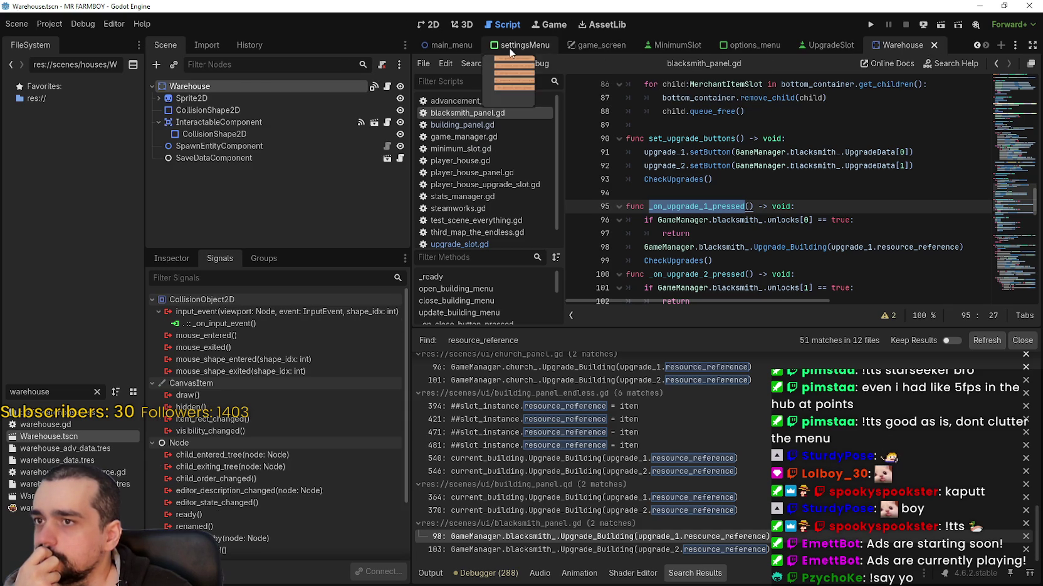
click(517, 45)
click(612, 47)
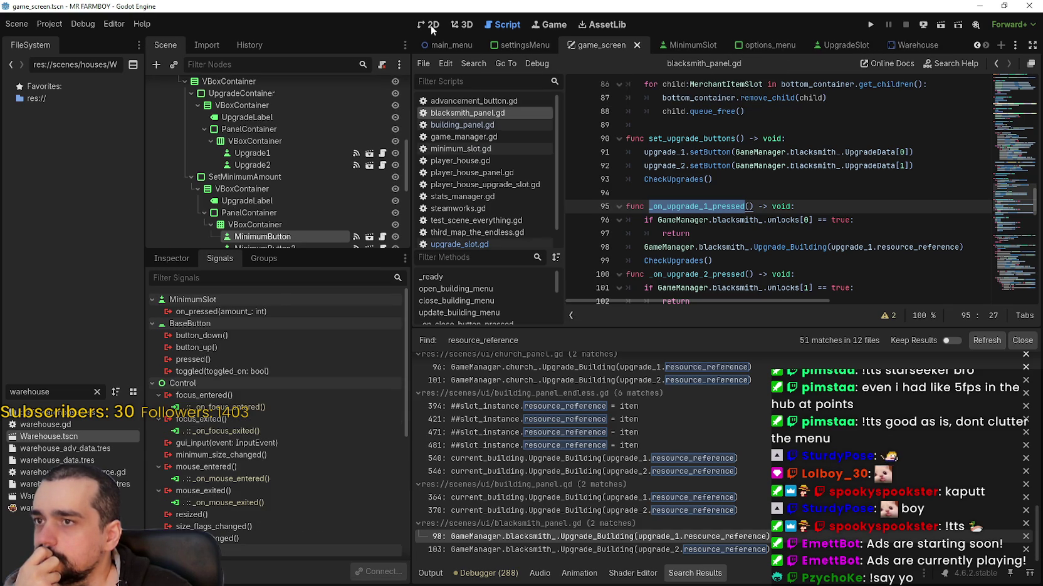
Follow Upgrade1's pressed connection into building_panel.gd and add a blank line at its end
click(431, 24)
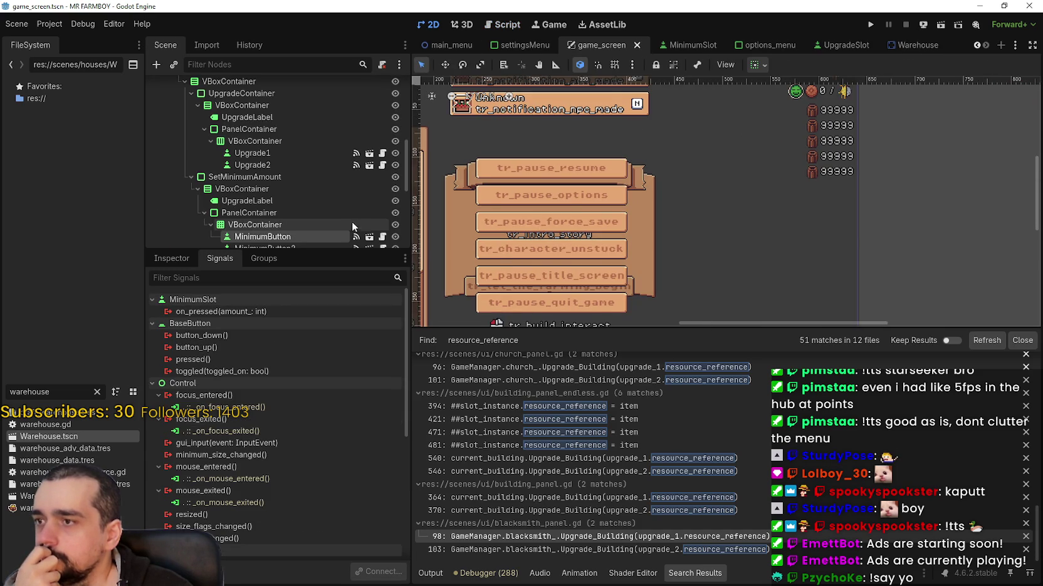
scroll(371, 182, up, 3)
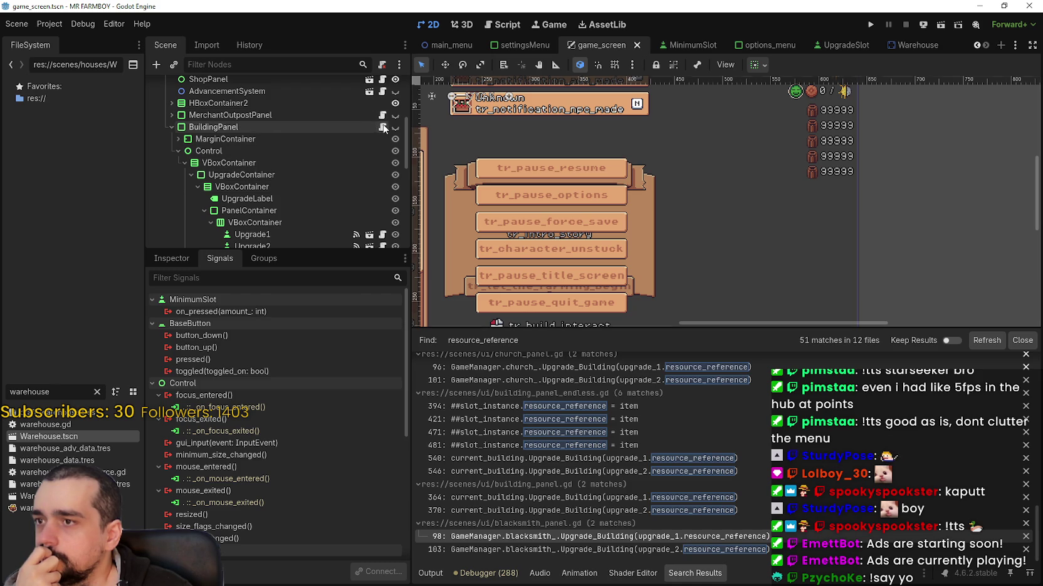
key(ctrl+F3)
click(316, 237)
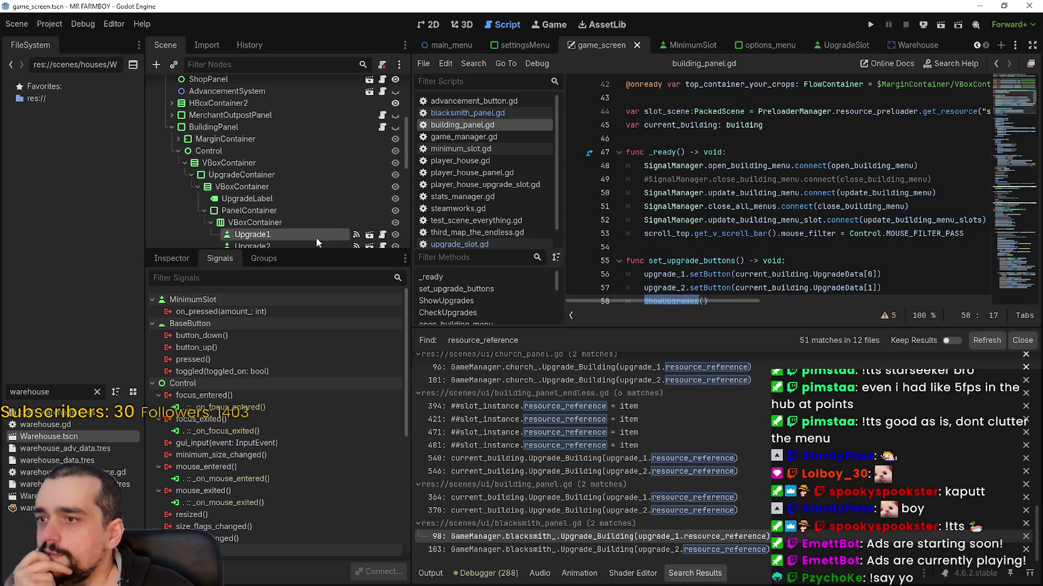
double_click(302, 360)
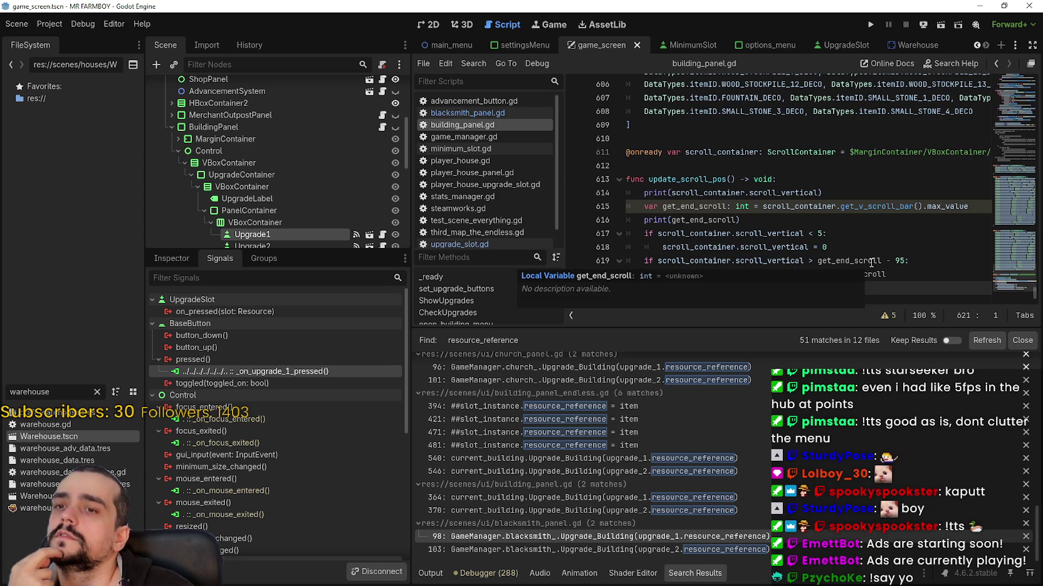
key(Return)
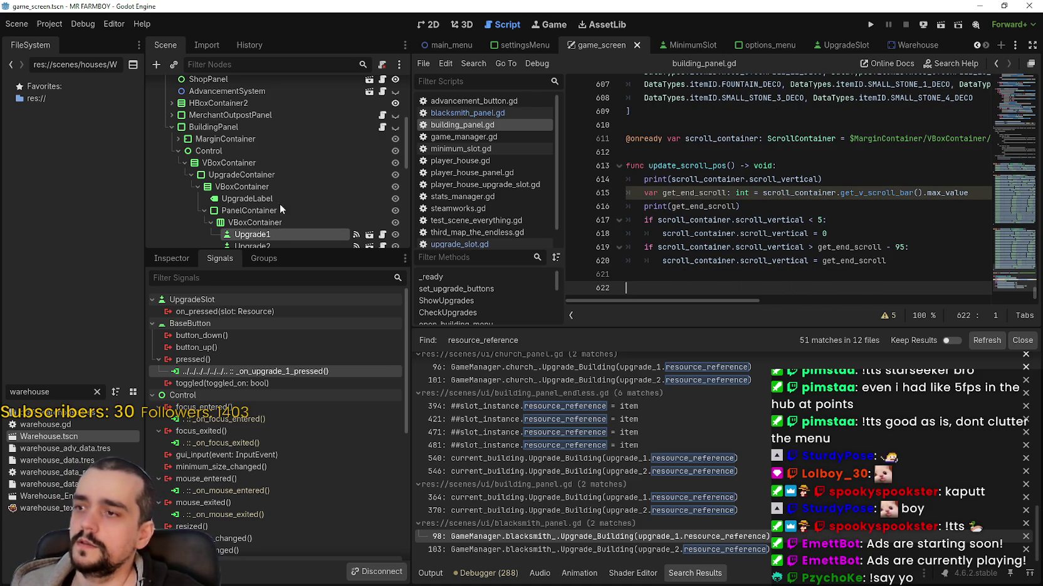
Select the MinimumButton node and its toggled signal in the Node dock
scroll(266, 200, down, 5)
click(258, 156)
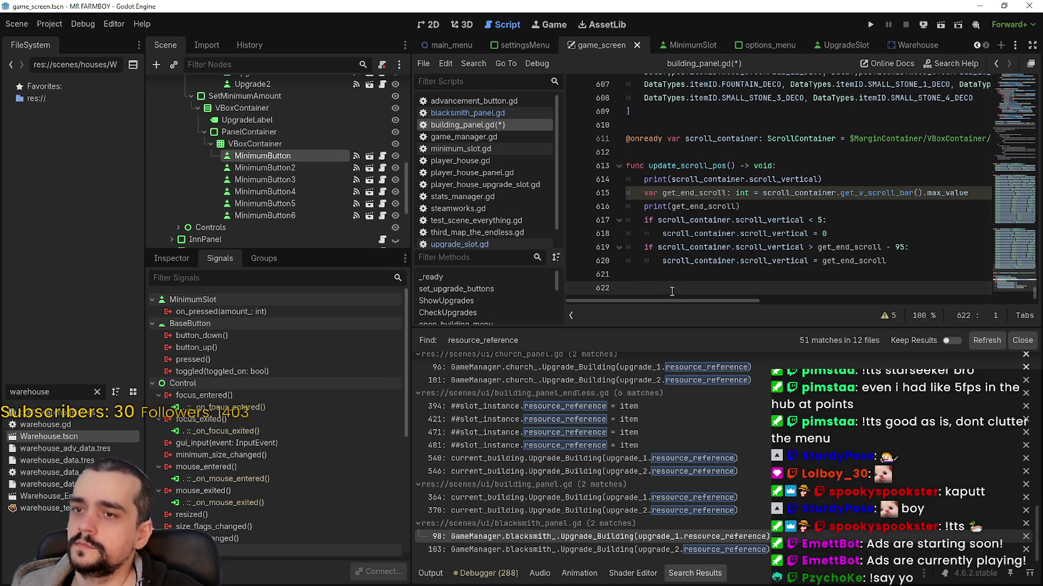
click(265, 371)
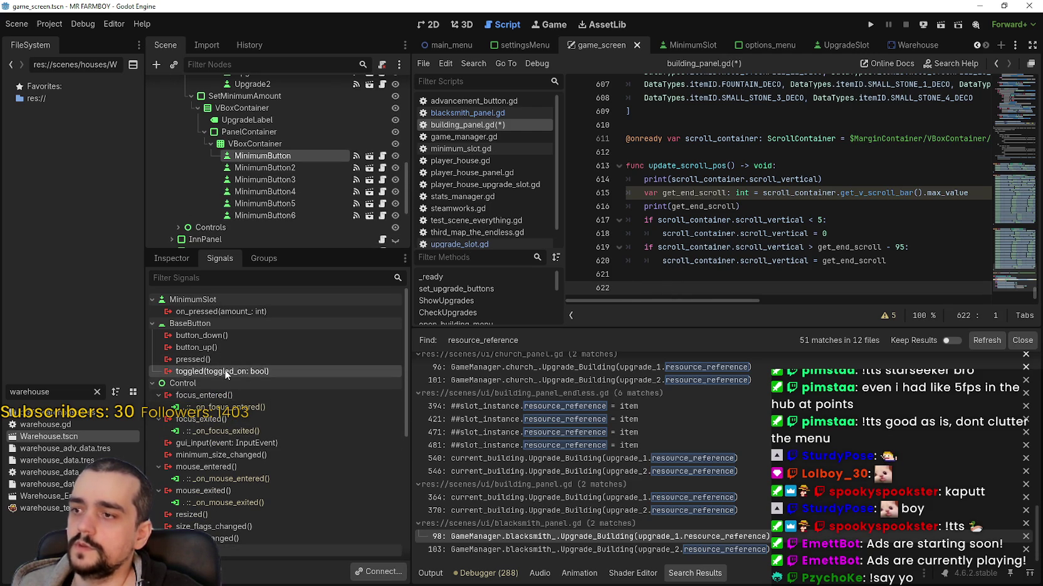
Connect MinimumButton's toggled signal to BuildingPanel, creating _on_minimum_button_toggled
double_click(224, 371)
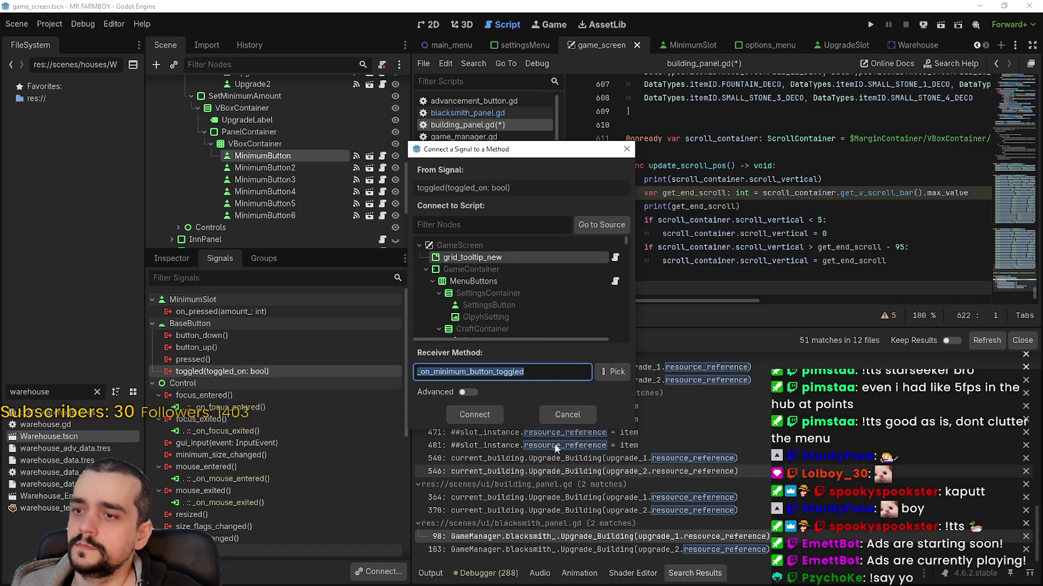
click(550, 370)
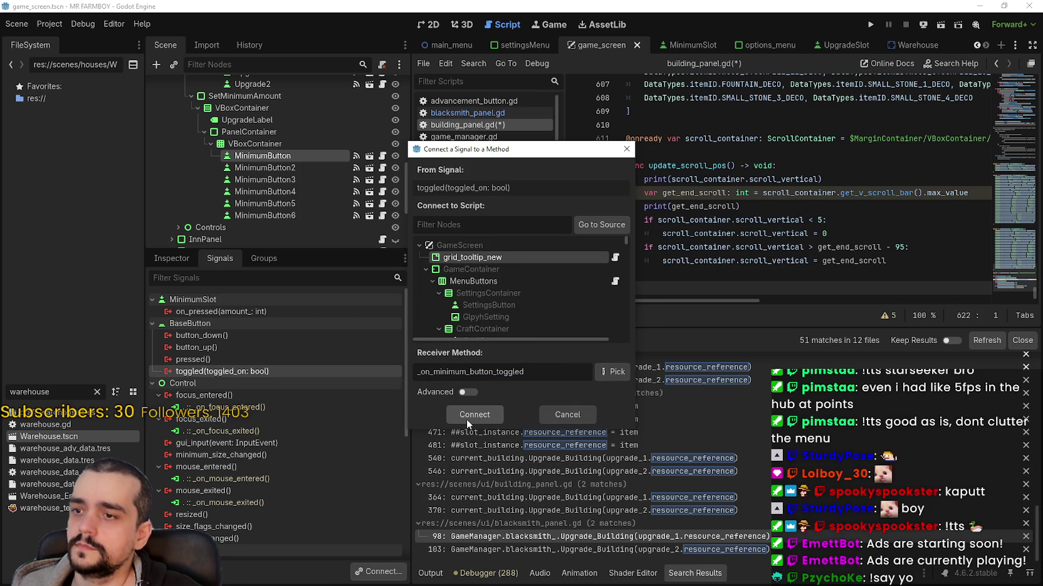
click(616, 223)
scroll(547, 270, up, 6)
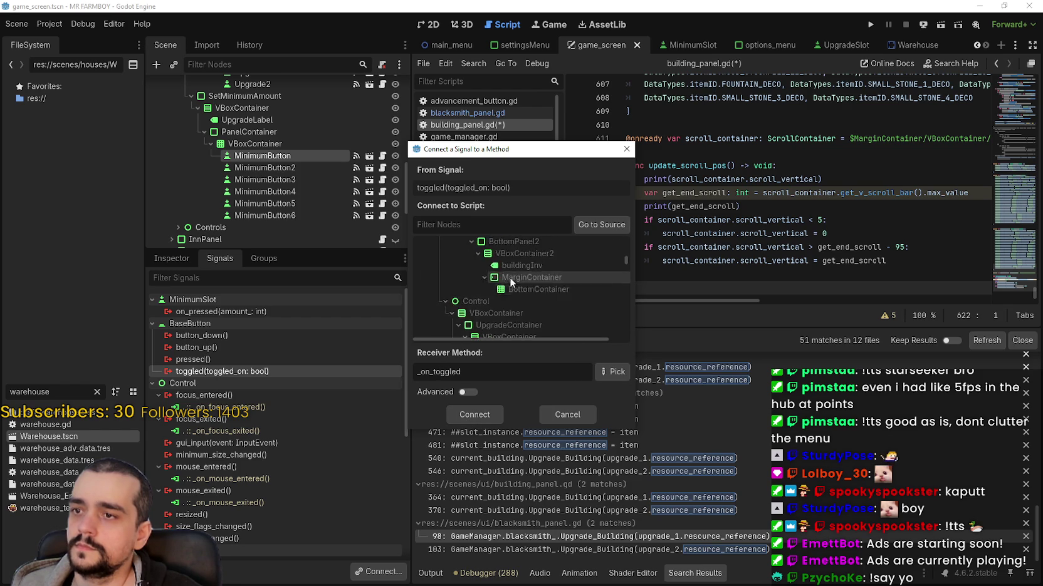
scroll(513, 280, up, 5)
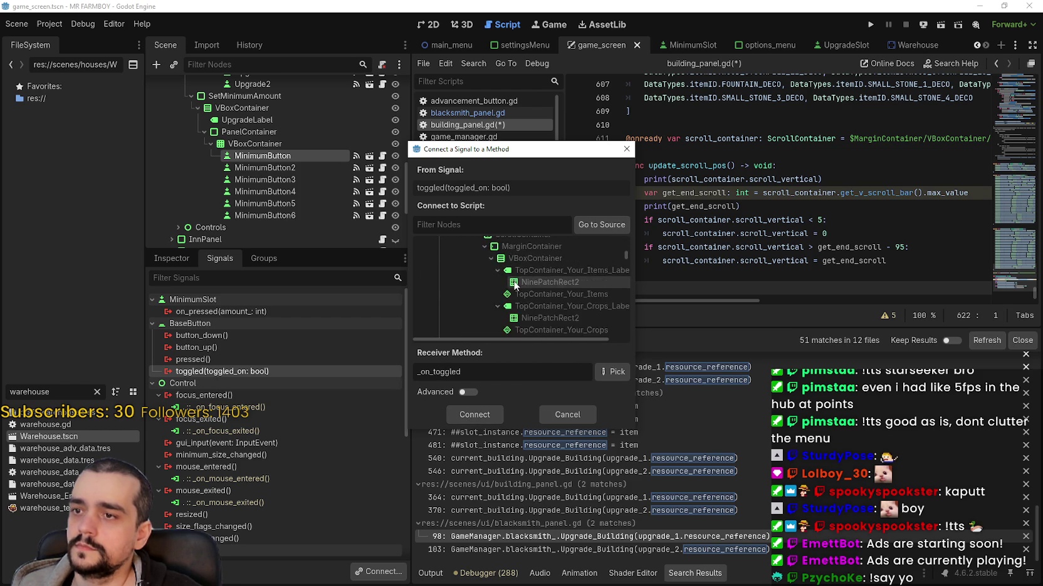
scroll(515, 279, up, 5)
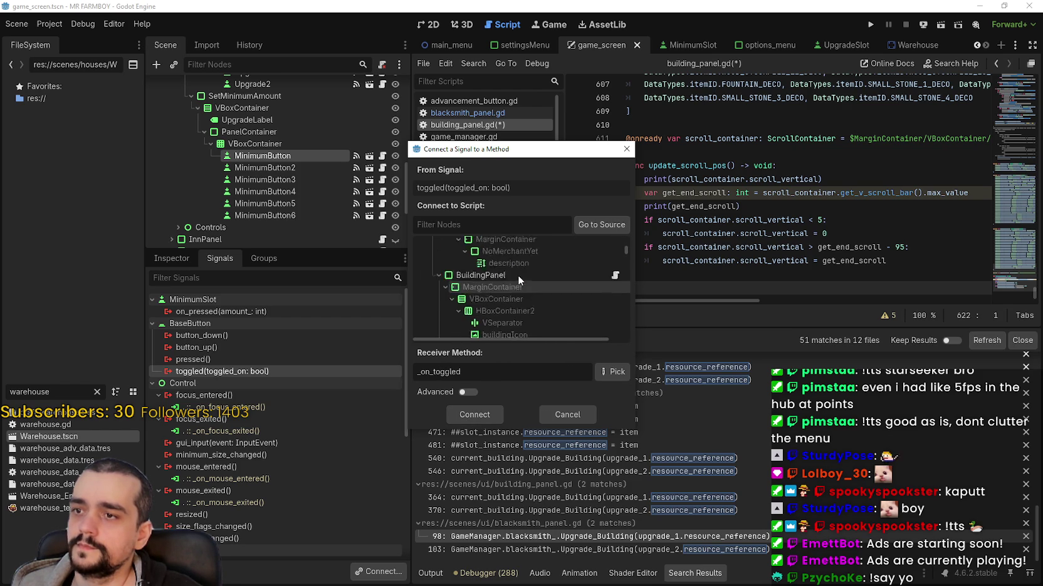
click(511, 287)
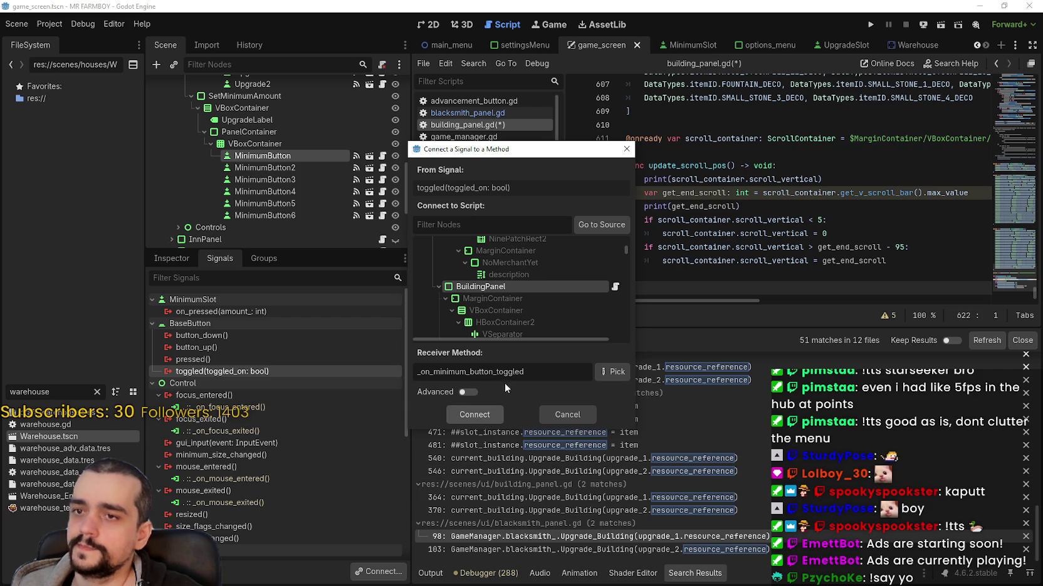
click(478, 413)
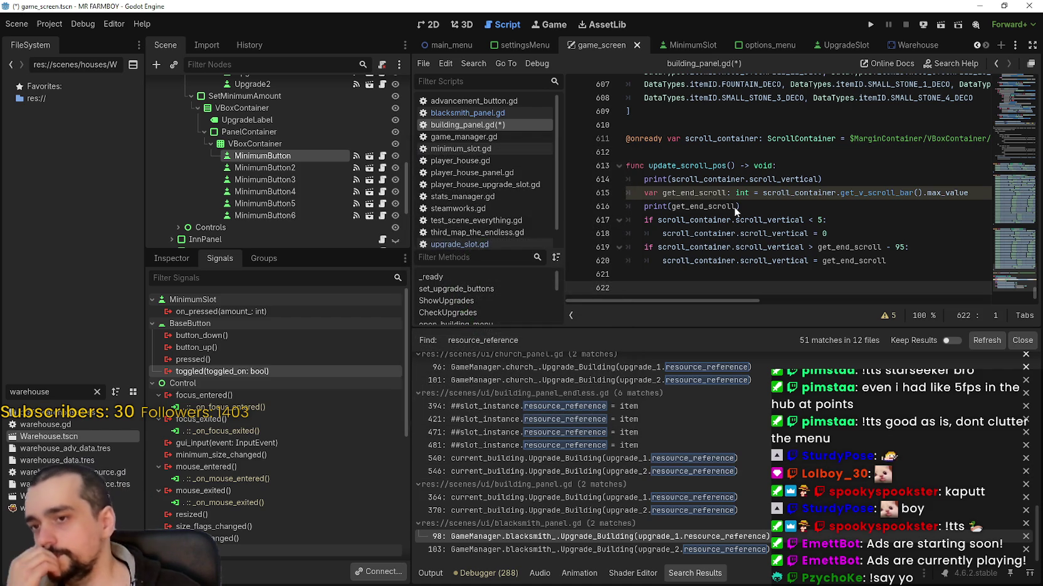
Start connecting MinimumButton3's toggled signal to BuildingPanel, cancel, and reselect the first minimum button
click(315, 178)
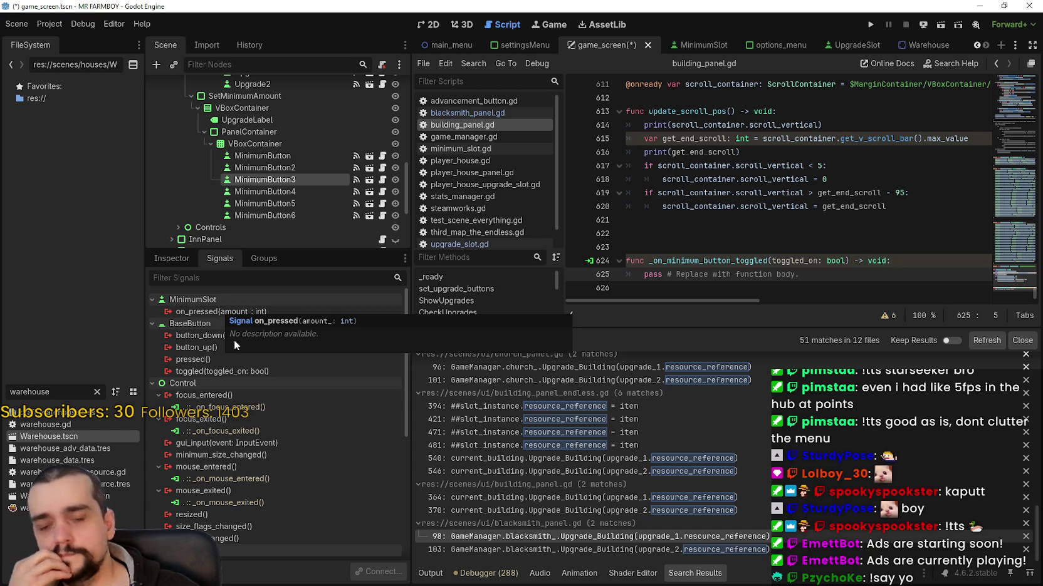
click(264, 371)
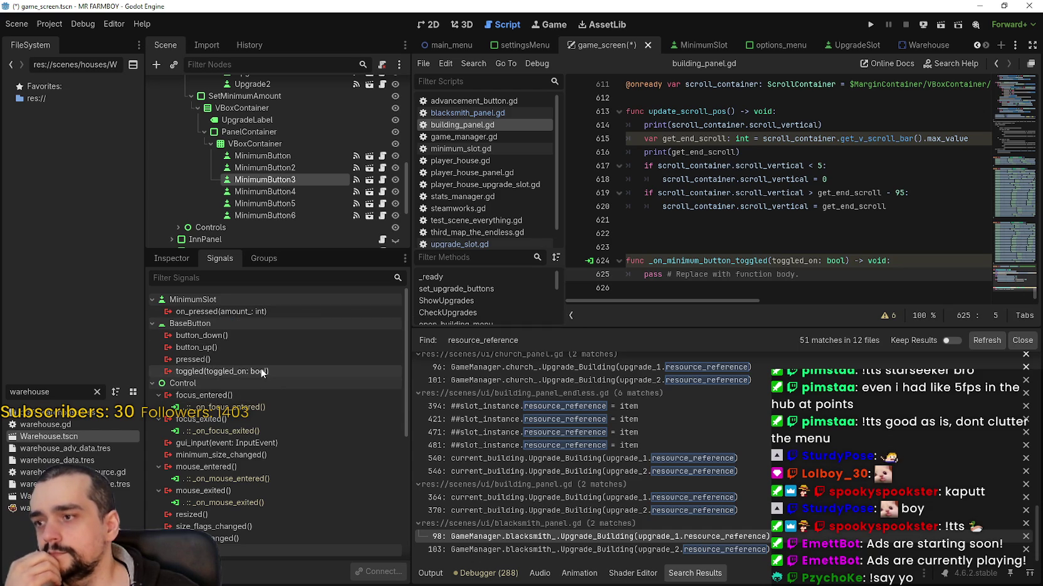
double_click(251, 371)
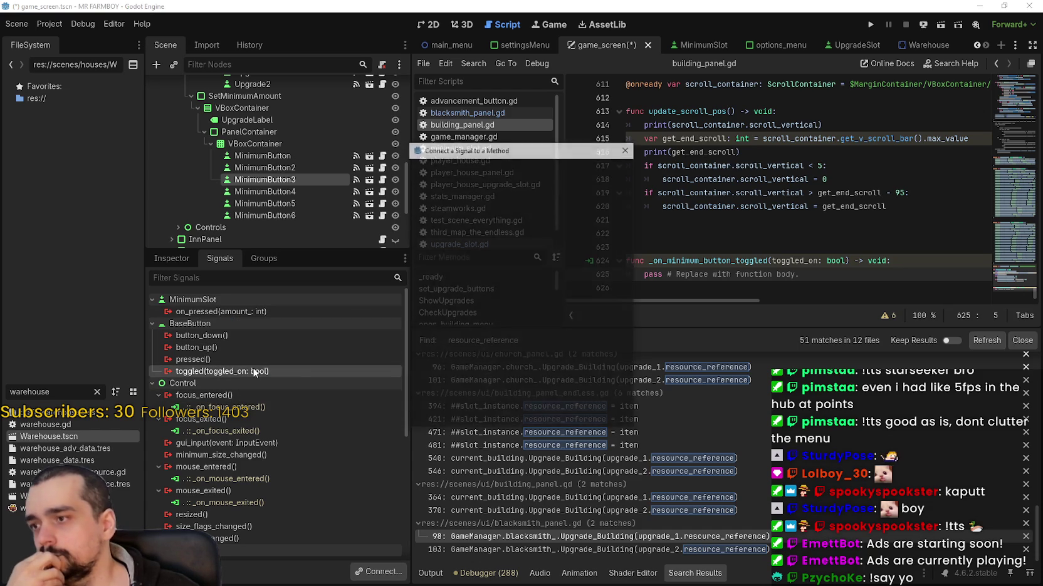
click(615, 225)
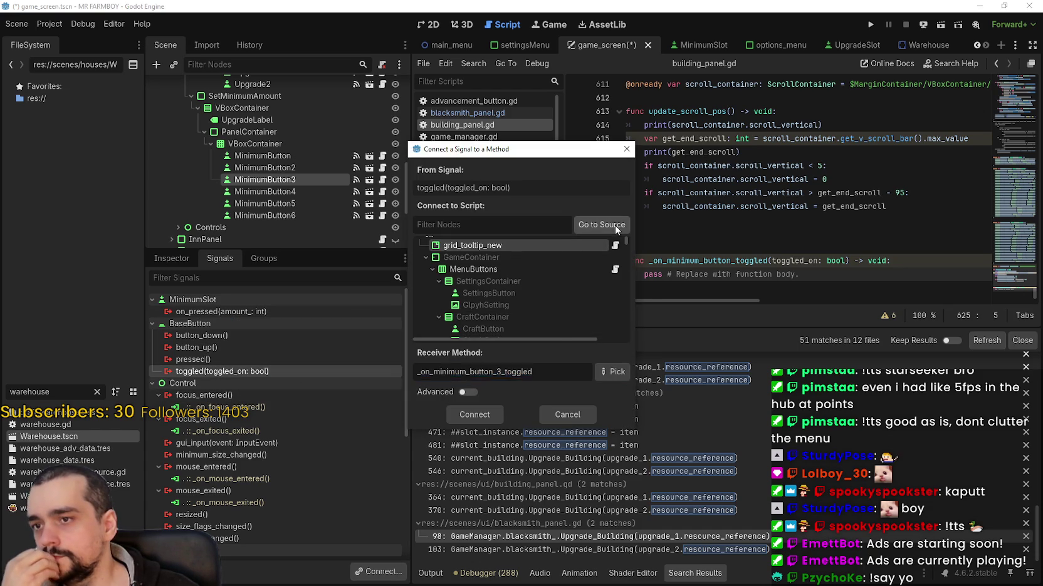
drag(627, 265, 623, 247)
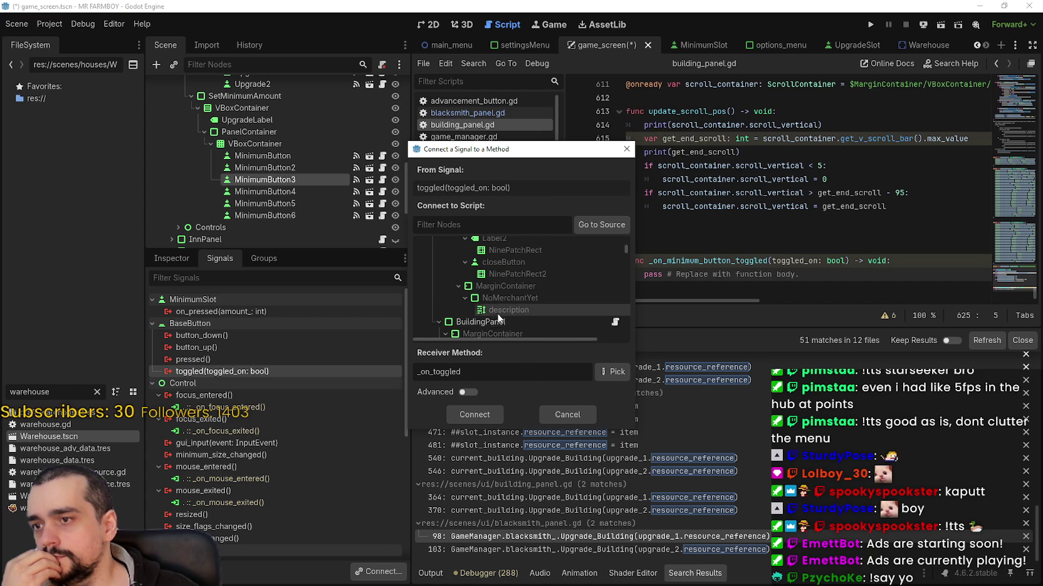
click(496, 324)
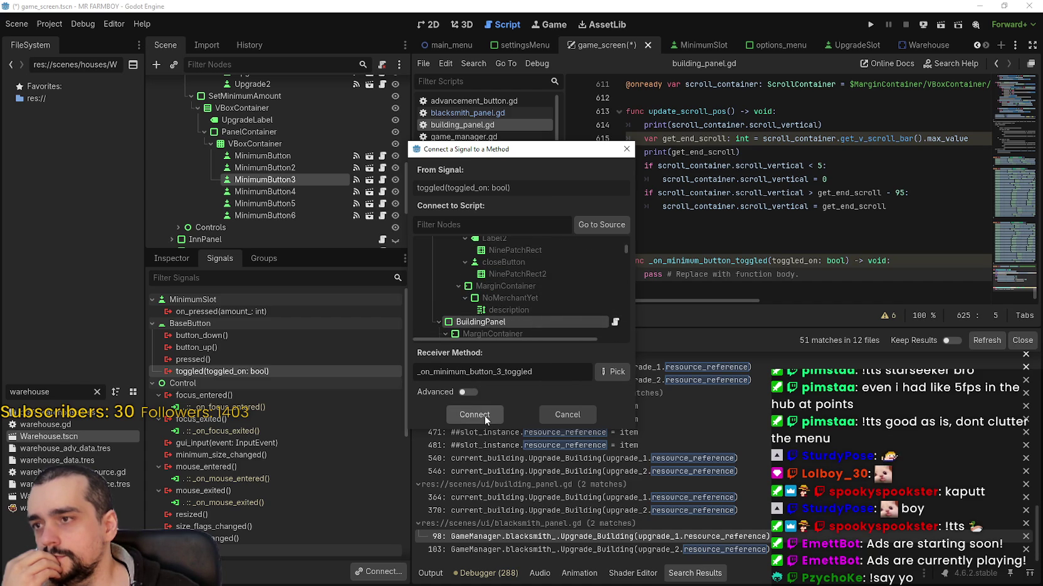
click(573, 416)
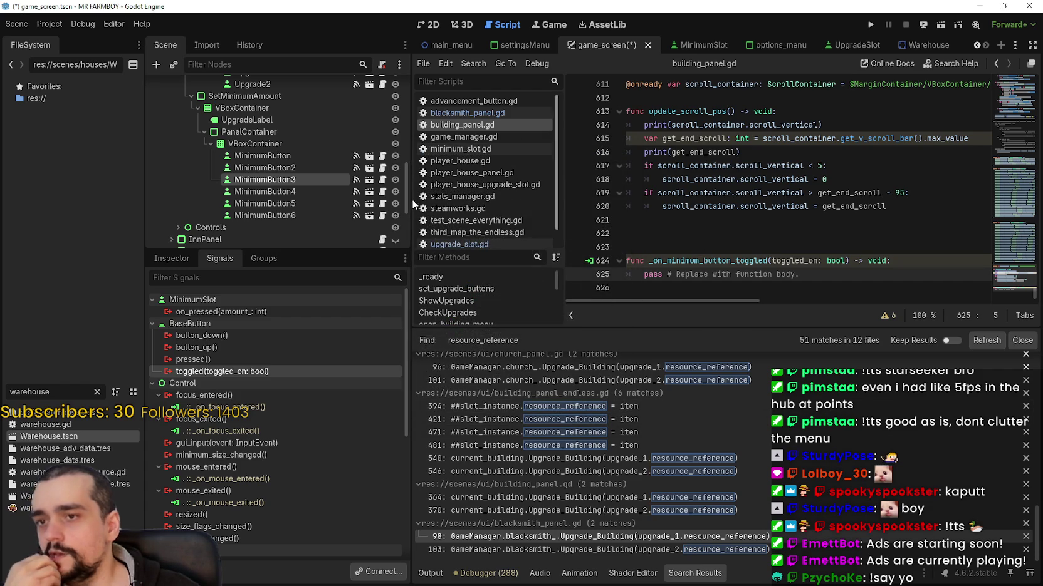
click(279, 154)
click(279, 154)
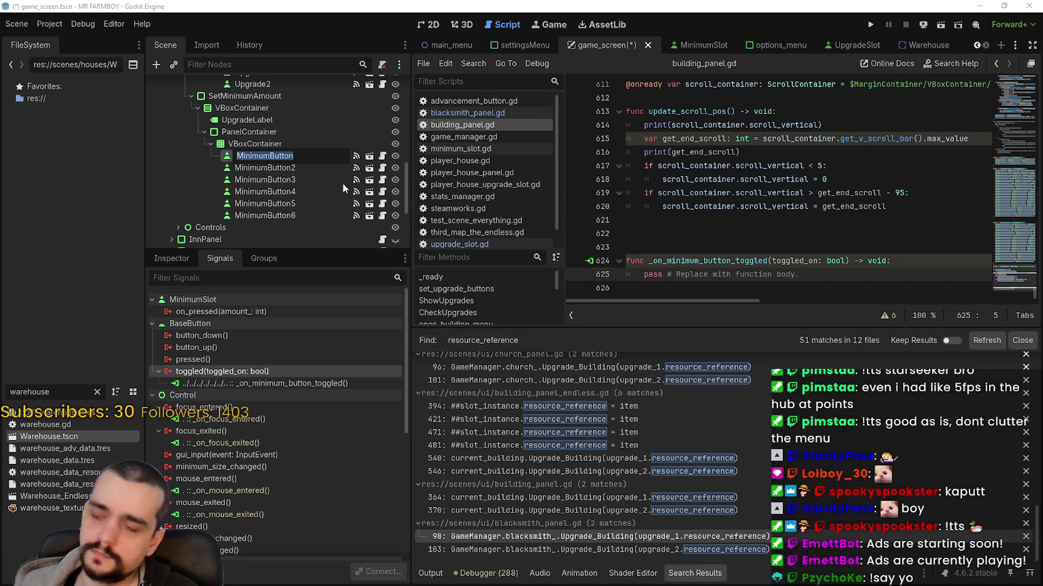
Rename the first two minimum buttons to MinimumNone and MinimumTen
key(Right)
key(BackSpace)
key(BackSpace)
key(BackSpace)
text(None)
key(Return)
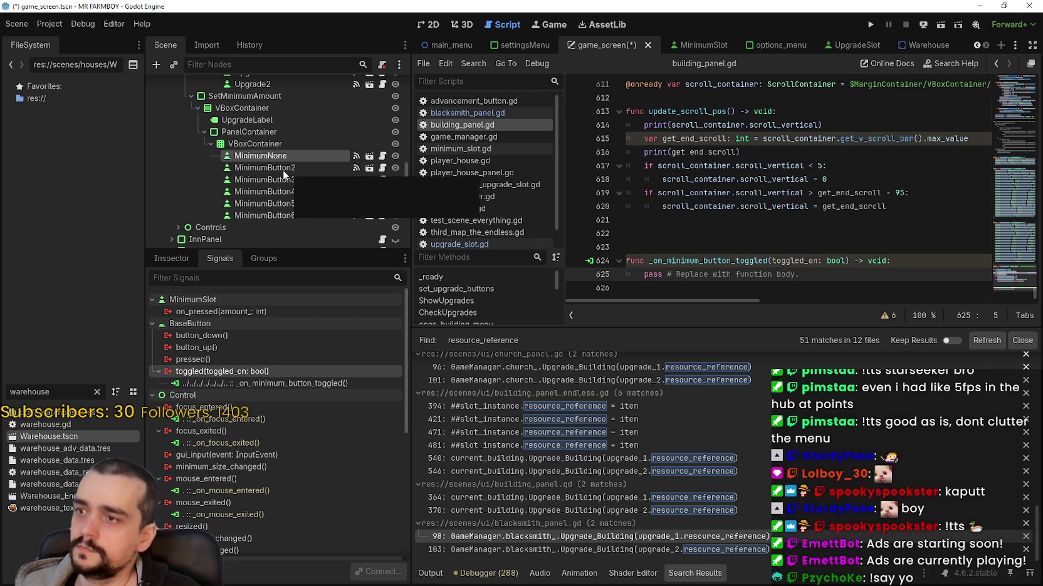
click(362, 167)
key(F2)
key(shift+Left)
key(shift+Left)
key(shift+Left)
text(T)
key(Escape)
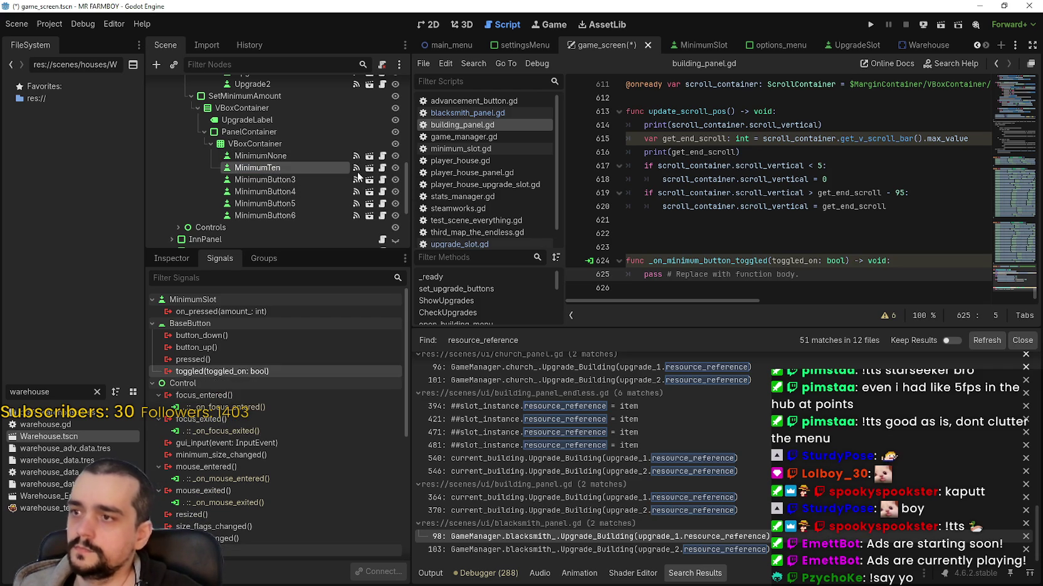
Rename MinimumButton3 to MinimumTwentiFive
click(289, 181)
double_click(305, 181)
drag(305, 180, 271, 181)
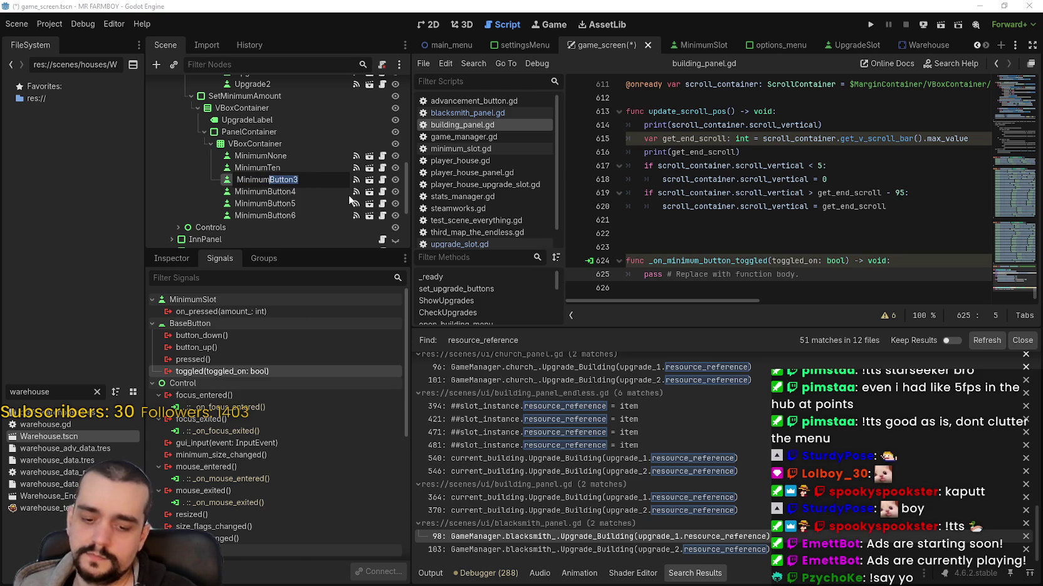
text(Twenti)
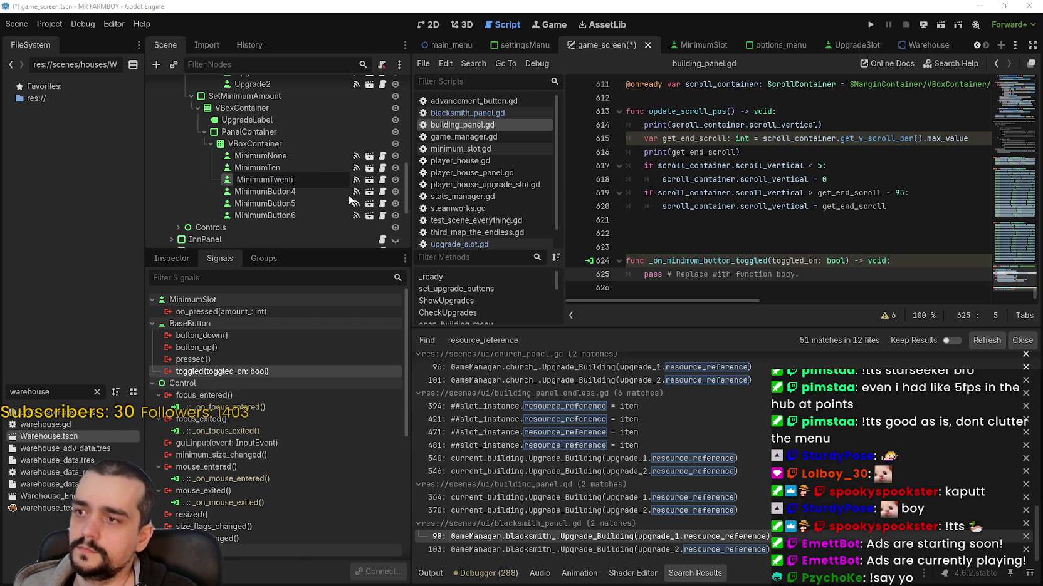
text(Five)
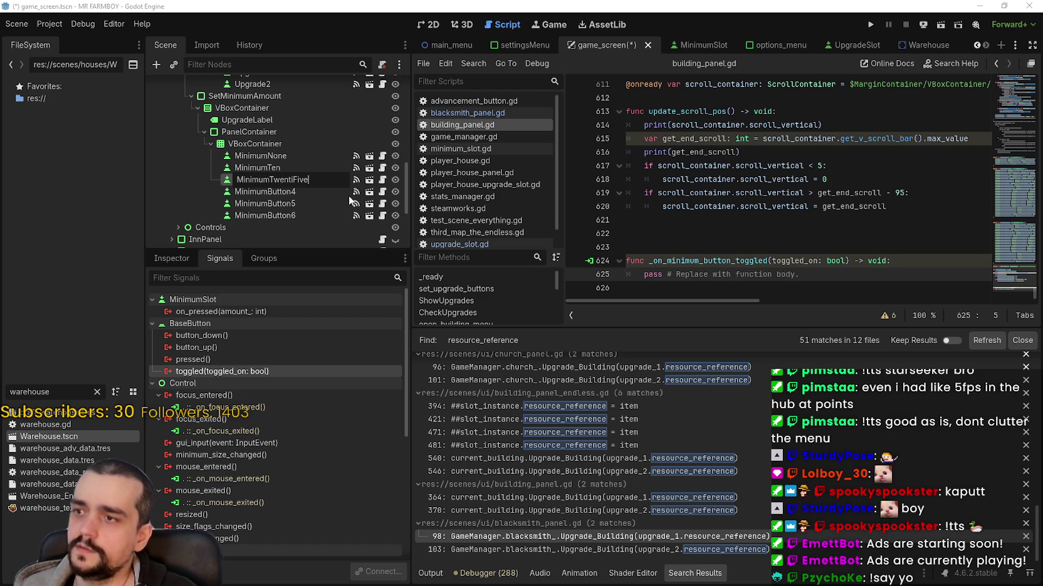
key(Escape)
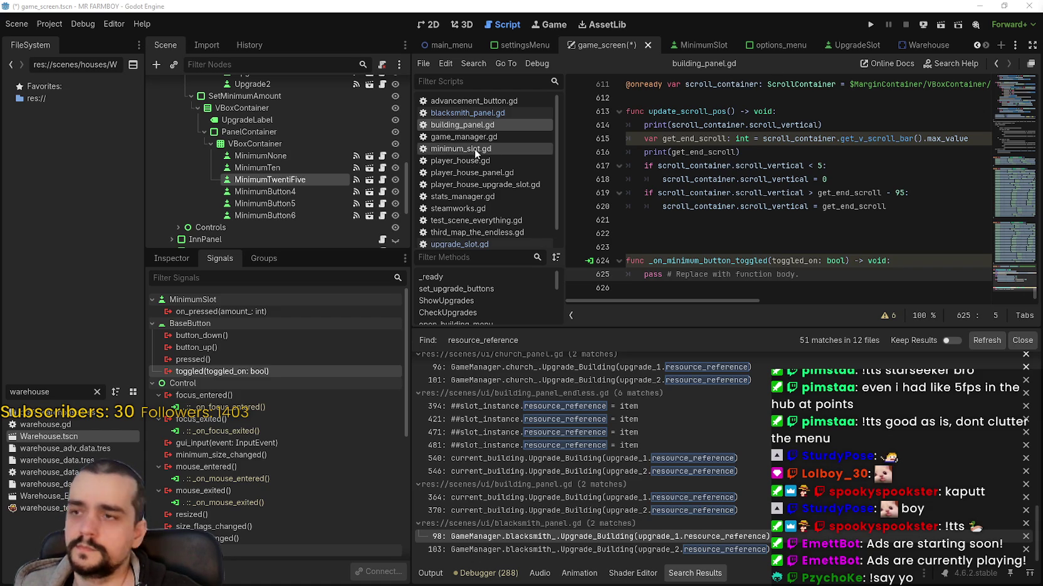
Correct the third button's misspelled name to MinimumTwentyFive
double_click(285, 180)
click(285, 180)
key(BackSpace)
key(BackSpace)
key(BackSpace)
text(twenty)
key(Delete)
text(F)
key(Return)
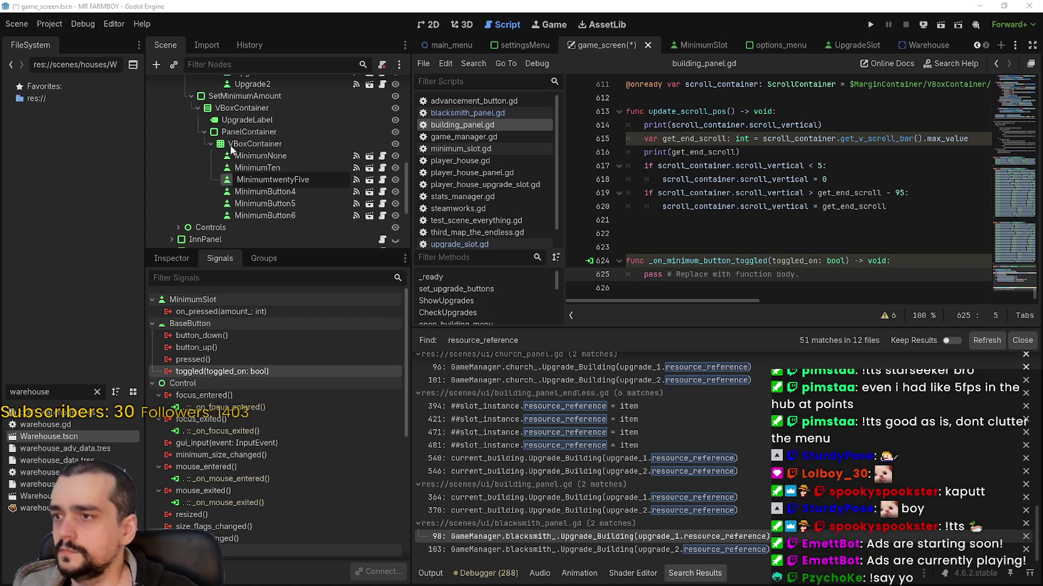
click(271, 180)
text(T)
key(Return)
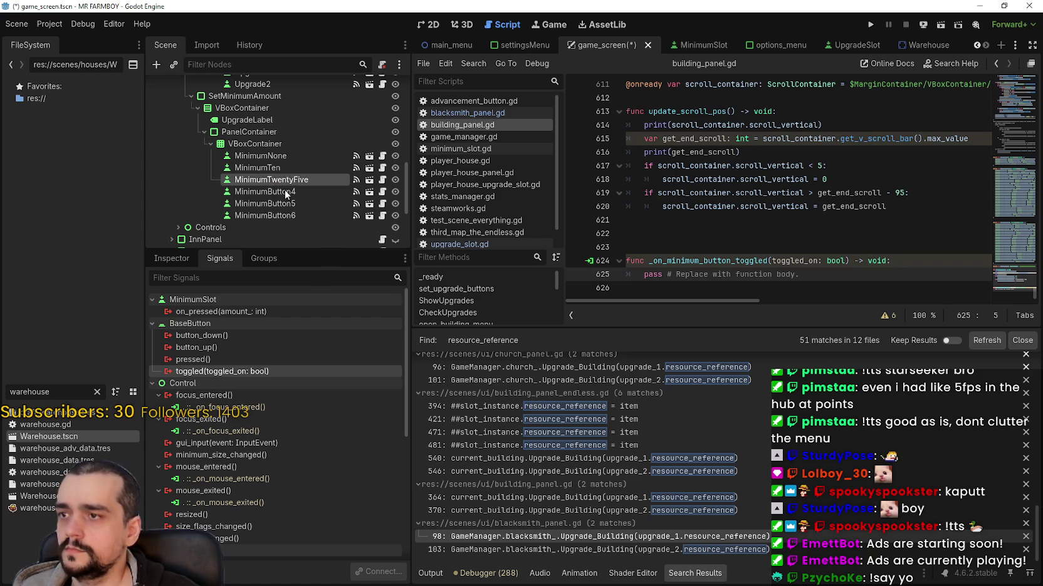
Rename MinimumButton4 and MinimumButton5 to MinimumFifty and MinimumHundred
click(285, 192)
click(286, 192)
drag(270, 192, 301, 191)
key(Return)
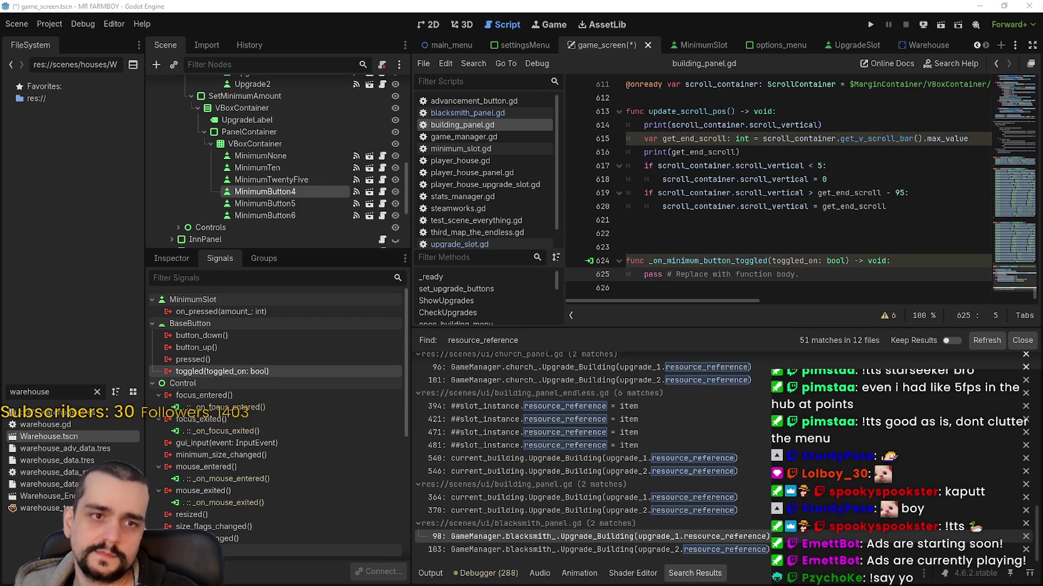
double_click(298, 193)
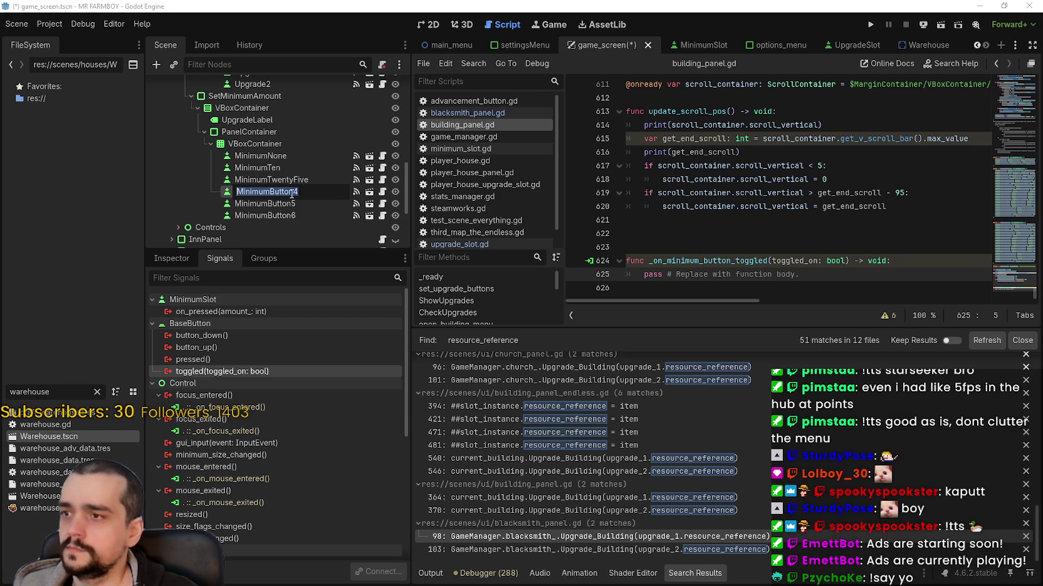
key(BackSpace)
key(BackSpace)
key(BackSpace)
text(fifty)
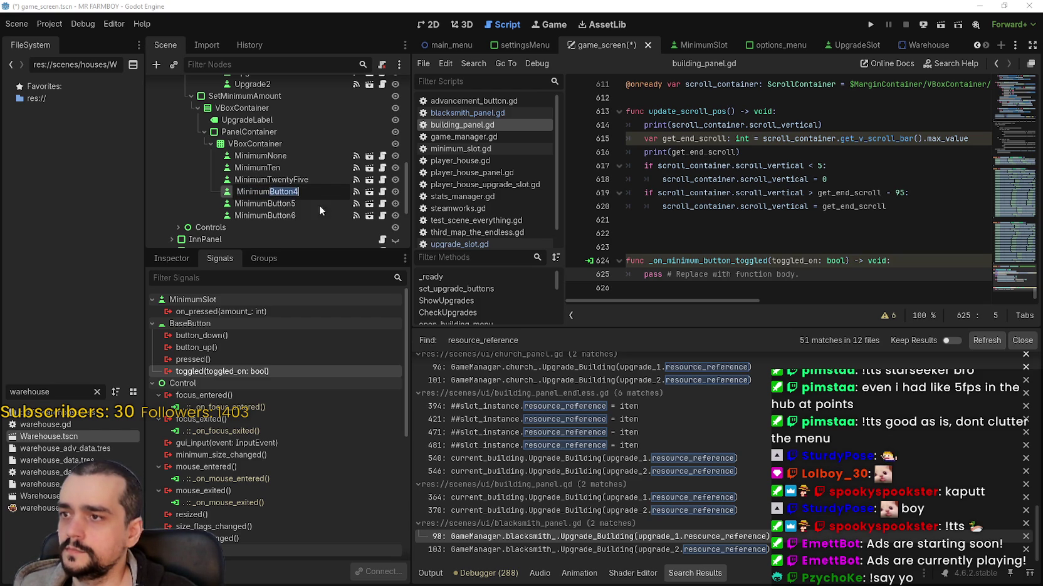
double_click(280, 203)
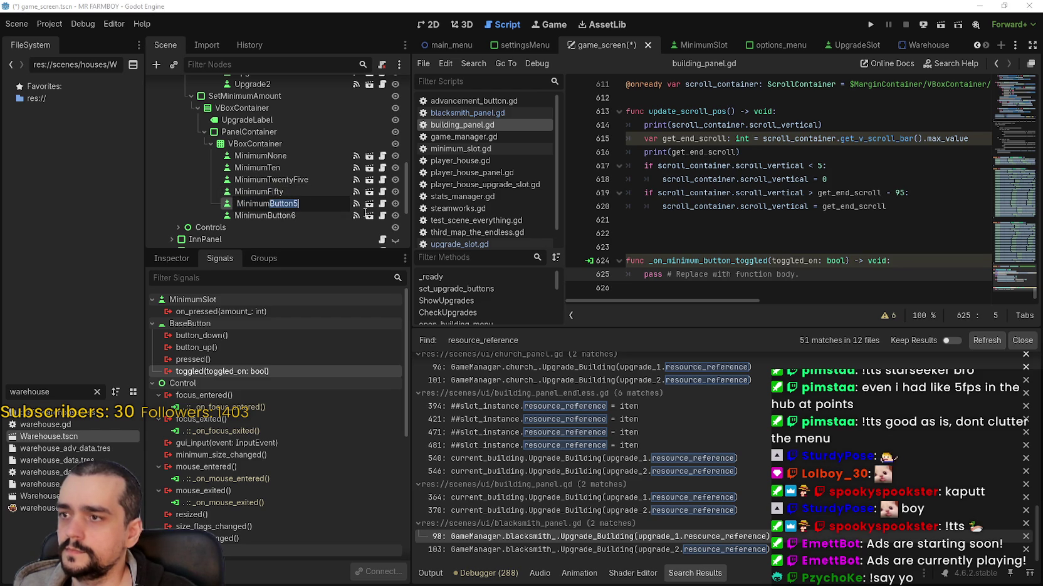
key(Return)
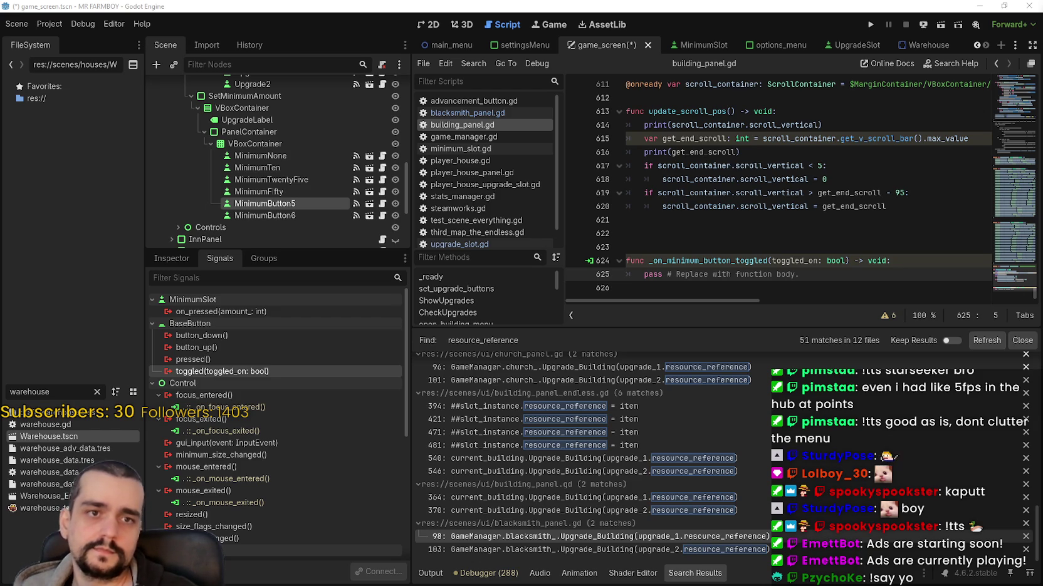
double_click(273, 204)
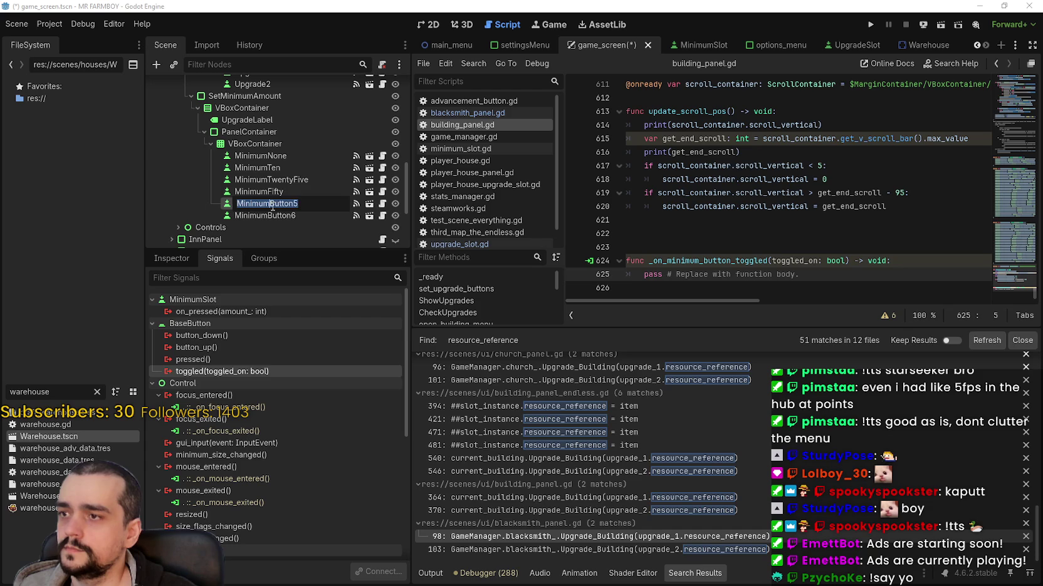
text(Hundred)
key(Return)
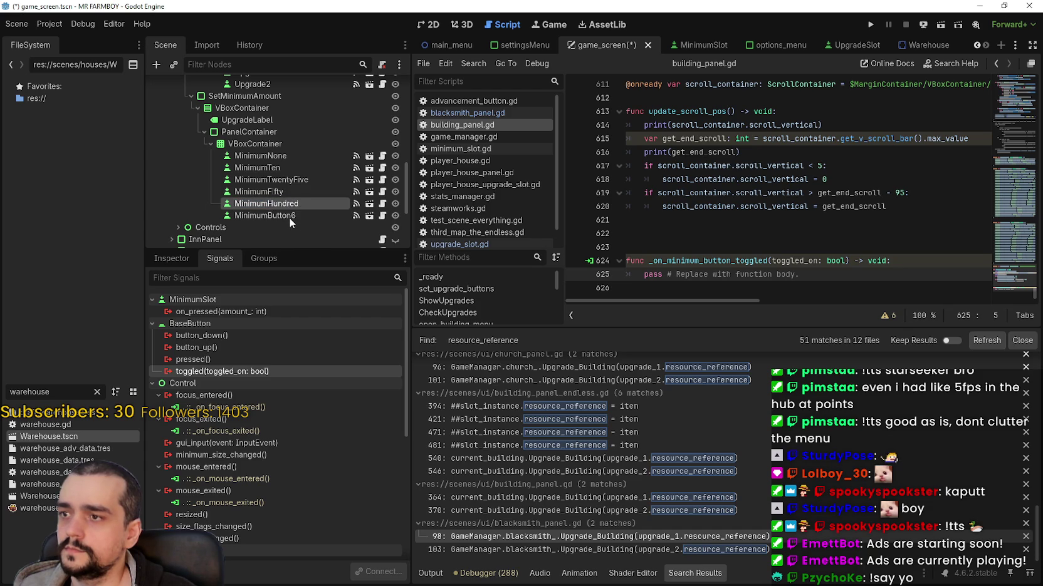
Rename MinimumButton6 to Minimum999 and MinimumHundred to Minimum100
double_click(268, 216)
drag(270, 215, 320, 217)
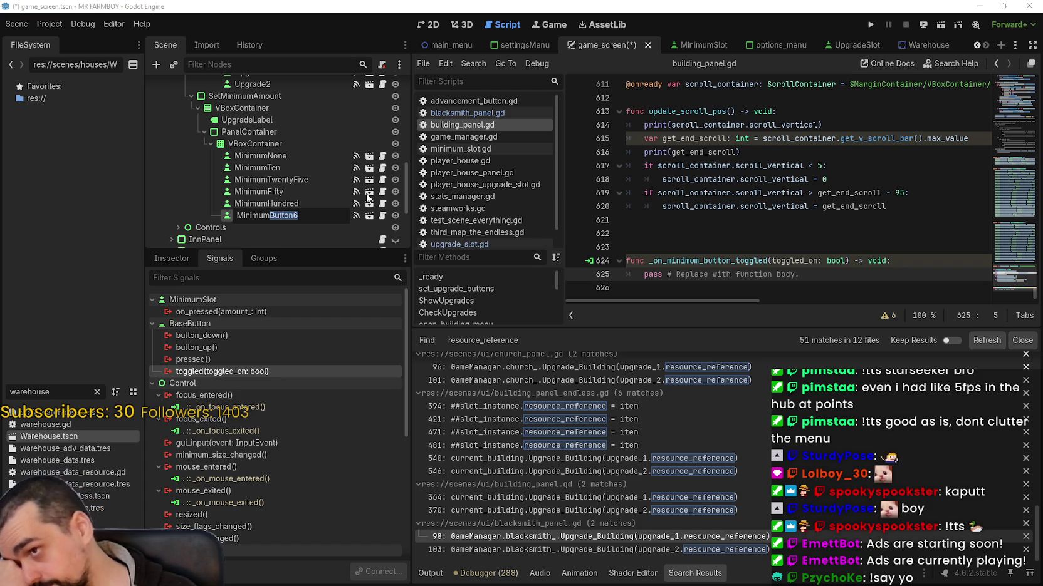
text(999)
key(Return)
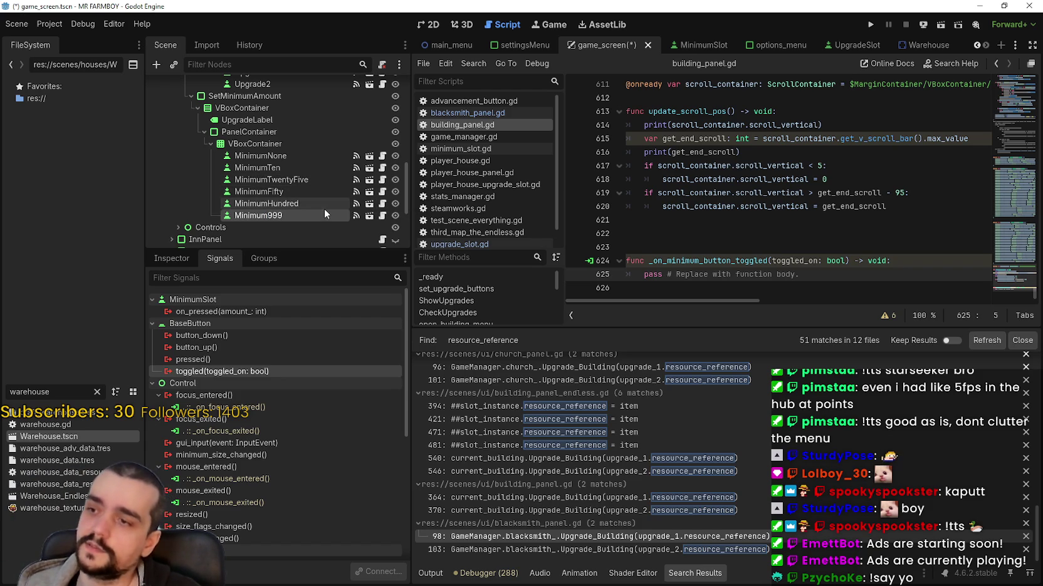
click(278, 203)
click(278, 202)
drag(266, 204, 352, 211)
key(BackSpace)
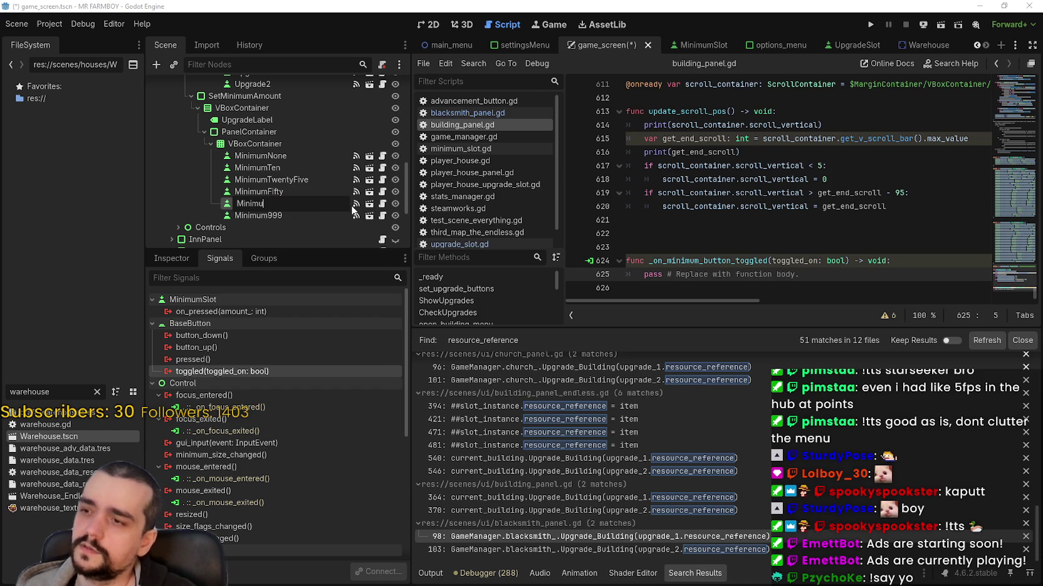
text(m100)
key(Return)
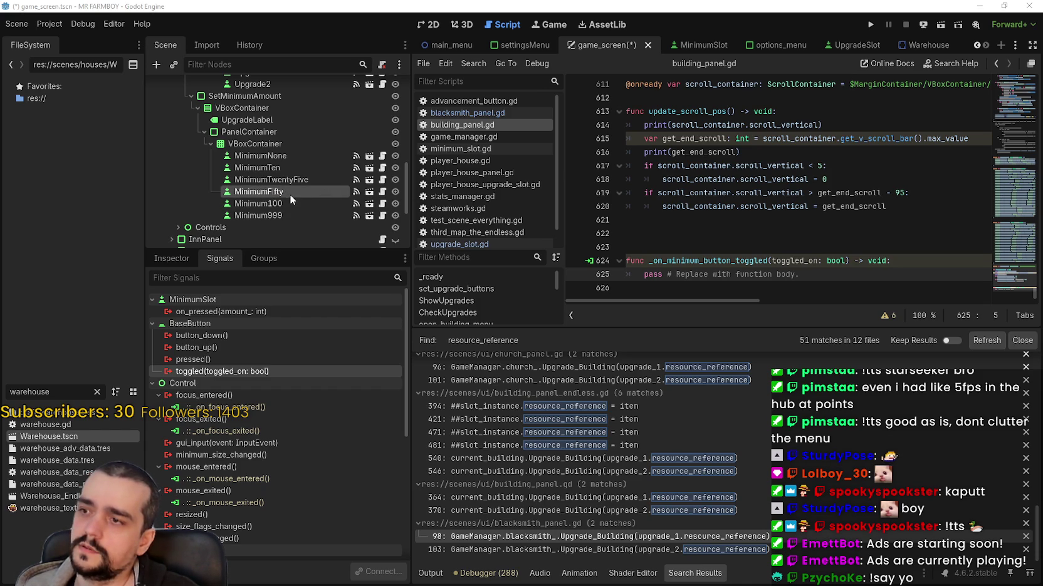
Change the remaining names to Minimum50, Minimum25 and Minimum10, then save the scene
double_click(290, 193)
drag(269, 192, 359, 203)
text(509)
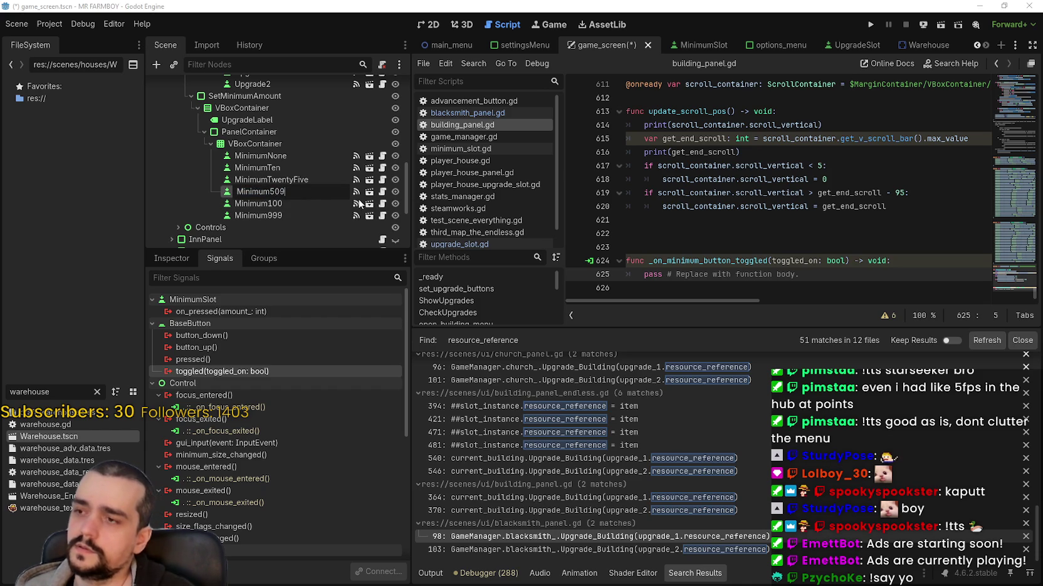
key(Return)
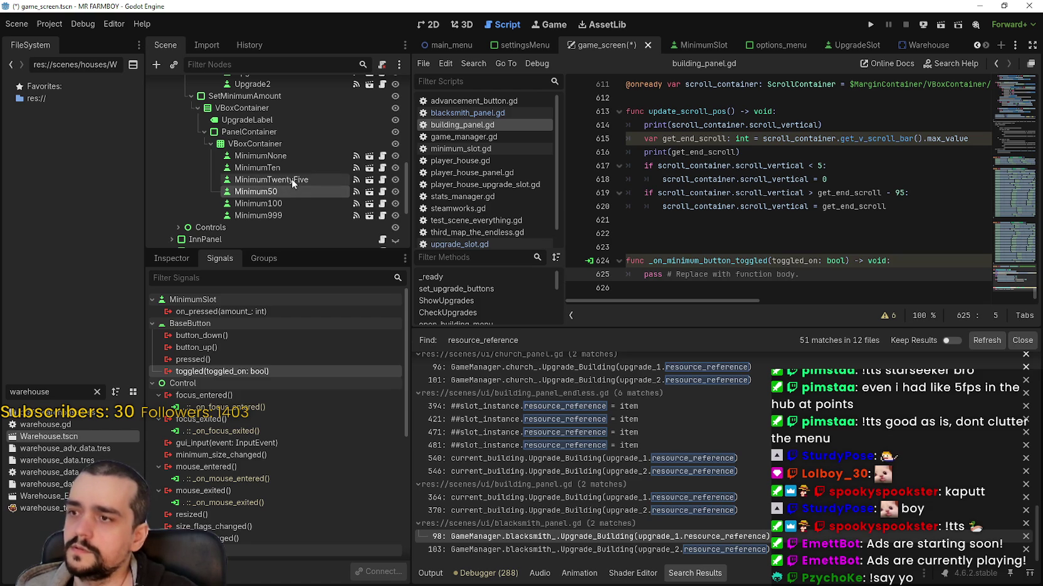
double_click(273, 180)
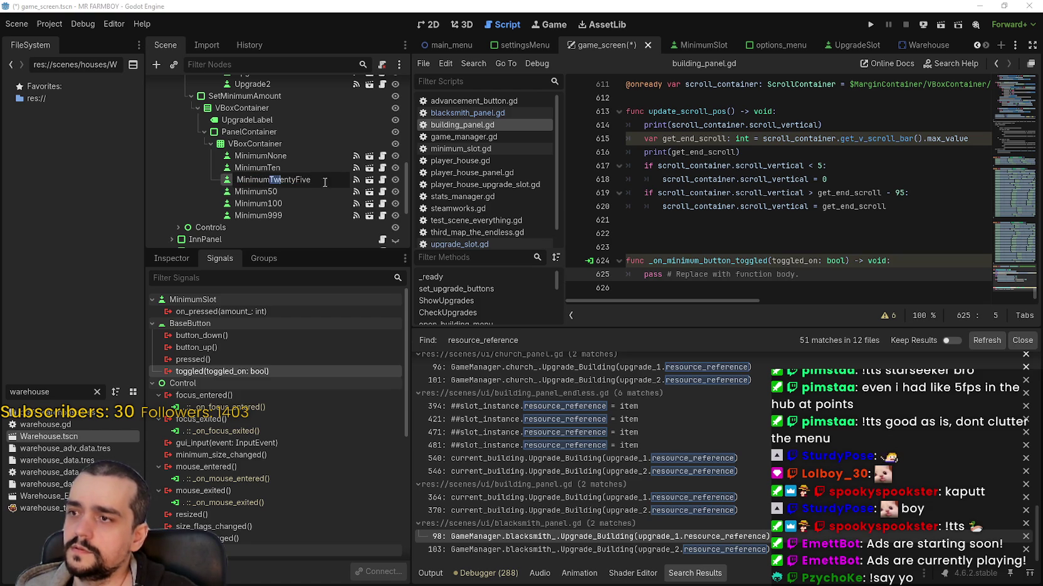
text(Minimum25)
key(Escape)
double_click(272, 165)
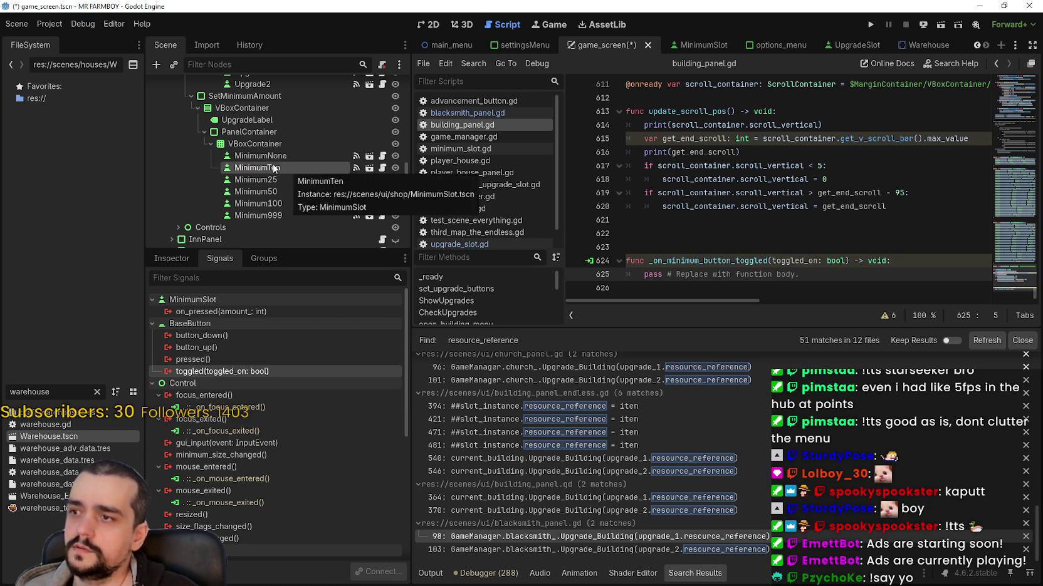
text(Minimum10)
key(Return)
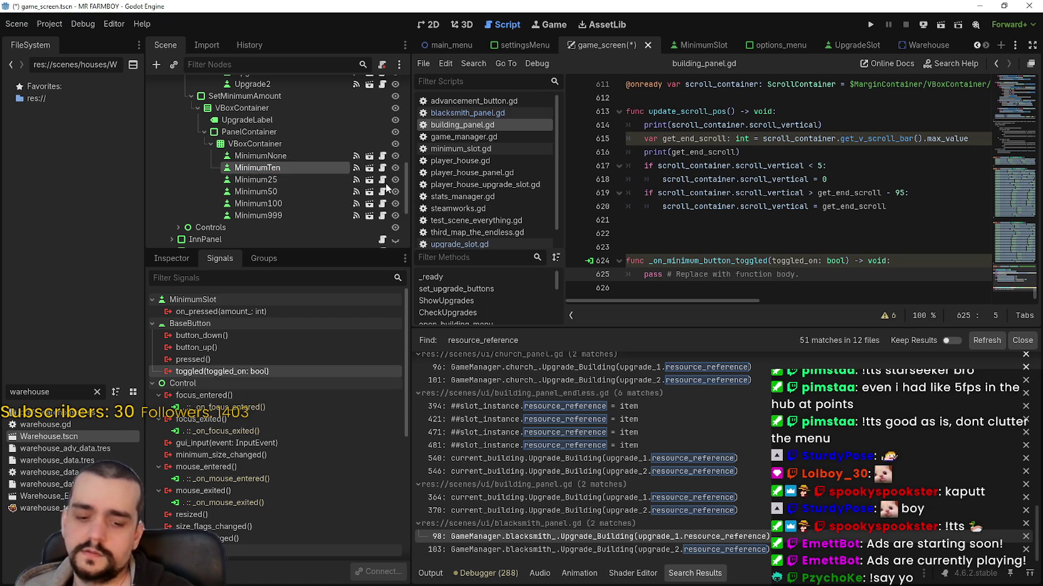
key(ctrl+s)
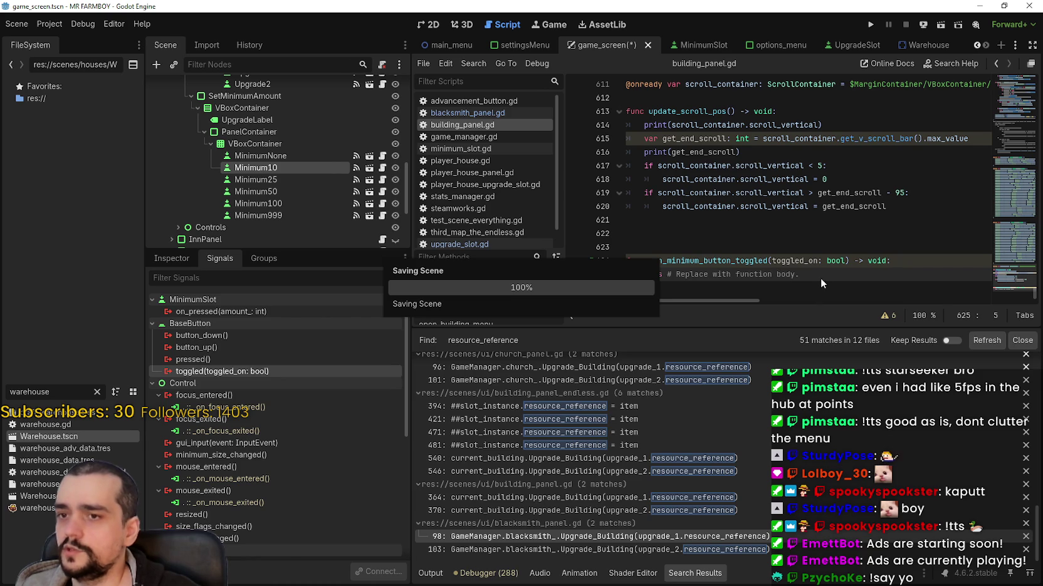
Delete the leftover handler stub and remove MinimumNone's old _on_minimum_button_toggled connection
drag(821, 278, 665, 246)
key(BackSpace)
key(BackSpace)
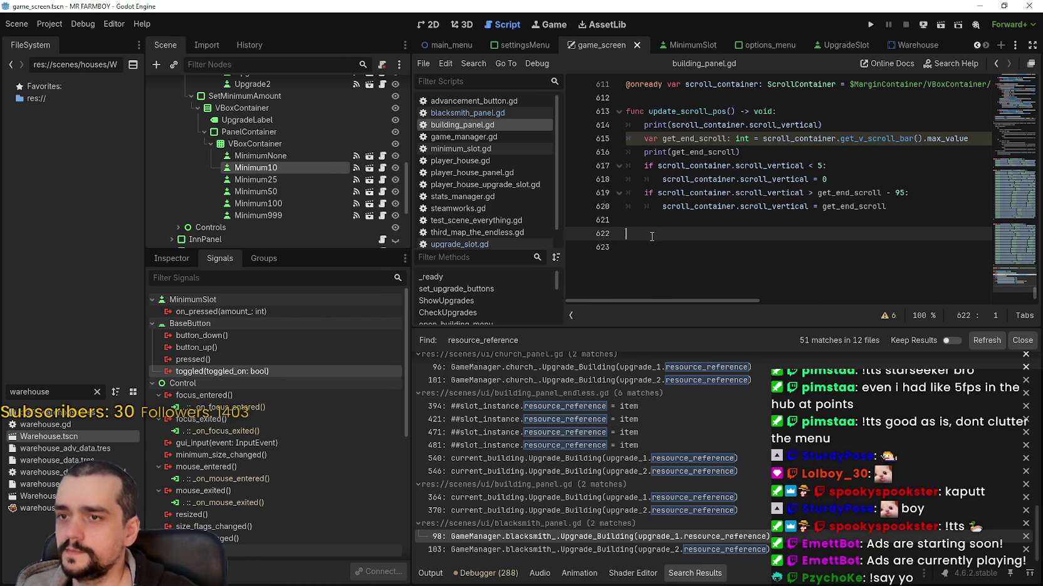
click(295, 155)
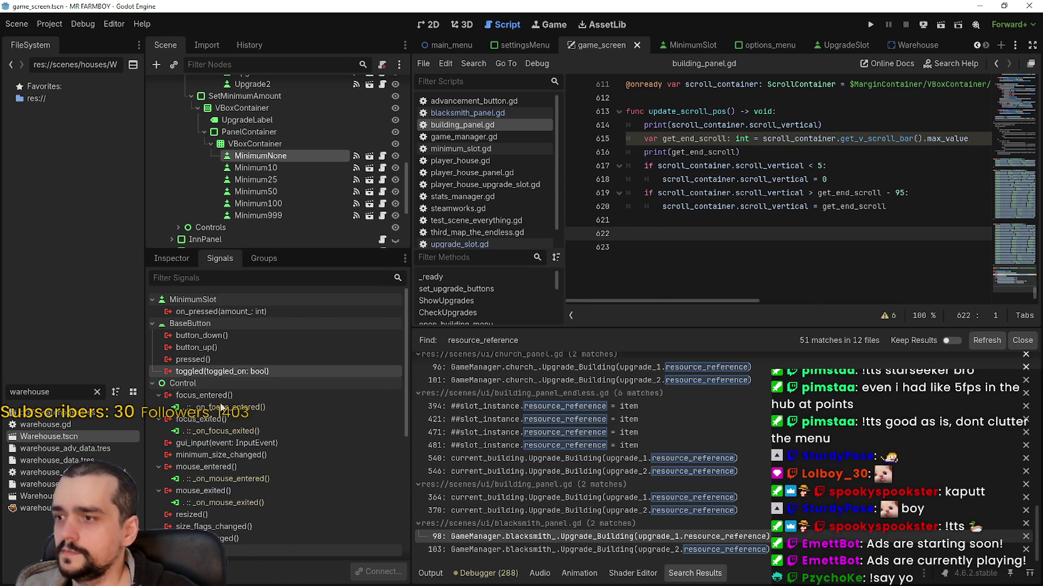
right_click(228, 371)
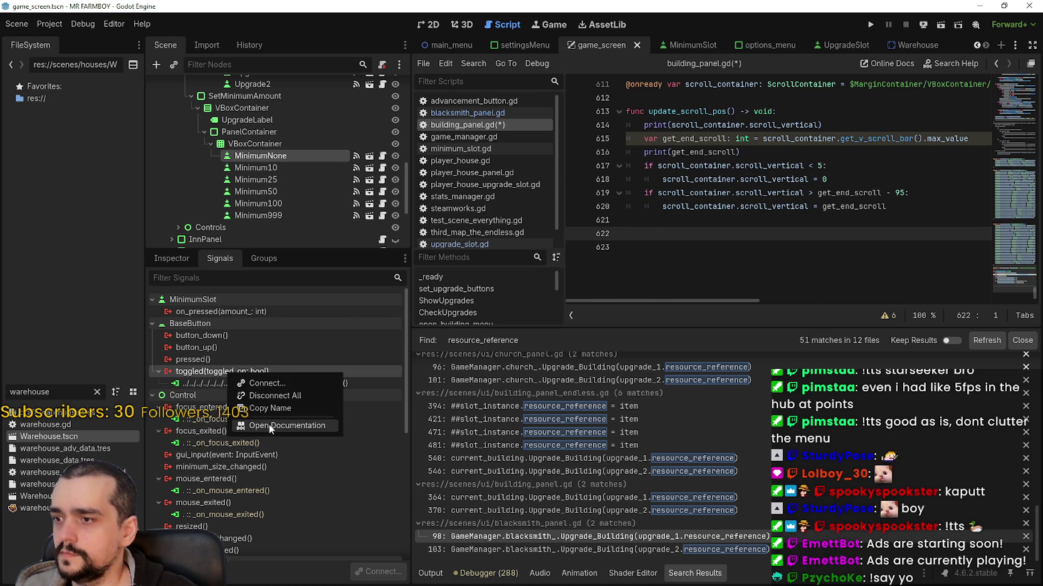
click(339, 359)
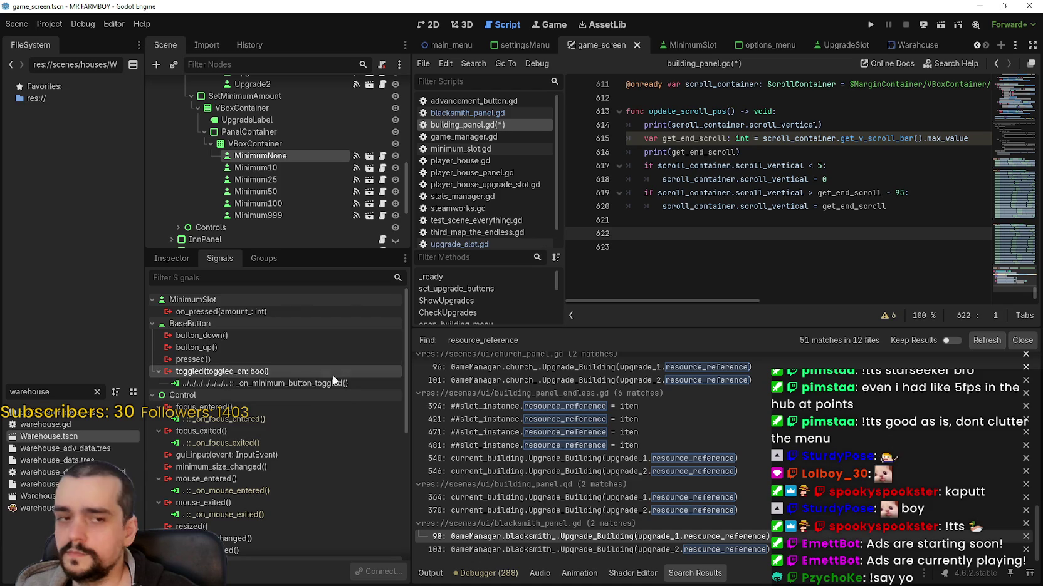
click(334, 382)
right_click(292, 384)
key(Escape)
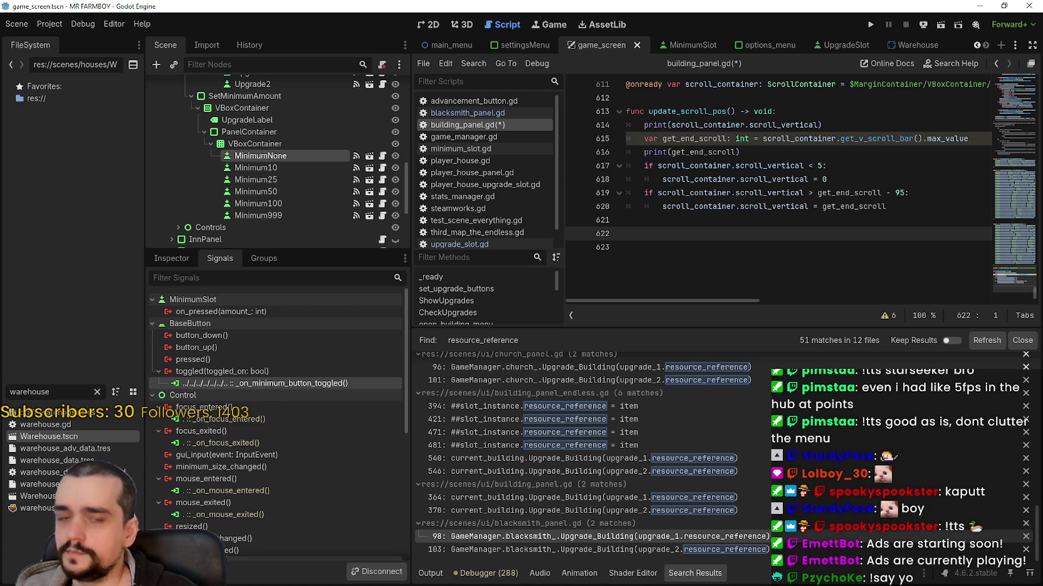
key(Delete)
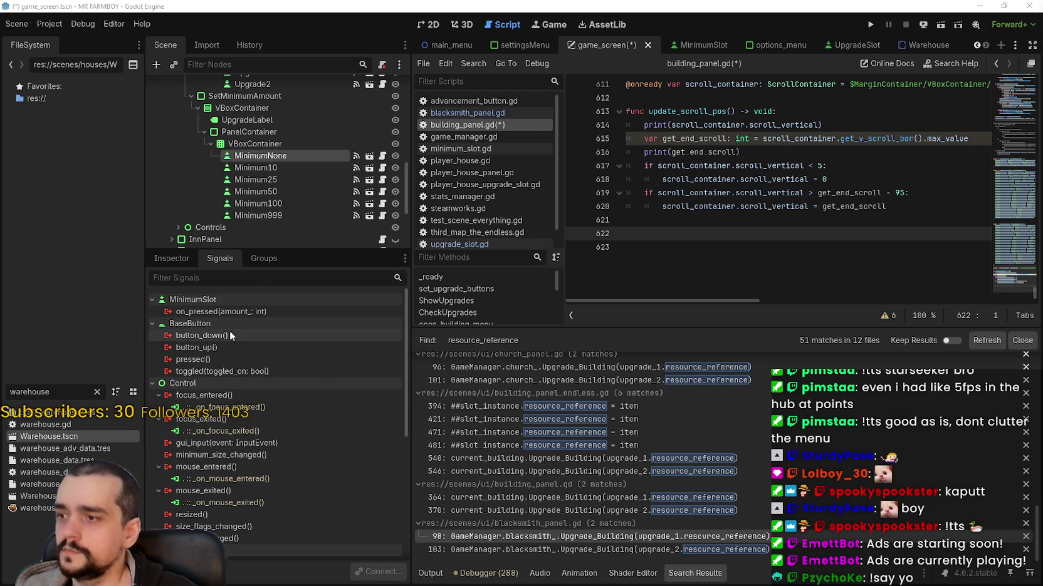
double_click(225, 370)
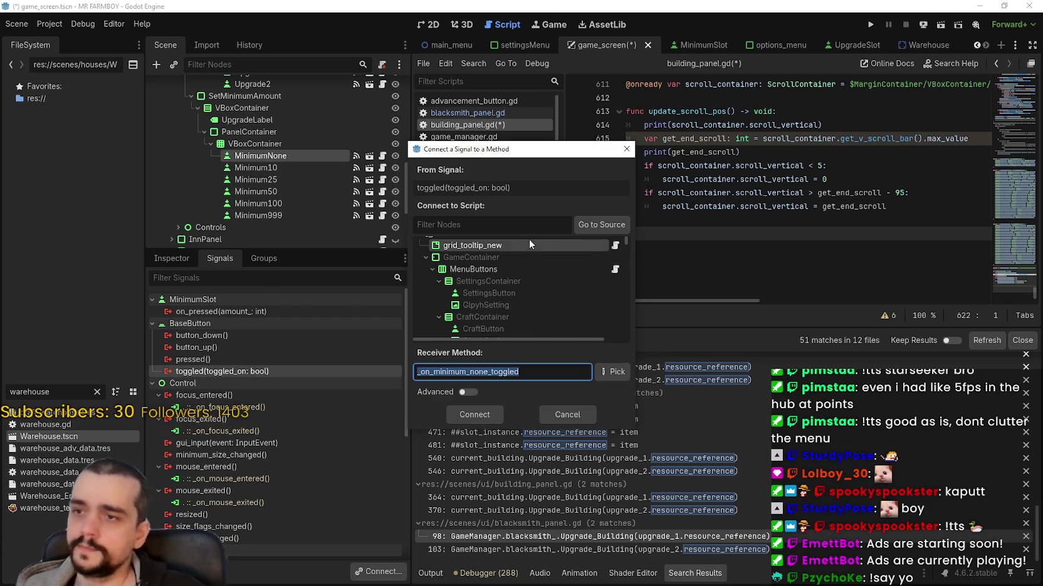
Connect MinimumNone's toggled signal to the BuildingPanel node
scroll(537, 295, down, 3)
click(538, 328)
scroll(588, 274, up, 5)
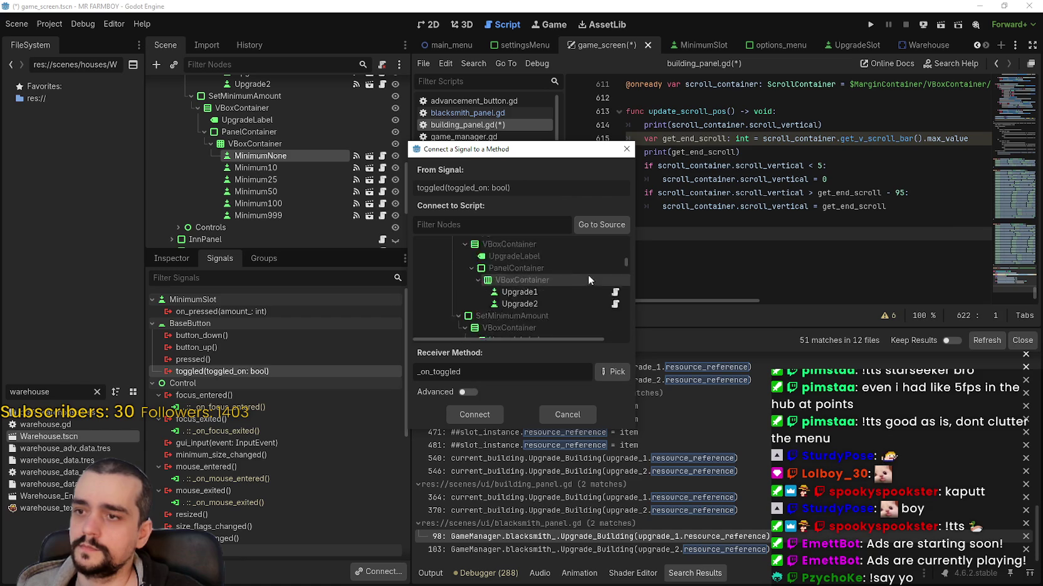
click(521, 225)
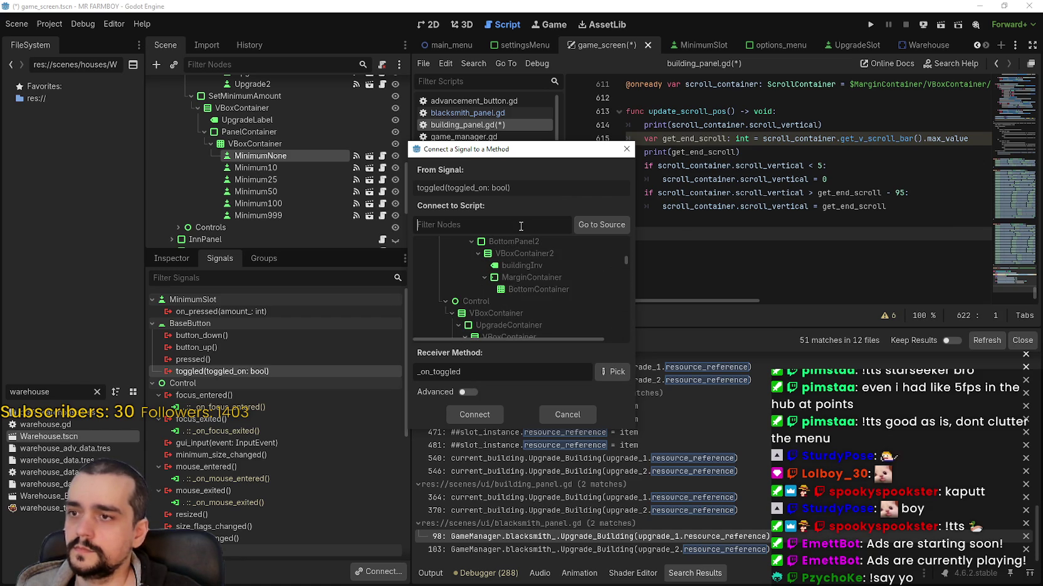
text(build)
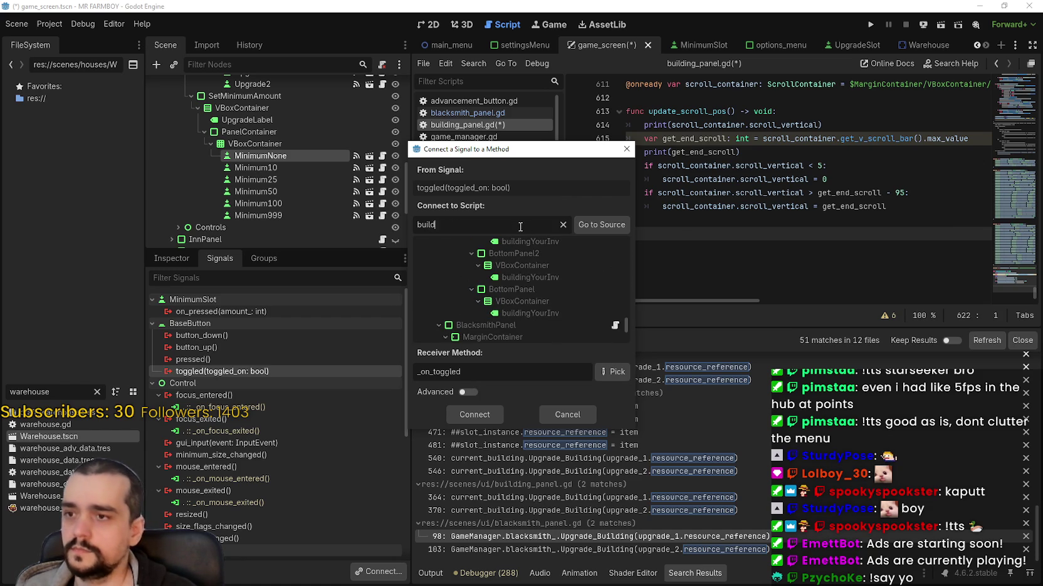
text(ing_p)
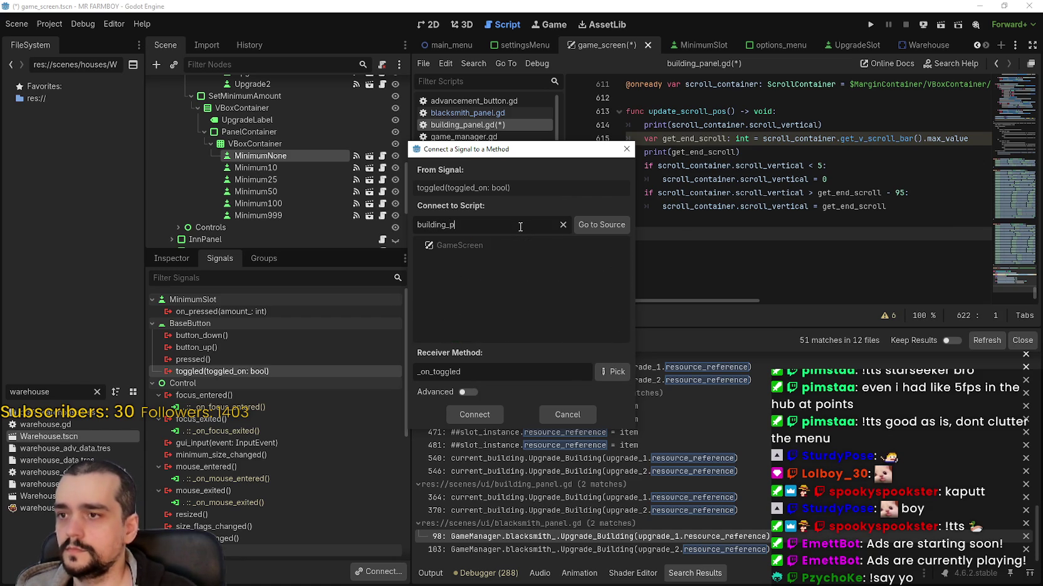
key(BackSpace)
key(BackSpace)
text(g)
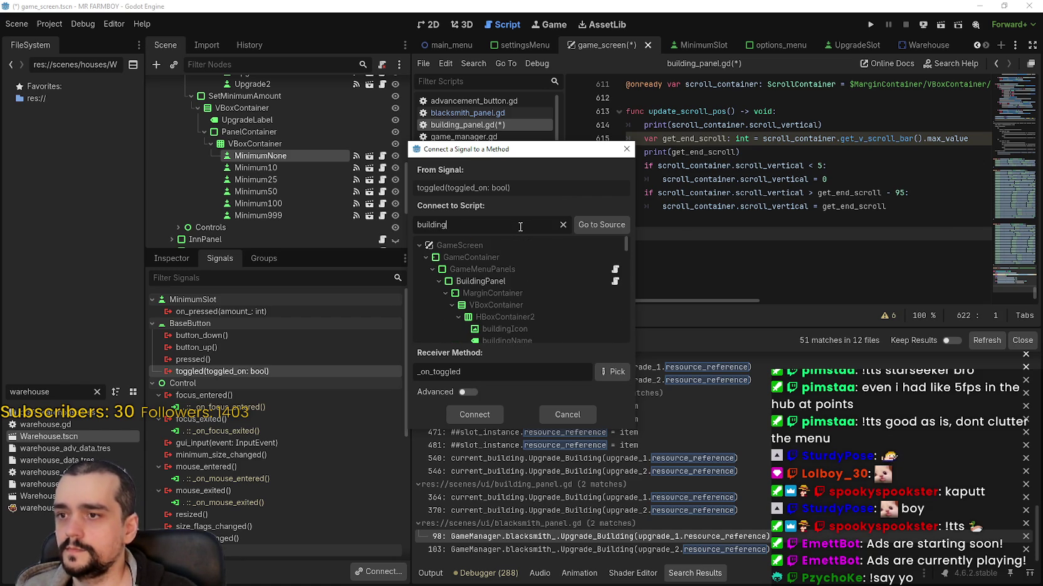
text(P)
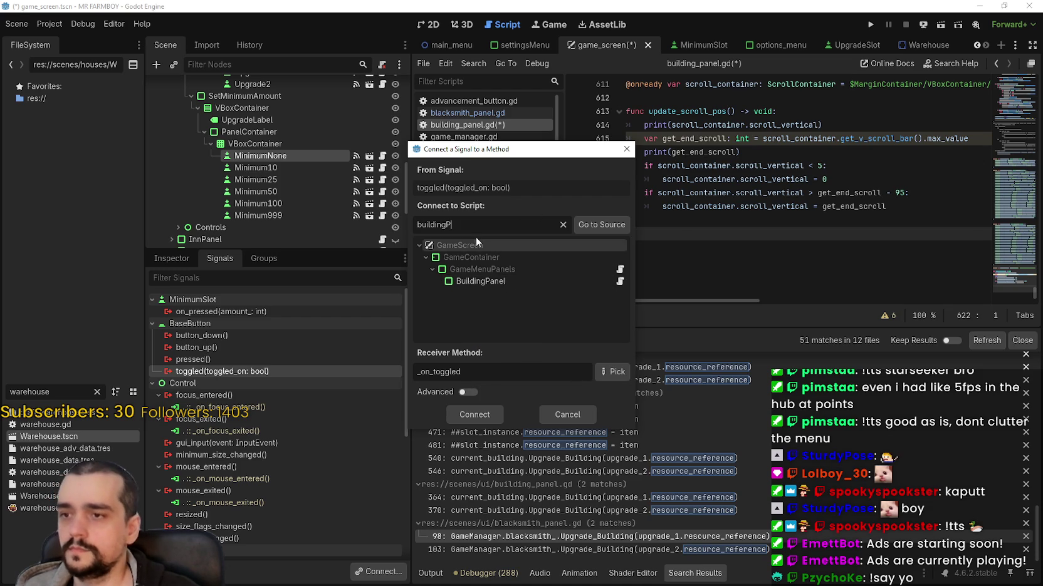
click(501, 282)
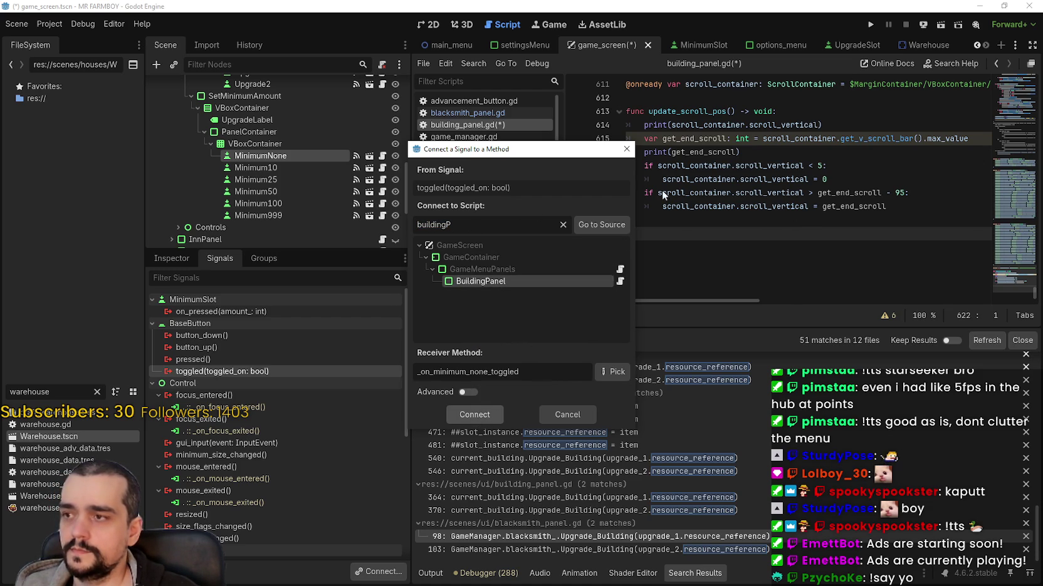
key(Escape)
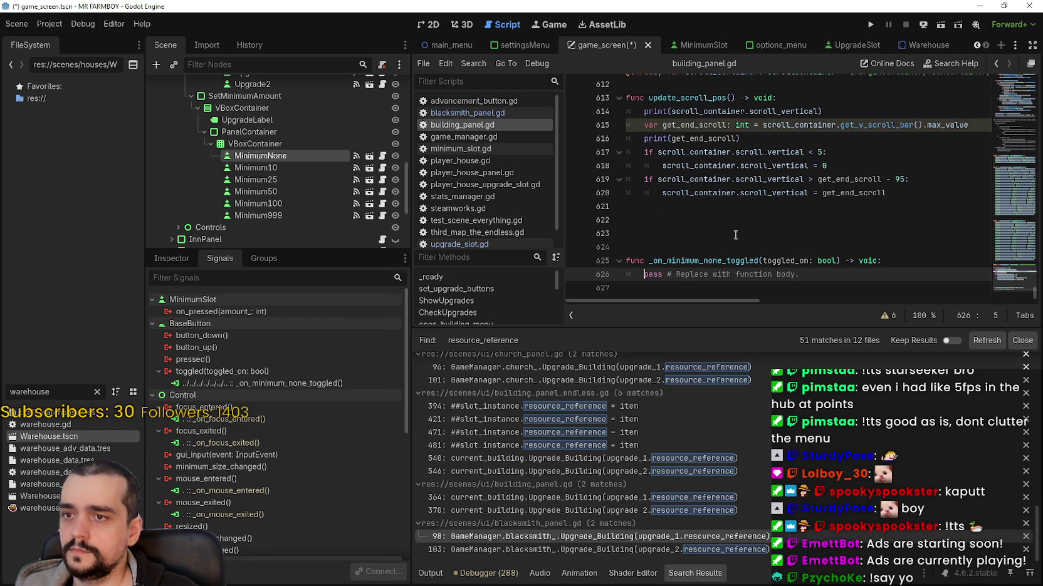
Connect Minimum10's toggled signal to BuildingPanel as well
click(272, 167)
right_click(277, 168)
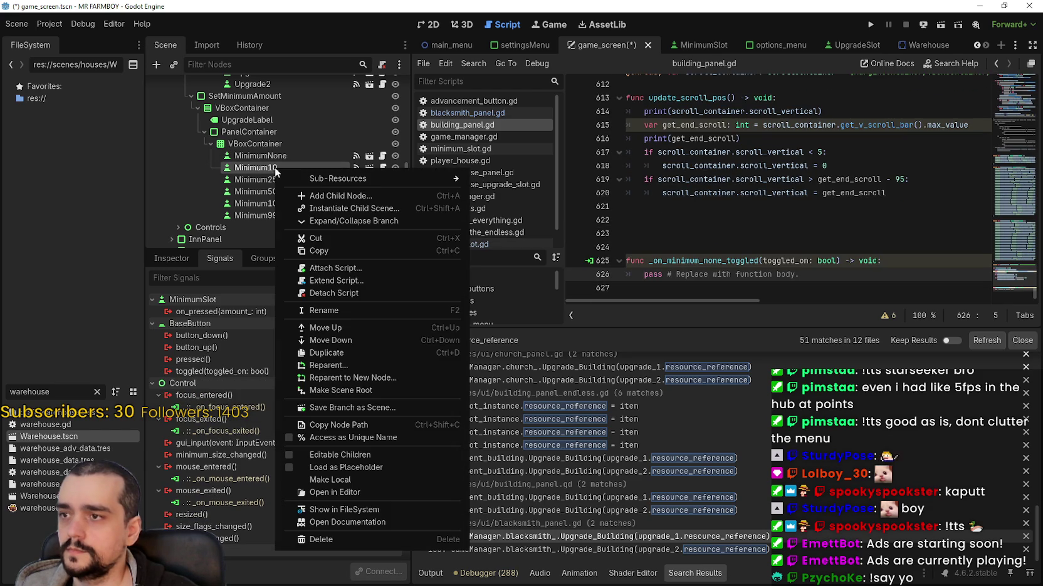
key(Escape)
right_click(249, 369)
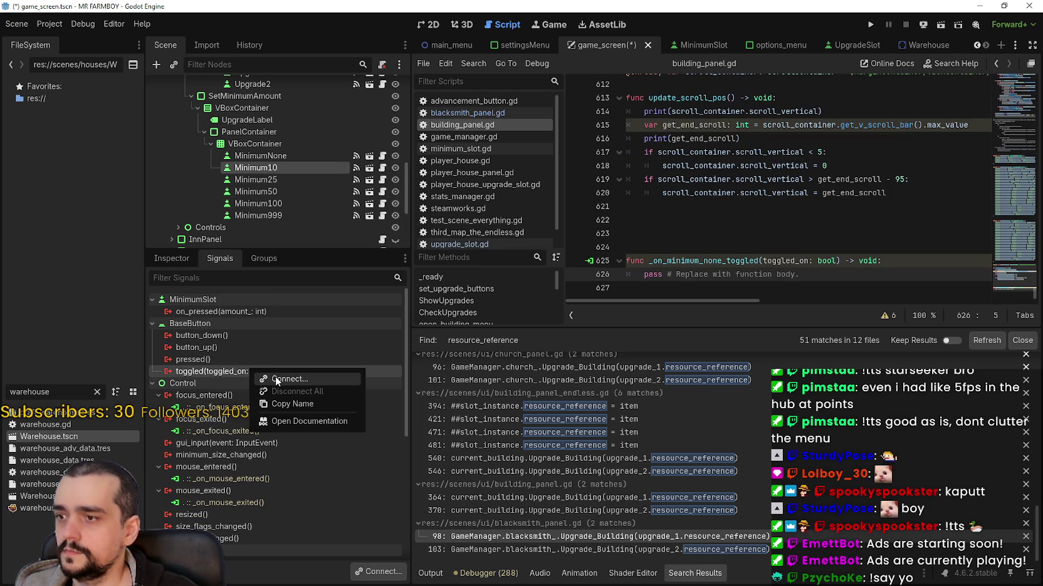
click(227, 371)
right_click(233, 372)
click(263, 384)
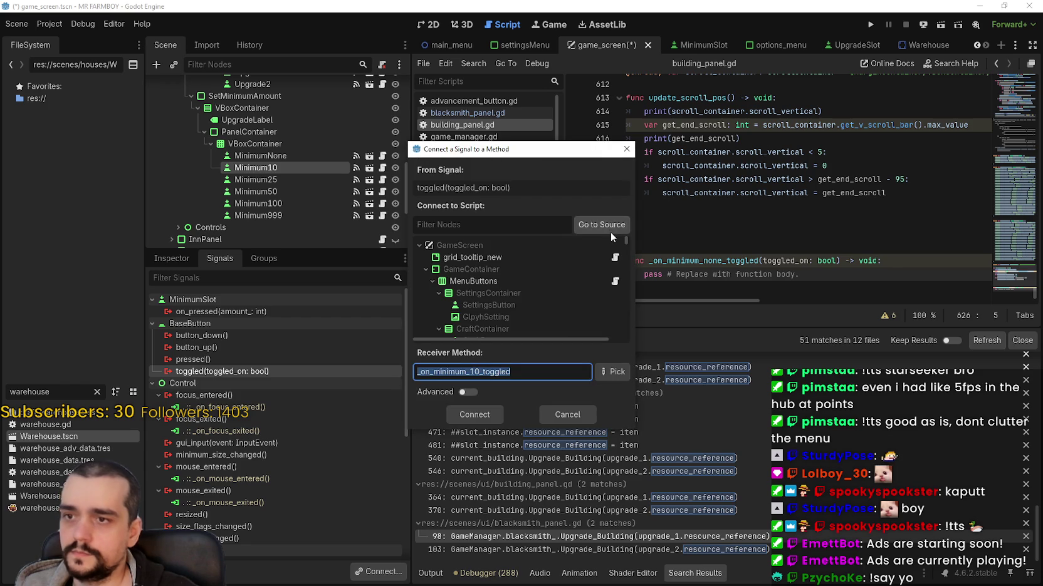
click(489, 224)
text(buildingP)
click(483, 282)
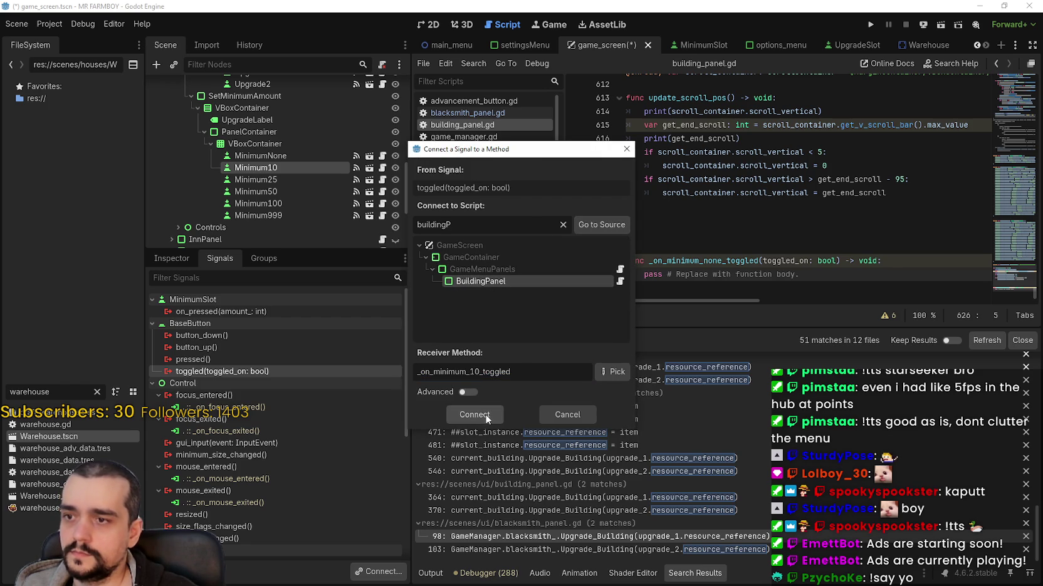
key(Escape)
click(277, 179)
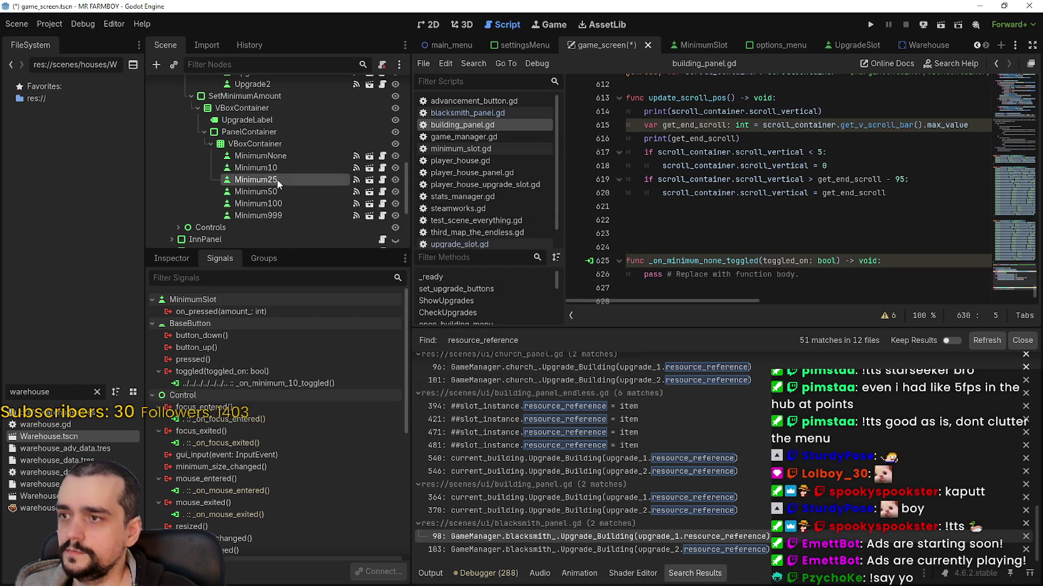
Connect Minimum25's toggled signal to BuildingPanel
right_click(263, 371)
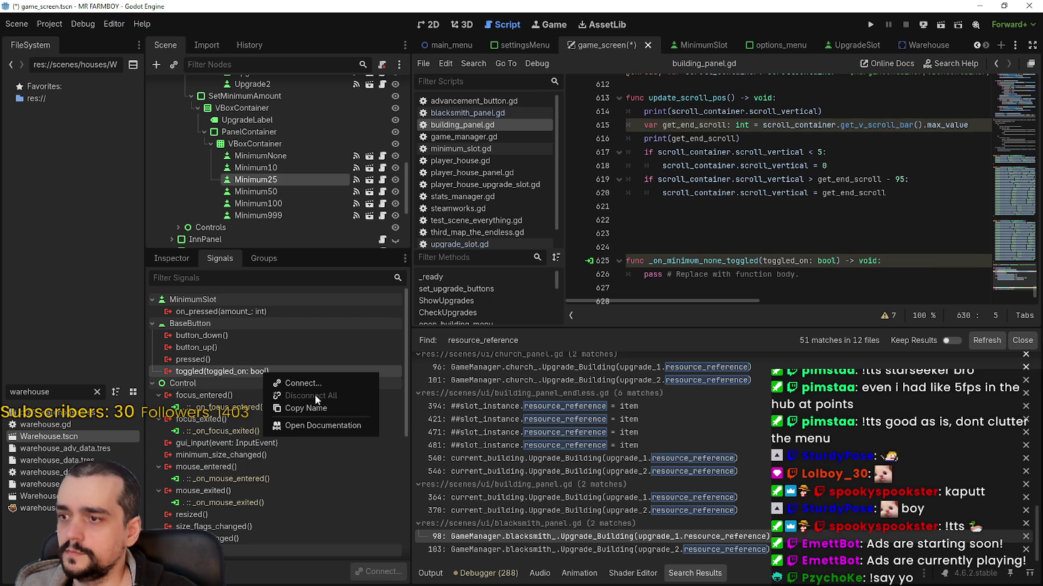
click(310, 383)
click(480, 225)
text(buildingP)
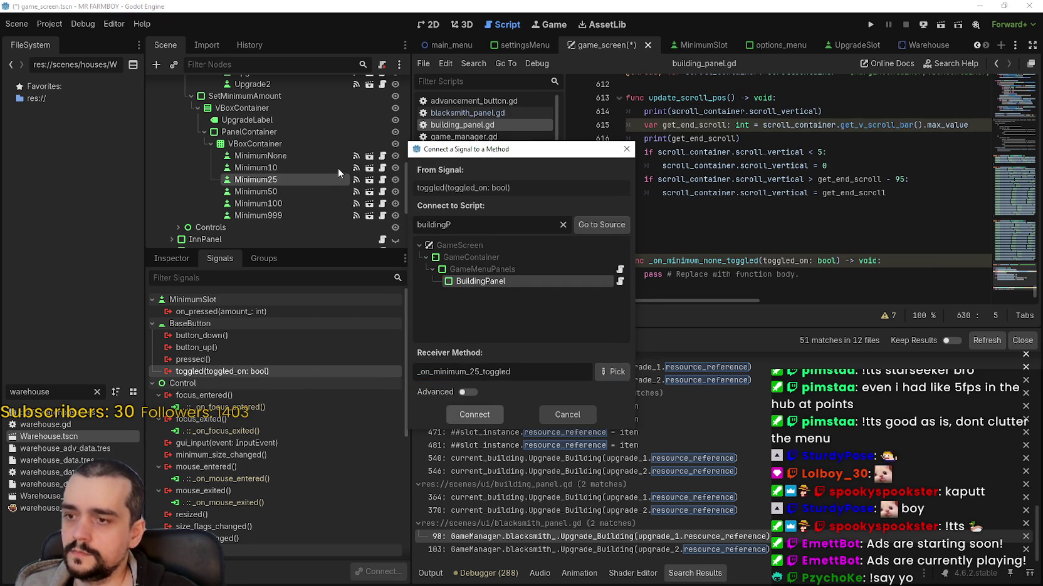
click(467, 415)
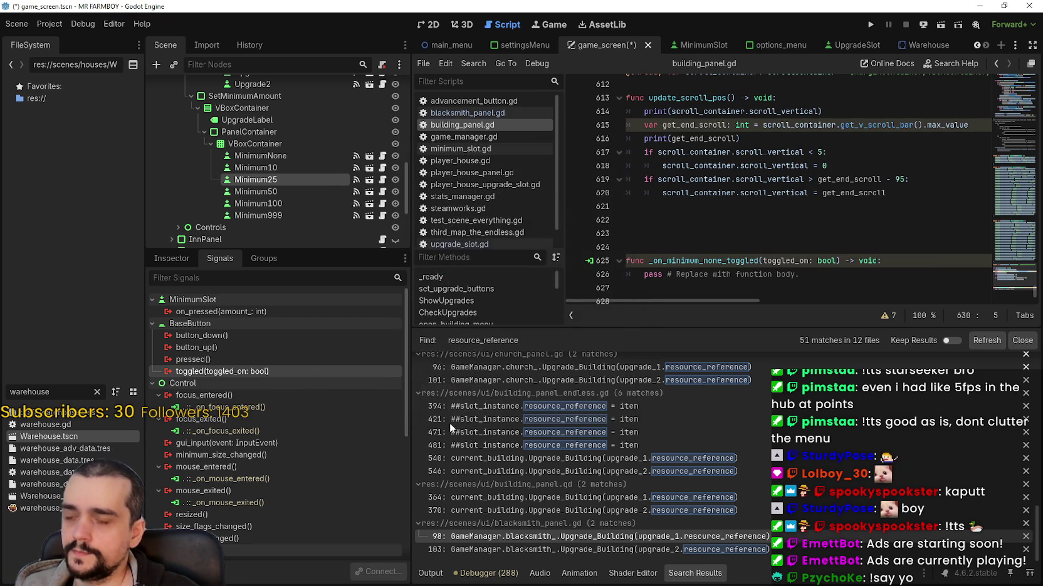
Connect Minimum50's toggled signal to BuildingPanel
click(264, 192)
right_click(264, 192)
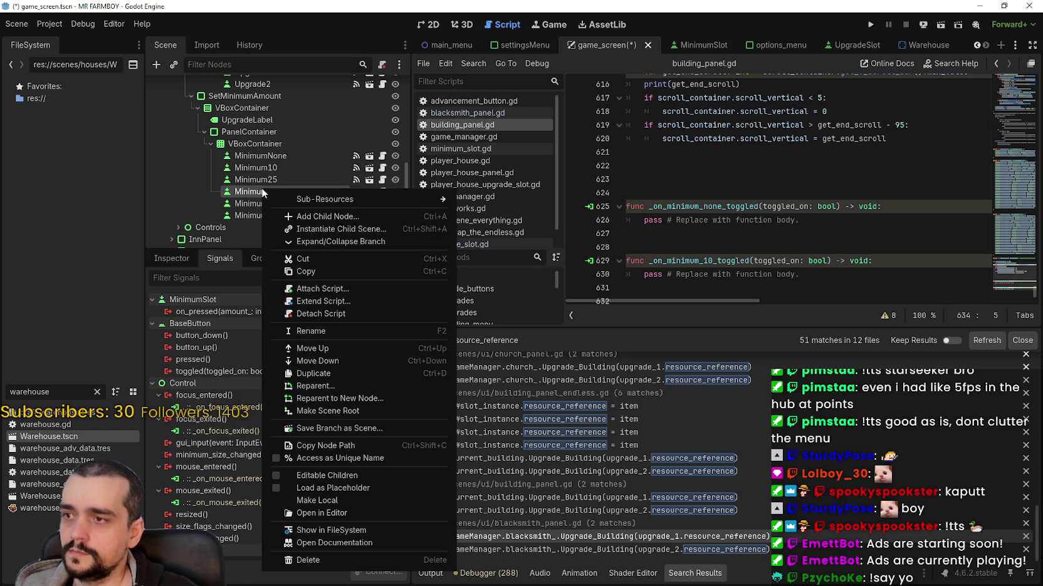
click(223, 374)
right_click(254, 371)
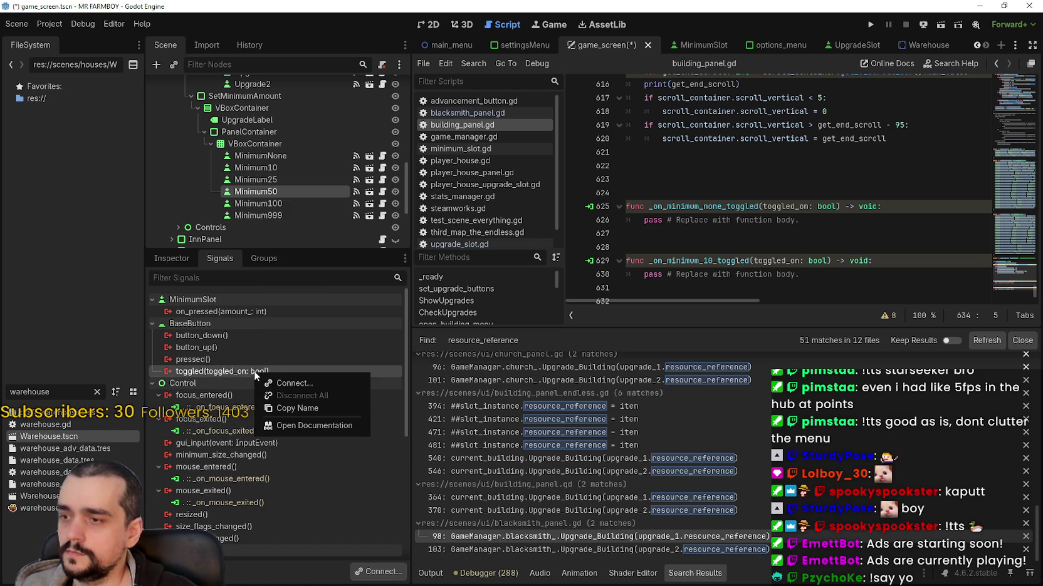
click(283, 382)
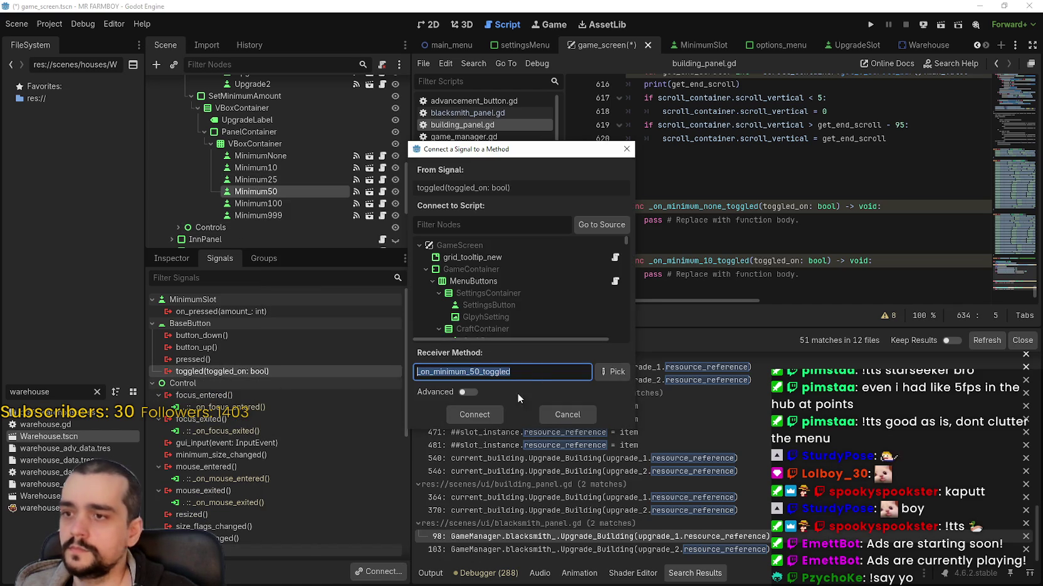
click(535, 226)
text(buildingP)
click(491, 284)
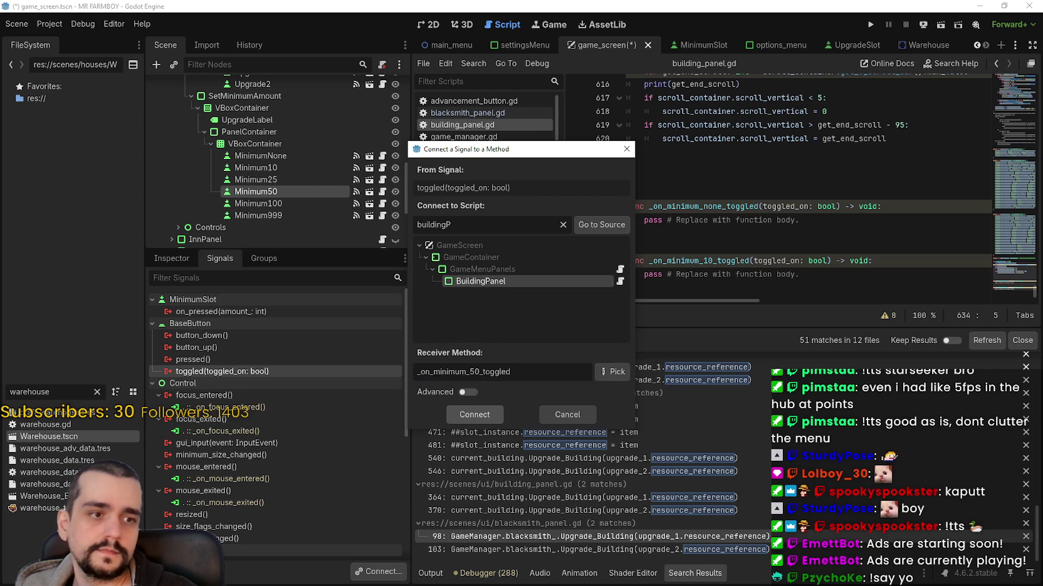
key(Return)
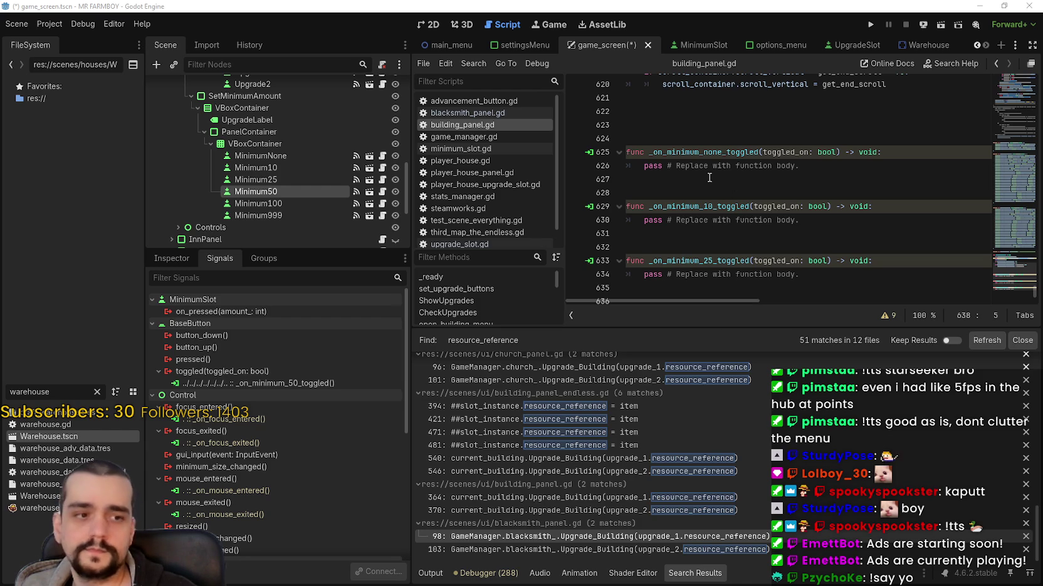
Connect Minimum100's toggled signal to BuildingPanel
click(301, 207)
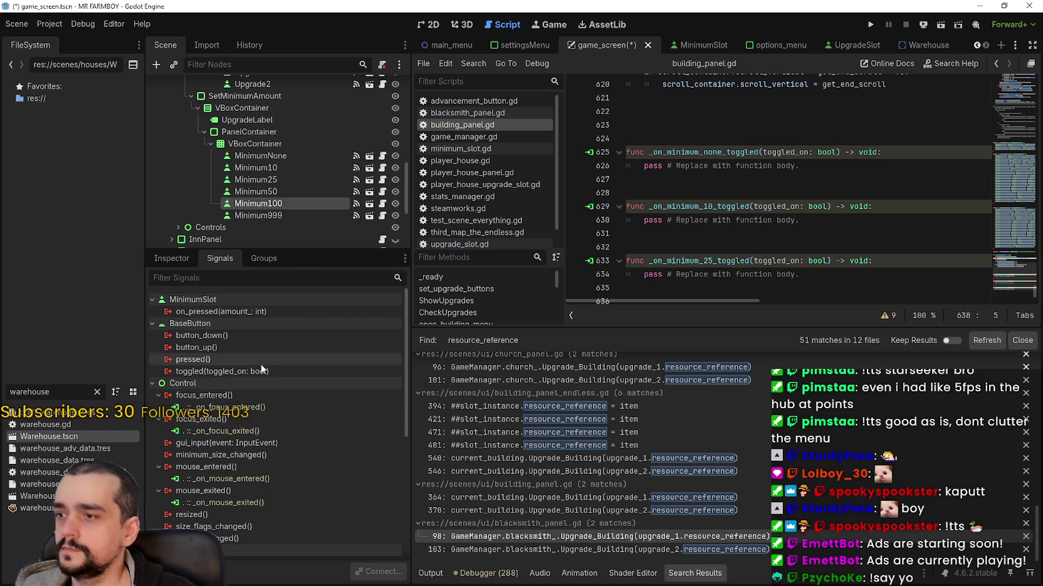
right_click(253, 371)
click(304, 382)
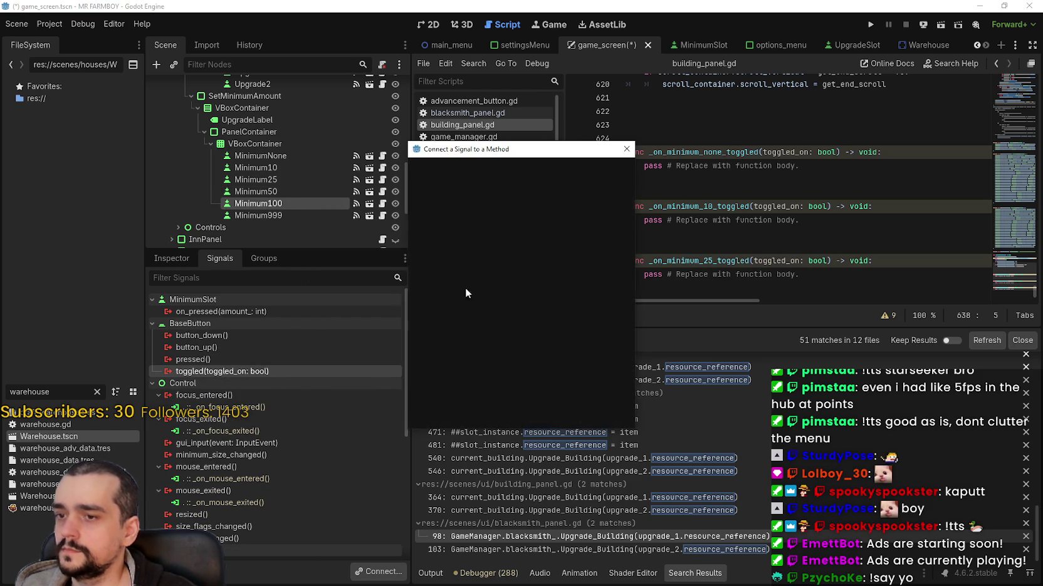
click(474, 228)
text(buildingP)
click(501, 281)
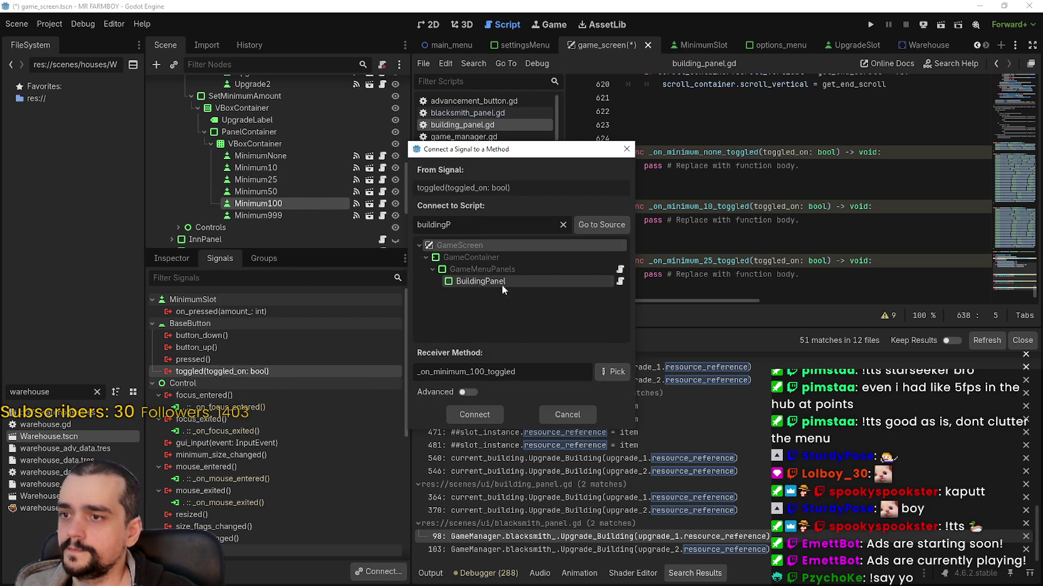
click(475, 415)
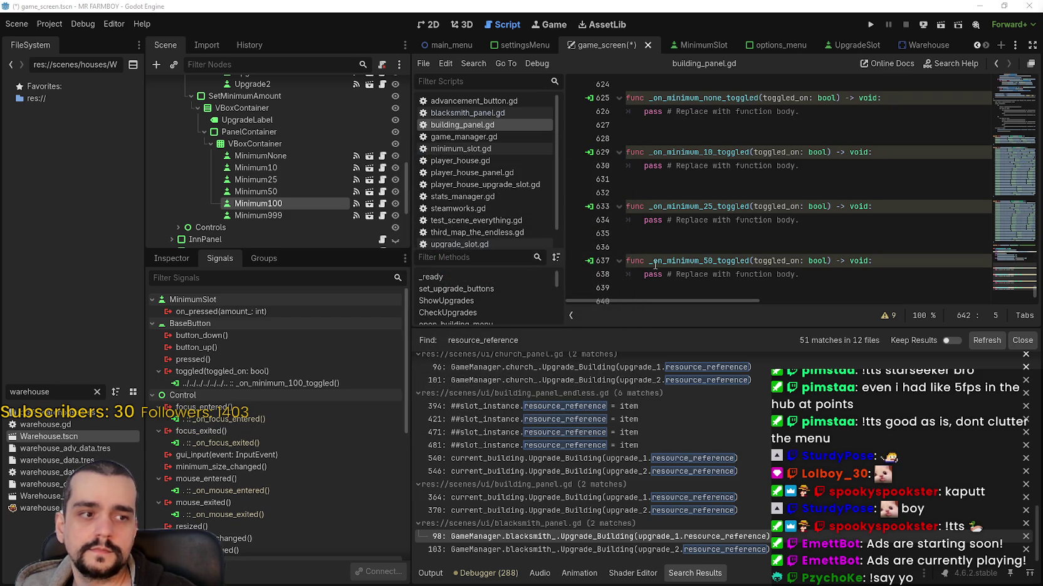
Connect Minimum999's toggled signal to BuildingPanel under GameMenuPanels
click(267, 216)
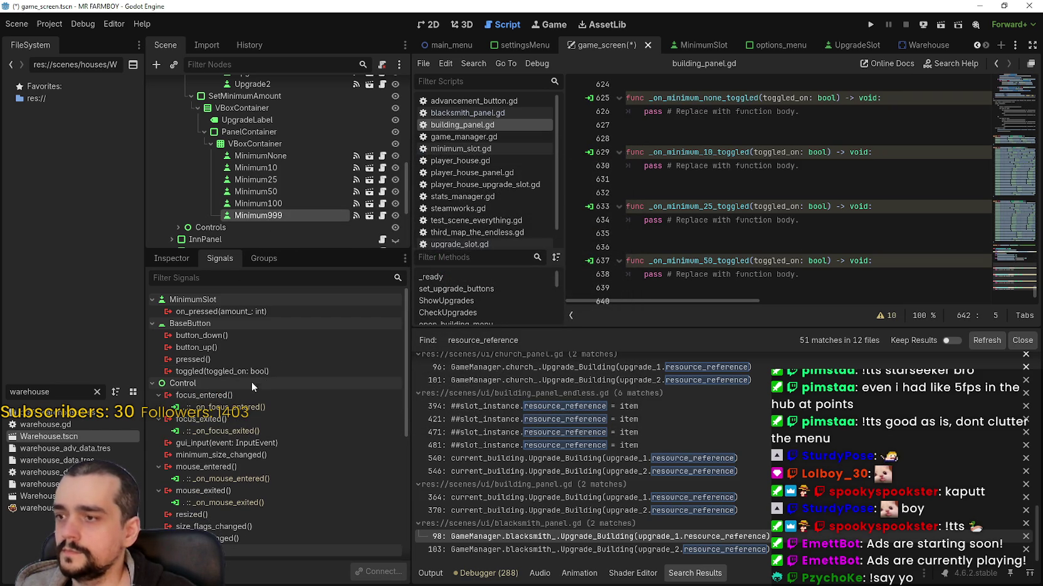
right_click(248, 370)
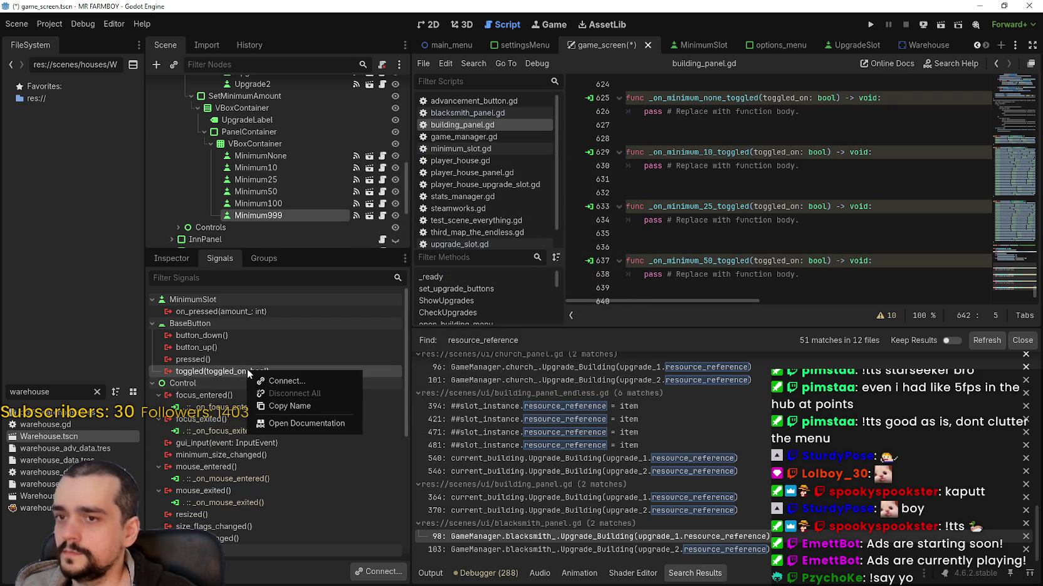
click(311, 381)
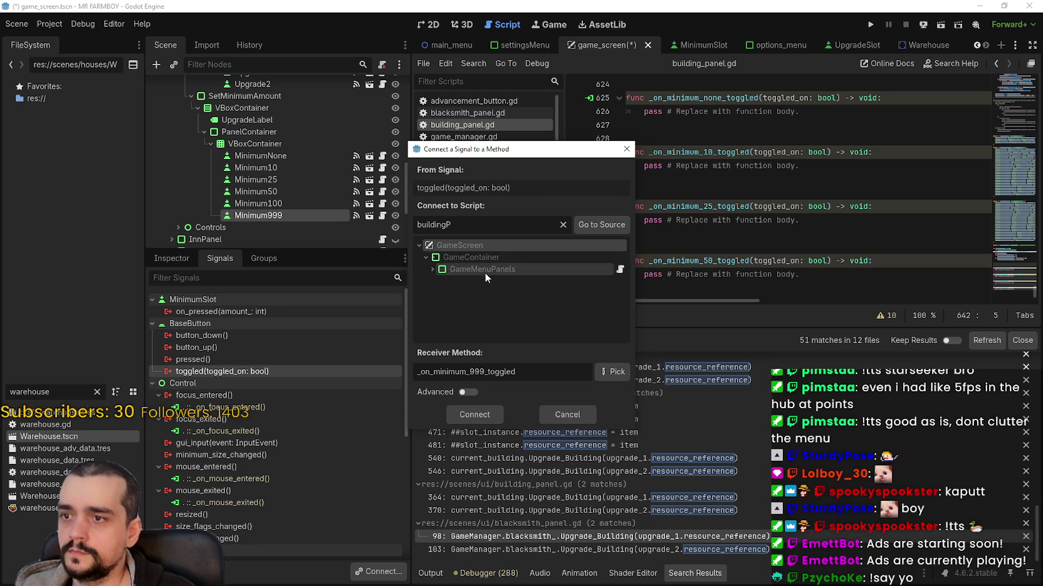
double_click(485, 273)
click(482, 282)
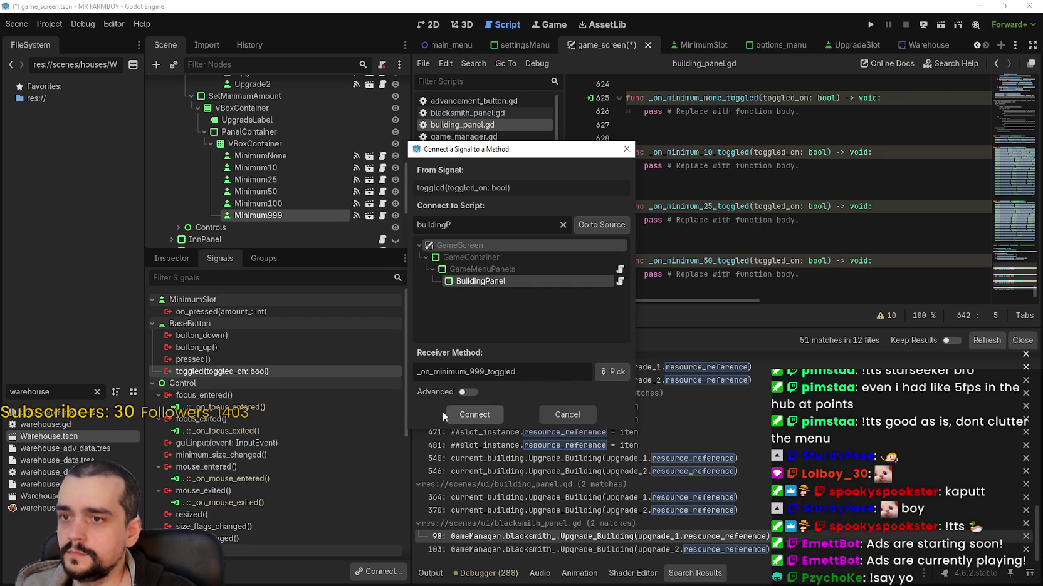
click(466, 414)
click(762, 239)
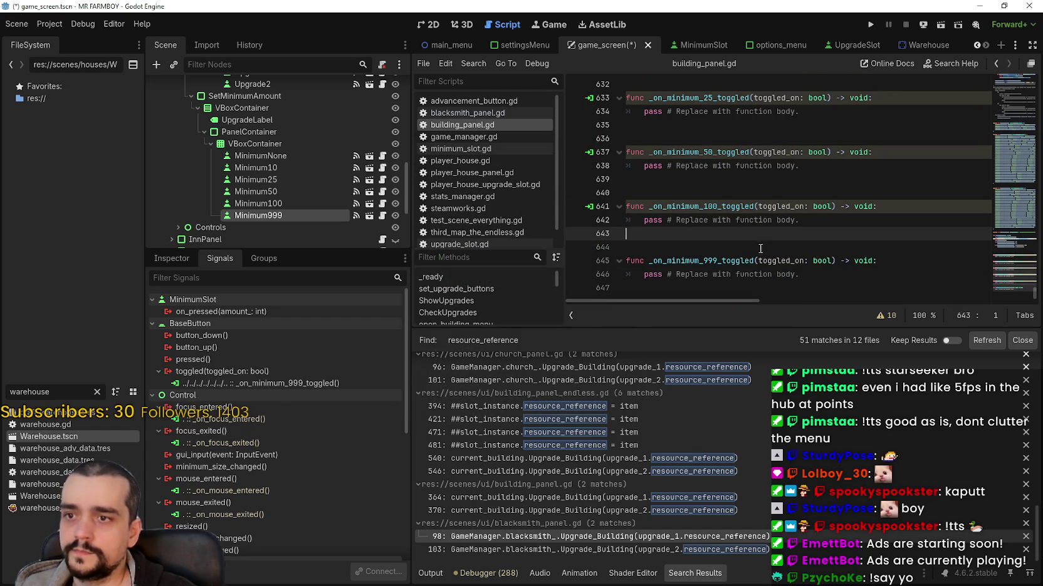
scroll(733, 213, up, 4)
click(719, 185)
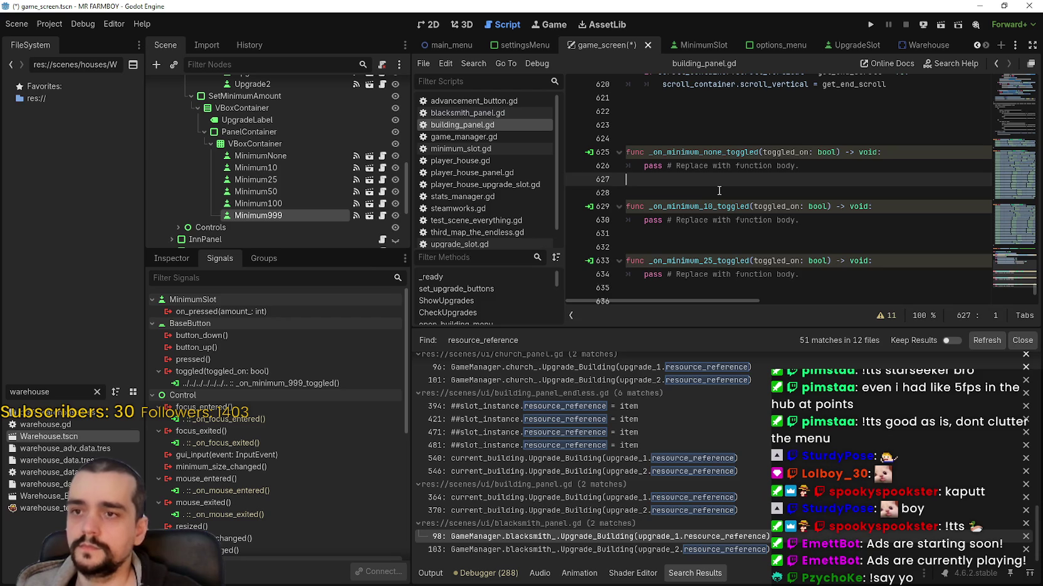
Save the game_screen scene and scroll through building_panel.gd
key(ctrl+s)
scroll(712, 188, up, 6)
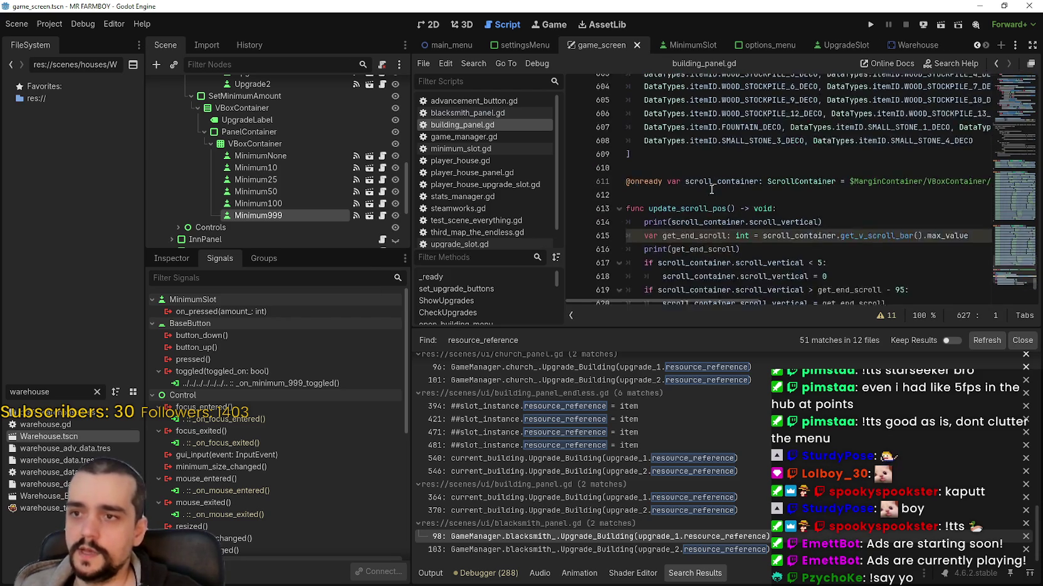
scroll(739, 213, down, 5)
scroll(833, 229, down, 5)
drag(1023, 284, 999, 132)
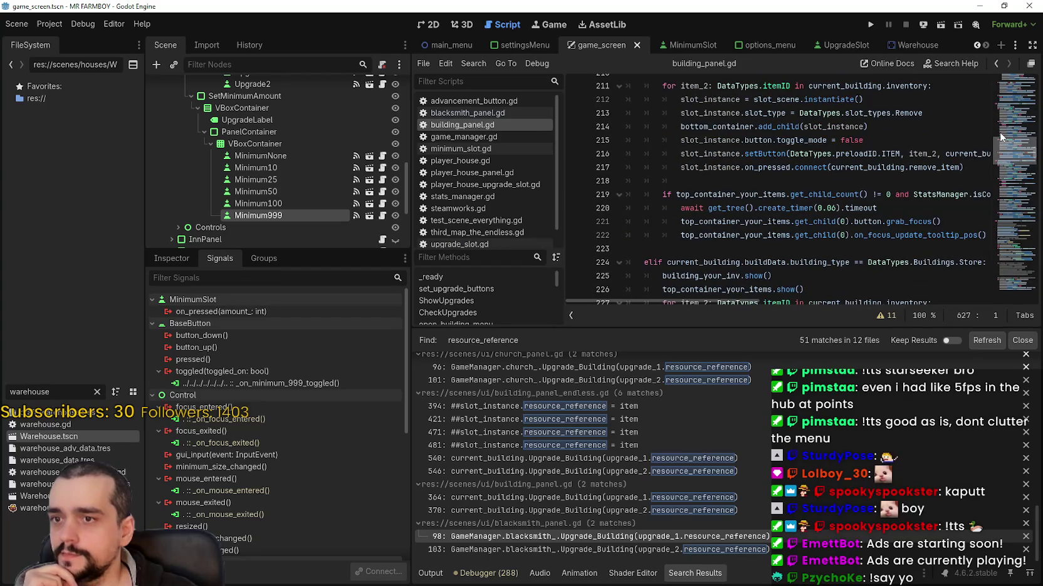
scroll(752, 188, down, 3)
Inspect the store branch's current_building type check, then return to the script's end
double_click(718, 141)
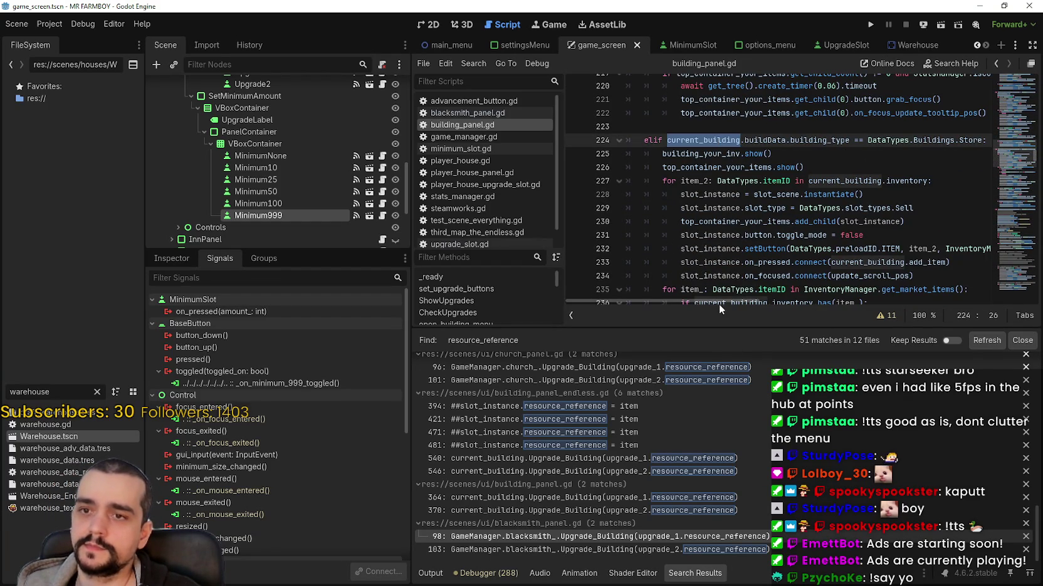
drag(711, 299, 722, 298)
drag(946, 142, 715, 139)
click(1008, 249)
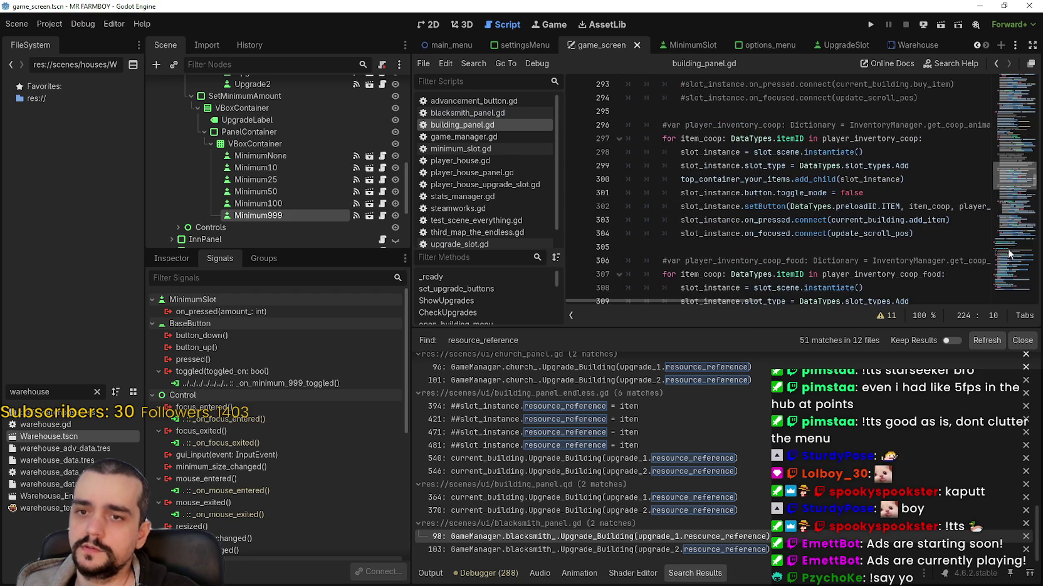
drag(1001, 177, 1017, 315)
scroll(763, 252, up, 3)
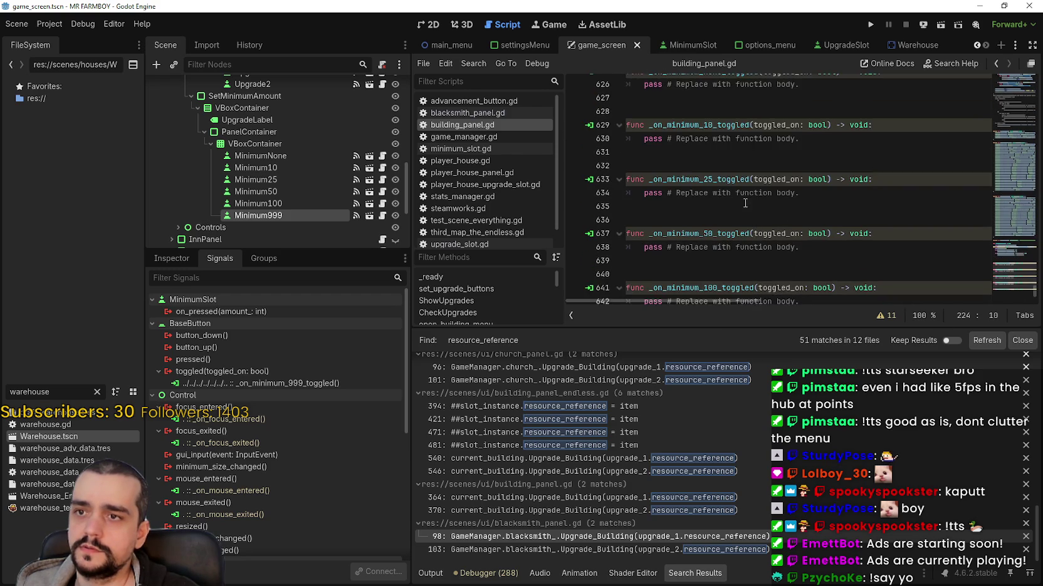
drag(800, 124, 644, 125)
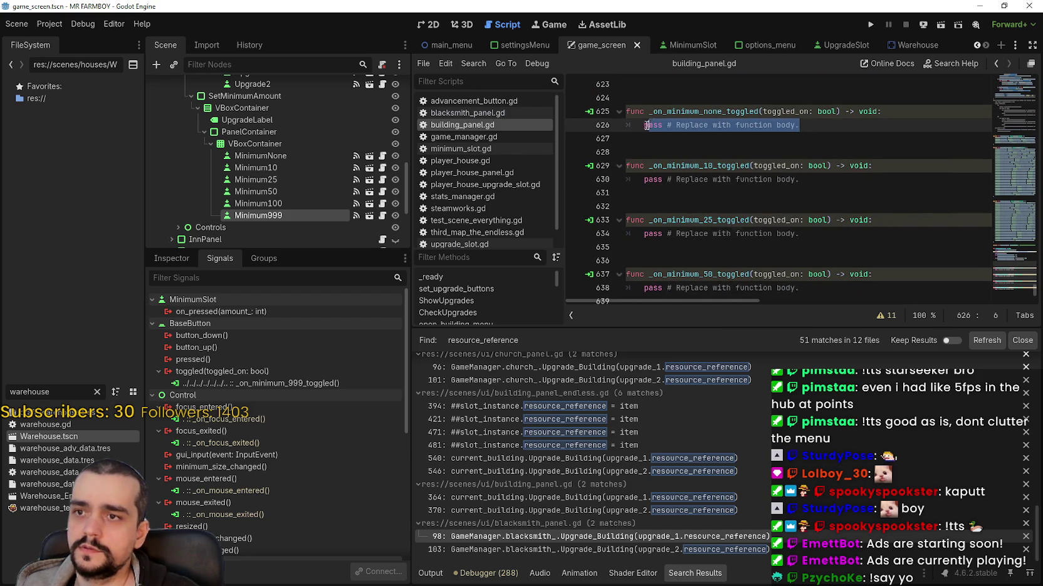
Write the building-type check line and add an 'if !current_building: return' guard above it
text(if current_building.buildData.building_type == DataTypes.Buildings.Store)
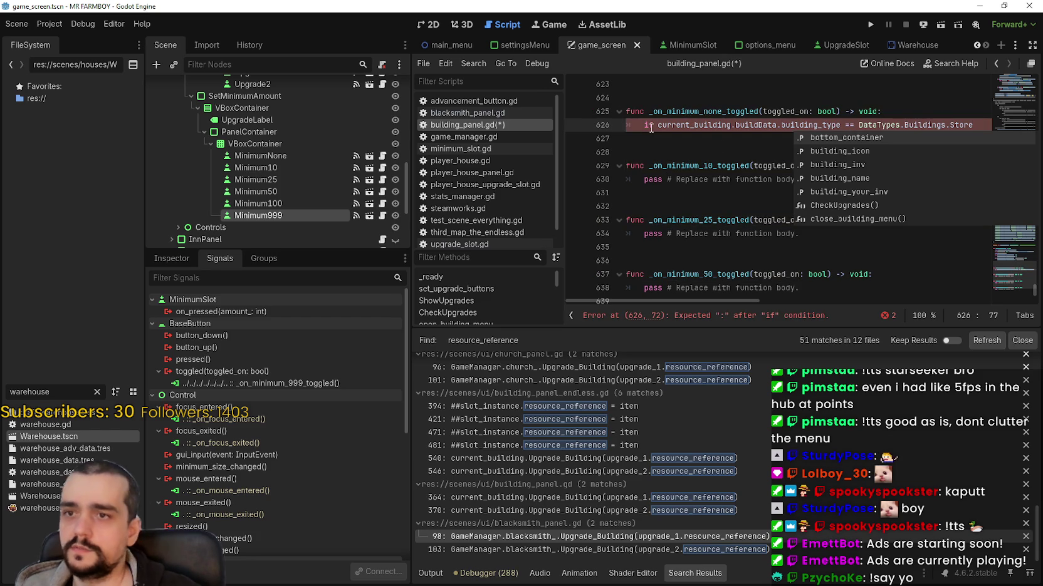
scroll(783, 163, up, 2)
click(887, 195)
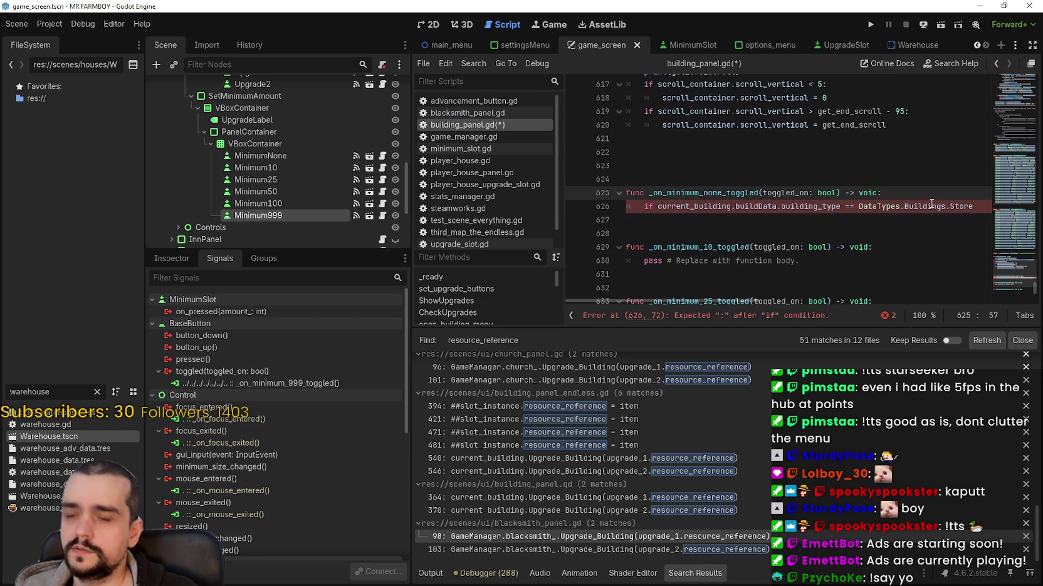
key(Return)
key(ctrl+v)
key(BackSpace)
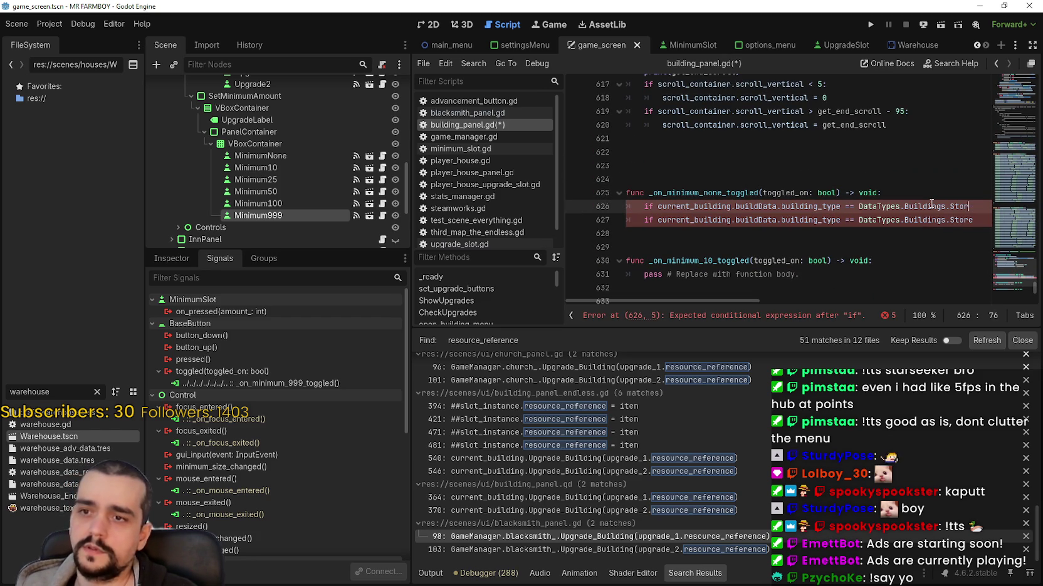
key(BackSpace)
key(BackSpace)
key(BackSpace)
key(BackSpace)
key(BackSpace)
key(BackSpace)
text(:)
key(Return)
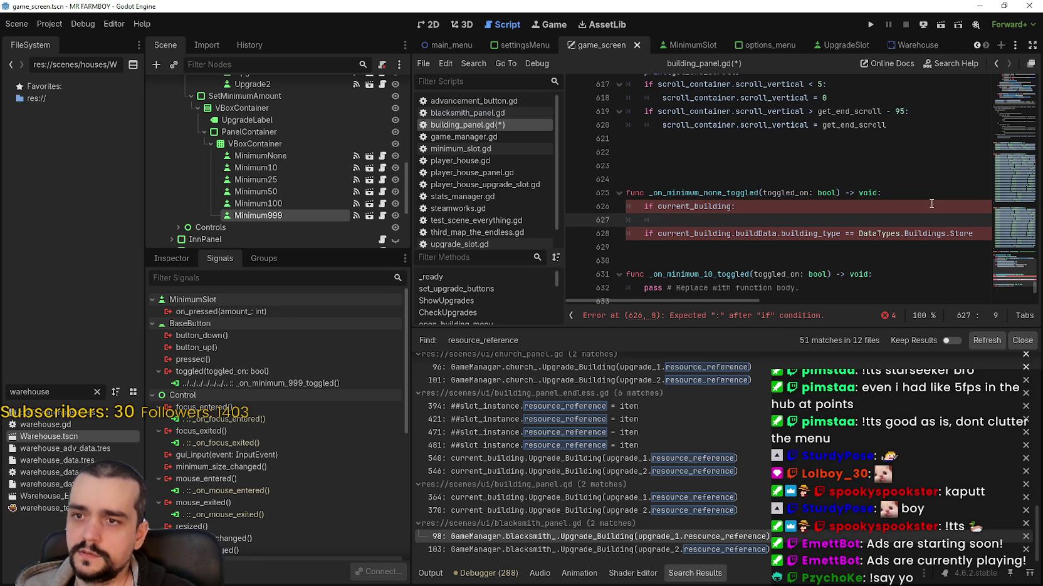
text(return)
click(658, 206)
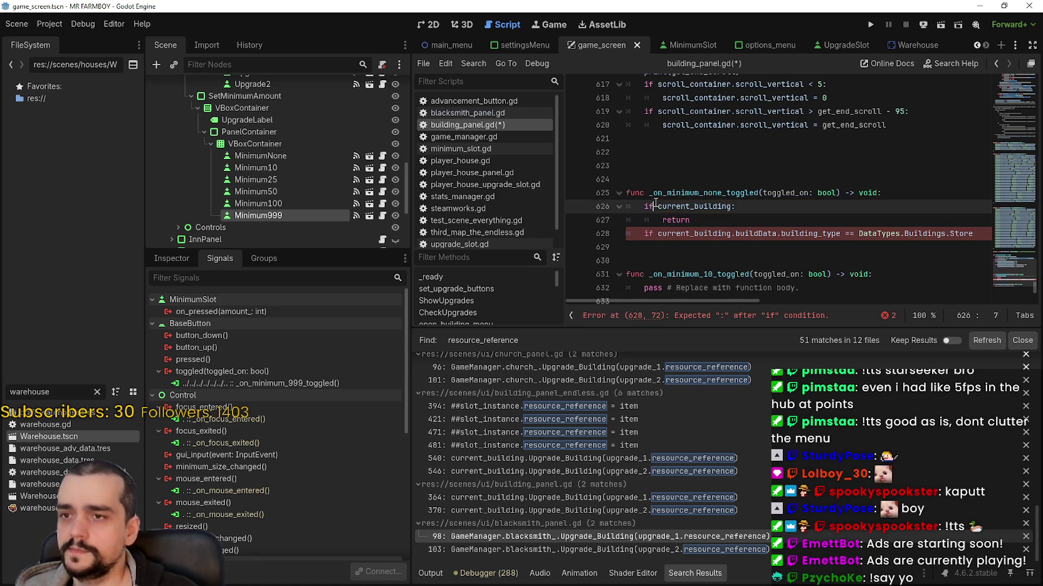
text(!)
click(701, 221)
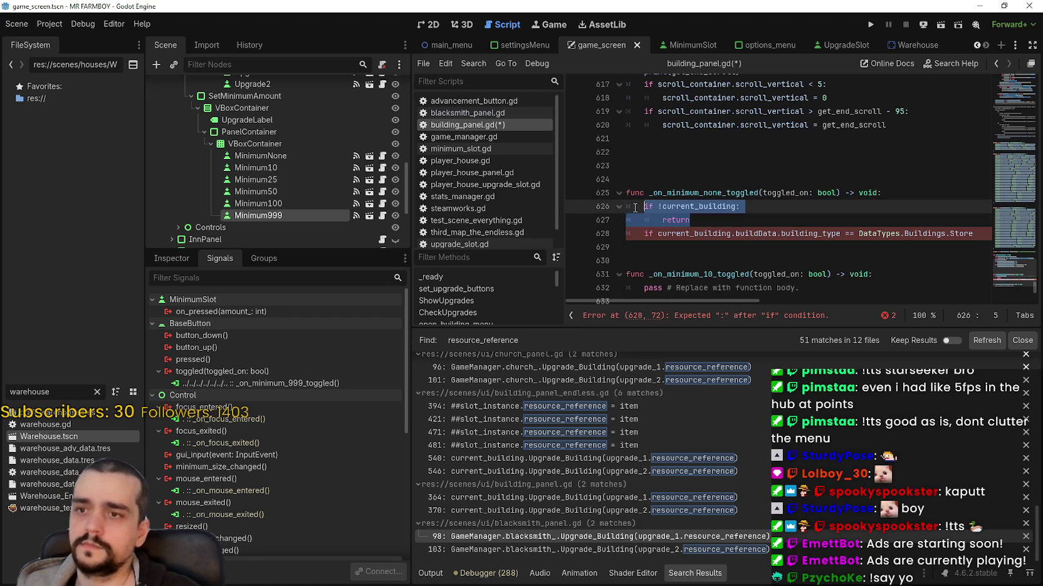
key(Return)
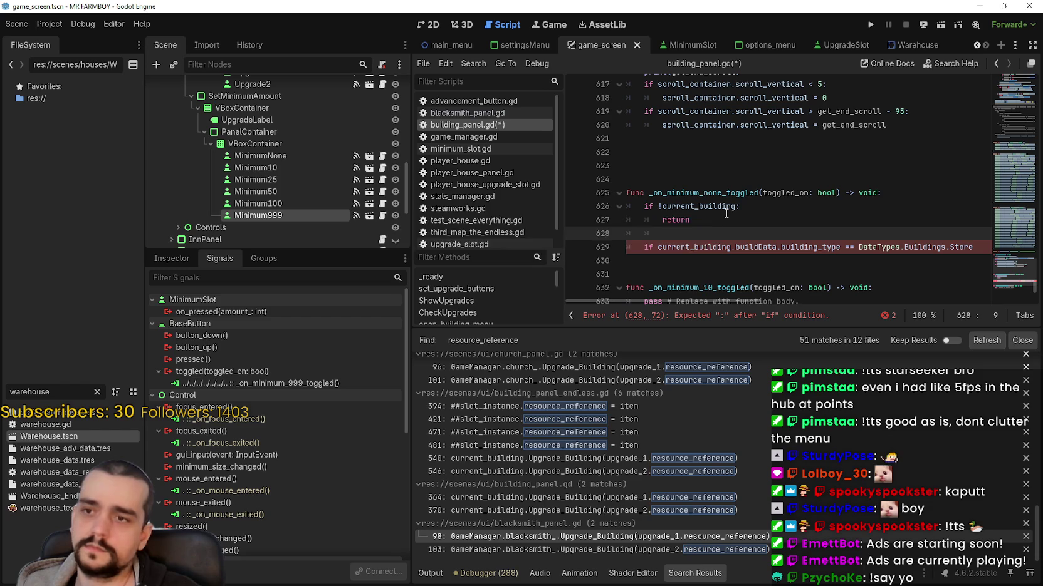
key(BackSpace)
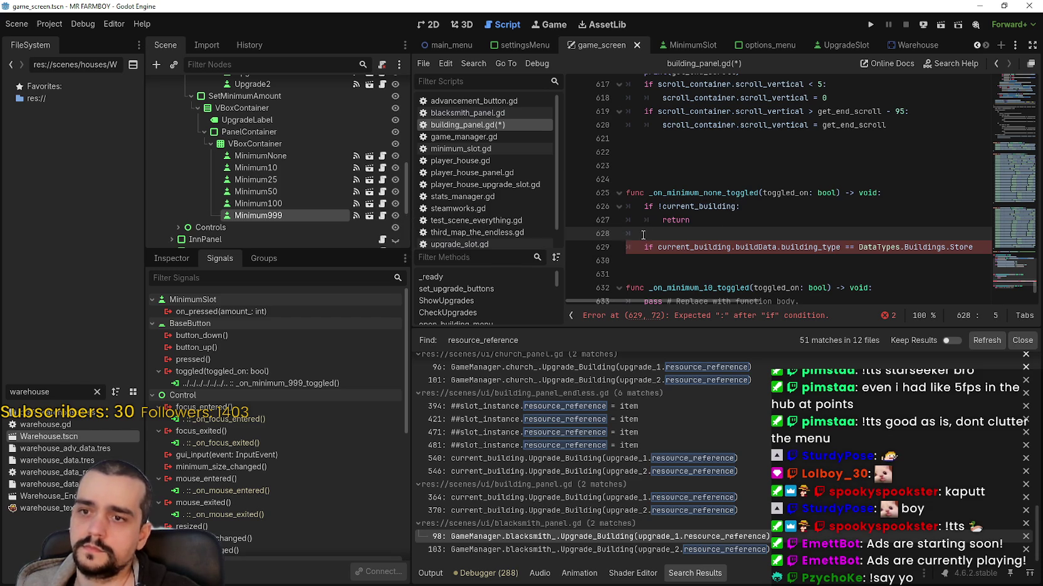
Add a second guard 'if !current_building.buildData: return'
drag(651, 233, 625, 236)
text(if !current_building: 		return)
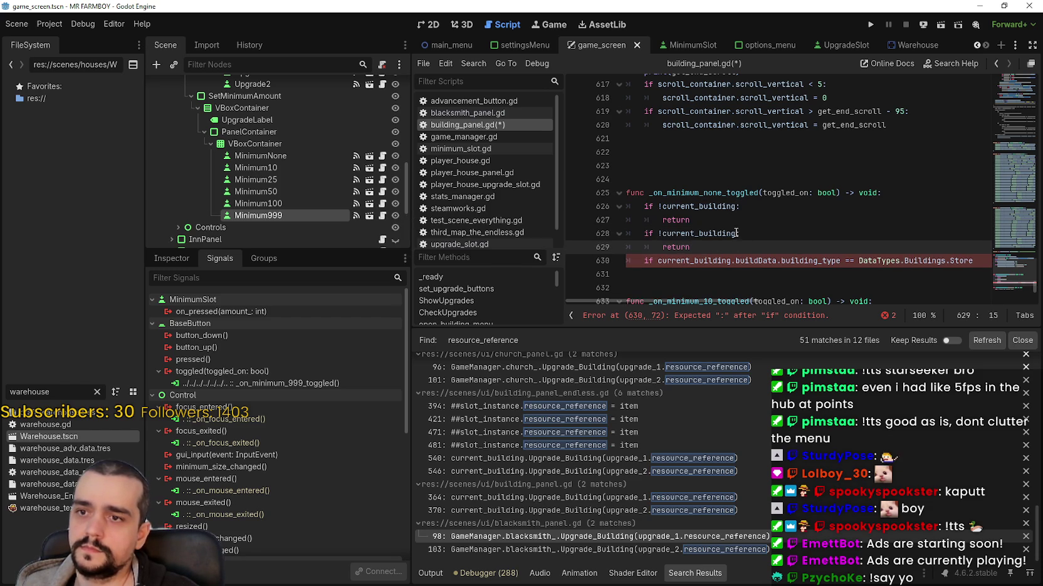
click(736, 233)
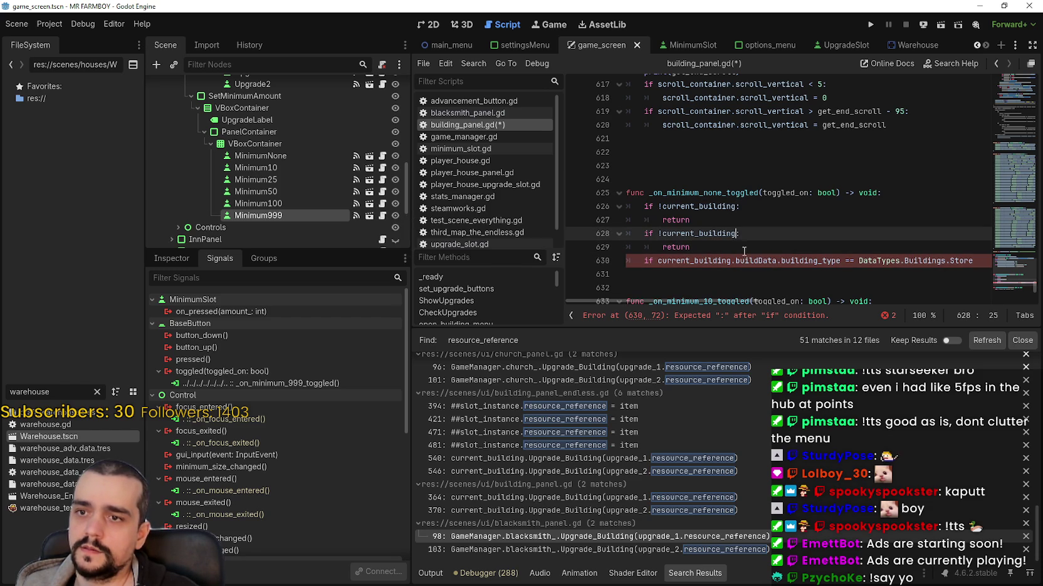
text(.buildData)
click(750, 244)
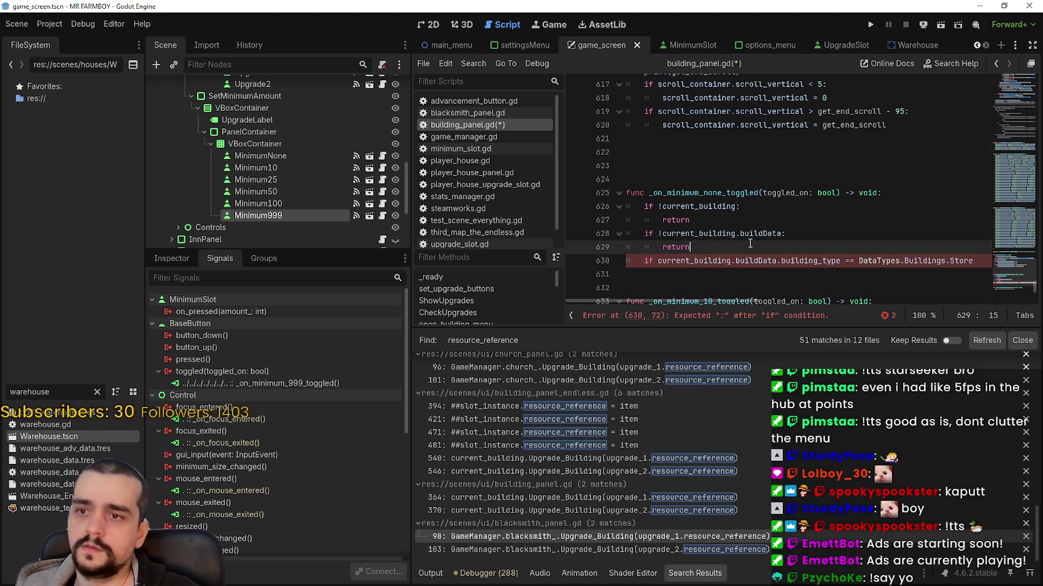
Change the type check to '!= DataTypes.Buildings.Warehouse' with a return body
click(693, 274)
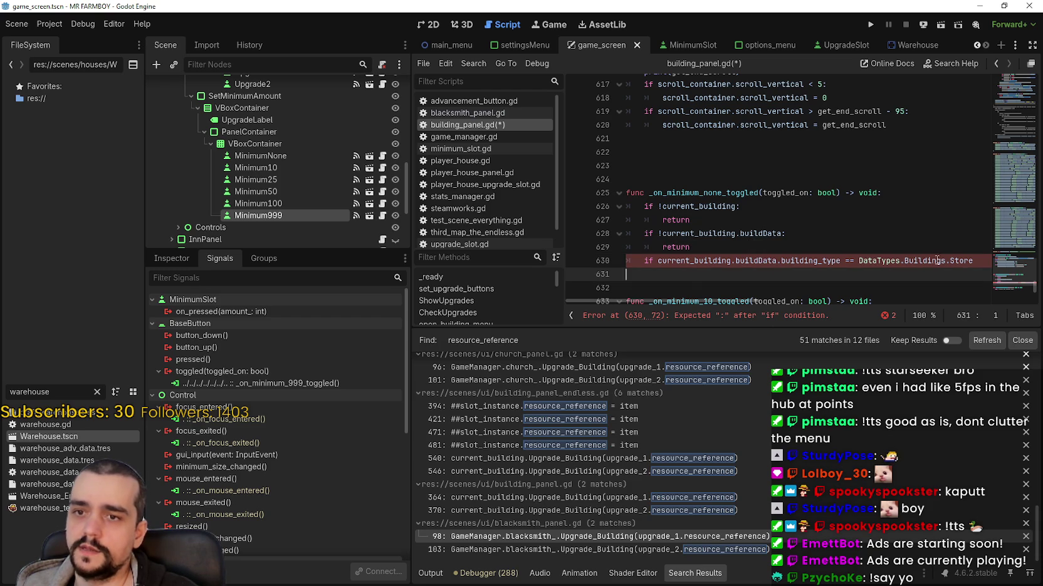
click(965, 262)
key(ctrl+BackSpace)
text(Warehouse:)
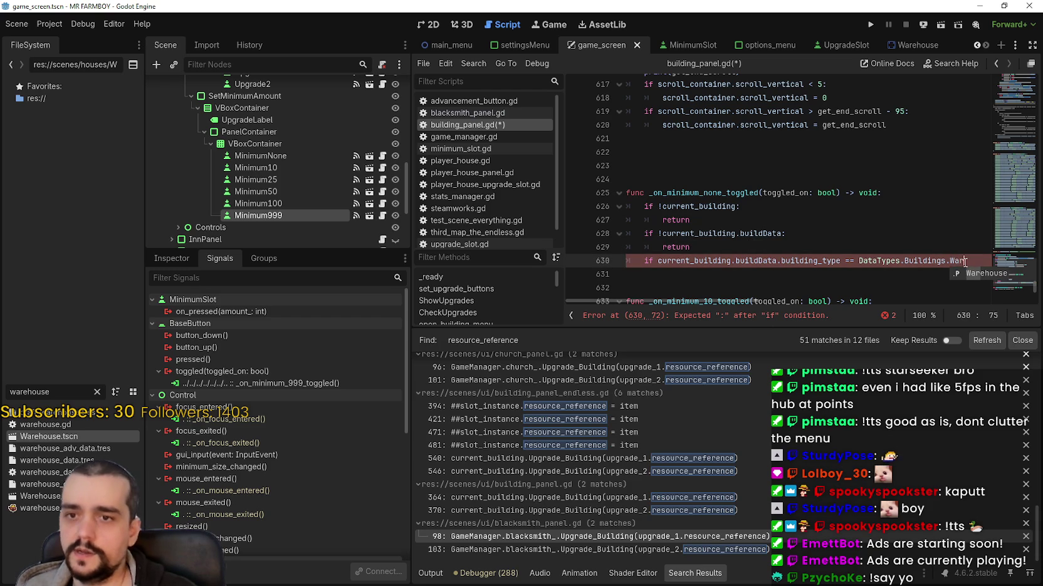
key(Return)
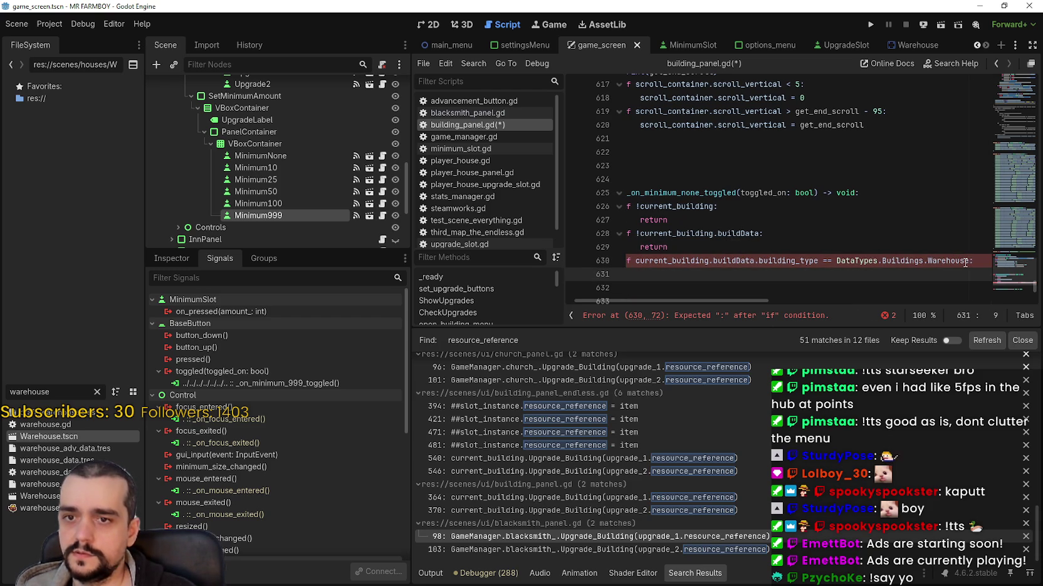
key(shift+Up)
key(shift+Home)
click(698, 274)
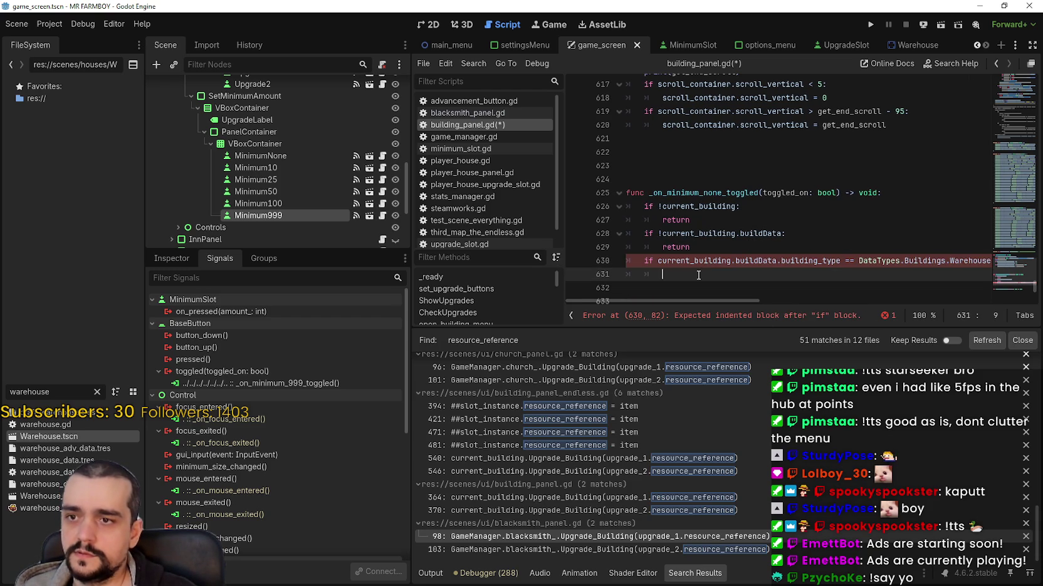
click(854, 260)
key(BackSpace)
key(BackSpace)
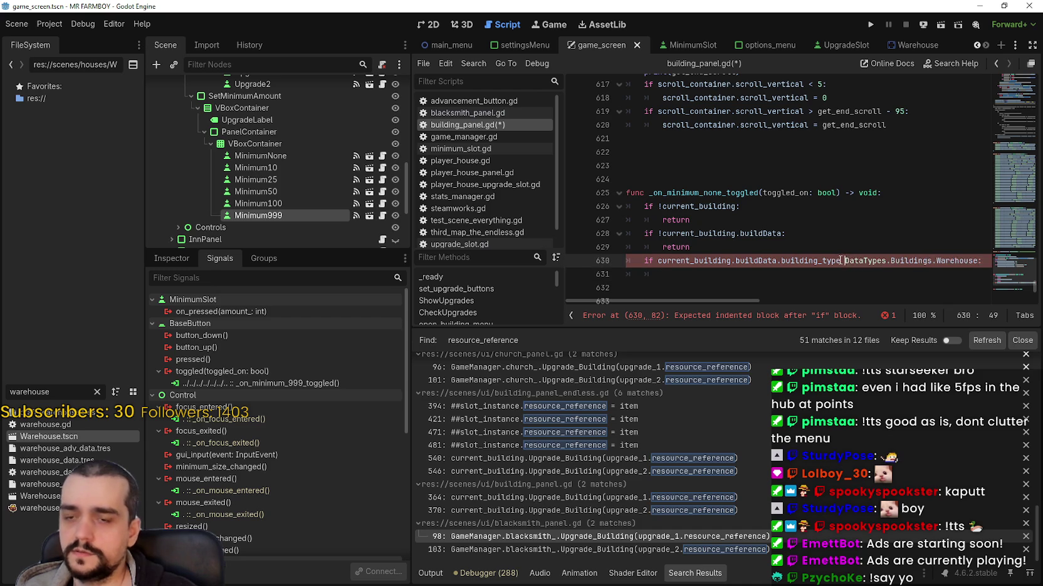
text(=)
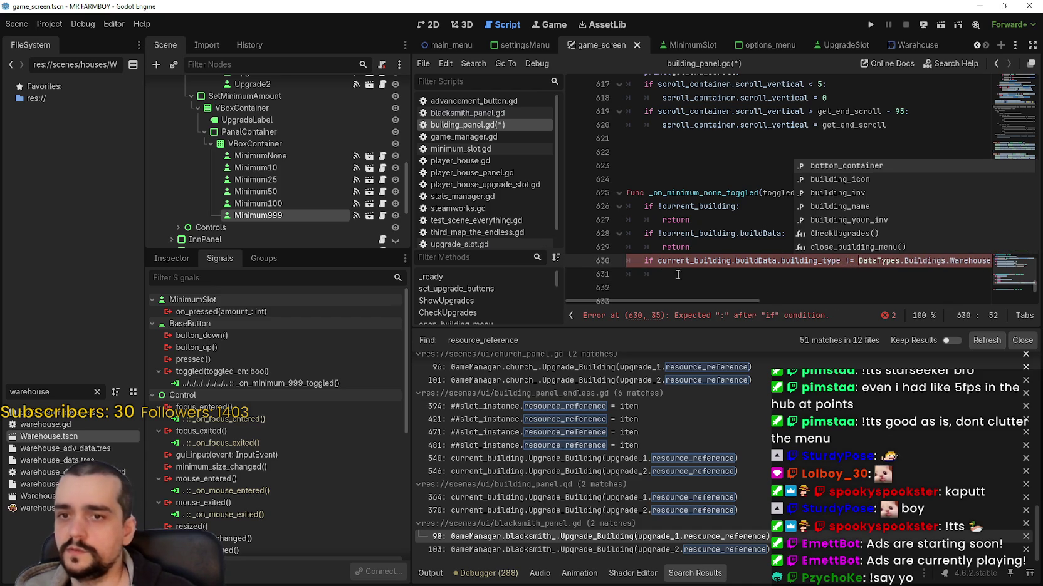
click(685, 274)
text(return)
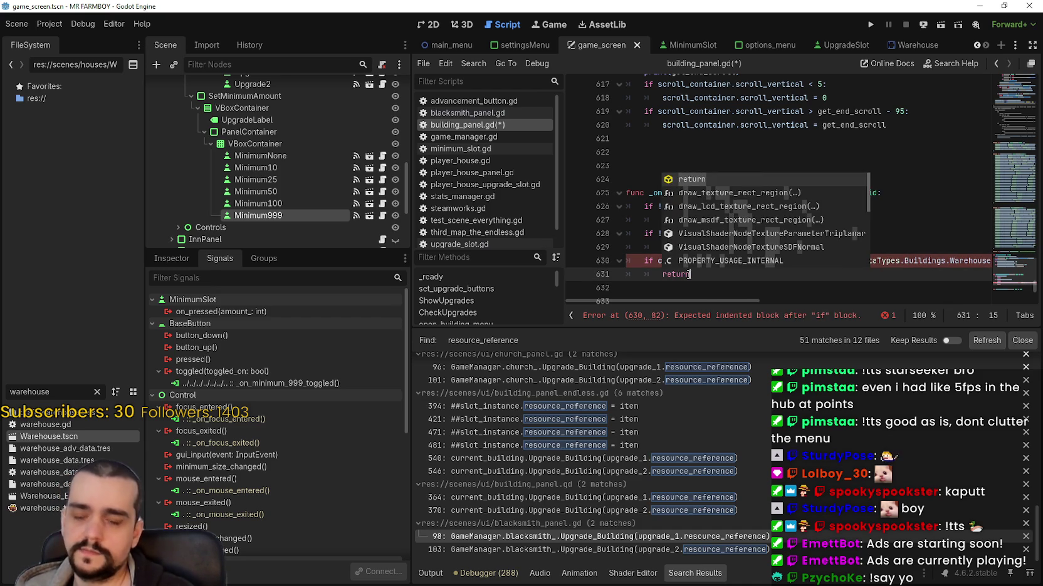
key(Escape)
scroll(707, 250, down, 3)
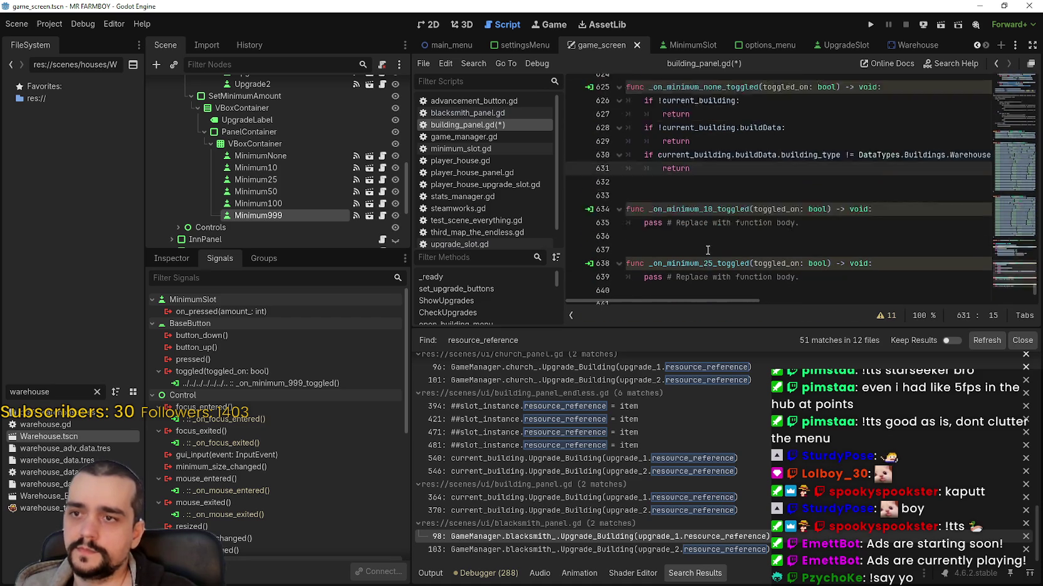
Paste the copied guard block over the pass lines of the 10 and 25 handlers
scroll(707, 250, up, 1)
drag(708, 207, 599, 135)
key(ctrl+c)
scroll(696, 244, down, 3)
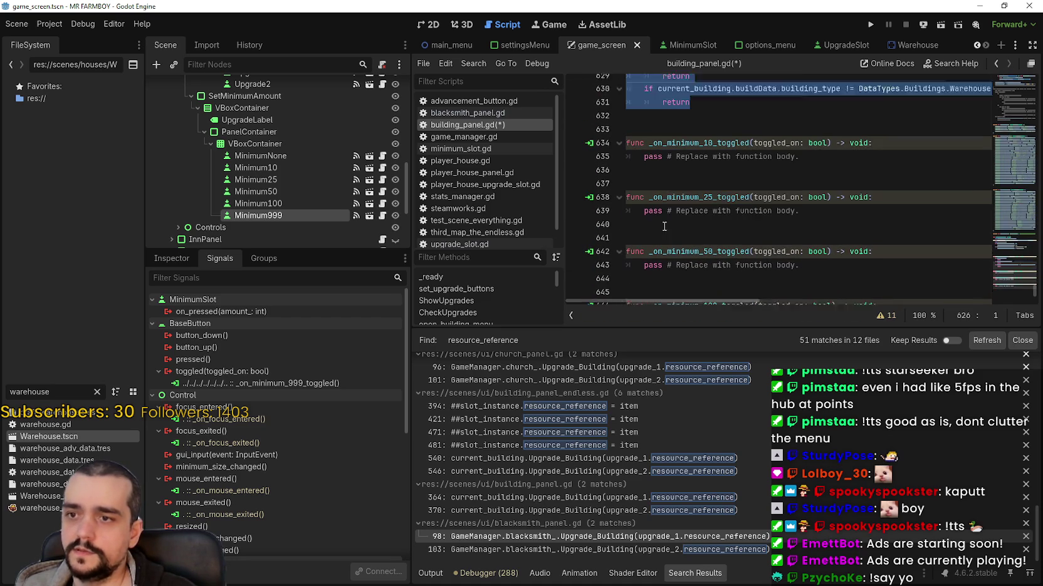
drag(803, 139, 628, 138)
key(ctrl+v)
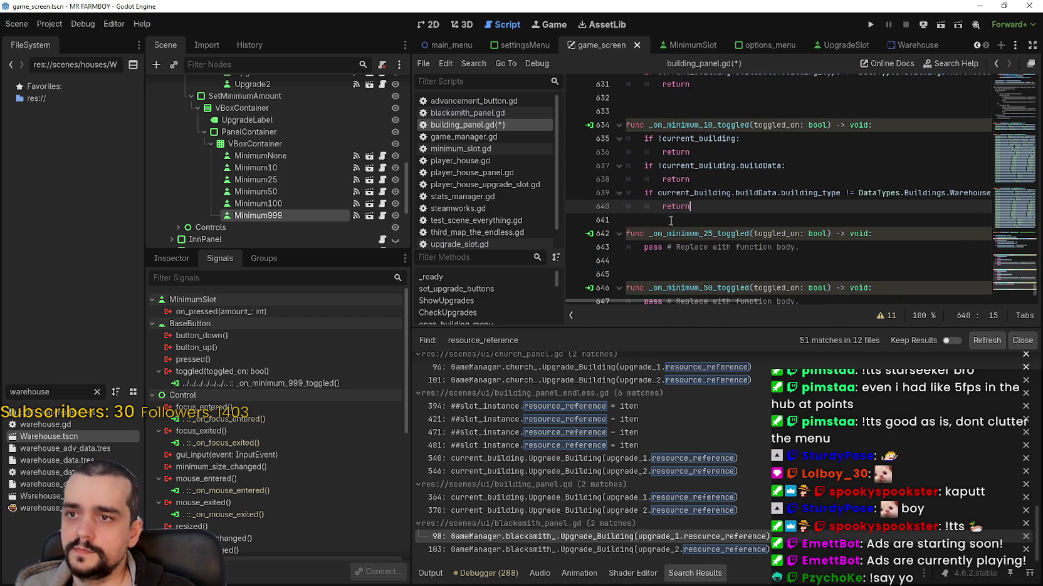
triple_click(668, 252)
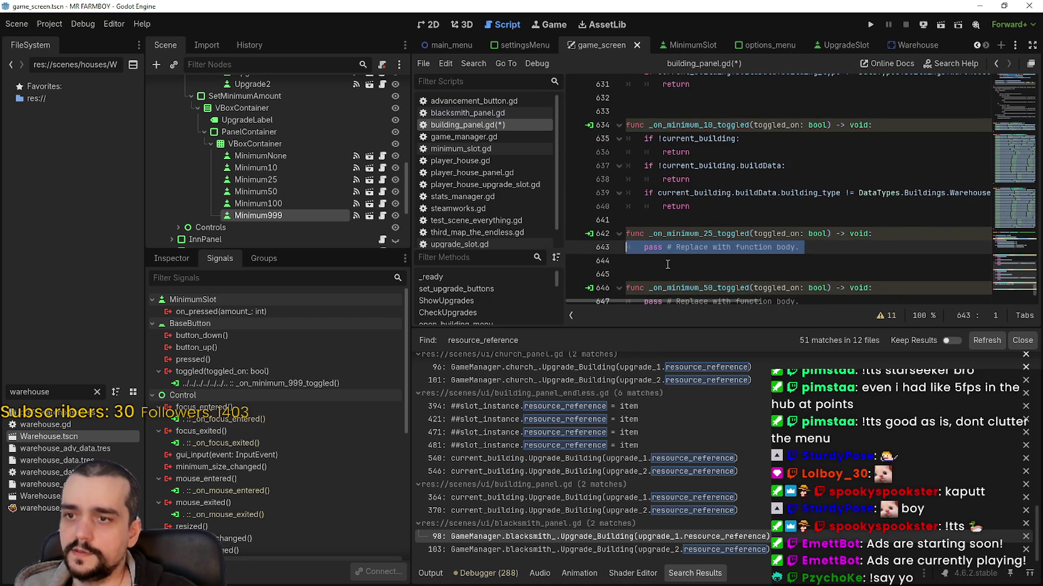
key(ctrl+v)
scroll(654, 226, down, 3)
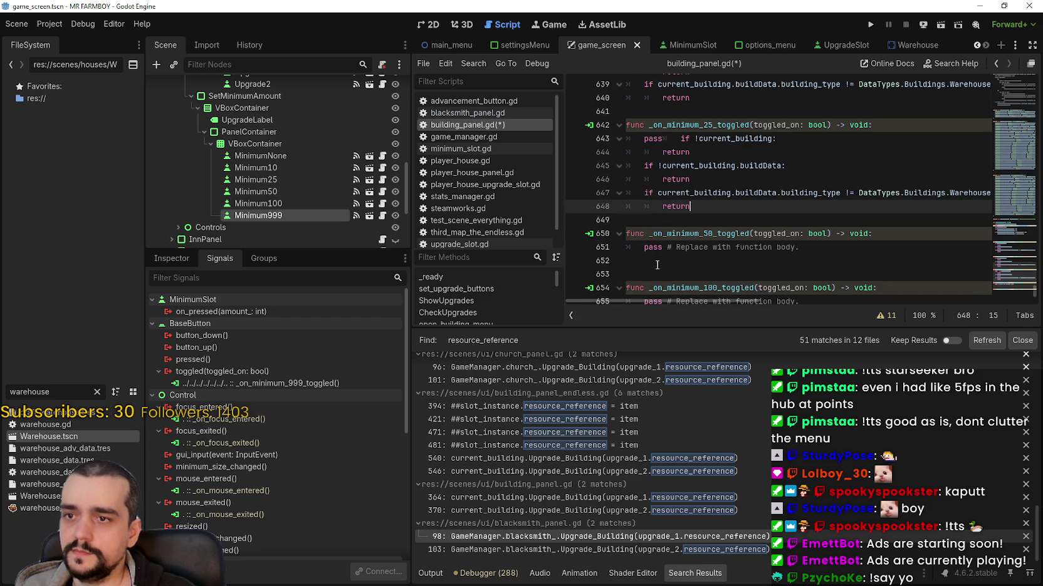
triple_click(657, 263)
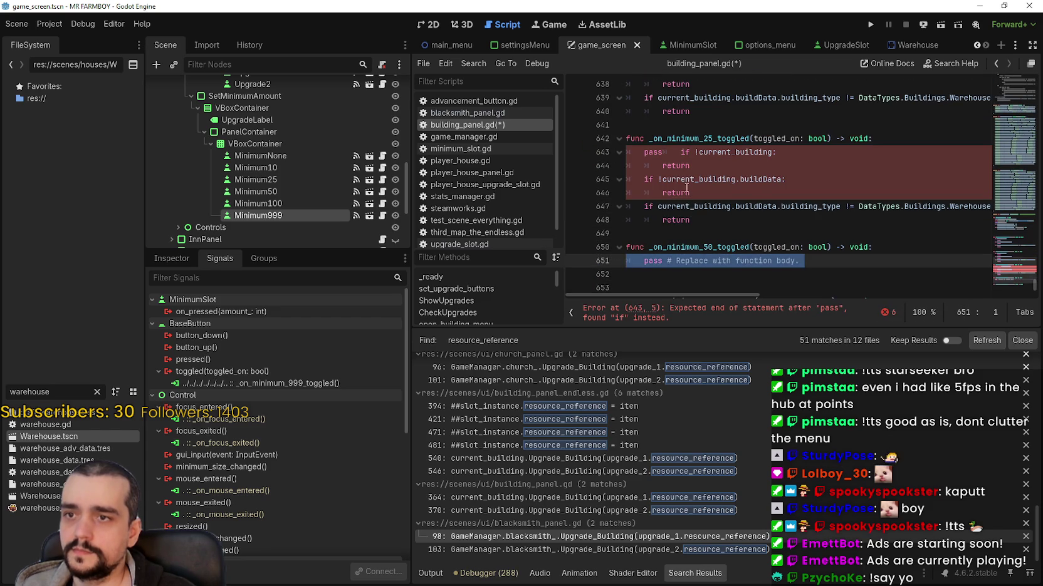
key(ctrl+z)
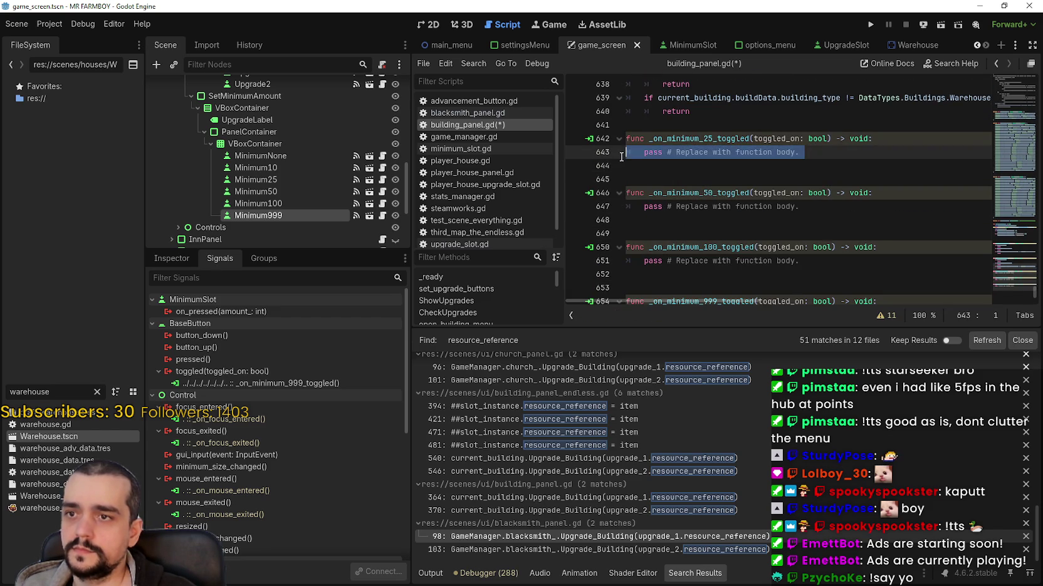
key(ctrl+v)
Paste the guard block into the 50, 100 and 999 minimum handlers
click(650, 279)
triple_click(621, 265)
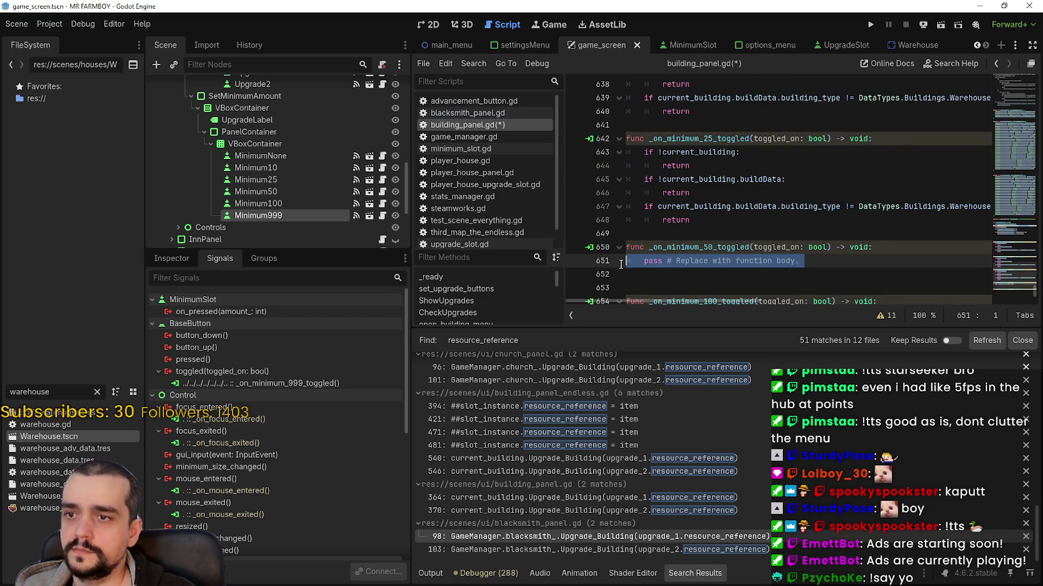
key(ctrl+v)
scroll(661, 250, down, 4)
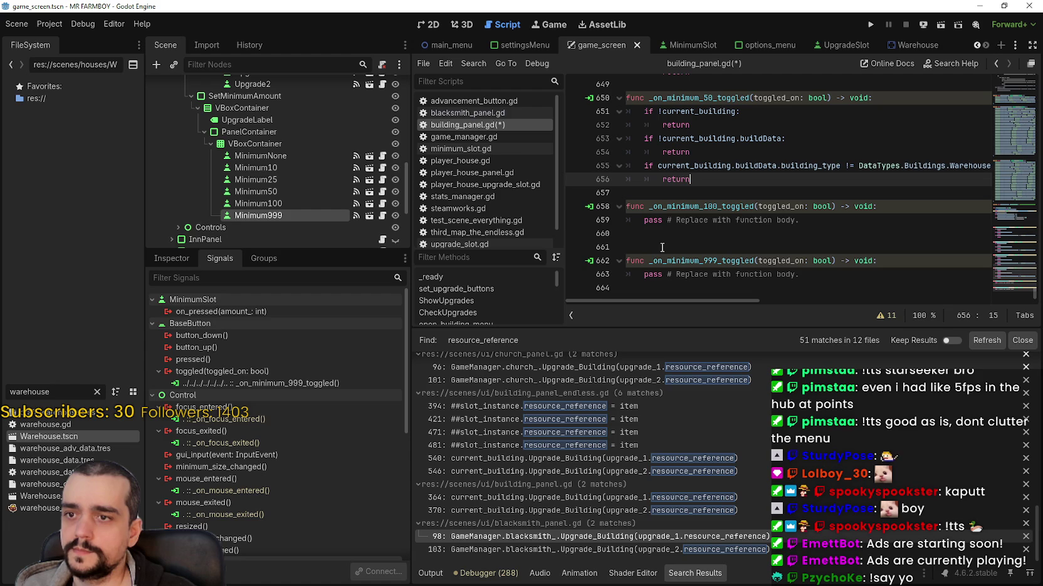
triple_click(621, 221)
key(ctrl+v)
scroll(649, 253, down, 2)
triple_click(624, 274)
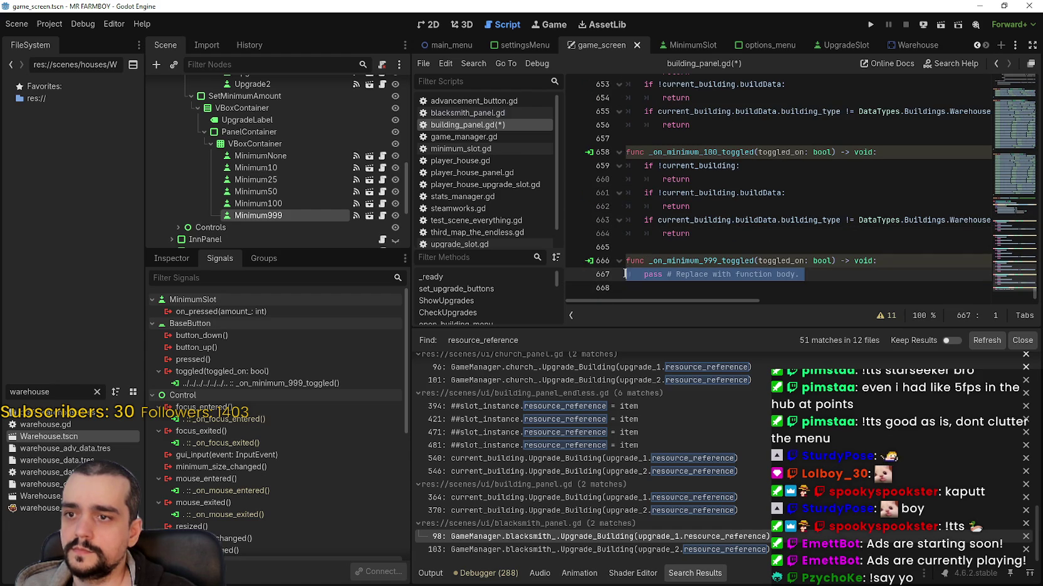
key(ctrl+v)
Remove the extra blank line after the none handler and save building_panel.gd
scroll(705, 216, up, 6)
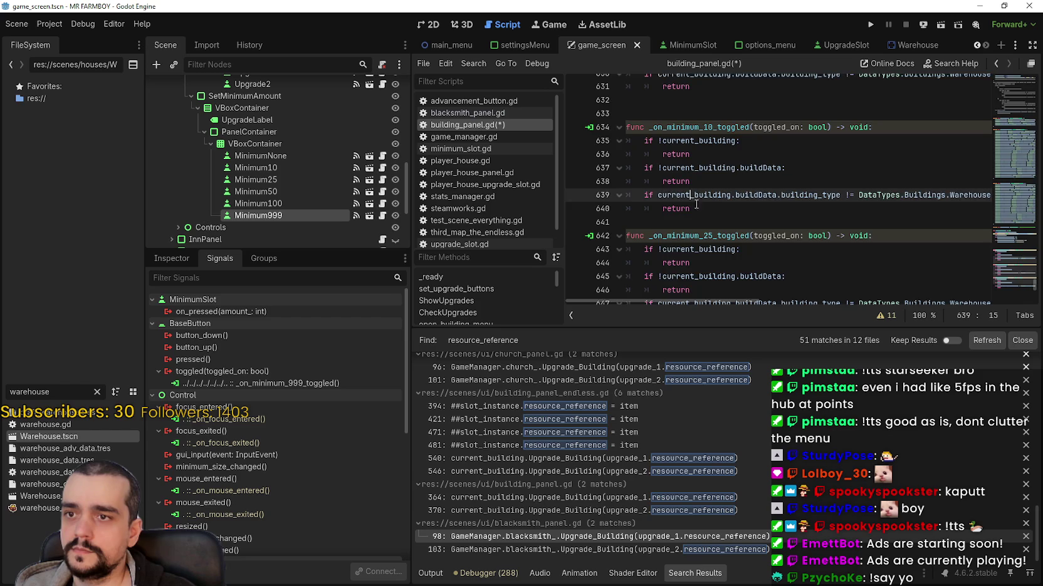
scroll(695, 213, up, 5)
click(697, 217)
key(BackSpace)
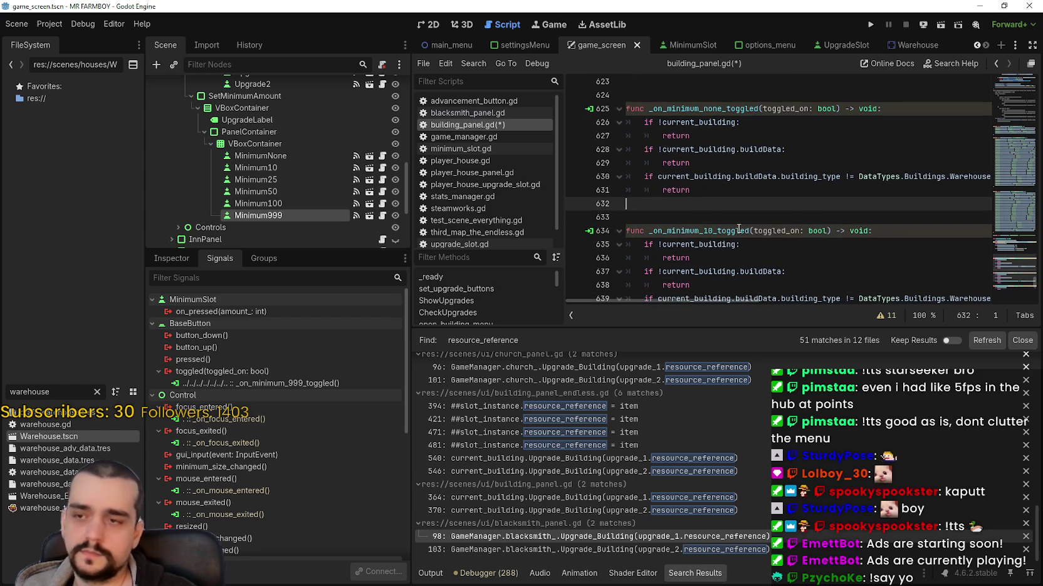
key(Left)
key(ctrl+s)
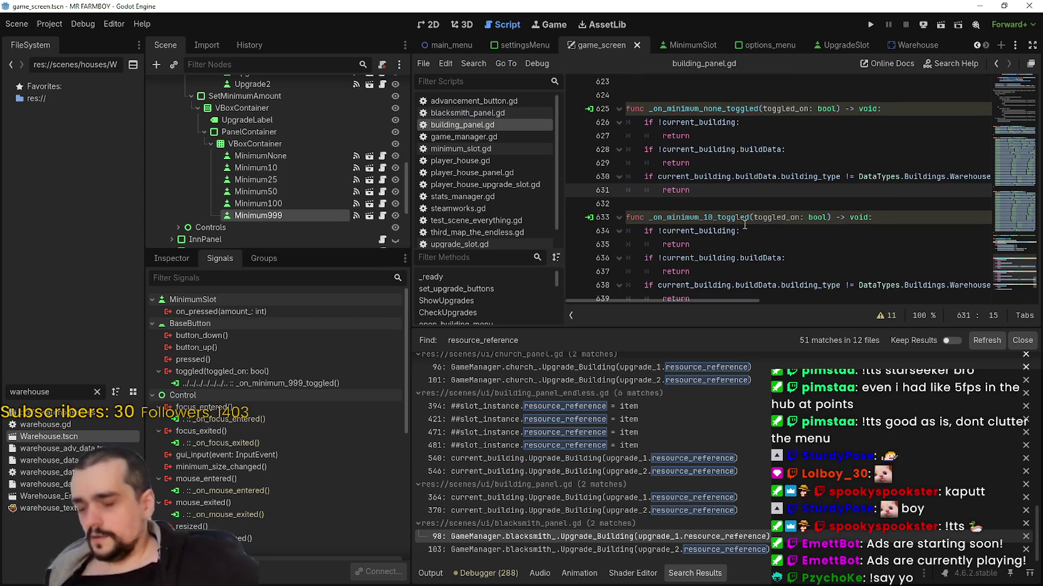
key(Return)
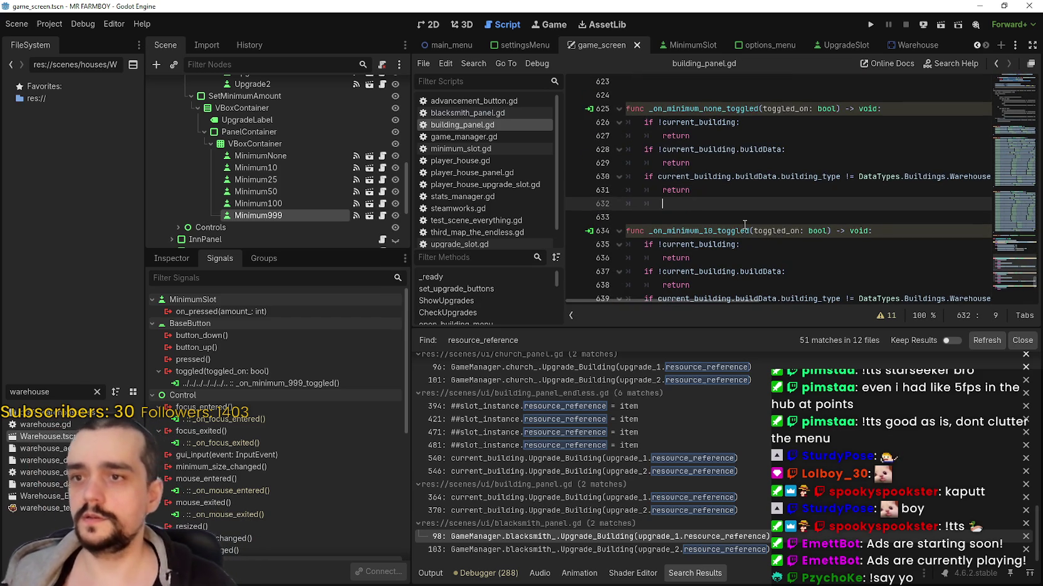
Add 'current_building.minimum_Set = -1' after the none handler's guards and save
text(curren)
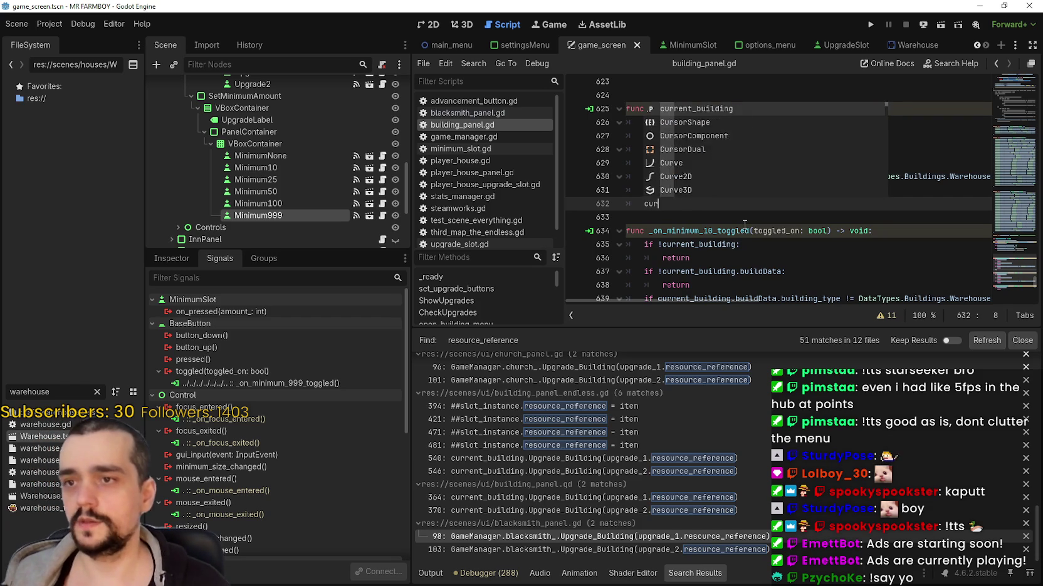
key(Return)
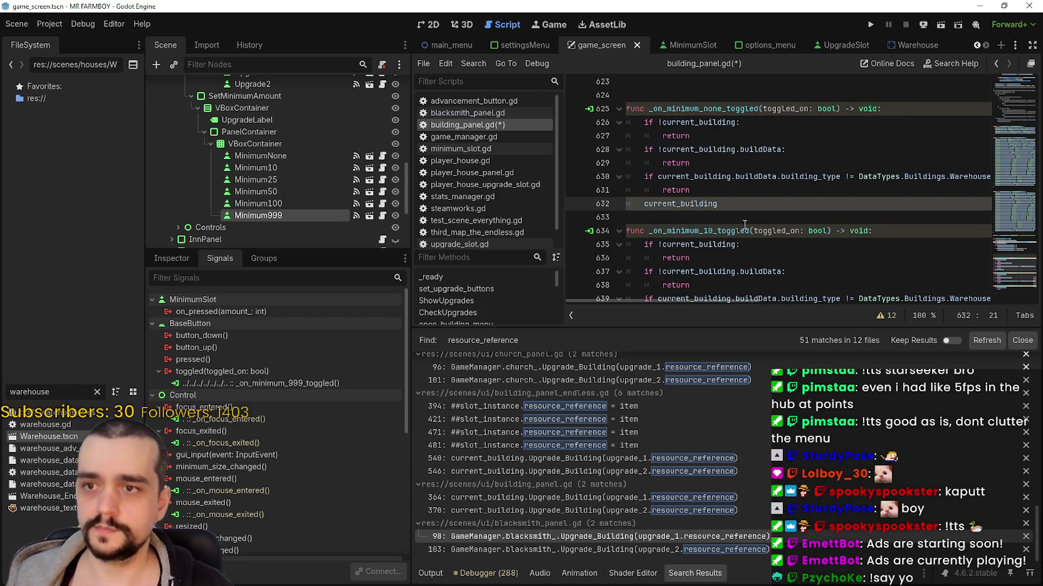
text(m)
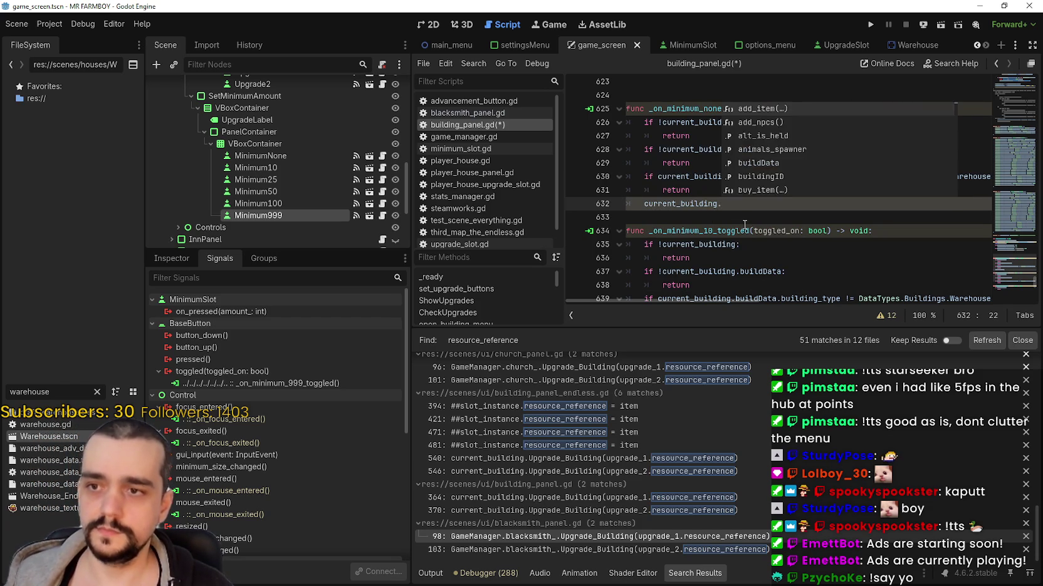
text(inimum)
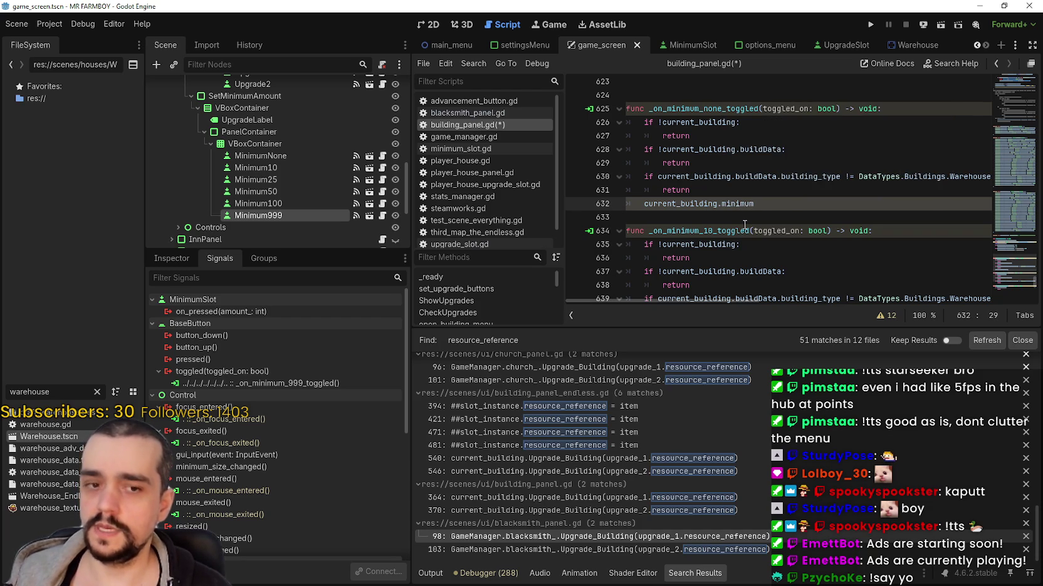
text(_Set)
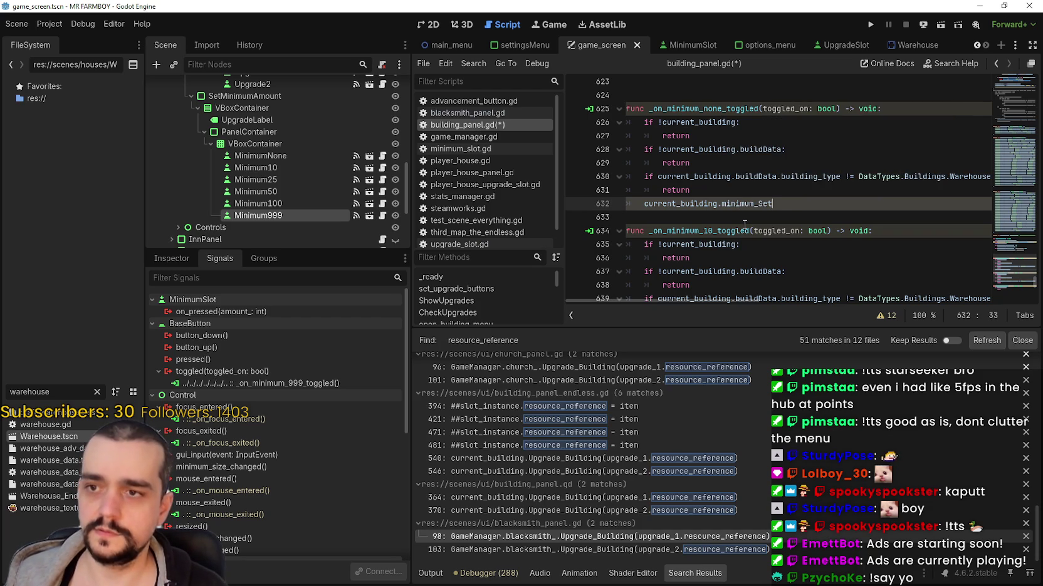
text( = )
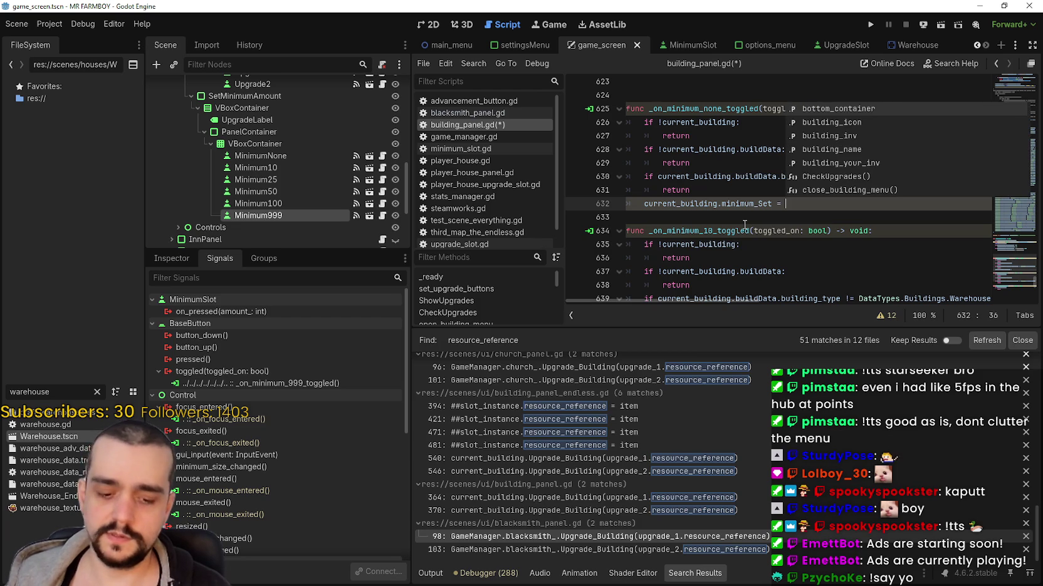
text(0)
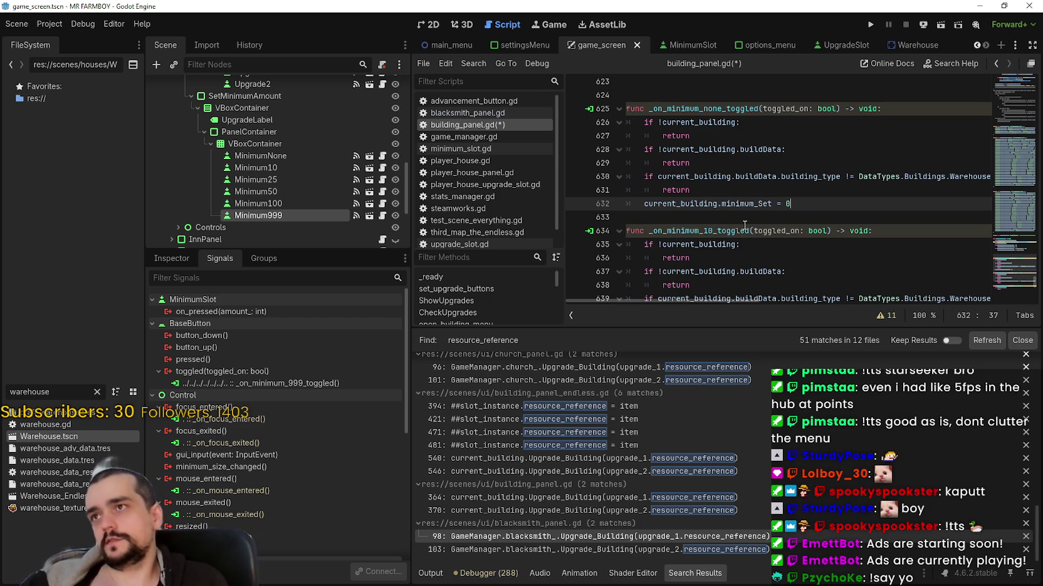
key(BackSpace)
text(-1)
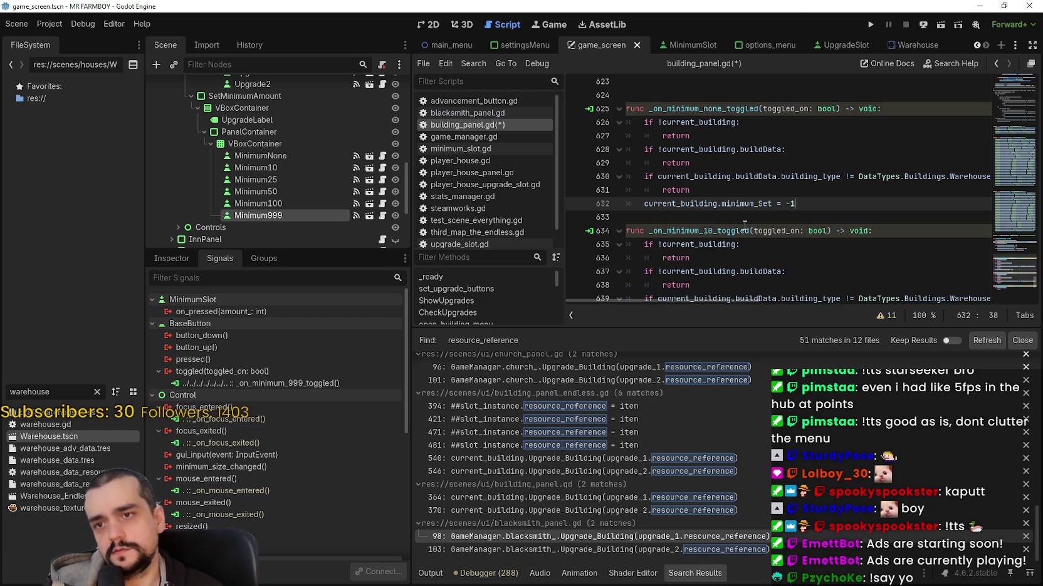
key(ctrl+s)
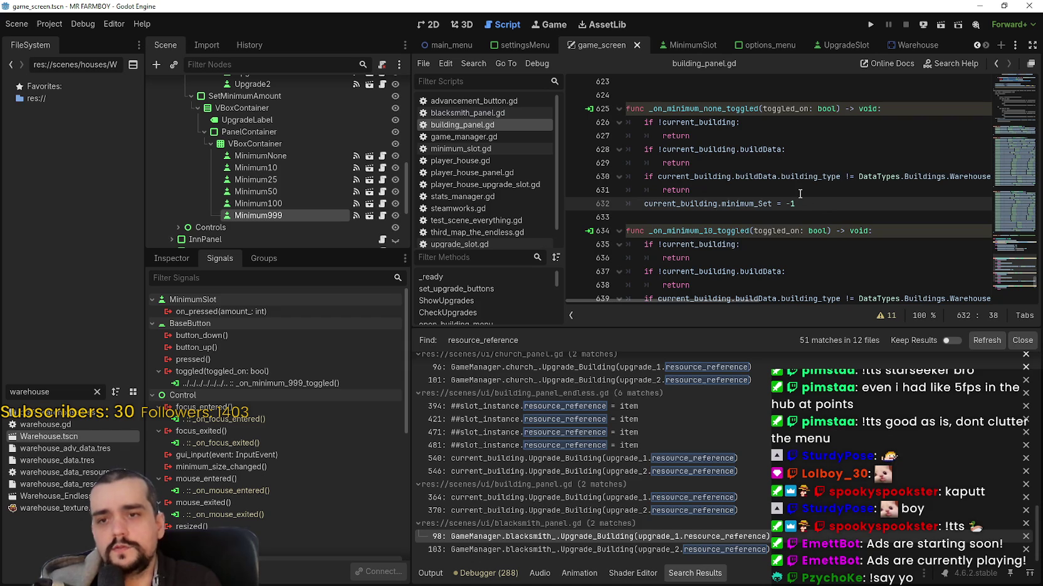
Copy the new minimum_Set line for reuse in the other handlers
drag(794, 205, 645, 205)
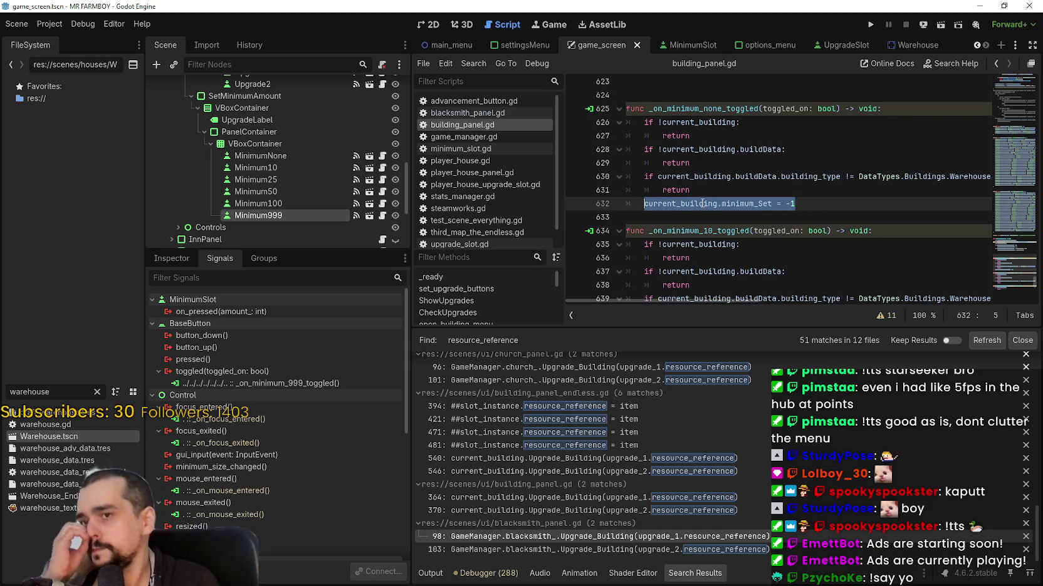
drag(794, 205, 638, 205)
key(ctrl+c)
scroll(751, 214, down, 1)
click(710, 276)
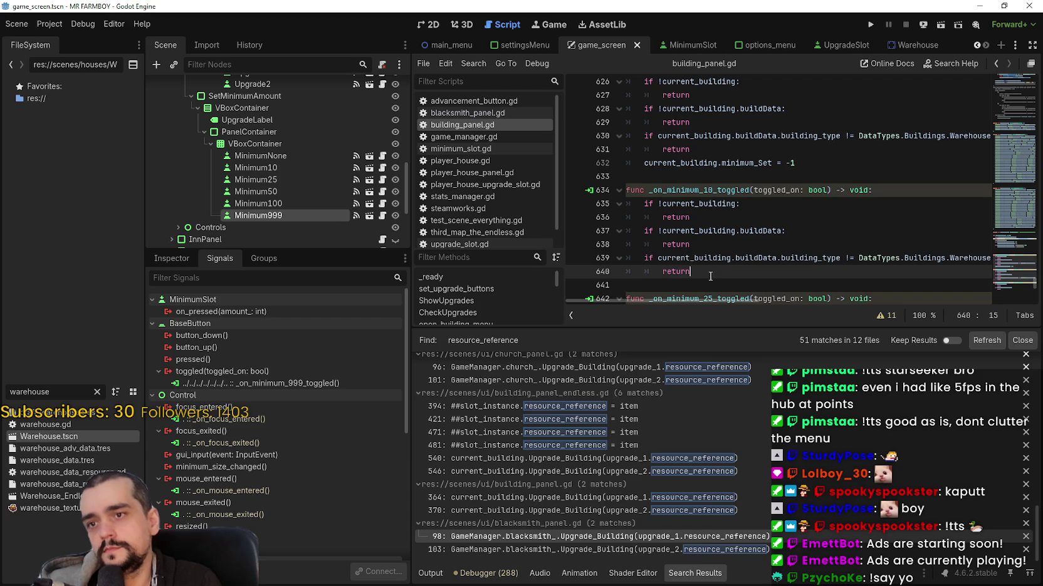
Make the 10 handler set current_building.minimum_Set = 10 and save
key(Return)
key(ctrl+v)
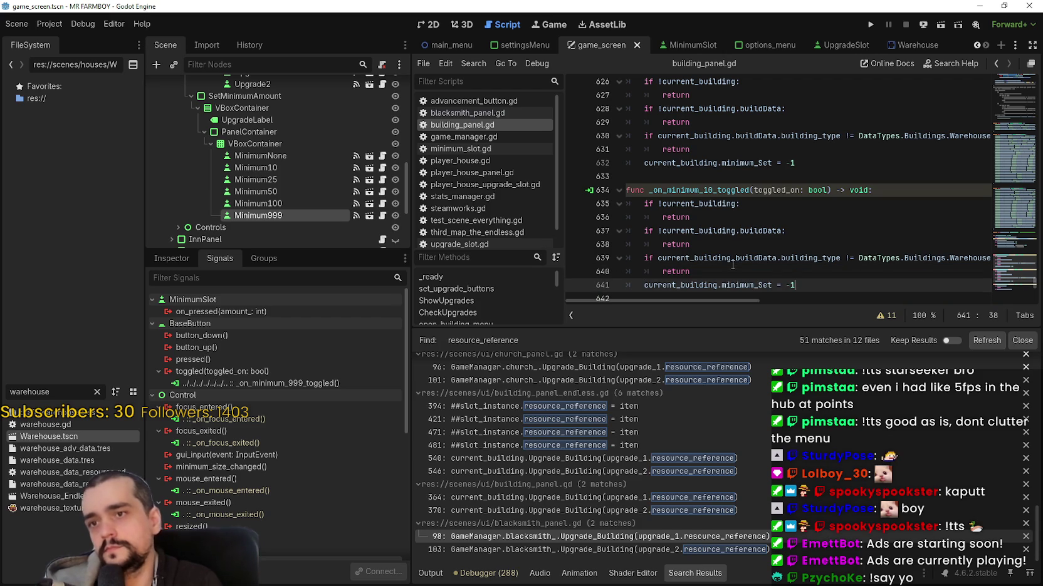
text(0)
key(ctrl+s)
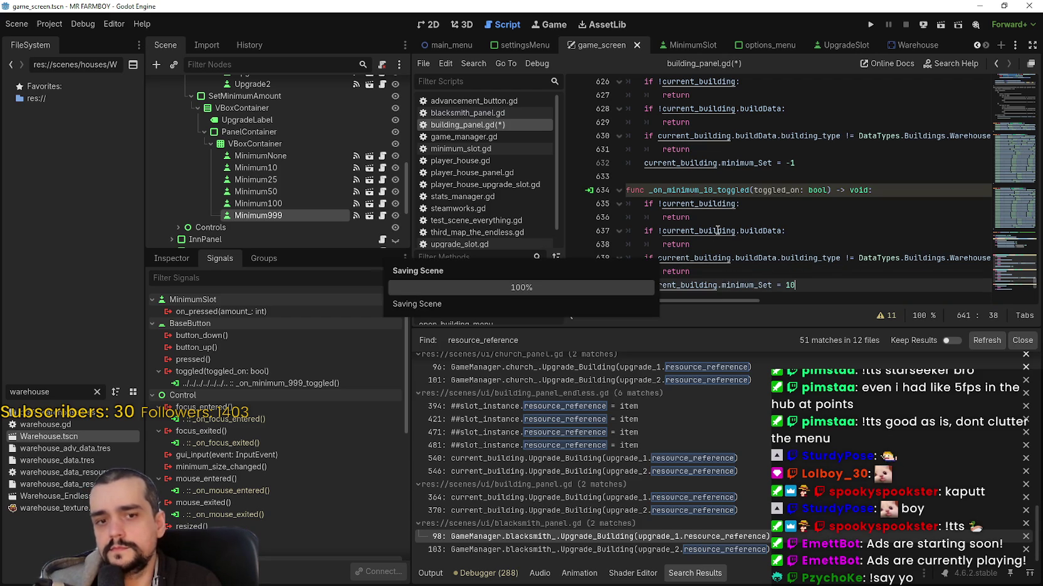
scroll(714, 226, down, 2)
key(shift+Left)
key(shift+Left)
key(shift+Left)
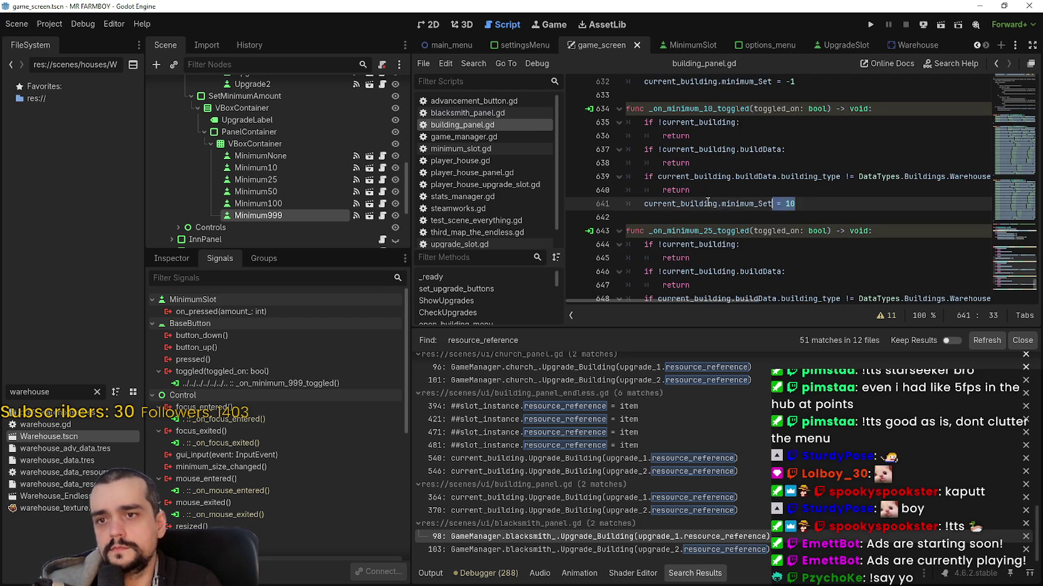
key(Home)
key(ctrl+shift+Right)
key(ctrl+shift+Right)
key(ctrl+shift+Right)
scroll(800, 213, down, 1)
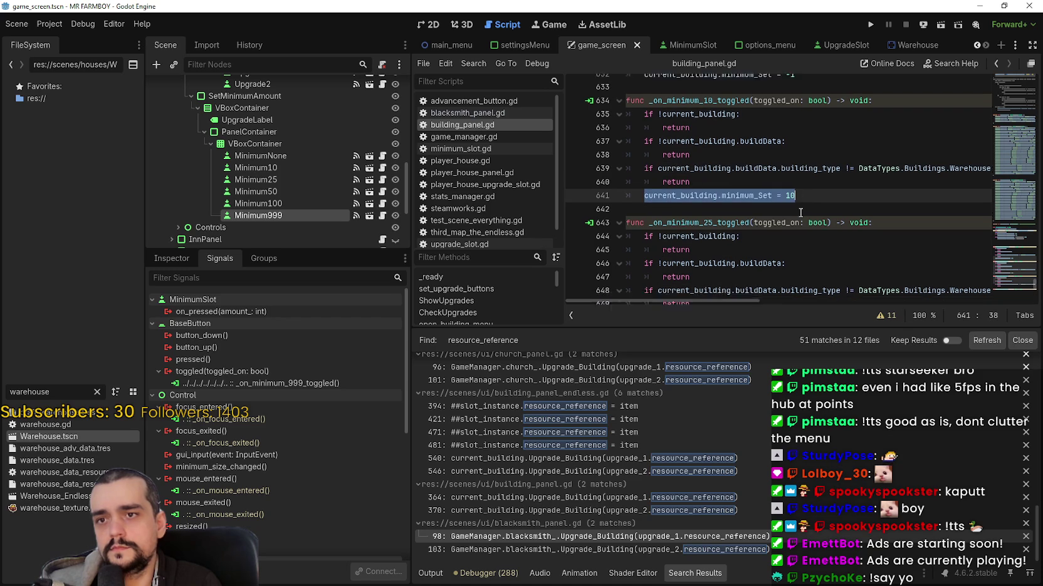
scroll(800, 213, down, 3)
Make the 25 handler set current_building.minimum_Set = 25 and save
click(792, 201)
key(Tab)
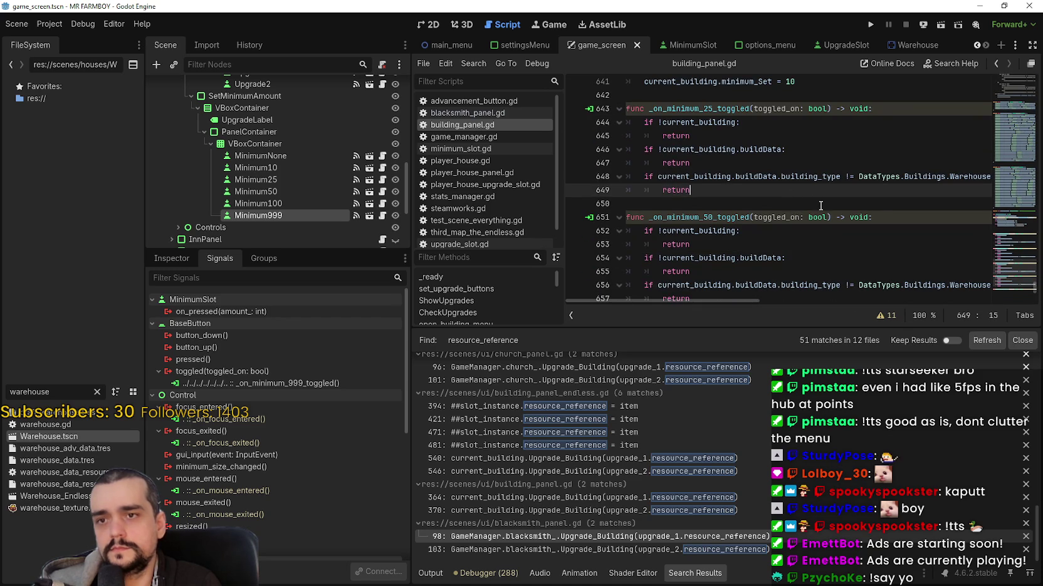
key(ctrl+v)
double_click(793, 203)
text(25)
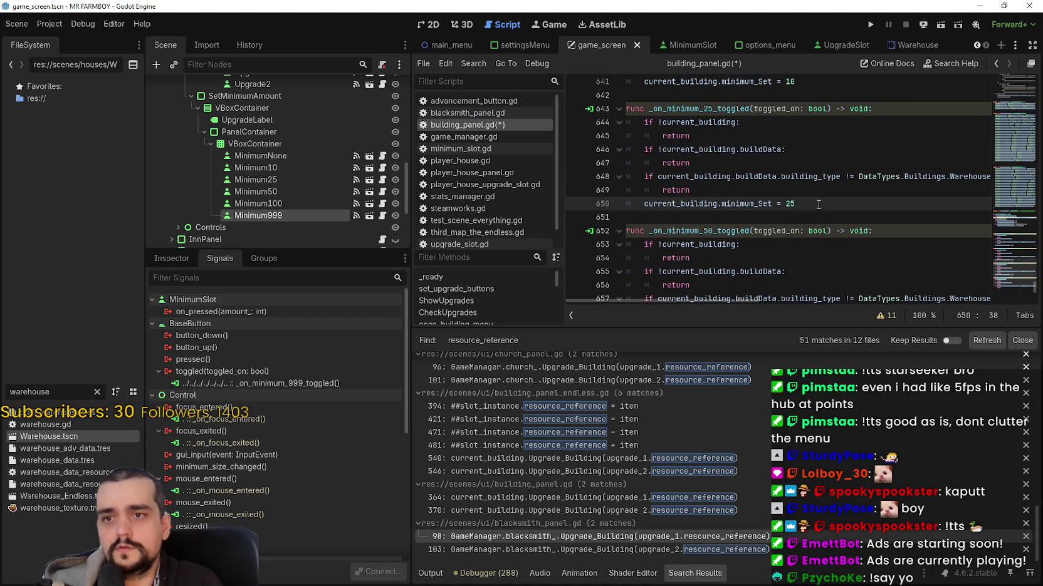
key(ctrl+s)
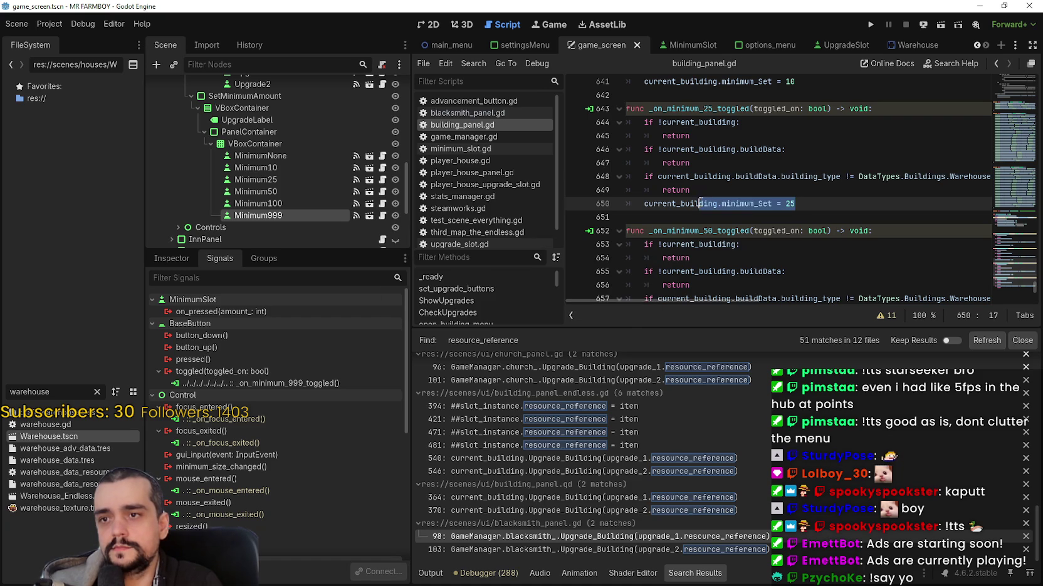
drag(644, 203, 813, 200)
key(ctrl+c)
scroll(813, 201, down, 3)
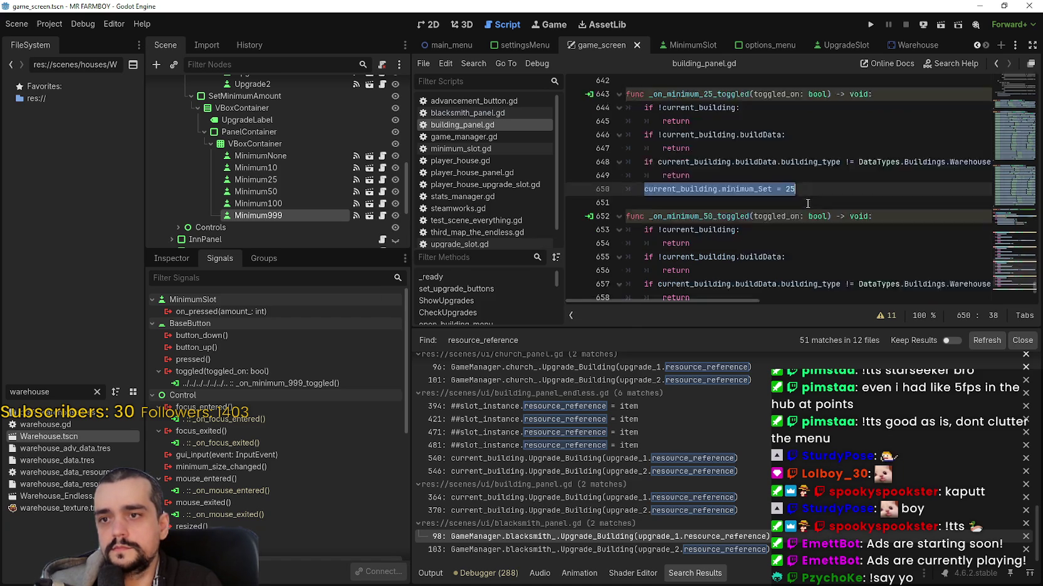
Make the 50 handler set current_building.minimum_Set = 50 and save
click(763, 193)
key(Return)
key(ctrl+v)
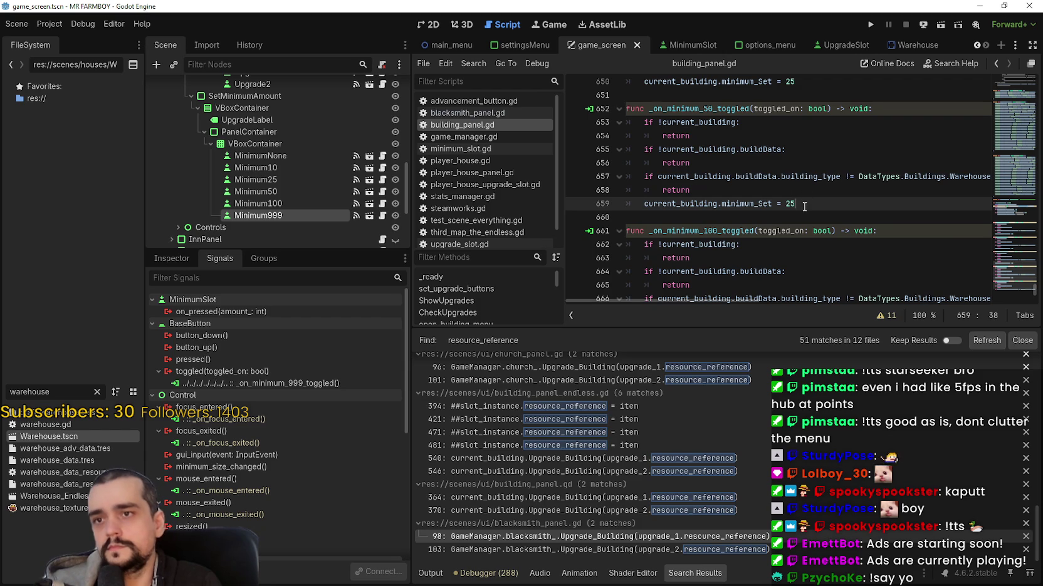
key(ctrl+shift+Left)
text(0)
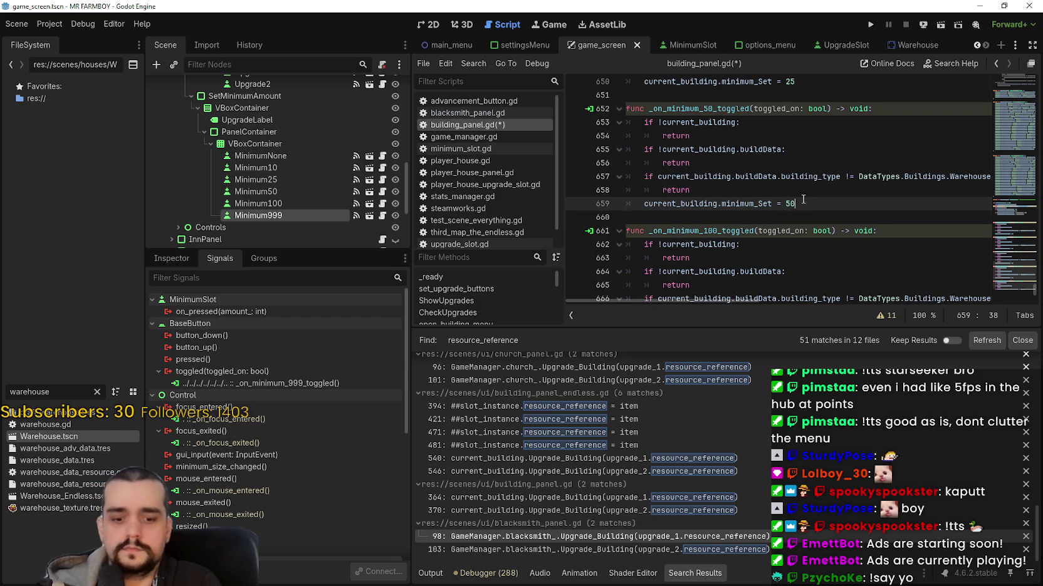
key(ctrl+s)
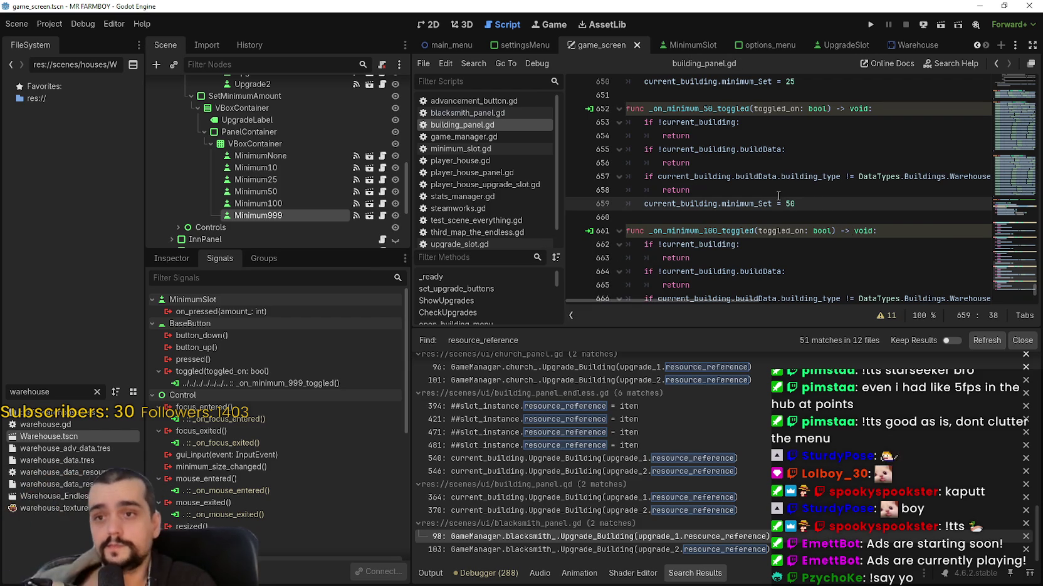
drag(644, 204, 796, 205)
key(ctrl+c)
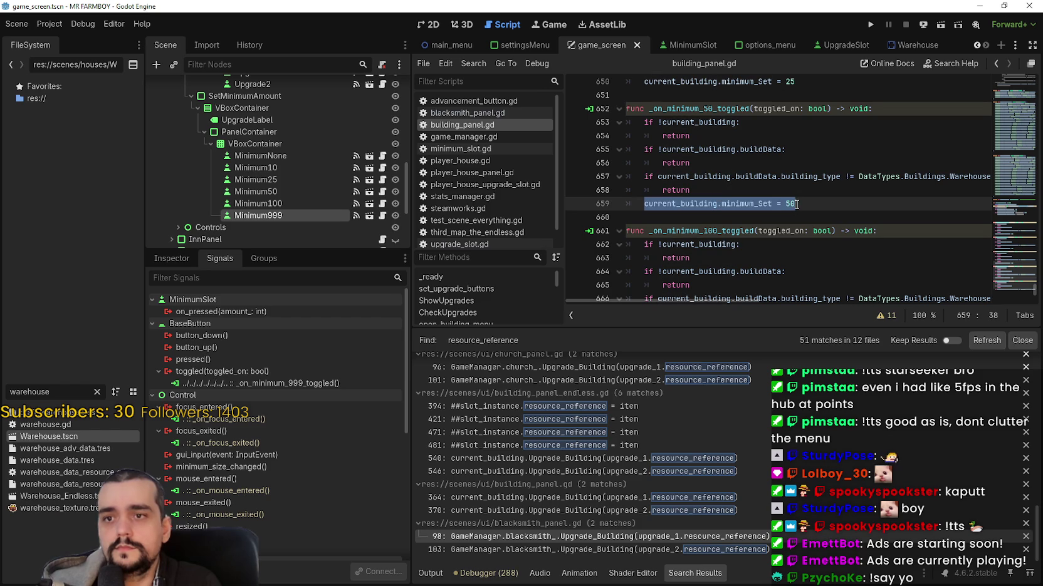
scroll(746, 218, down, 4)
Make the 100 handler set current_building.minimum_Set = 100 and save
click(726, 166)
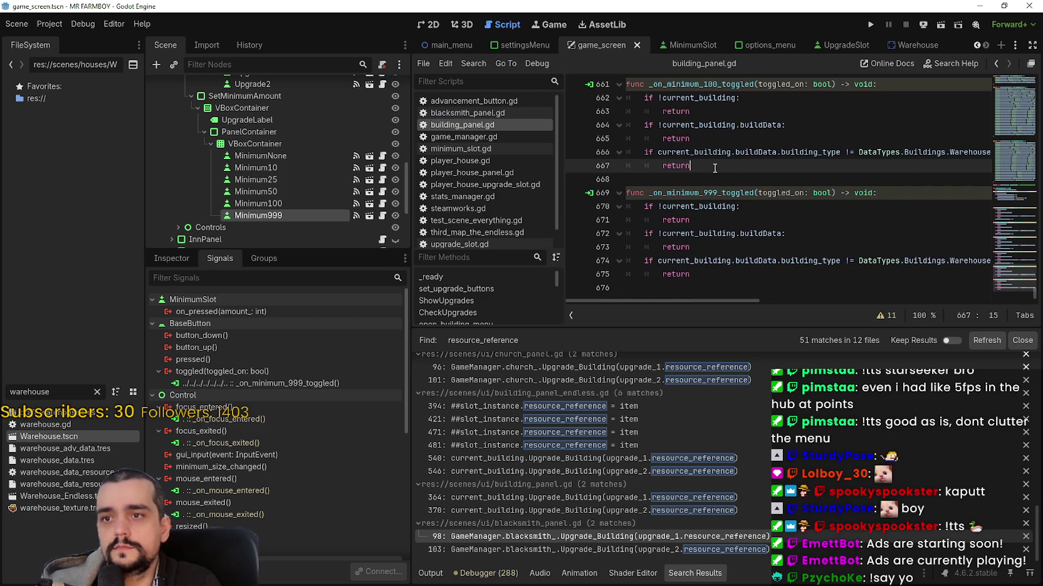
key(Return)
key(ctrl+v)
key(BackSpace)
text(100)
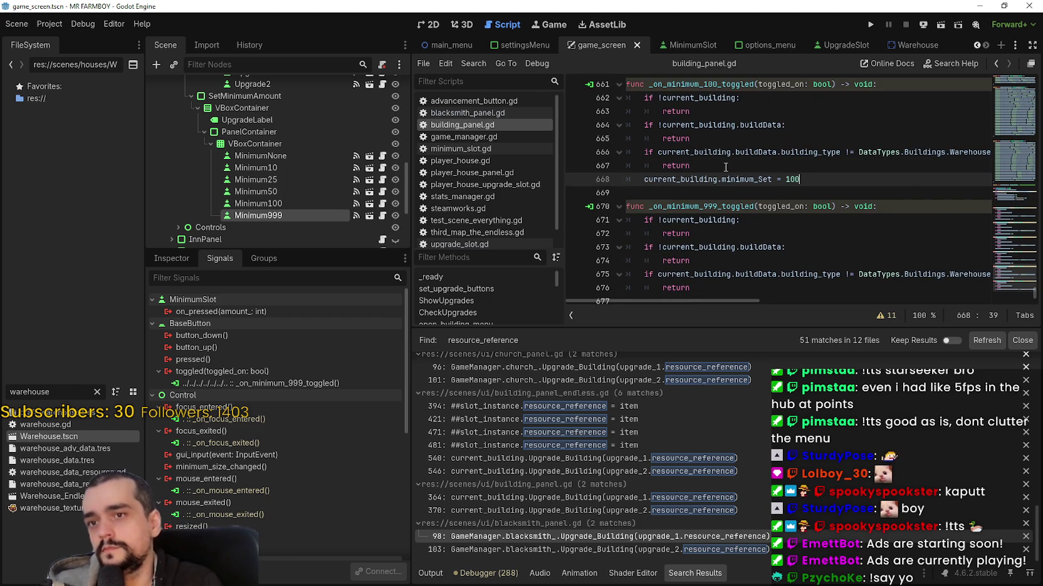
key(ctrl+s)
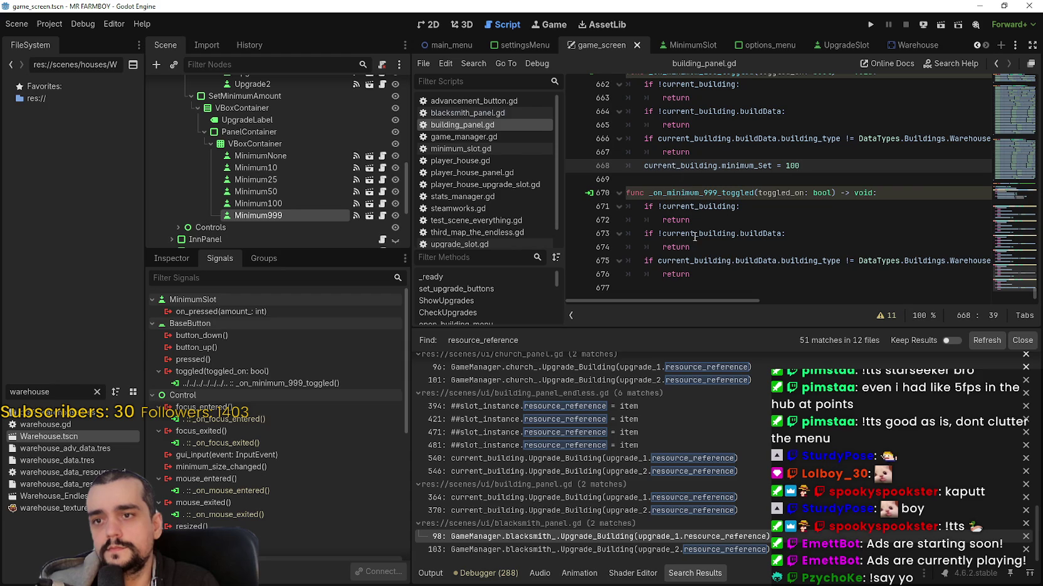
Make the 999 handler set current_building.minimum_Set = 999 and save
click(760, 286)
key(Return)
key(ctrl+v)
text(909)
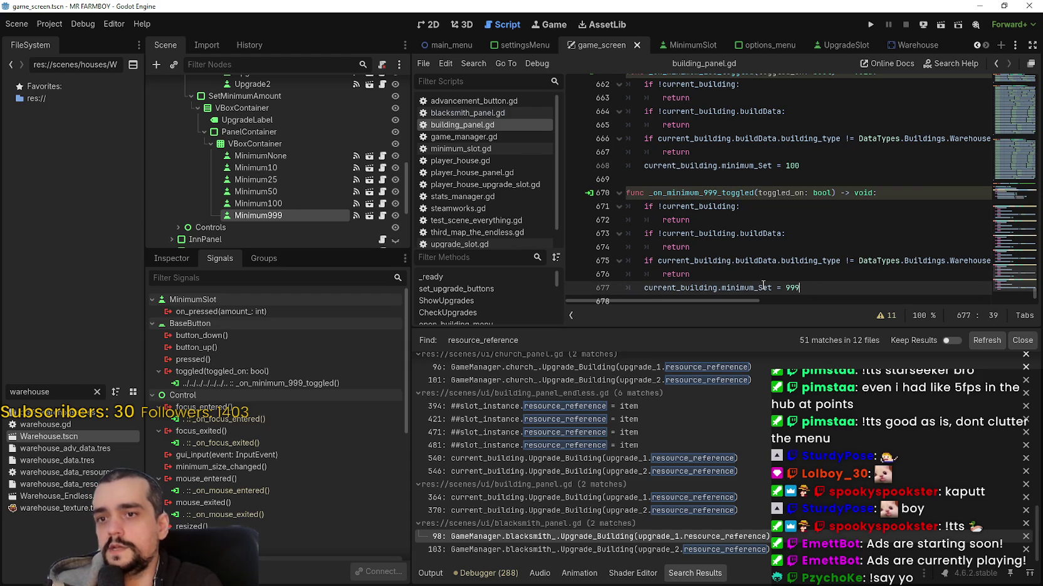
key(ctrl+s)
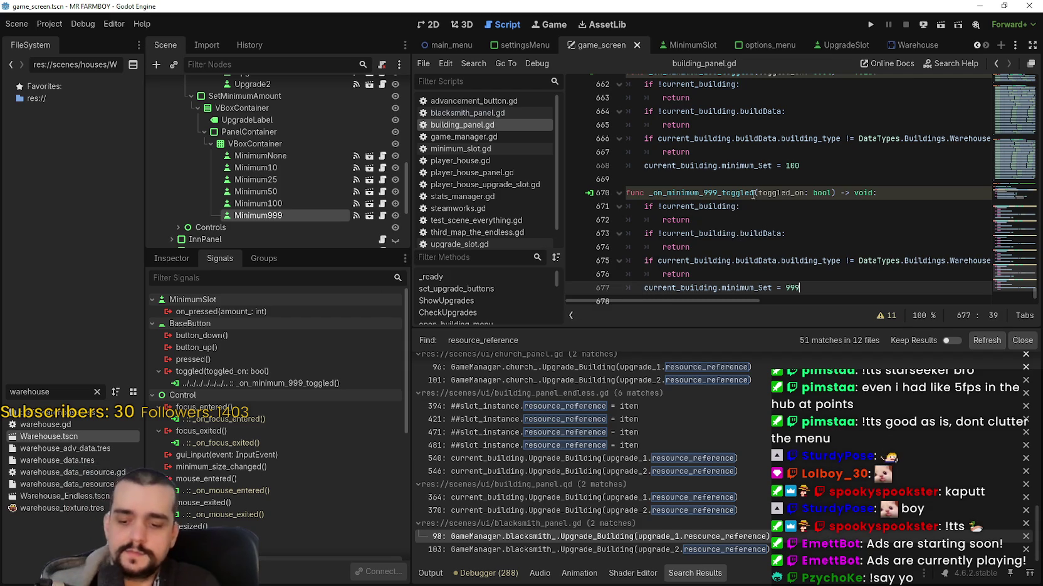
Inspect current_building.minimum_Set on line 677, then open Warehouse.tscn from the FileSystem dock
right_click(685, 285)
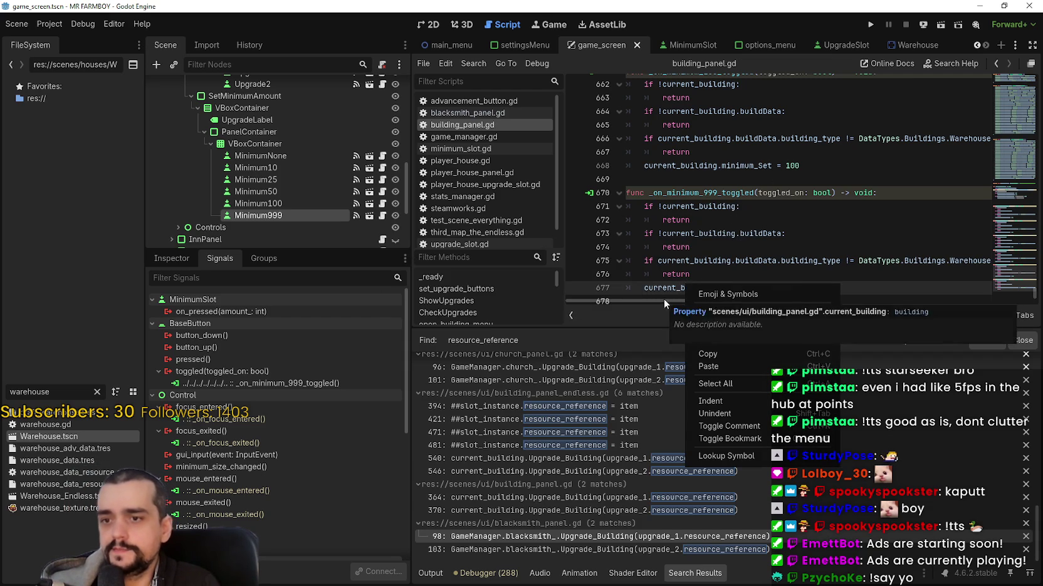
key(Escape)
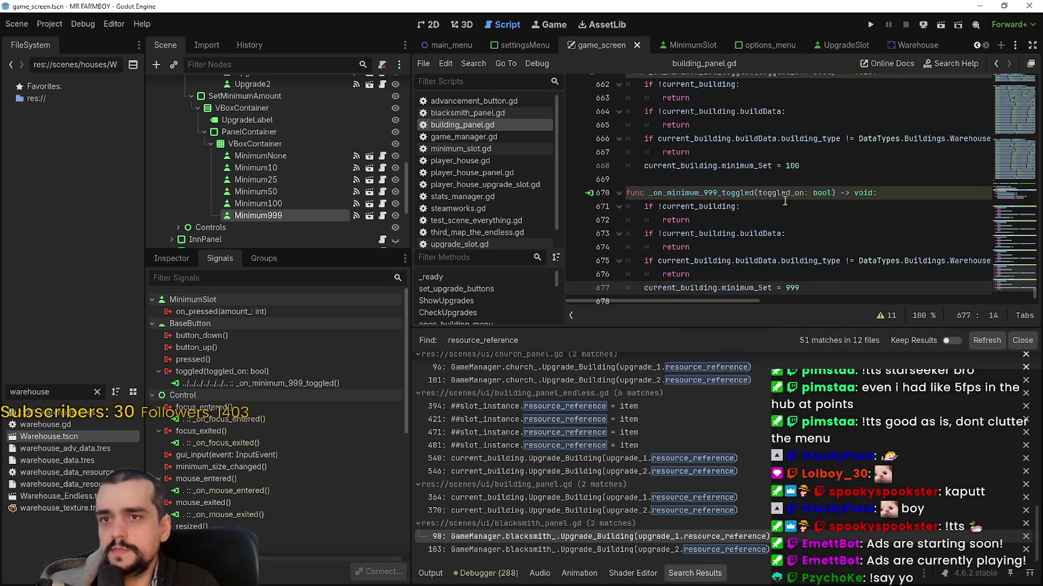
double_click(737, 286)
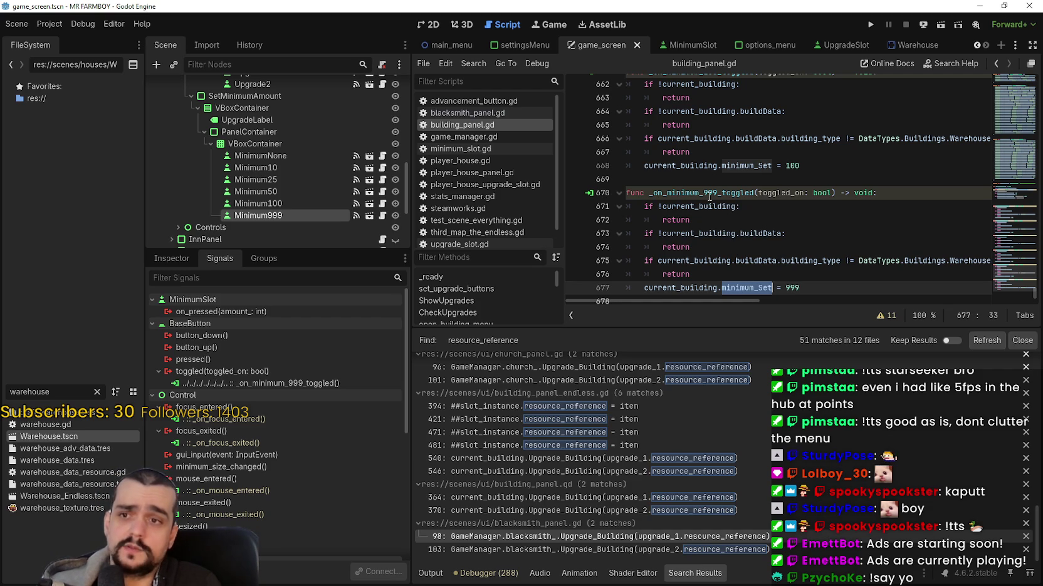
double_click(715, 285)
drag(715, 286, 772, 286)
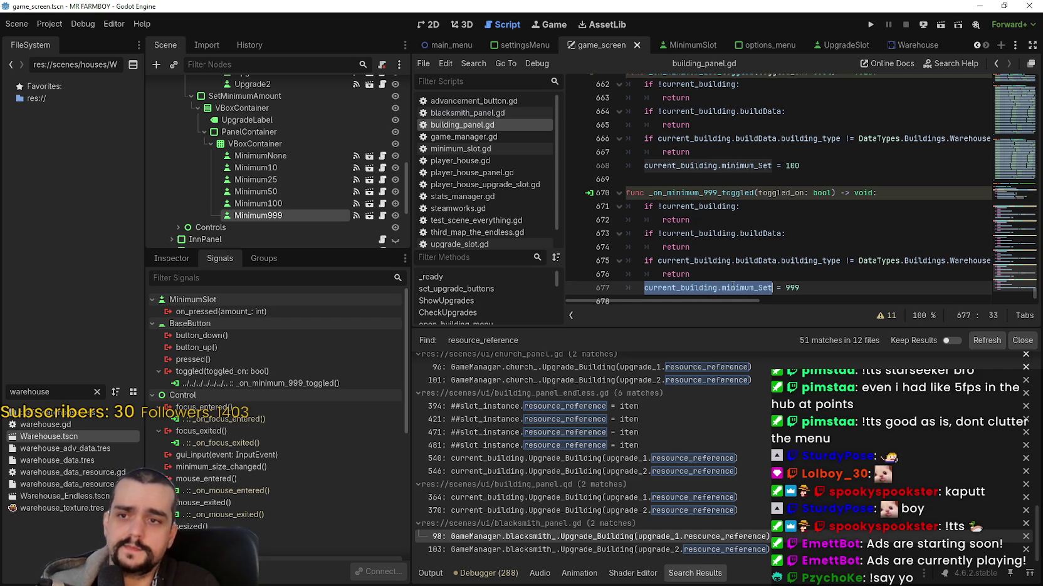
double_click(732, 286)
click(729, 273)
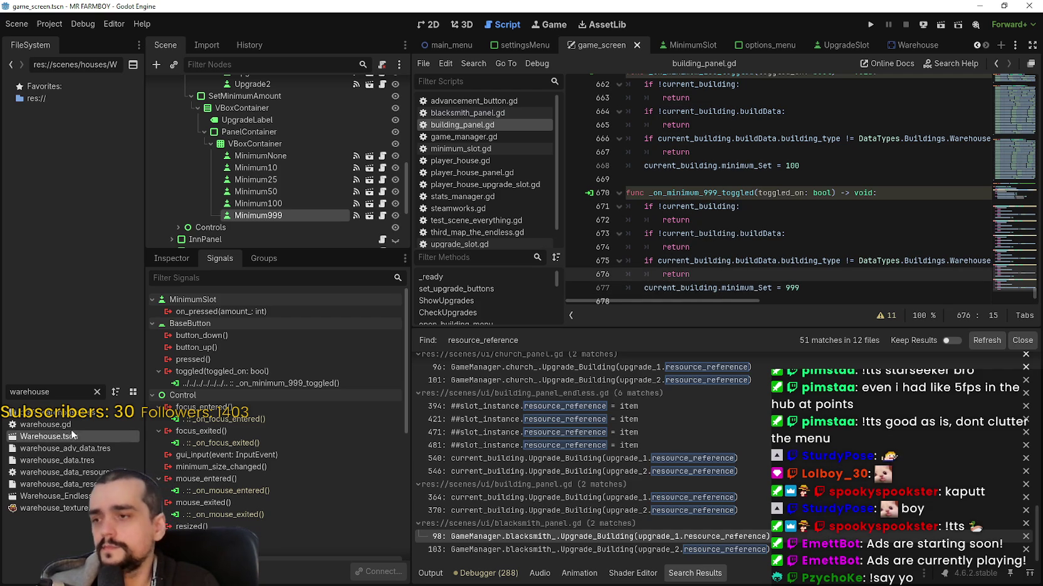
double_click(50, 436)
In warehouse.gd, add 'var minimum_Set: int = -1' after line 11 and save
click(387, 86)
scroll(963, 186, up, 3)
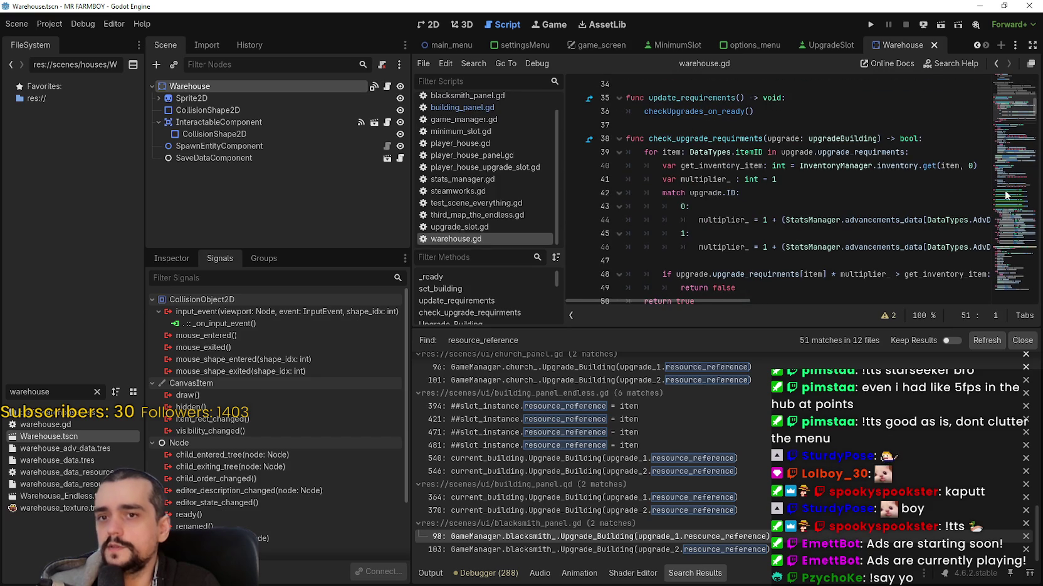
scroll(1006, 195, up, 10)
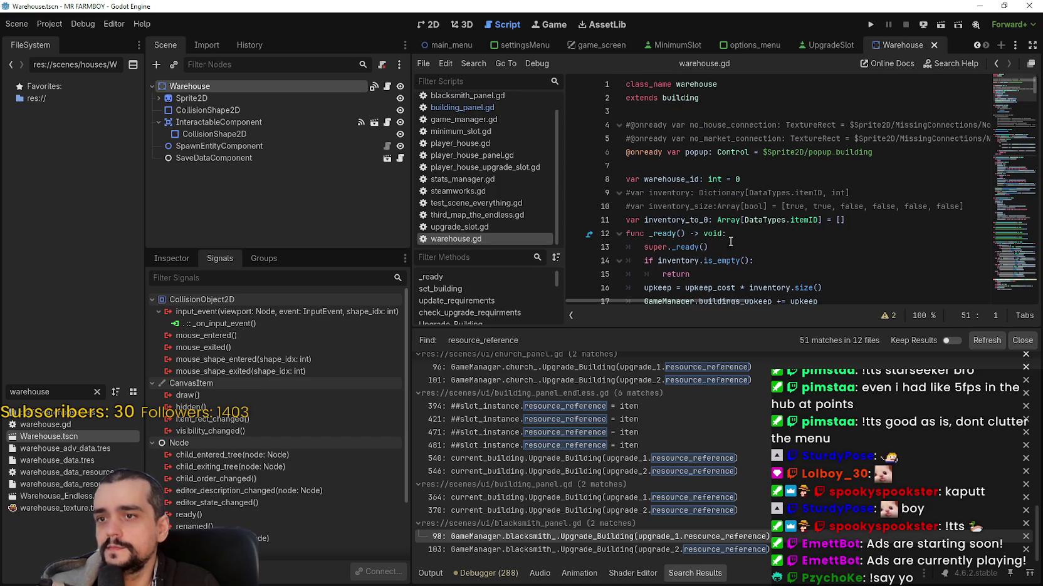
click(886, 225)
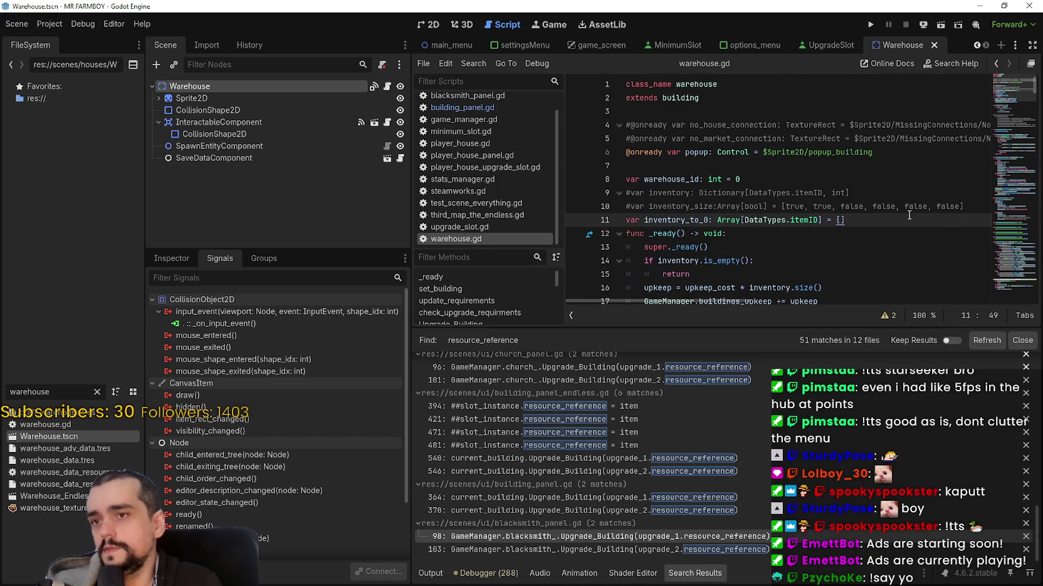
key(Return)
text(var)
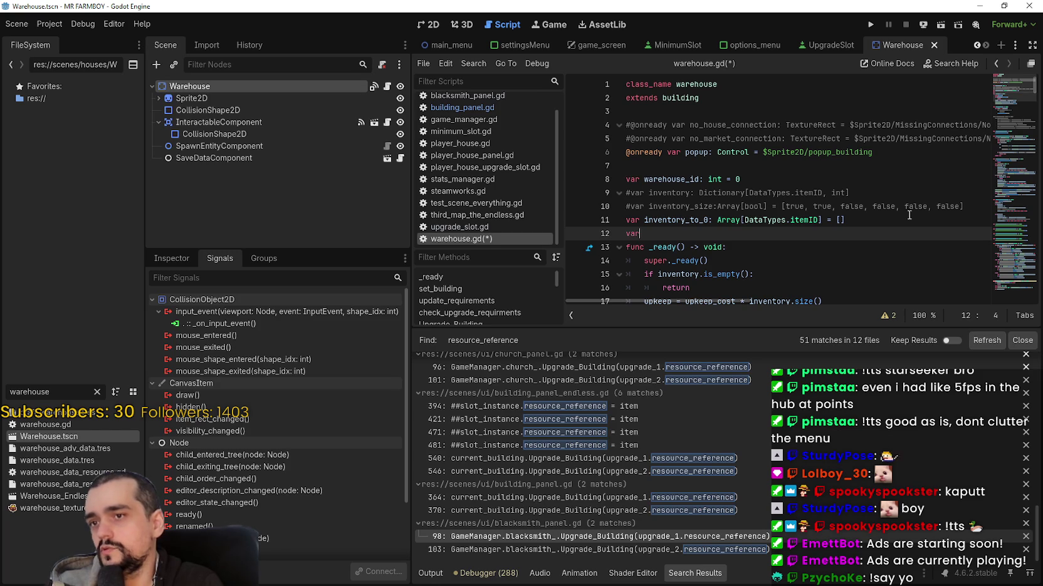
text( minimum_Set: io)
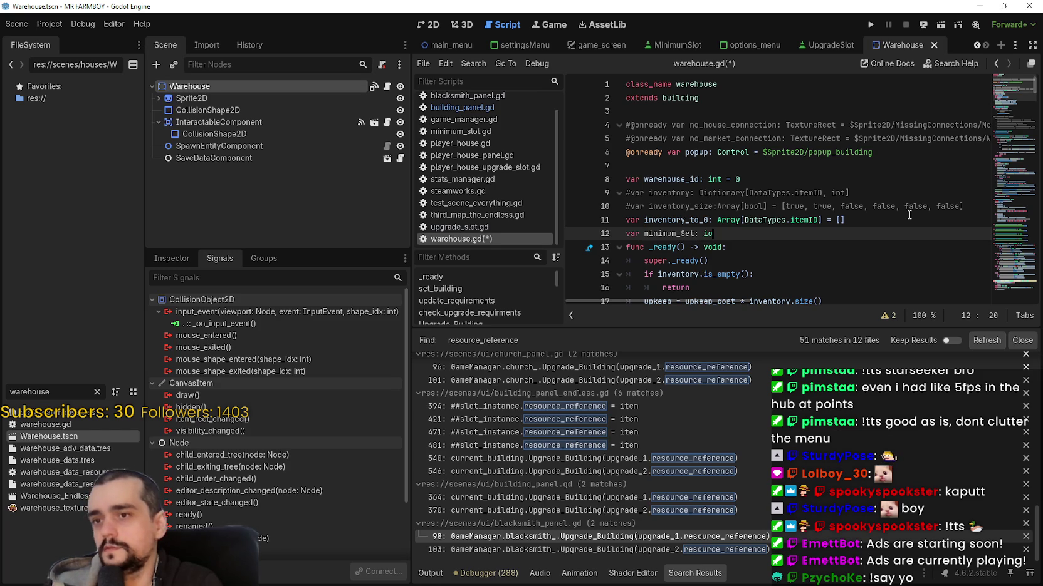
key(BackSpace)
text(nt = )
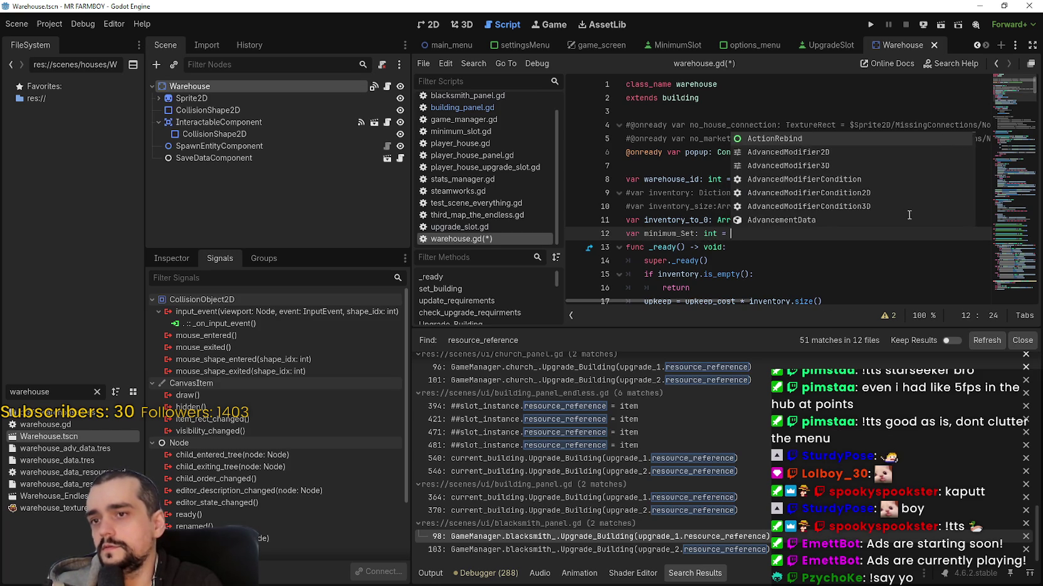
text(-)
key(ctrl+s)
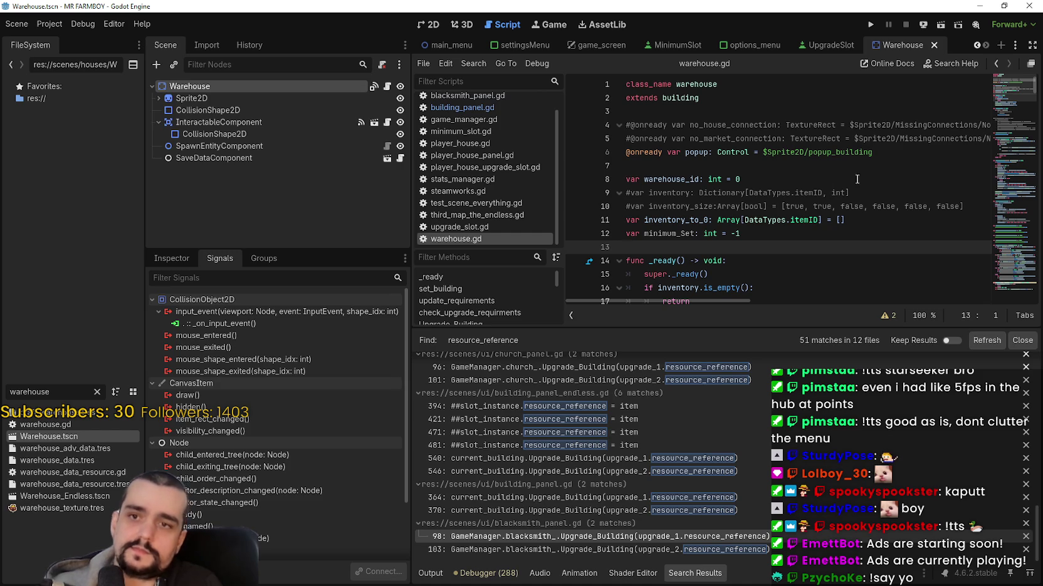
Place the caret on blank line 13 among the declarations and save again
click(863, 211)
click(861, 226)
click(817, 255)
double_click(678, 233)
click(702, 250)
key(ctrl+s)
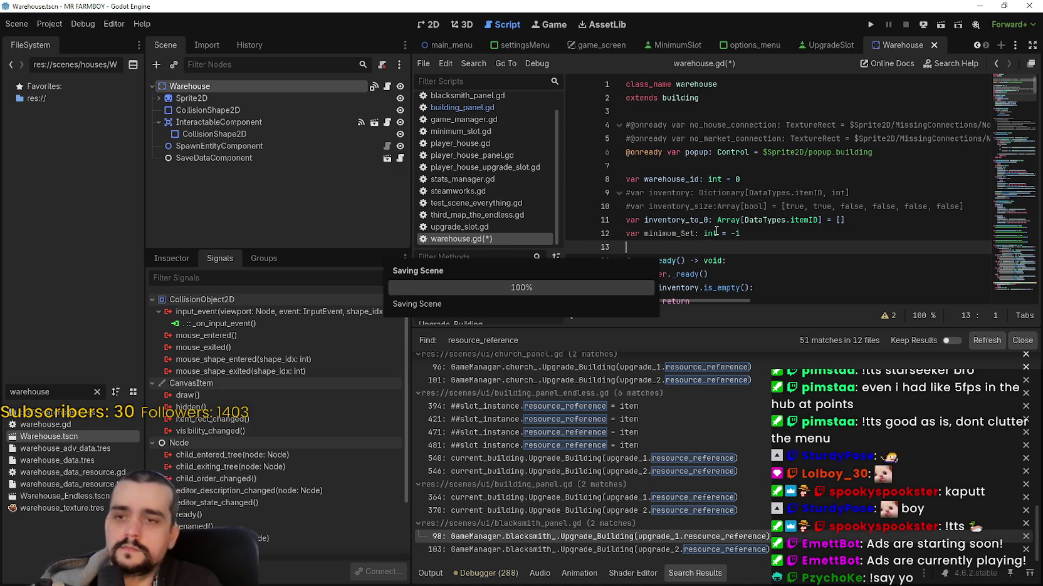
scroll(713, 232, down, 2)
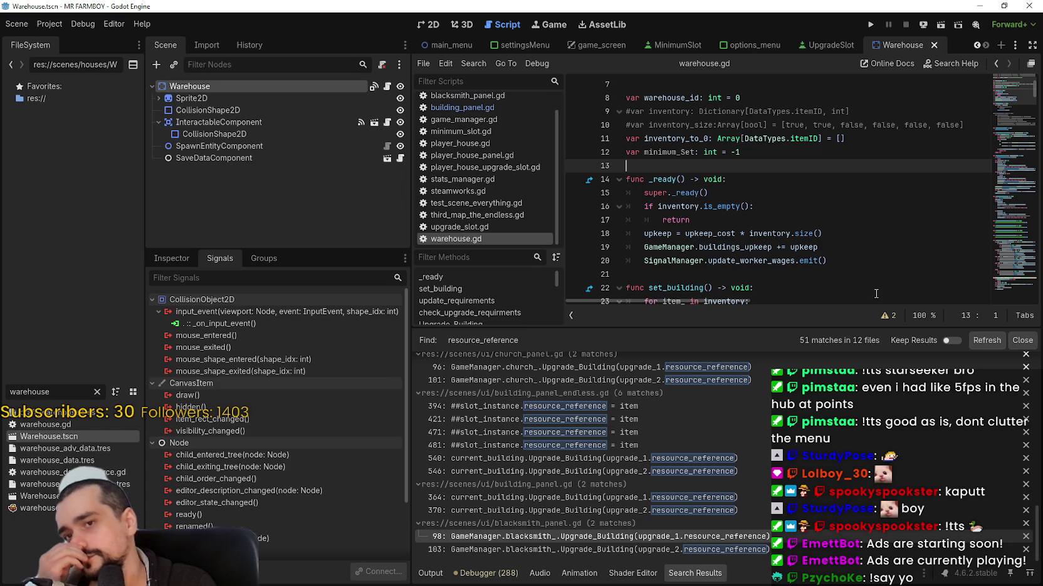
scroll(1008, 96, down, 2)
drag(1008, 96, 1005, 150)
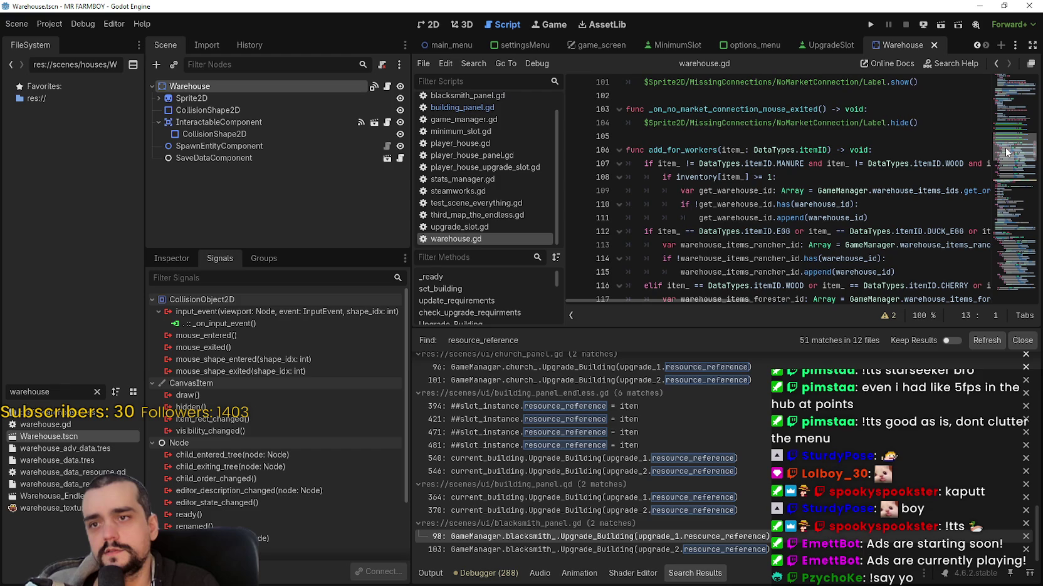
scroll(1005, 148, up, 2)
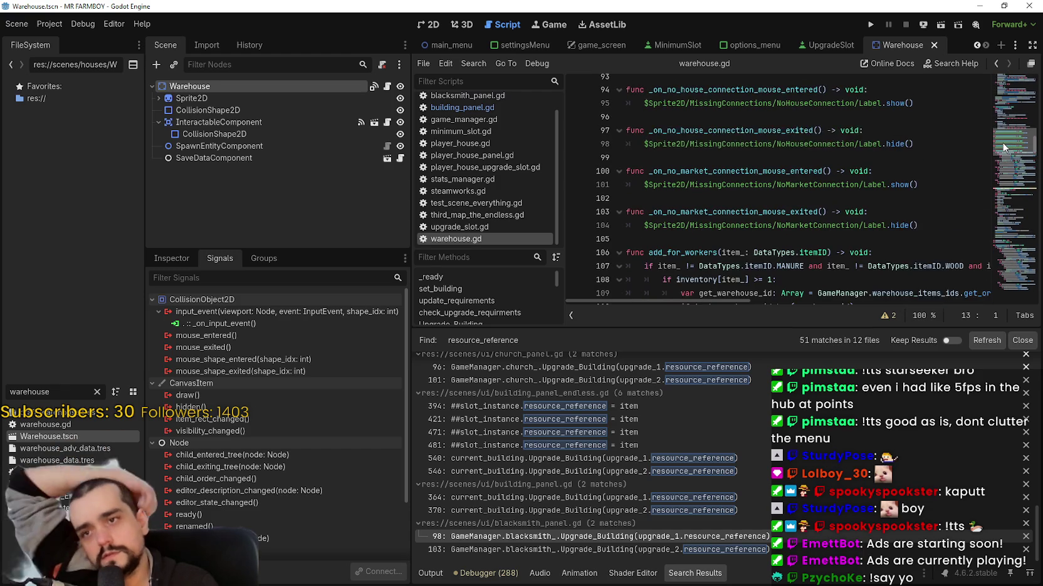
scroll(1003, 148, down, 4)
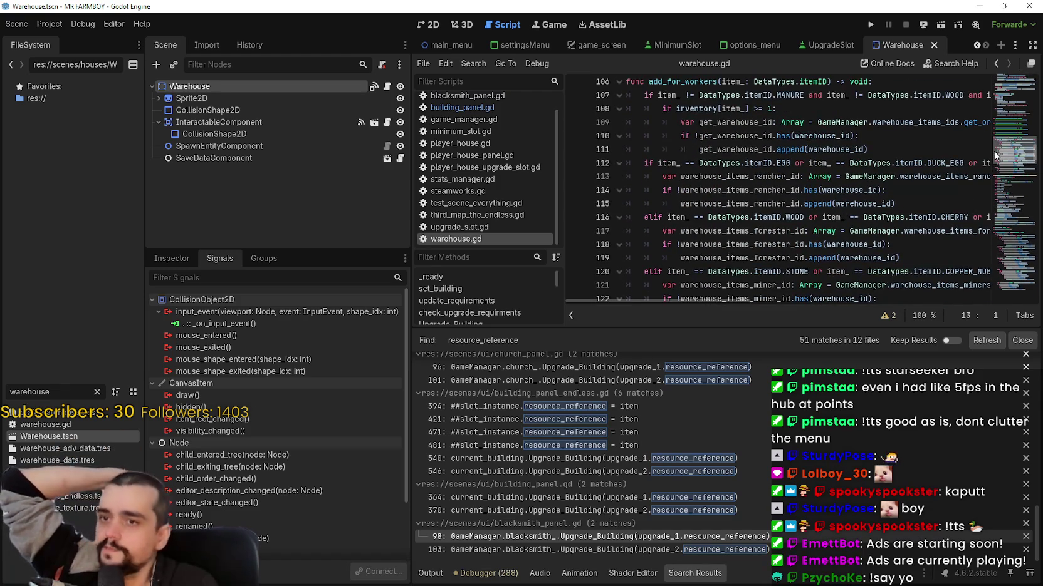
scroll(994, 150, down, 2)
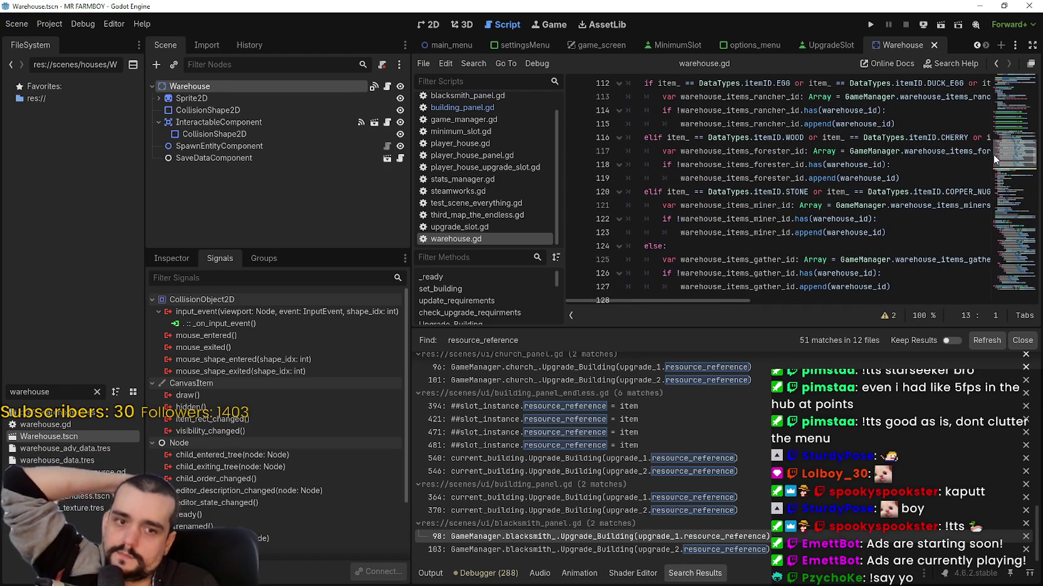
scroll(993, 154, up, 2)
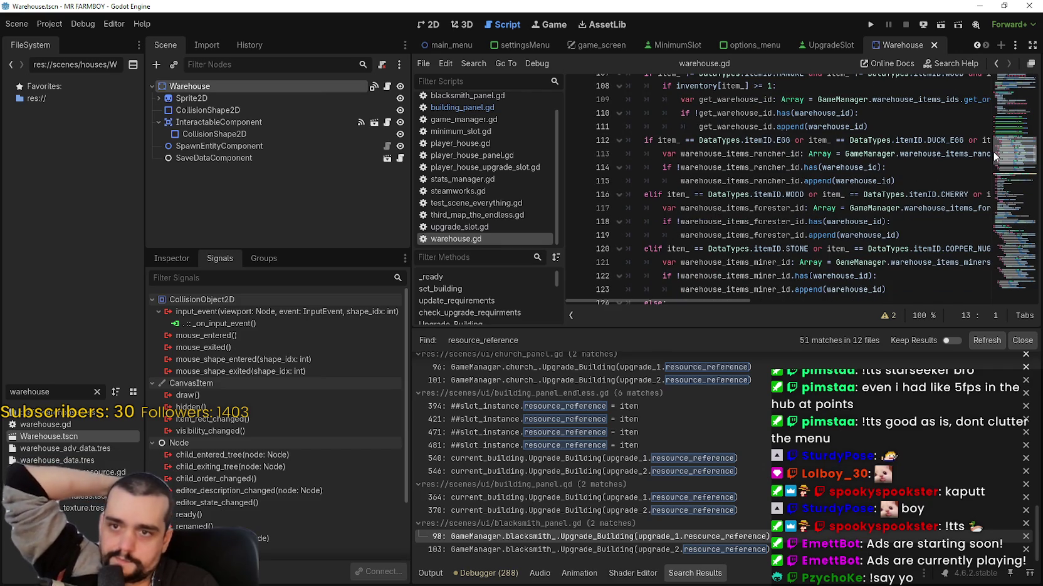
scroll(992, 150, up, 2)
scroll(991, 144, down, 2)
scroll(968, 159, down, 8)
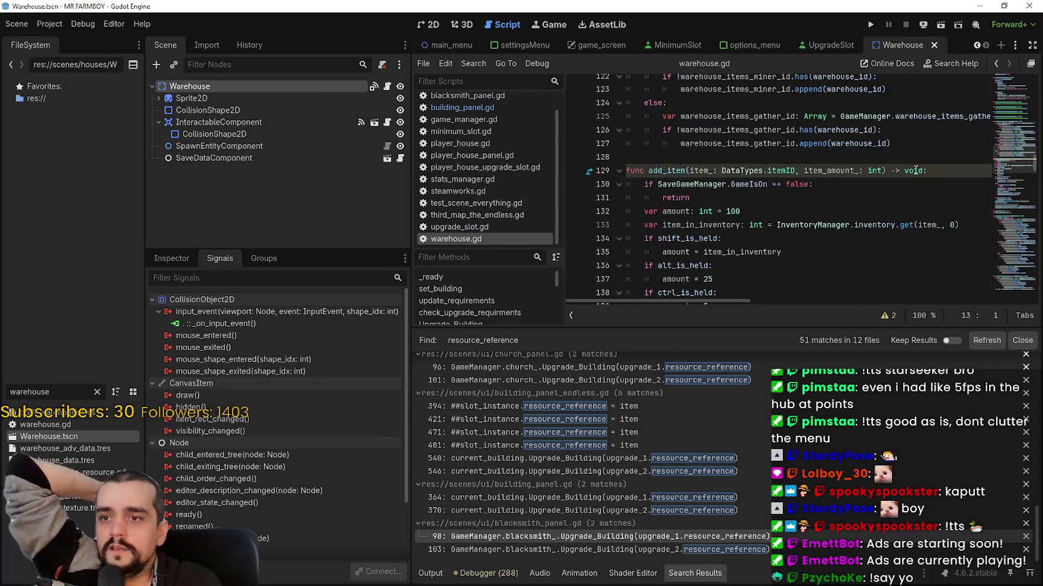
scroll(806, 151, down, 2)
scroll(805, 148, up, 2)
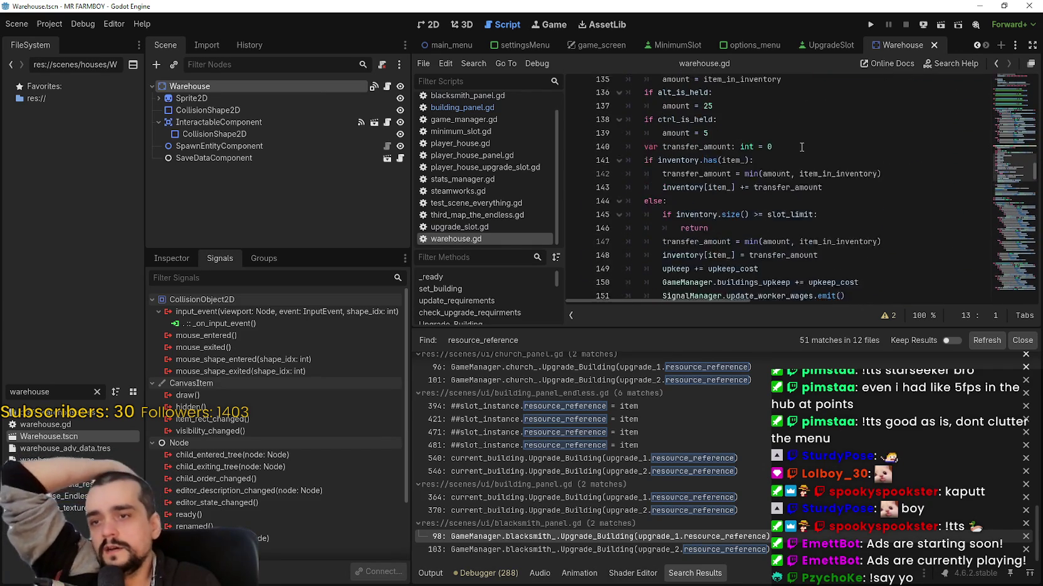
scroll(803, 146, down, 1)
scroll(1002, 182, down, 5)
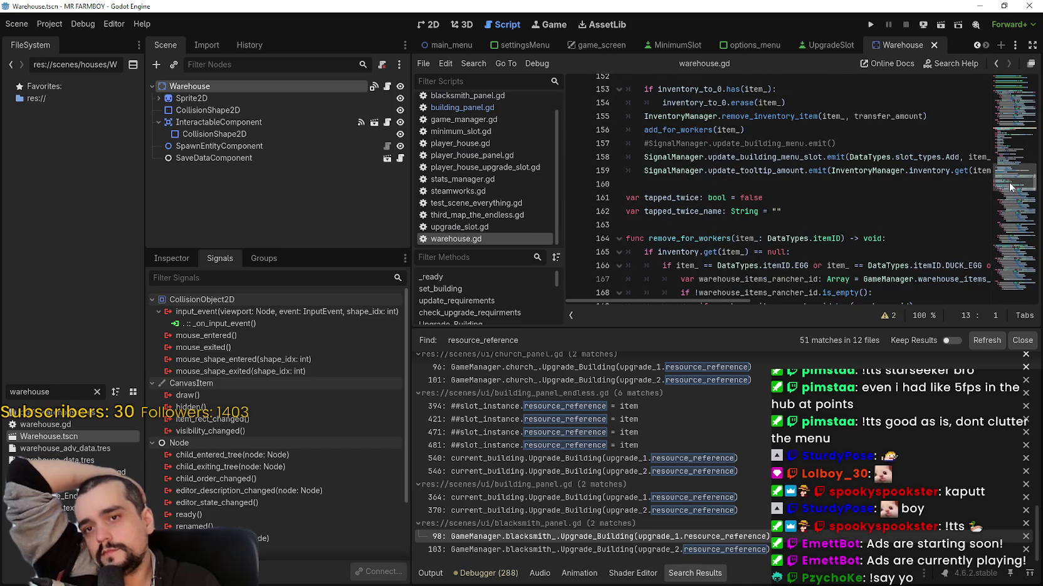
scroll(1006, 186, down, 2)
scroll(1006, 186, down, 2)
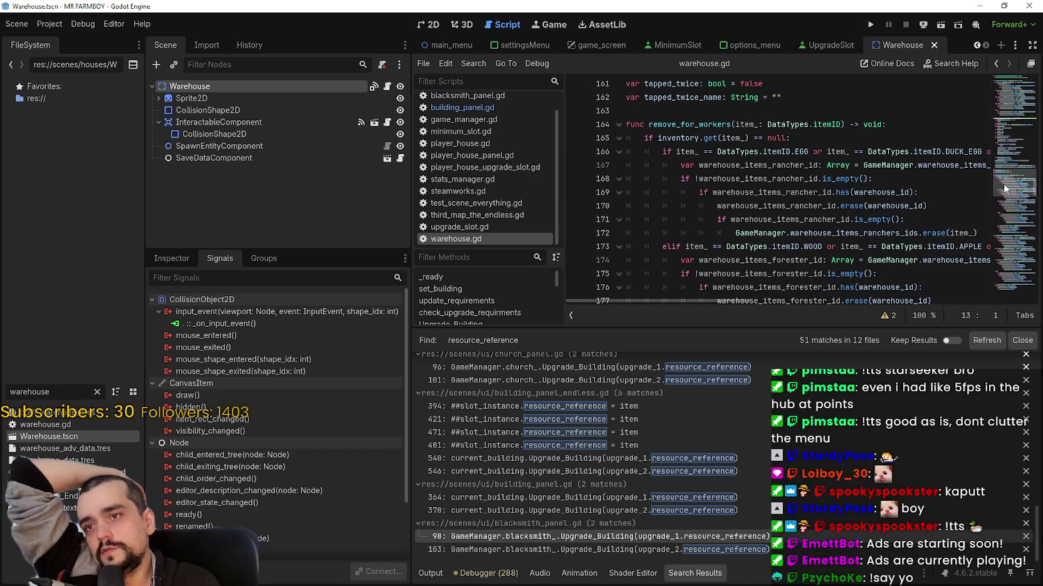
mouse_move(798, 197)
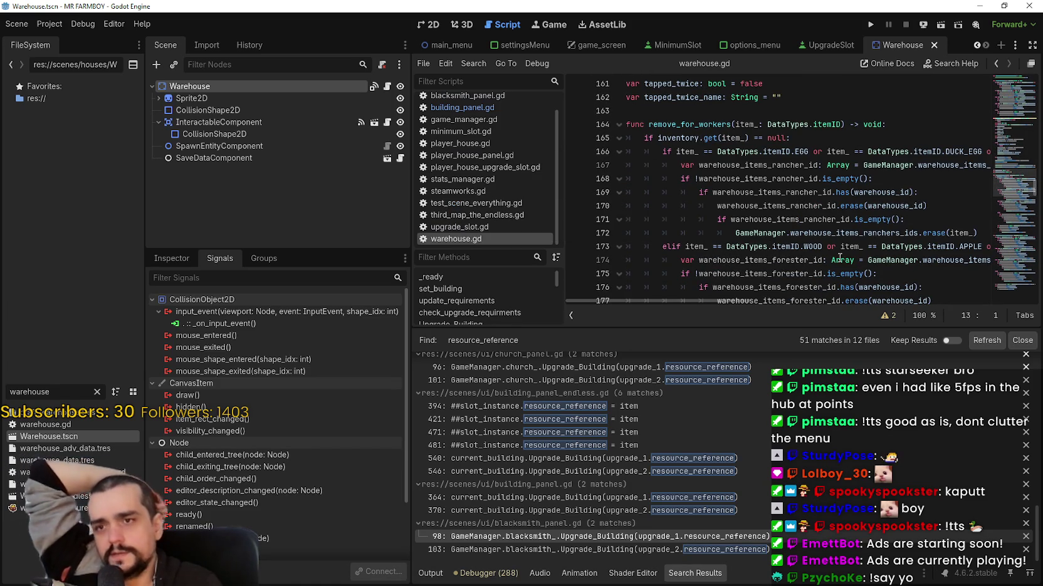
mouse_move(840, 258)
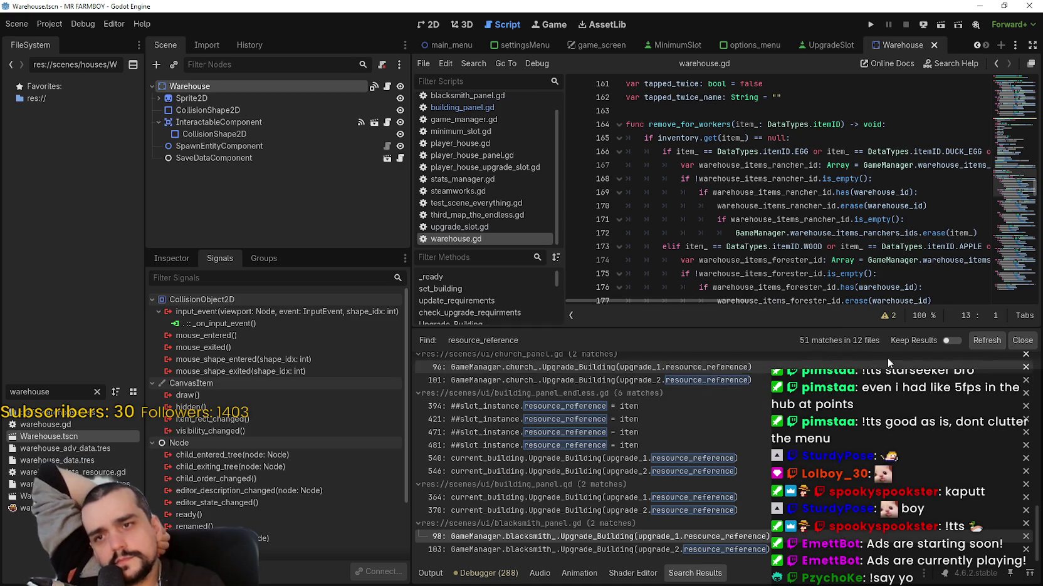
mouse_move(703, 299)
mouse_down()
mouse_move(999, 315)
mouse_move(687, 295)
mouse_up()
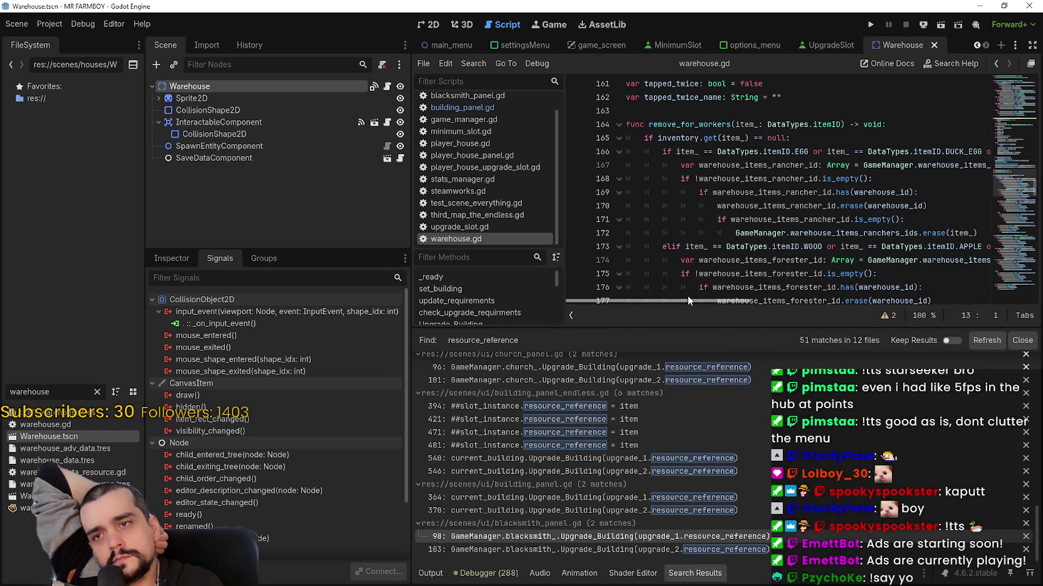
click(825, 138)
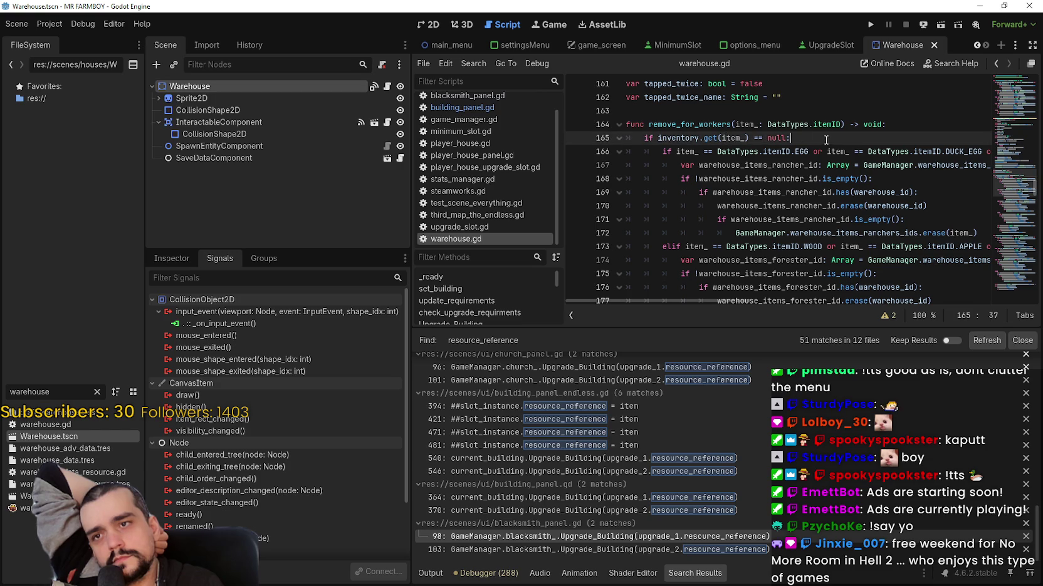
drag(826, 138, 622, 138)
scroll(720, 197, down, 3)
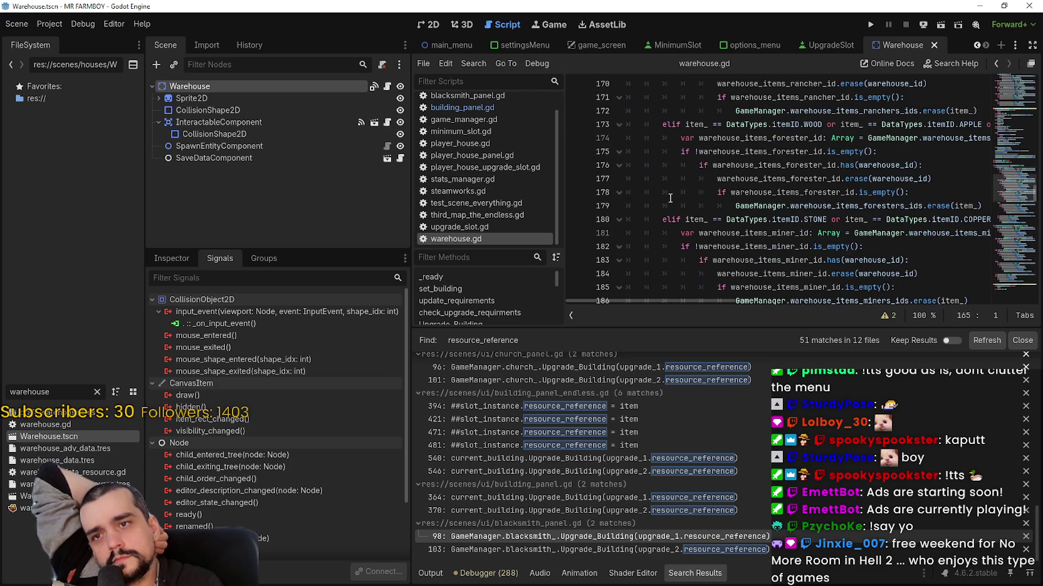
scroll(720, 194, down, 2)
scroll(814, 191, up, 2)
double_click(741, 166)
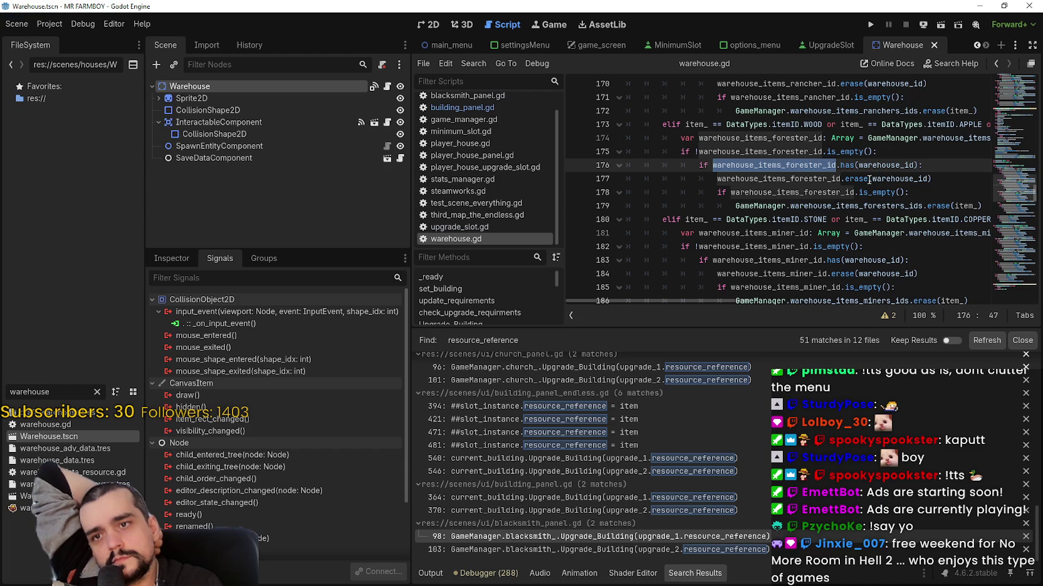
mouse_move(909, 194)
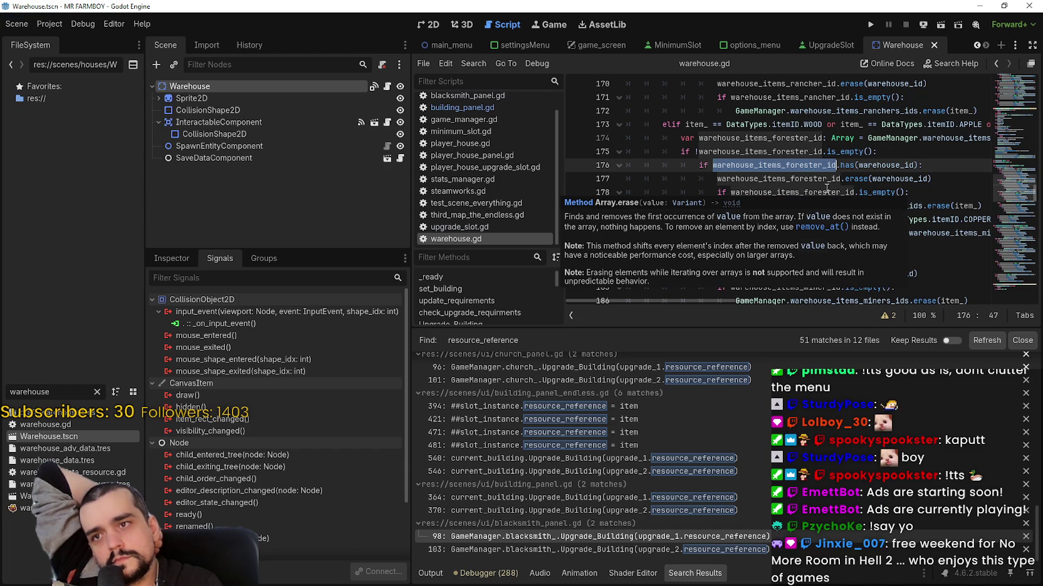
scroll(827, 190, up, 5)
scroll(807, 216, down, 10)
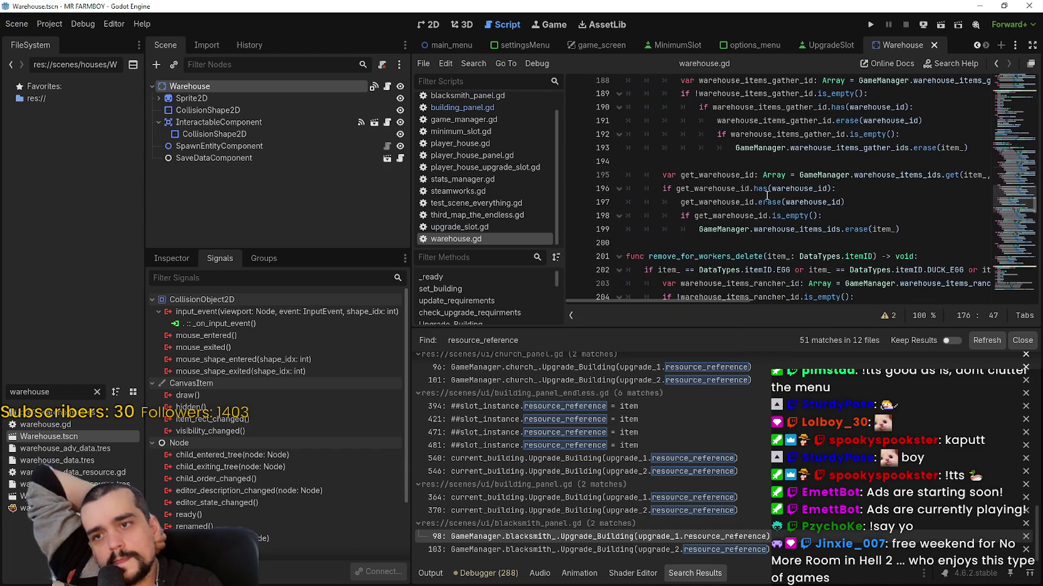
scroll(766, 195, up, 5)
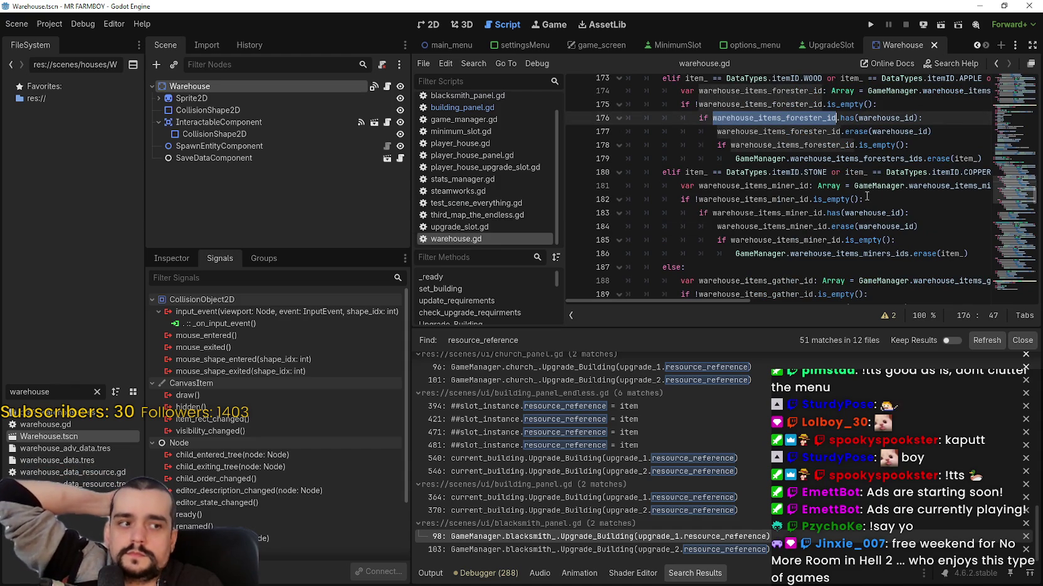
scroll(865, 196, down, 3)
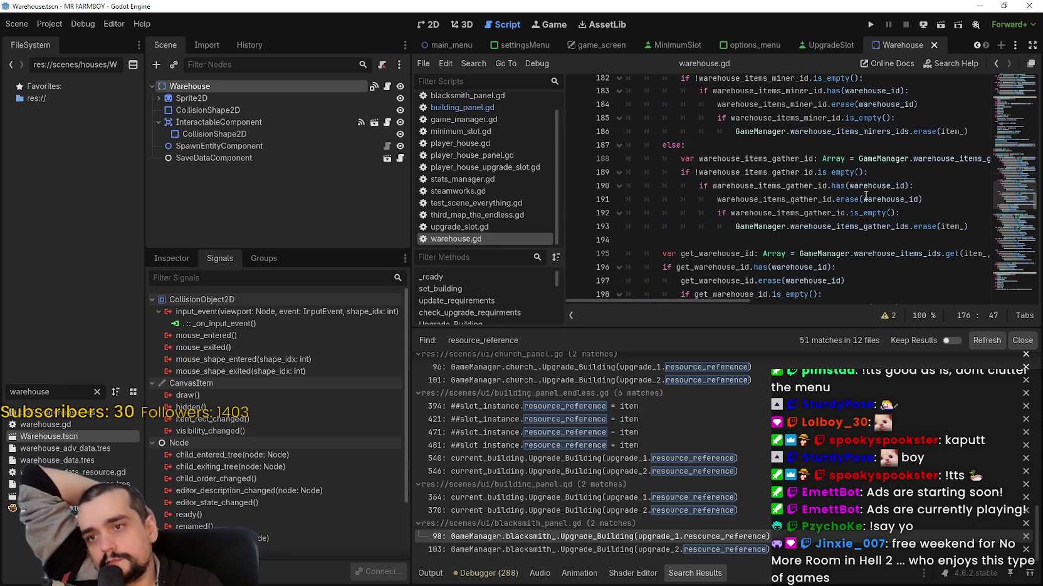
scroll(858, 188, down, 3)
scroll(838, 178, down, 2)
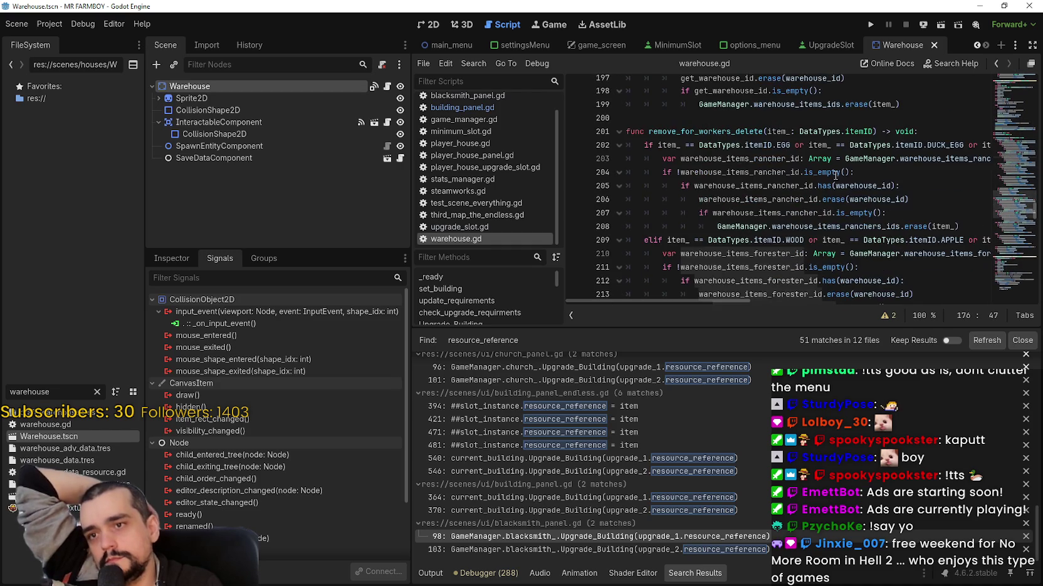
scroll(915, 216, down, 9)
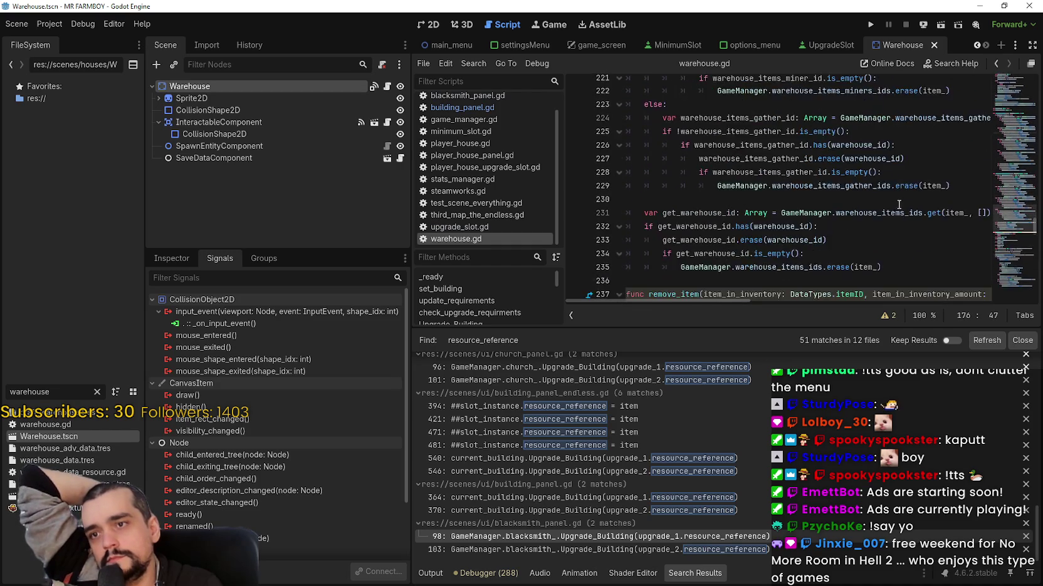
click(860, 201)
scroll(859, 200, down, 3)
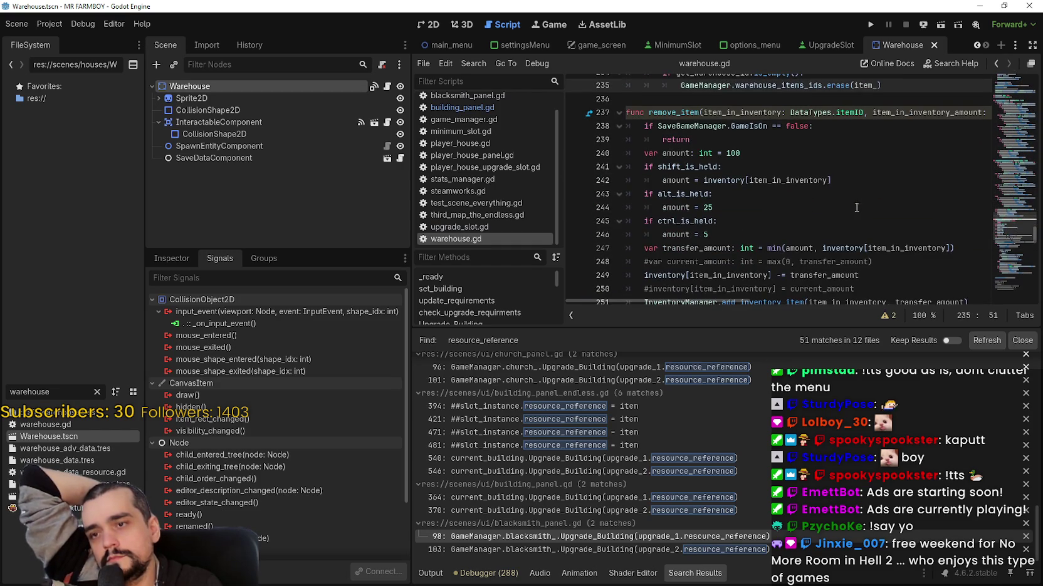
scroll(1005, 248, down, 5)
scroll(1005, 249, down, 12)
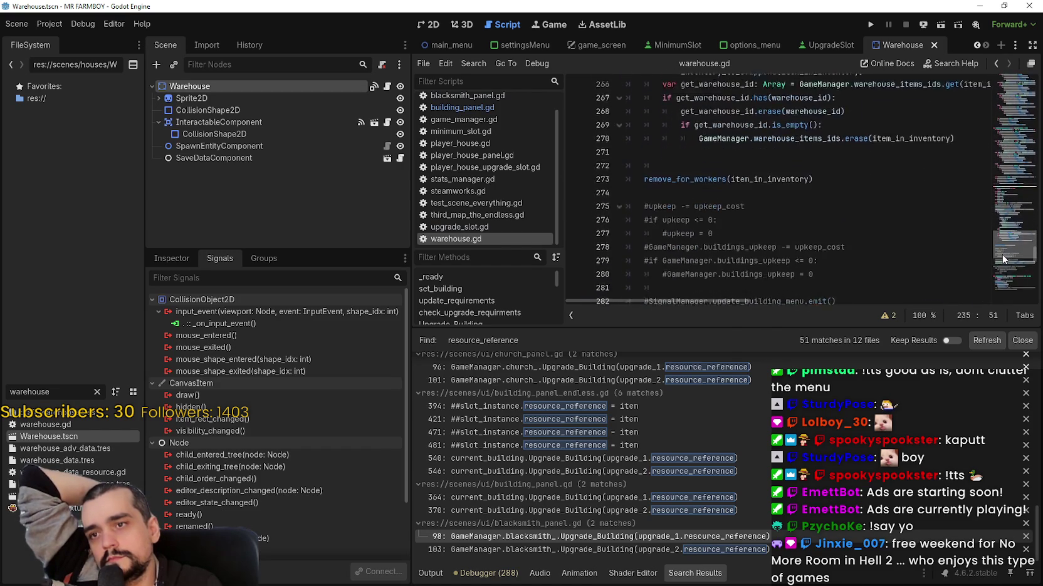
scroll(1000, 267, down, 3)
scroll(999, 268, up, 5)
scroll(1000, 270, down, 6)
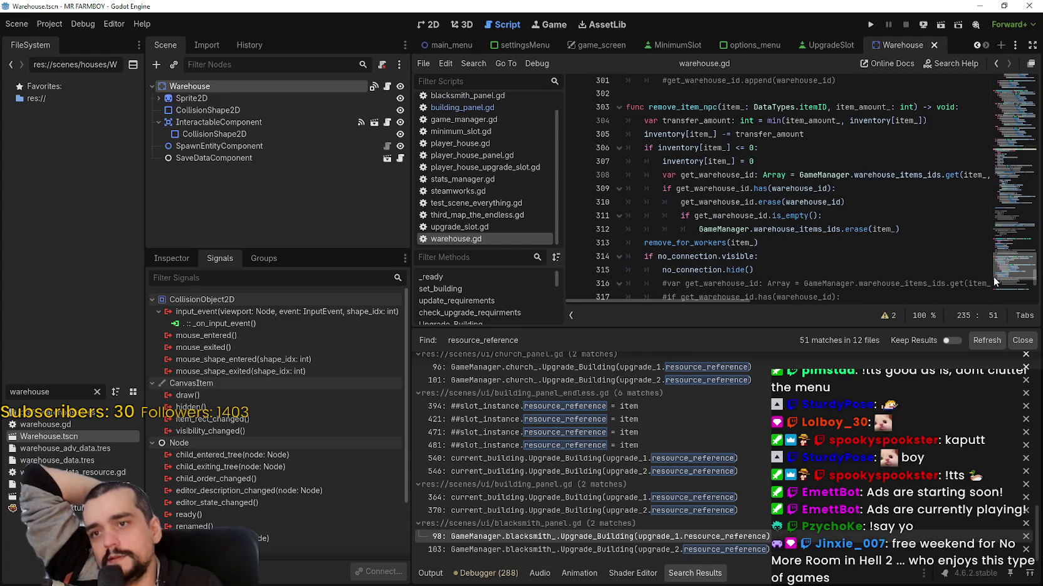
scroll(993, 282, down, 1)
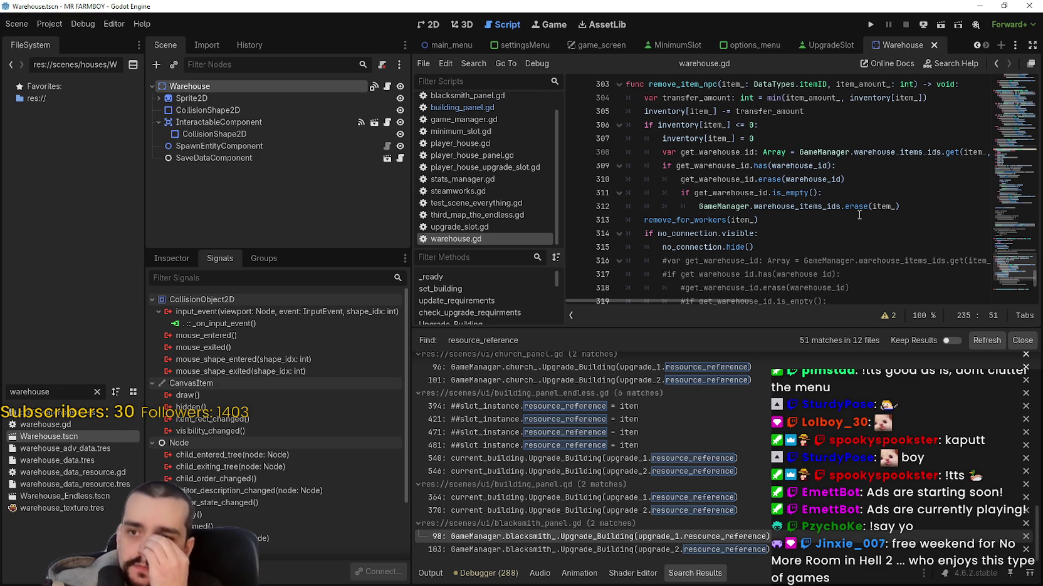
scroll(799, 210, down, 2)
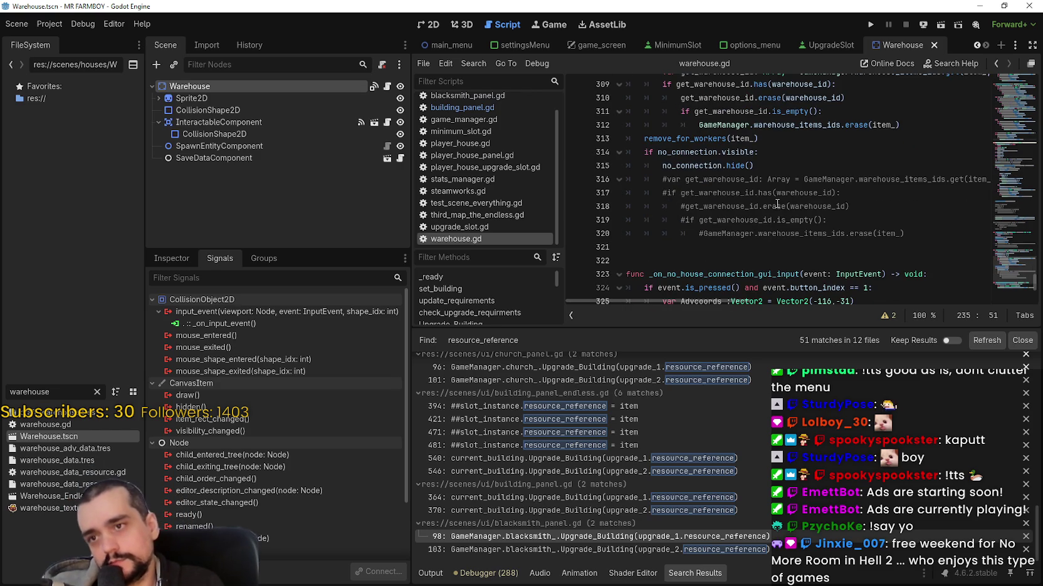
scroll(777, 210, down, 1)
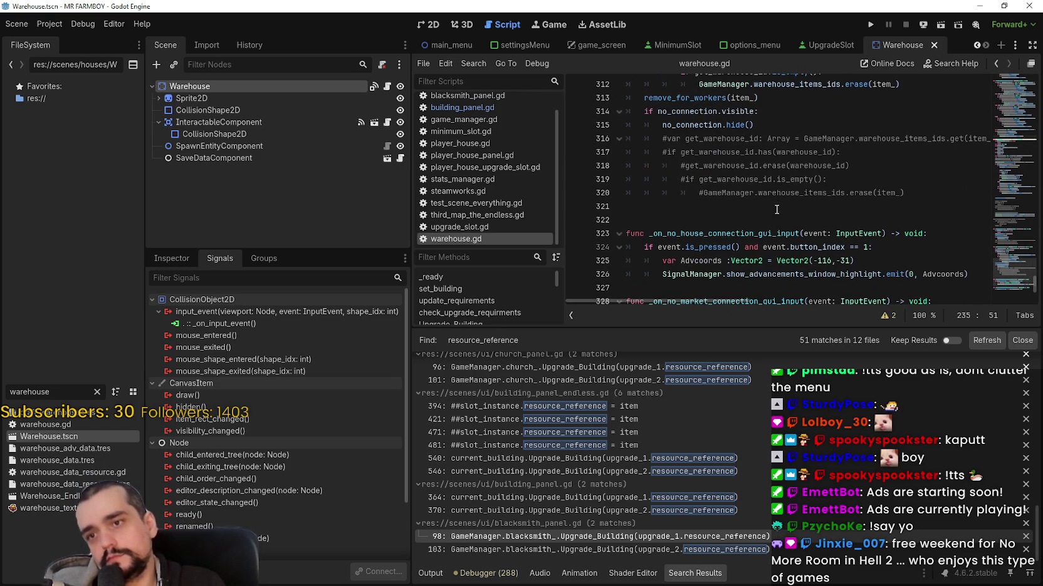
scroll(722, 181, down, 2)
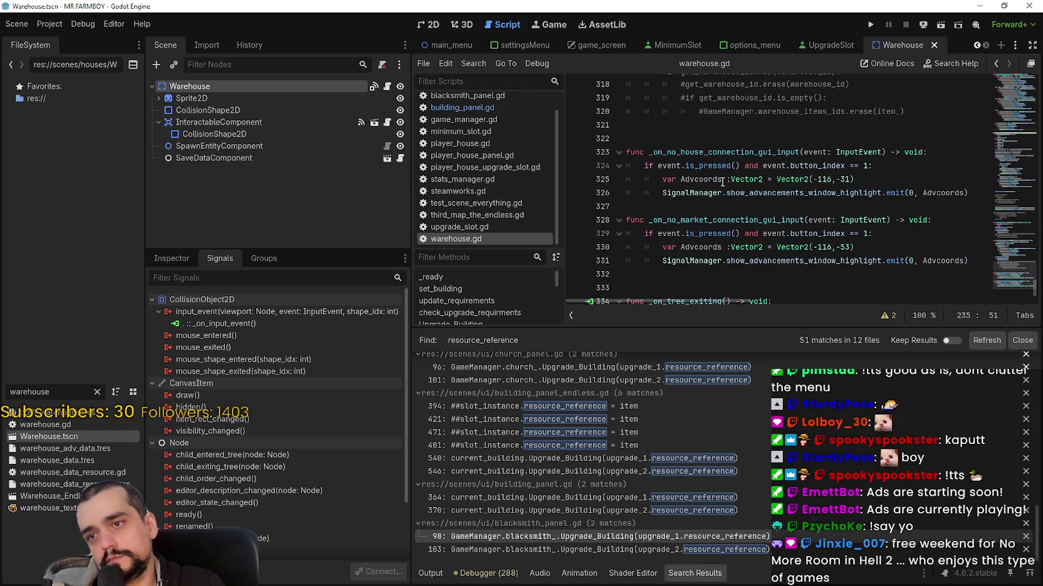
click(686, 135)
scroll(707, 228, down, 1)
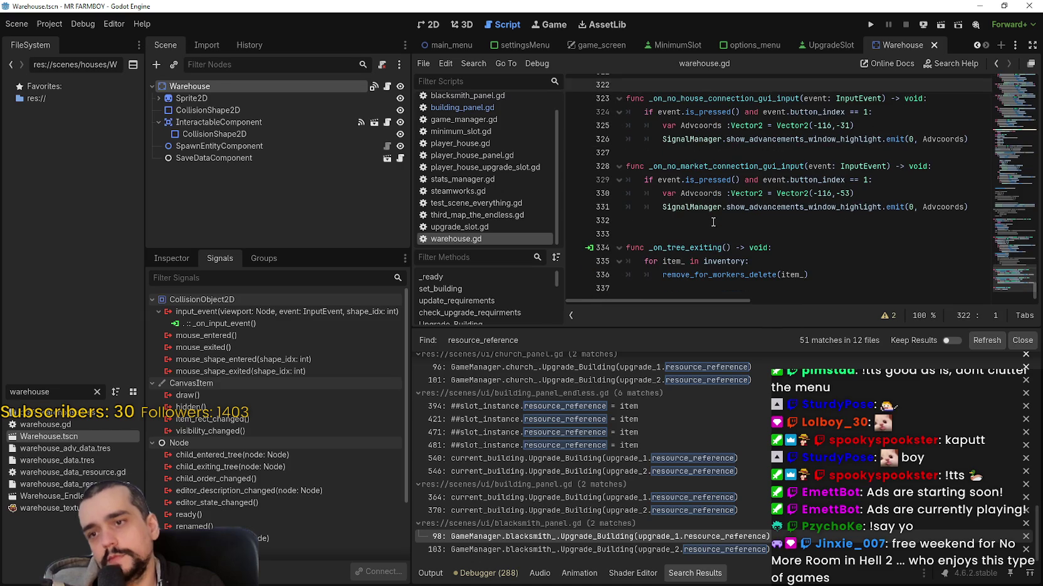
click(707, 229)
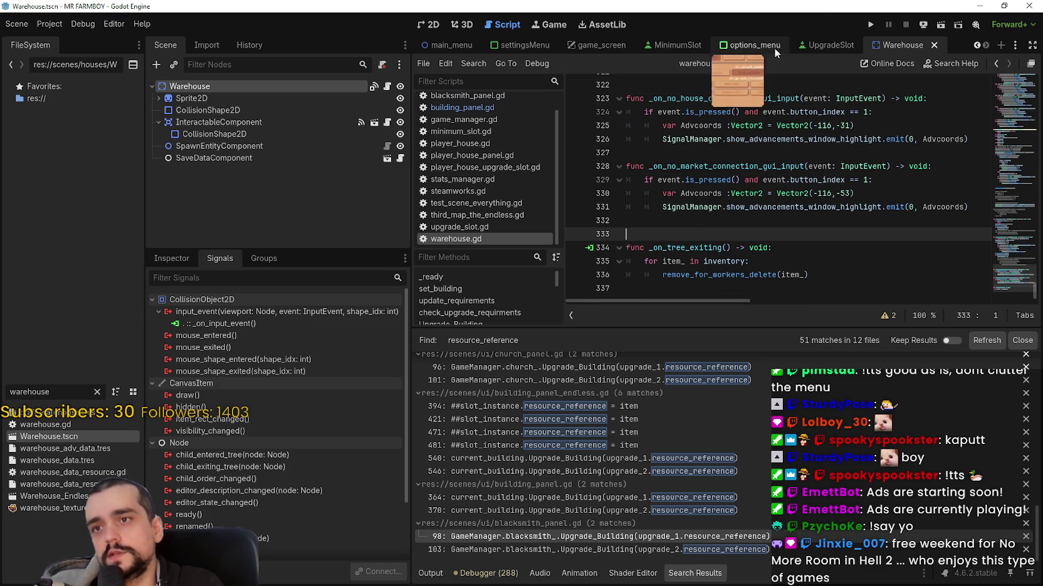
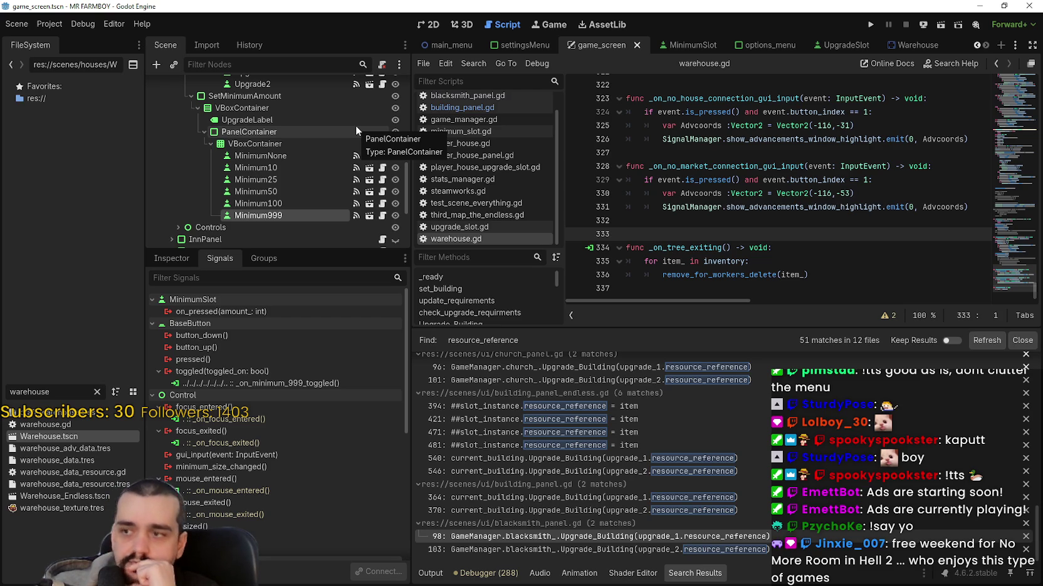
Review the _on_minimum_*_toggled handlers in building_panel.gd that set minimum_Set to -1, 10, 25, 50 and 100
scroll(371, 168, up, 3)
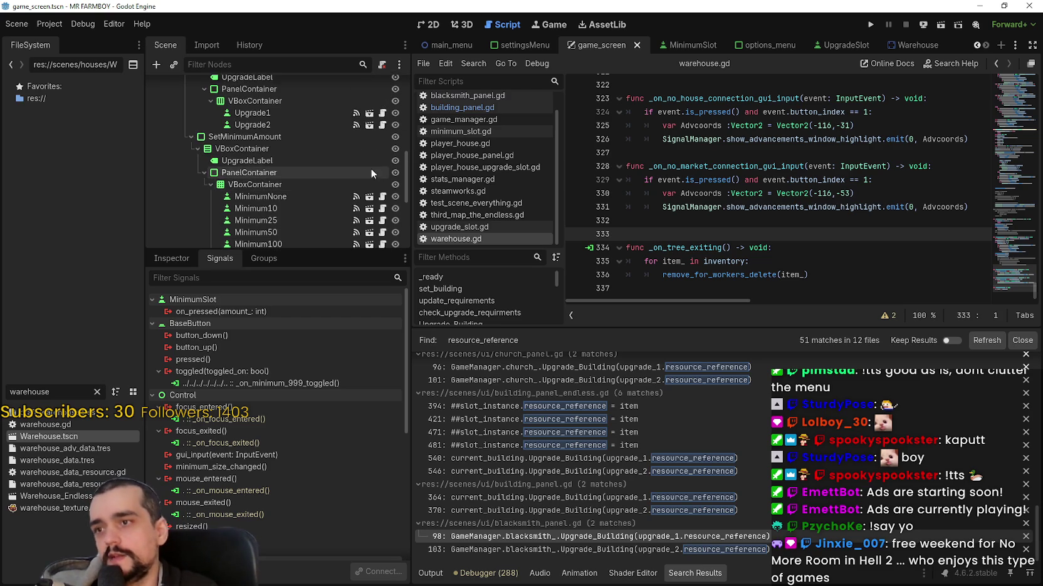
scroll(358, 165, up, 3)
scroll(359, 191, up, 1)
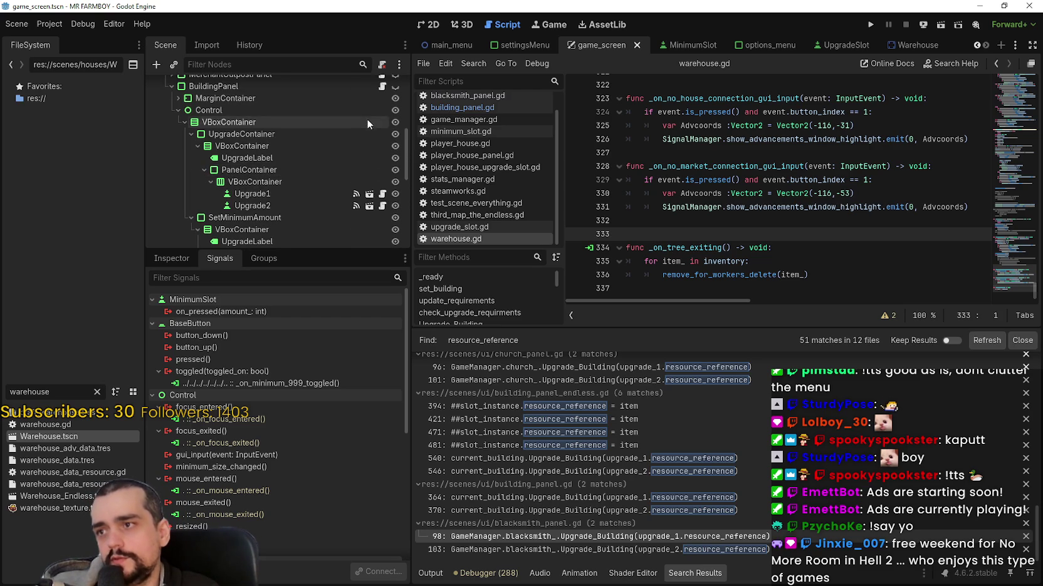
scroll(372, 132, up, 1)
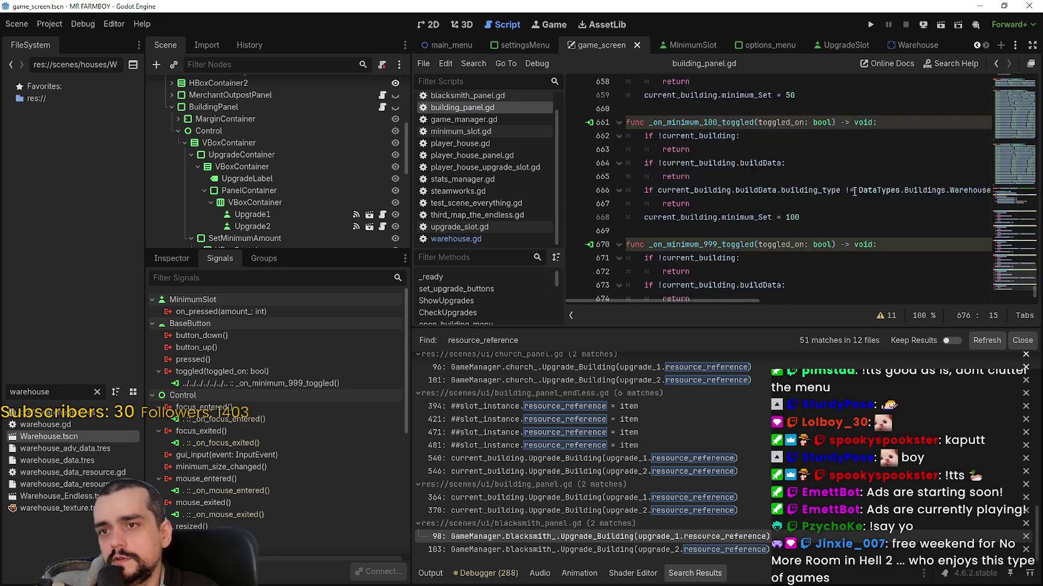
click(798, 179)
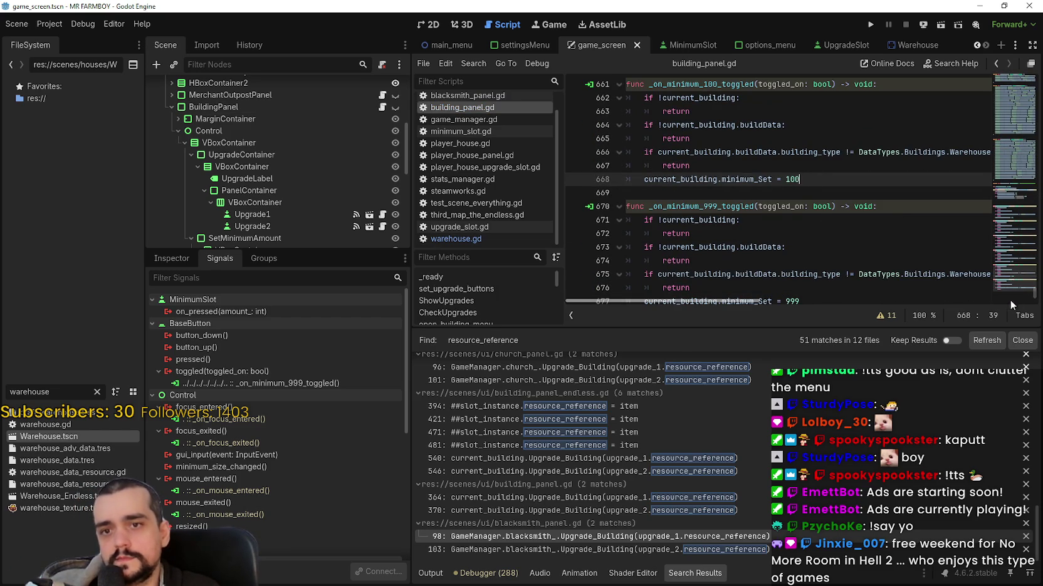
scroll(1010, 283, up, 3)
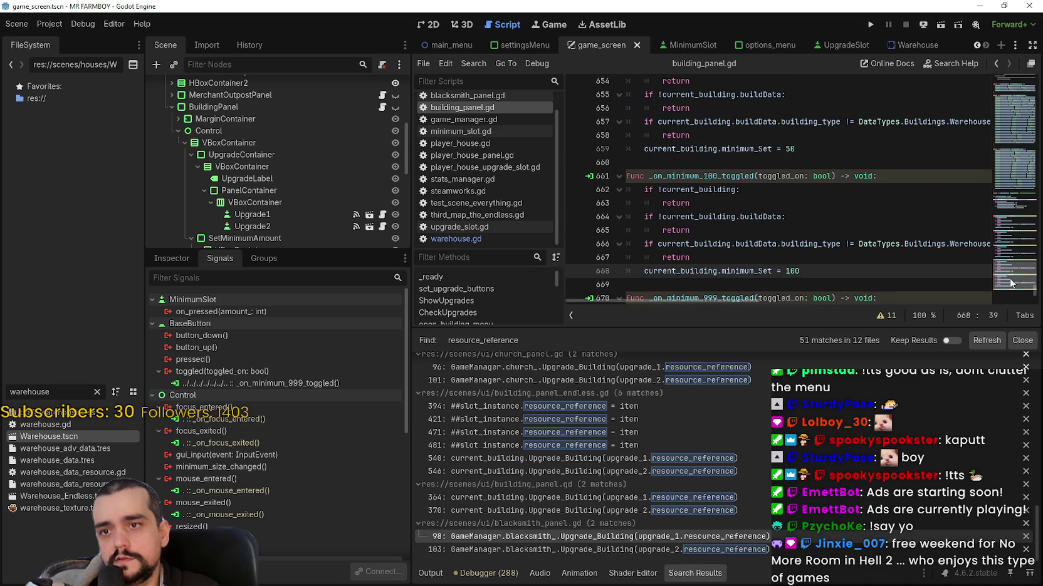
scroll(1010, 284, down, 3)
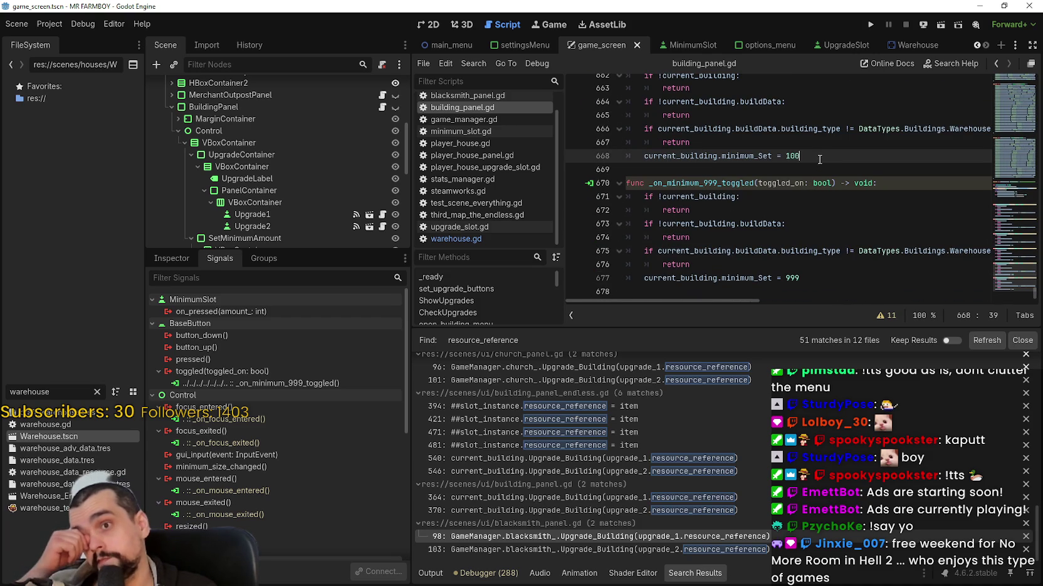
scroll(814, 157, up, 1)
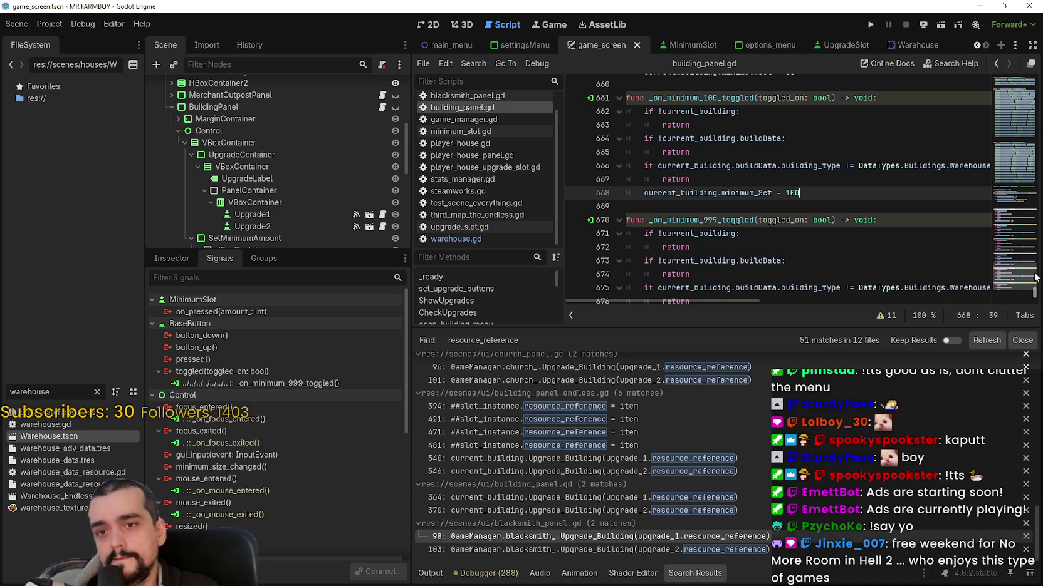
scroll(1012, 274, up, 4)
scroll(1012, 274, up, 12)
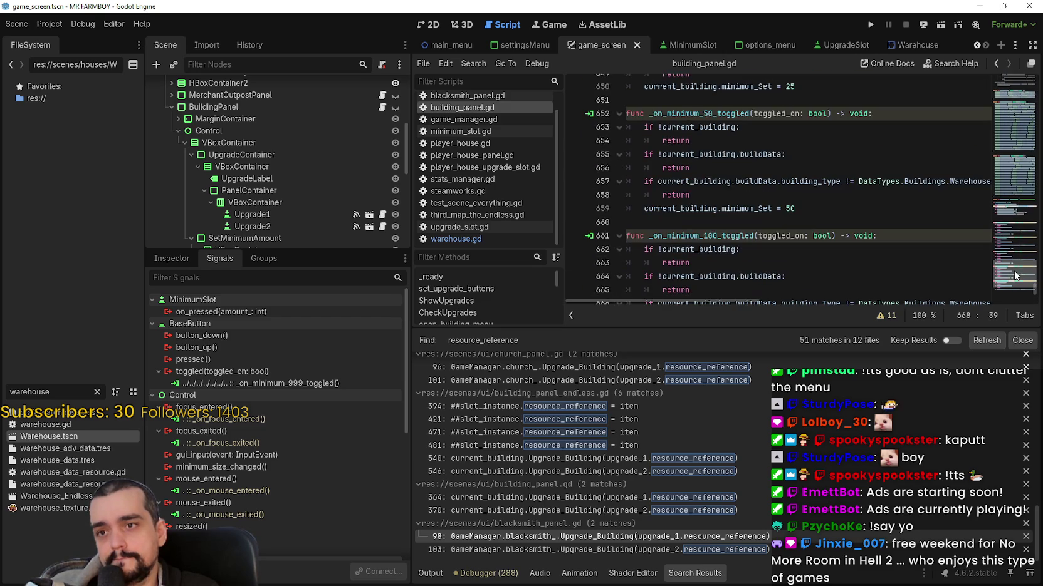
scroll(1015, 264, down, 8)
scroll(1016, 270, up, 7)
scroll(1012, 245, up, 20)
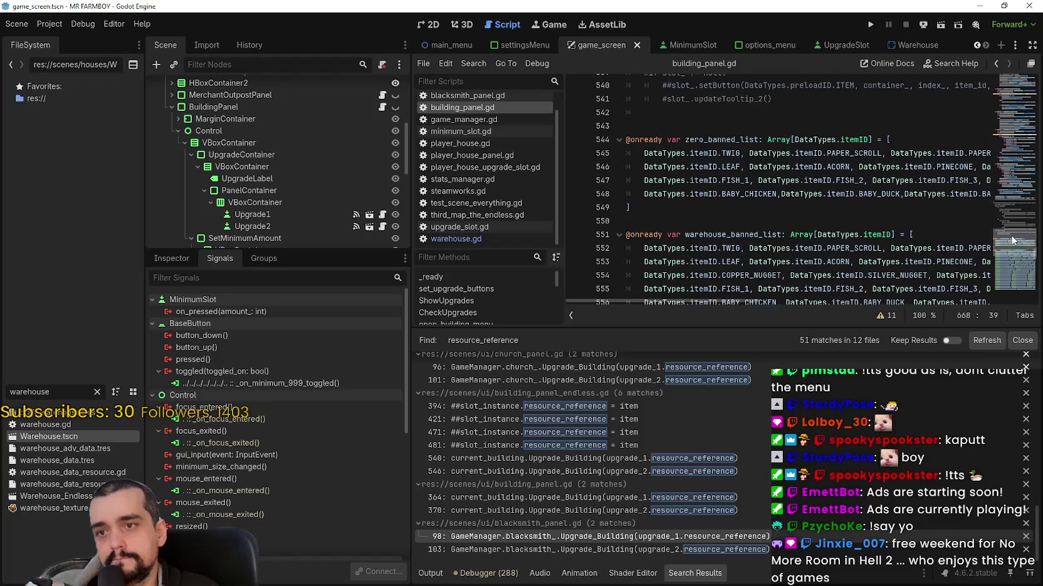
scroll(1013, 250, down, 20)
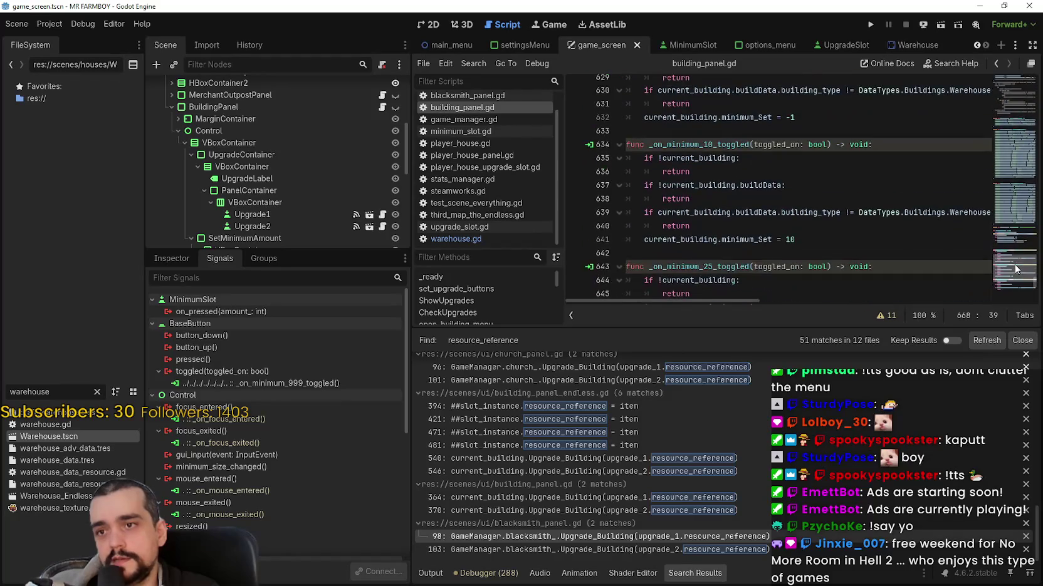
scroll(1015, 267, up, 10)
scroll(1015, 266, down, 3)
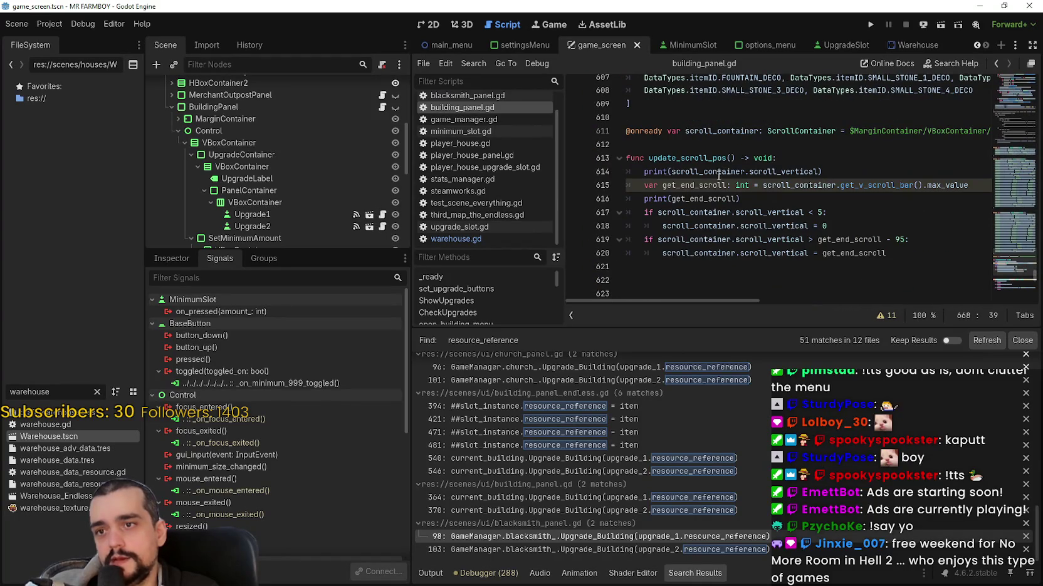
scroll(710, 206, down, 3)
click(692, 143)
Write the header 'func update_minimum() -> void' on empty line 623
click(692, 126)
text(fu)
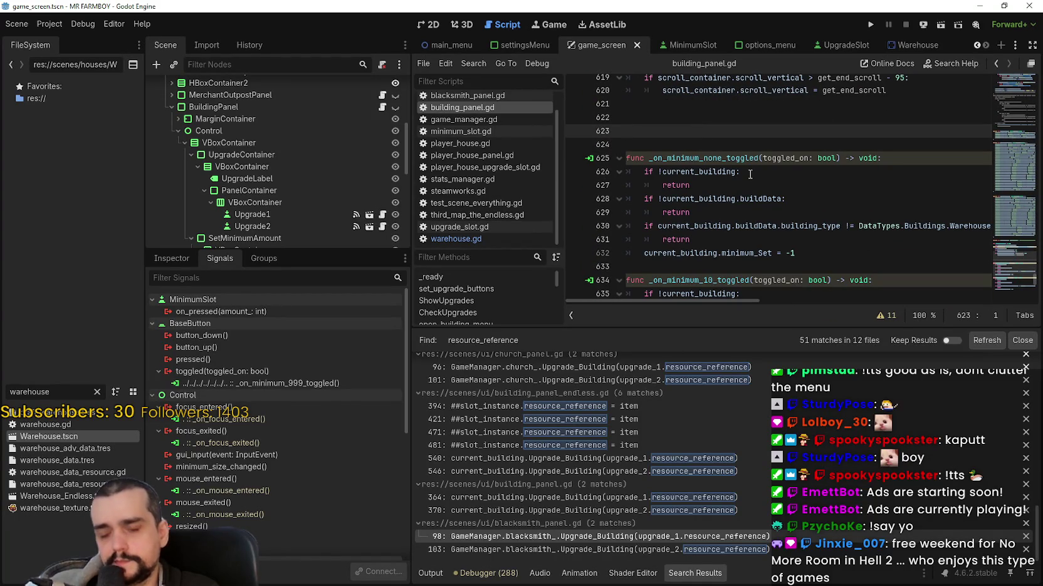
text(nc update_)
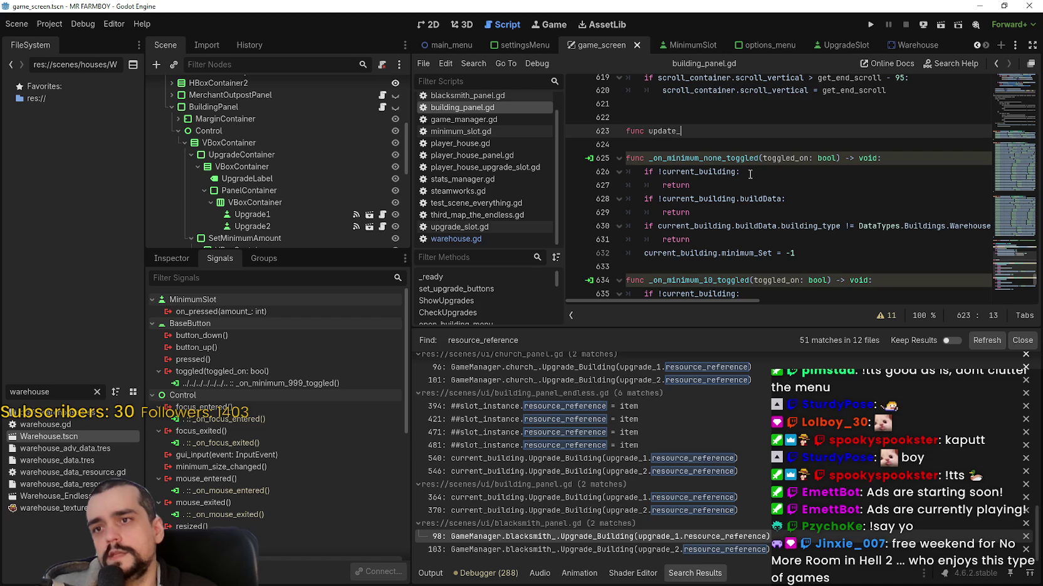
text(minimum()
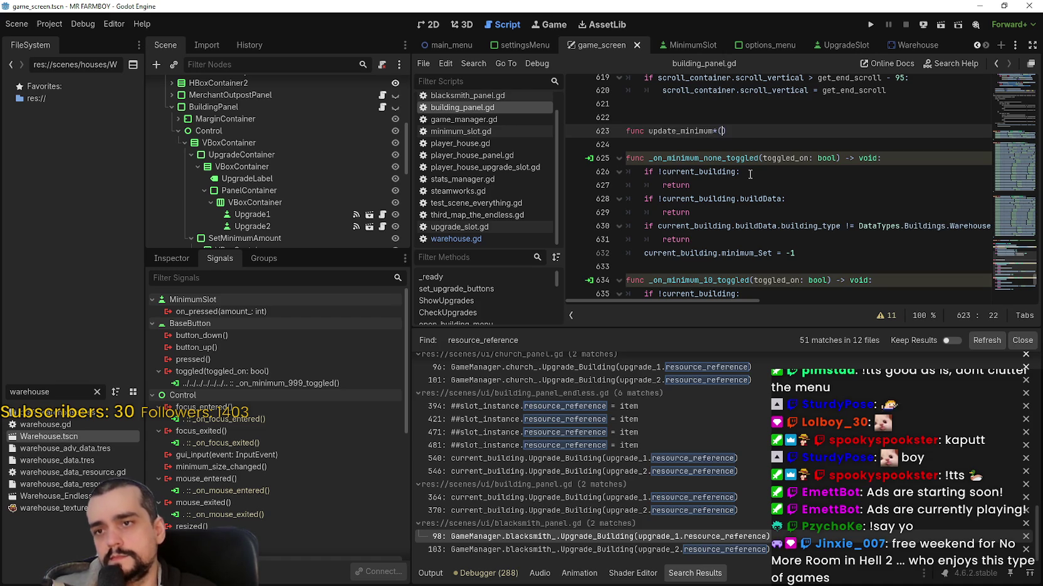
text())
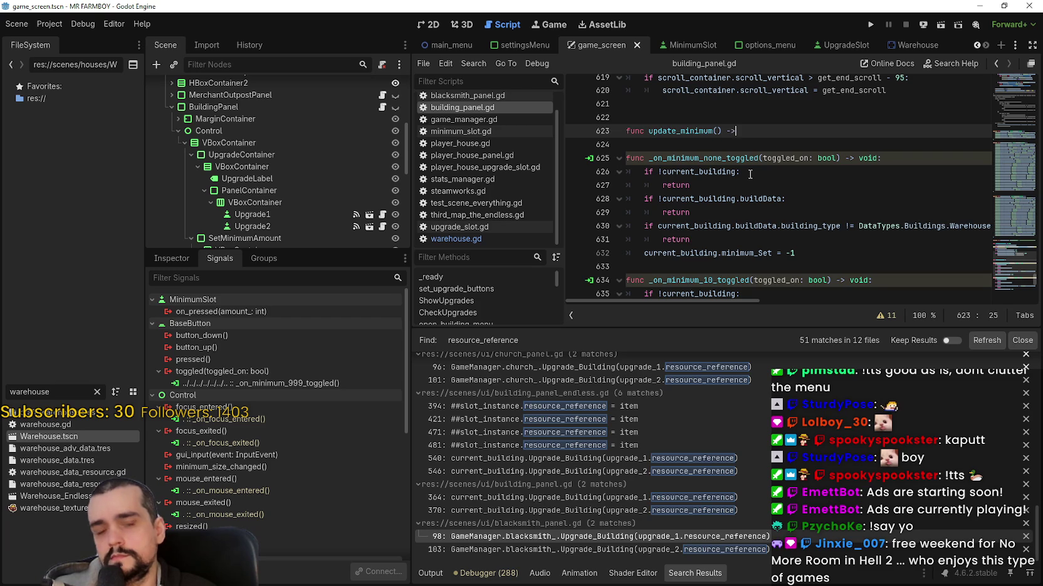
text(void:)
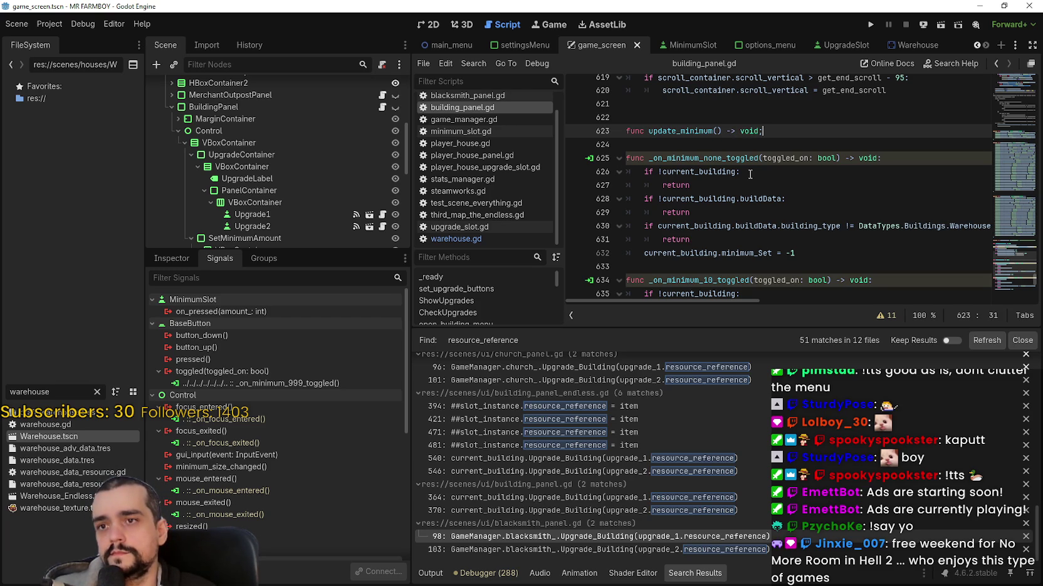
key(Return)
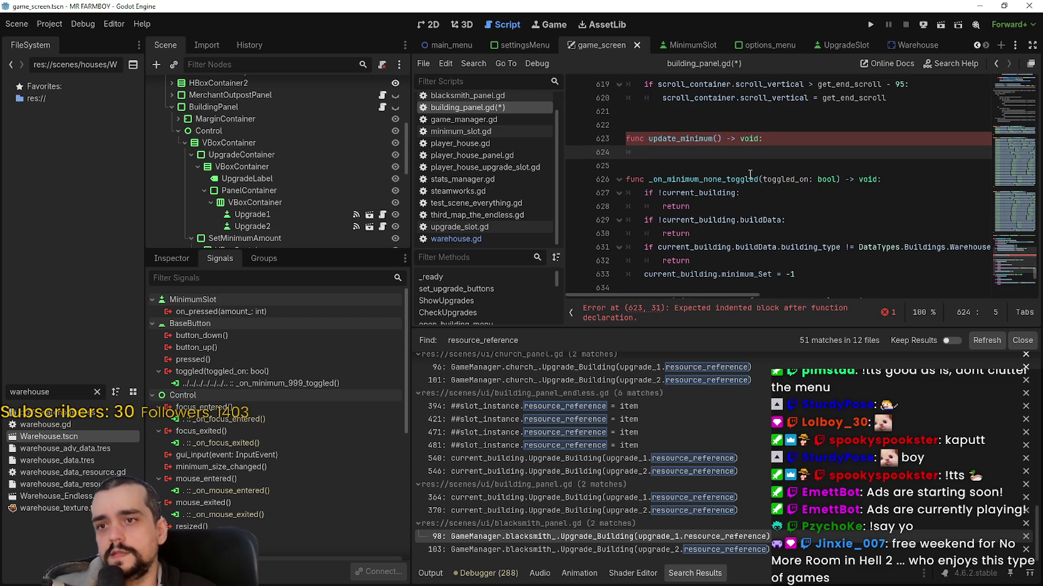
Copy the three if/return guard checks from _on_minimum_none_toggled into update_minimum's body
drag(690, 261, 608, 192)
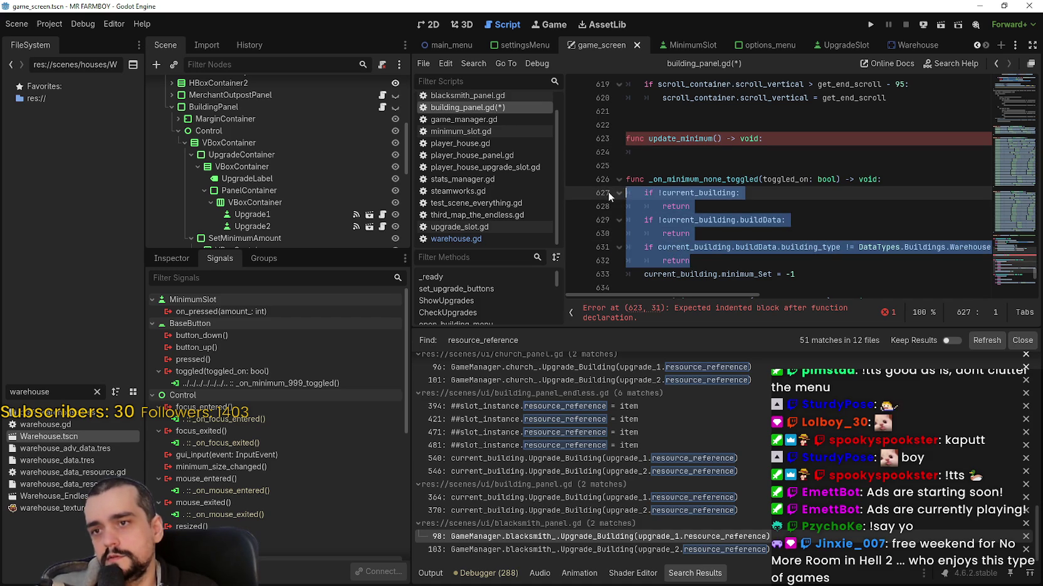
key(ctrl+c)
click(667, 150)
key(ctrl+v)
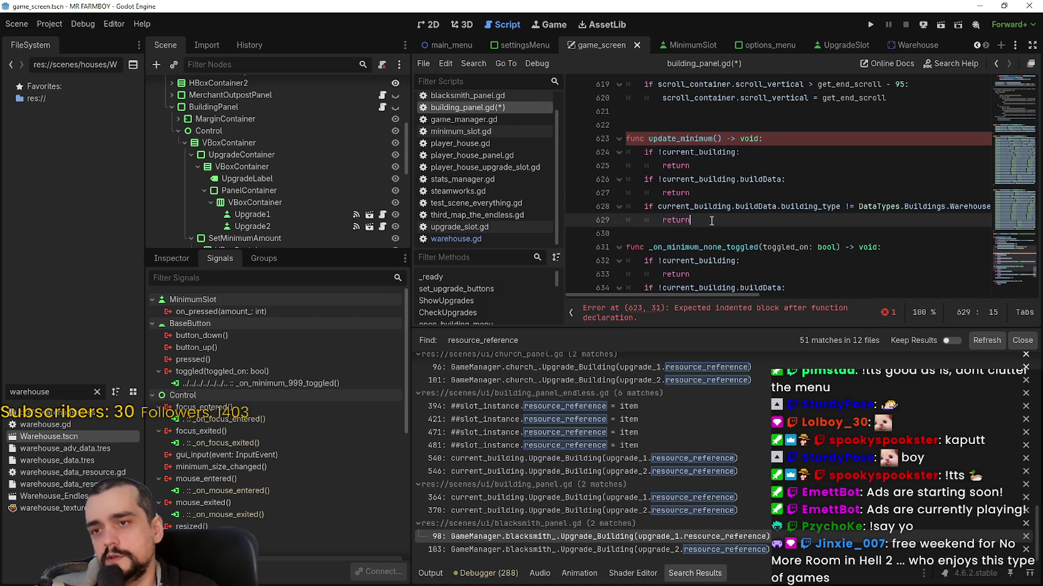
key(Return)
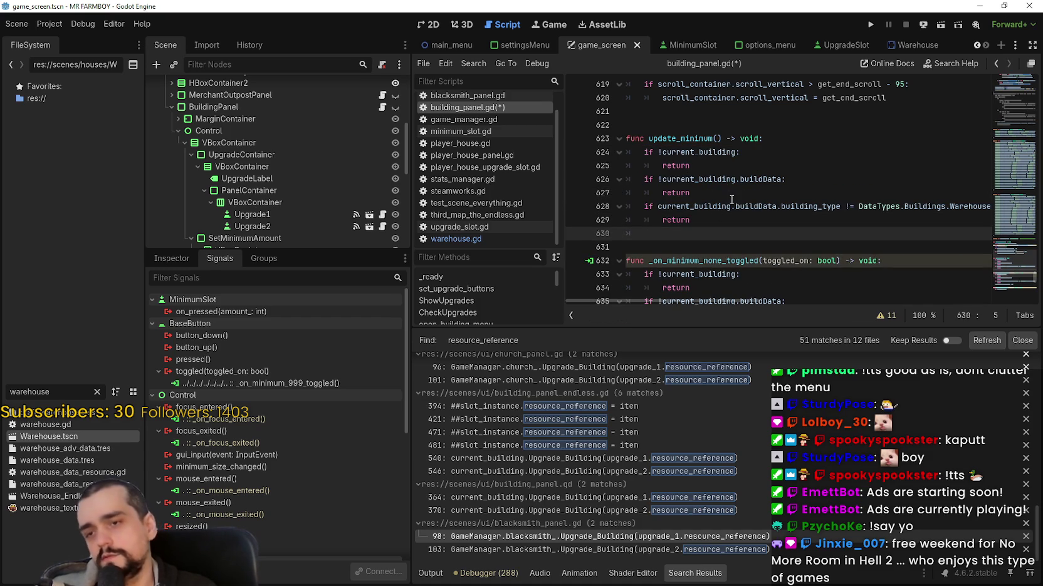
scroll(719, 215, down, 2)
text(if)
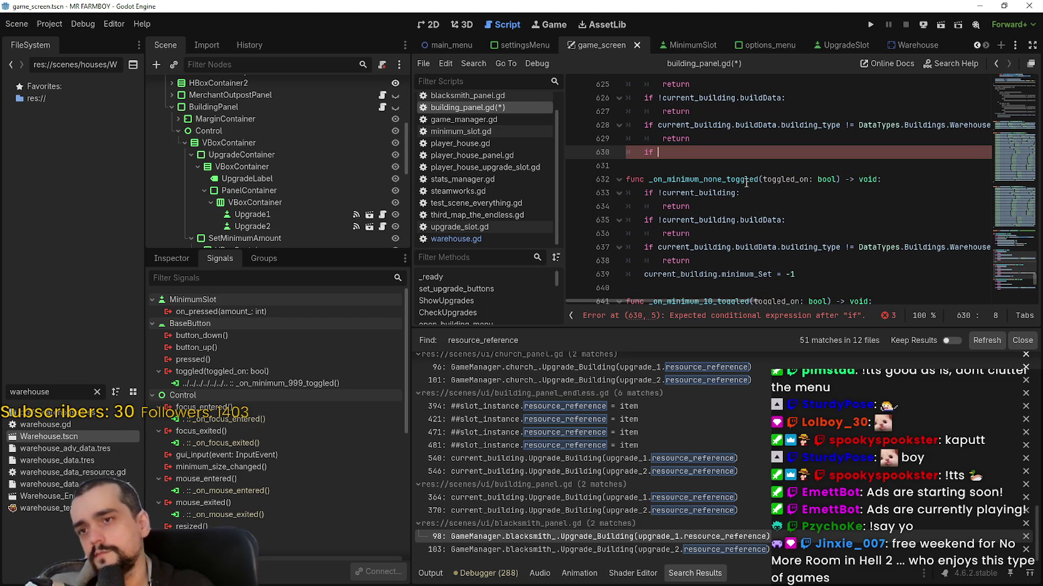
Replace the if with 'match current_building.minium_set:' and add a -1 case
scroll(742, 217, down, 1)
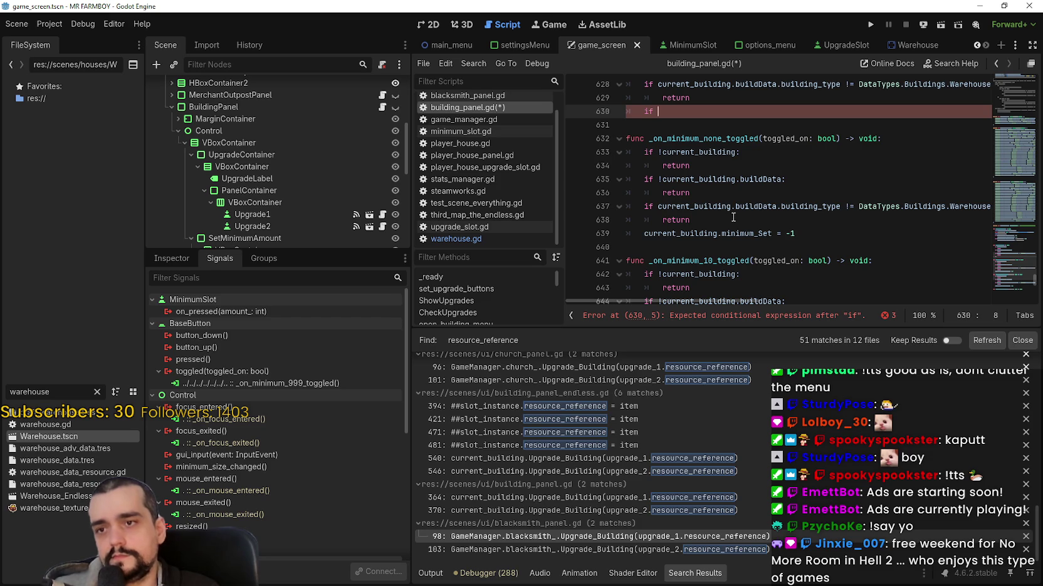
double_click(706, 235)
click(686, 114)
drag(671, 112, 642, 114)
text(r)
text(h )
text(current_building)
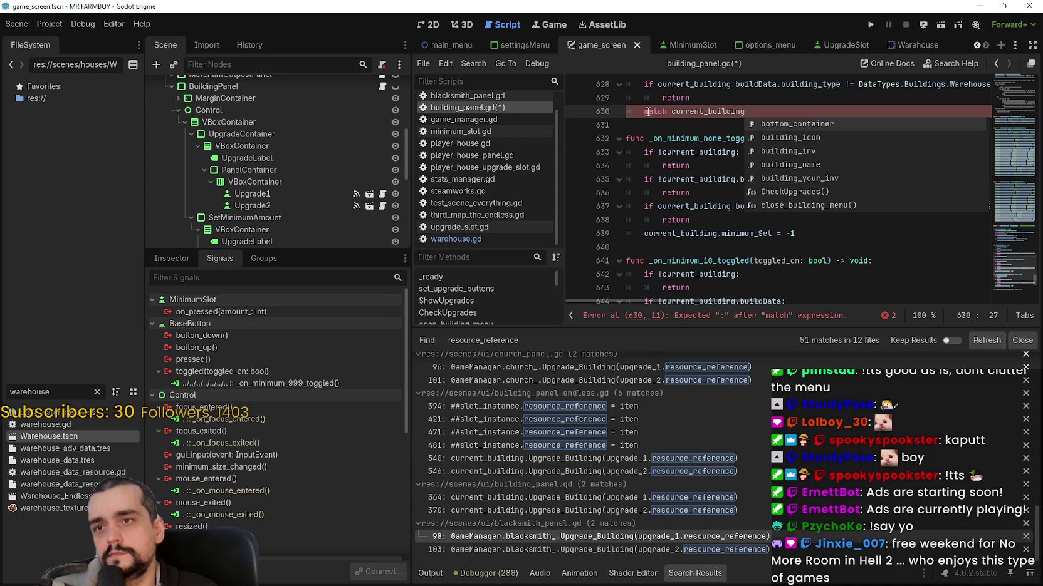
text(.)
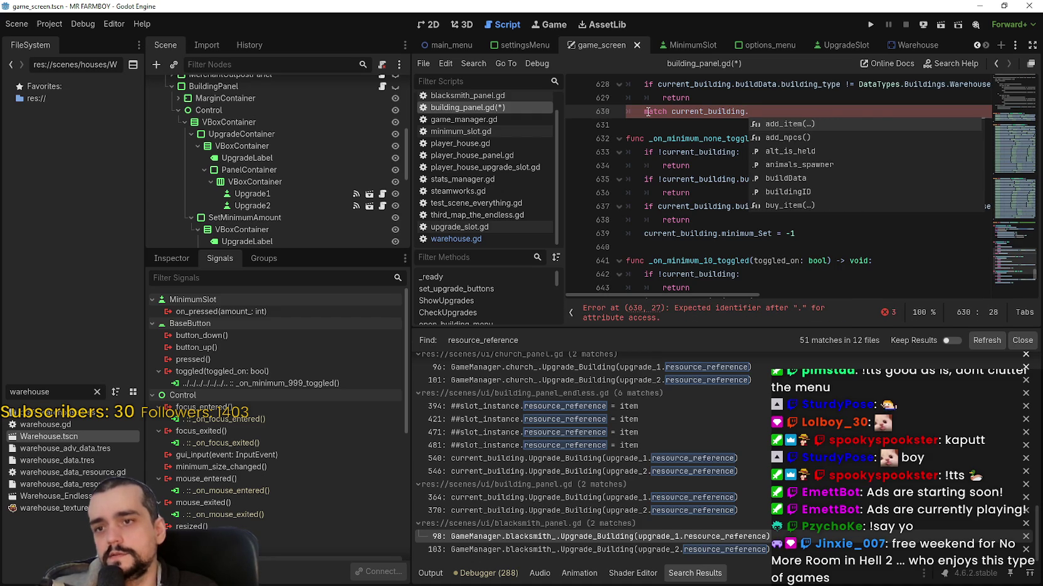
text(minium_set)
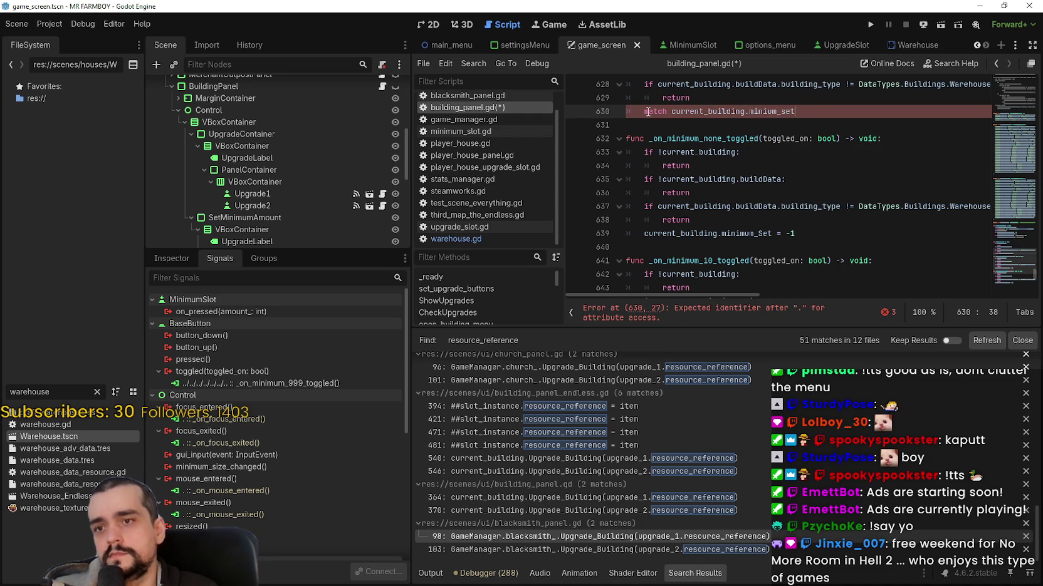
text(:)
key(Return)
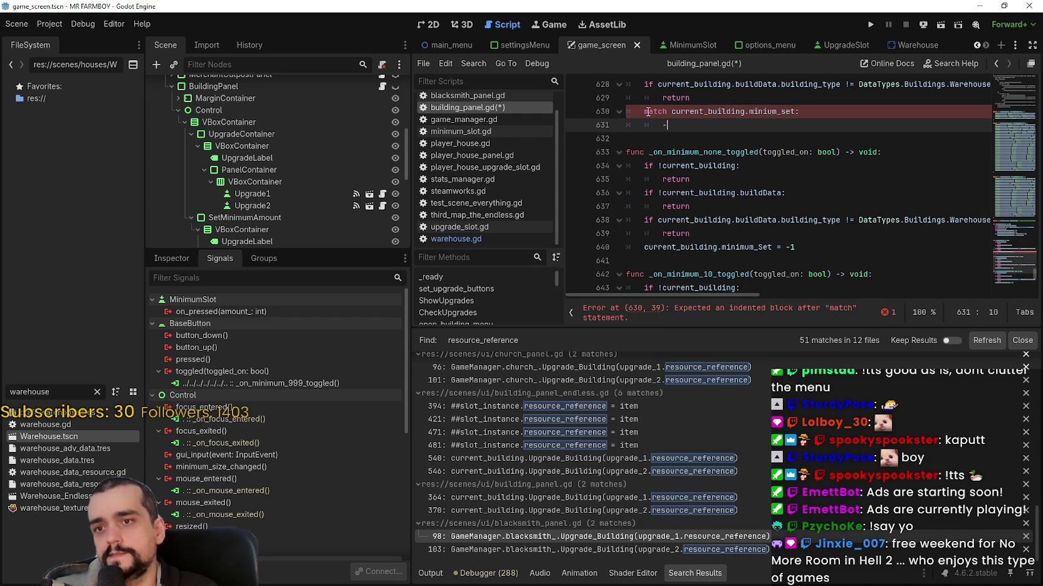
text(1:)
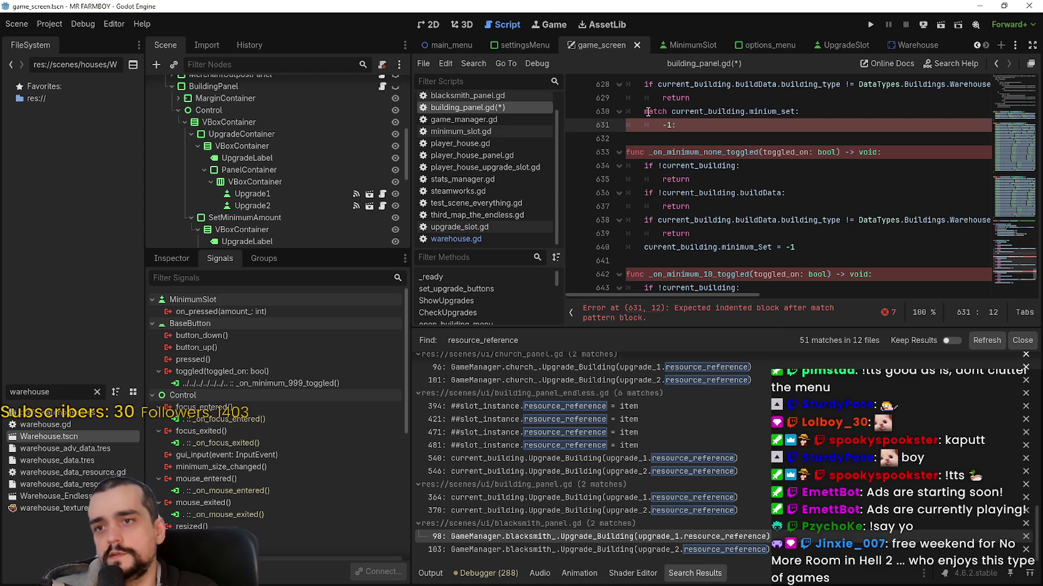
key(Return)
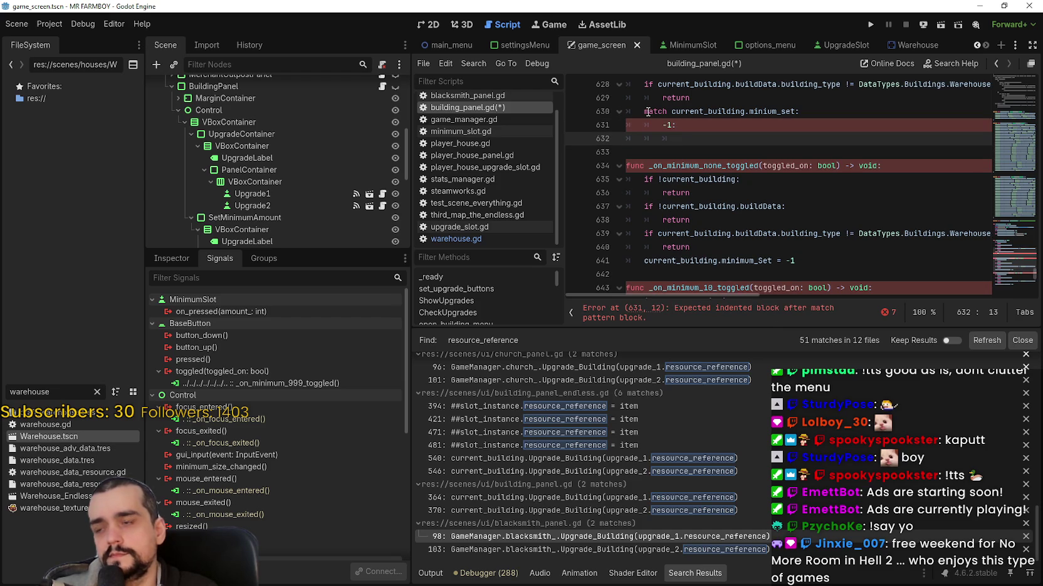
Under the -1 case, set the MinimumNone node's button_pressed to true, then select both lines
scroll(292, 151, down, 3)
click(701, 125)
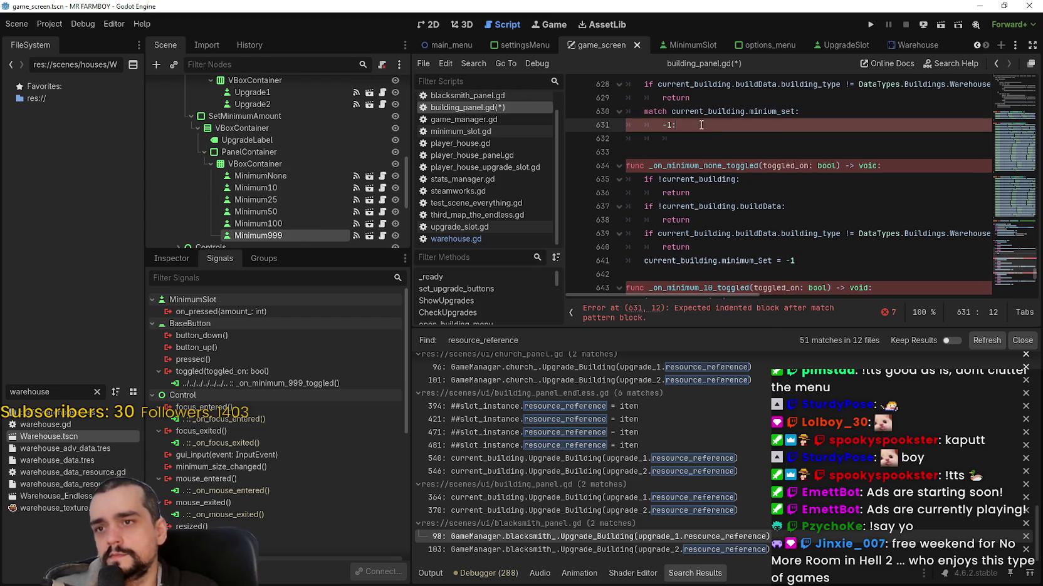
scroll(286, 185, down, 2)
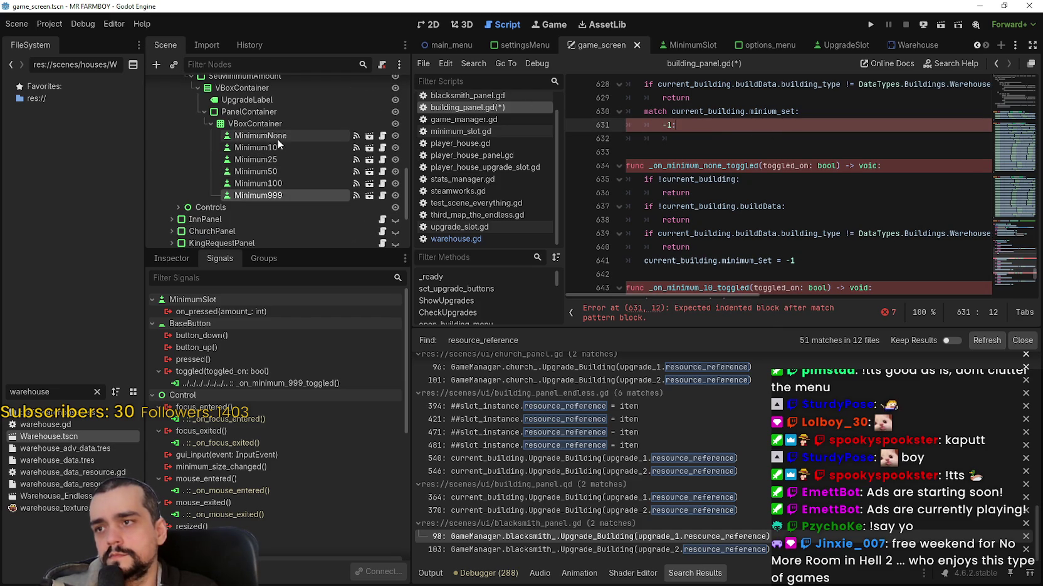
drag(271, 135, 683, 133)
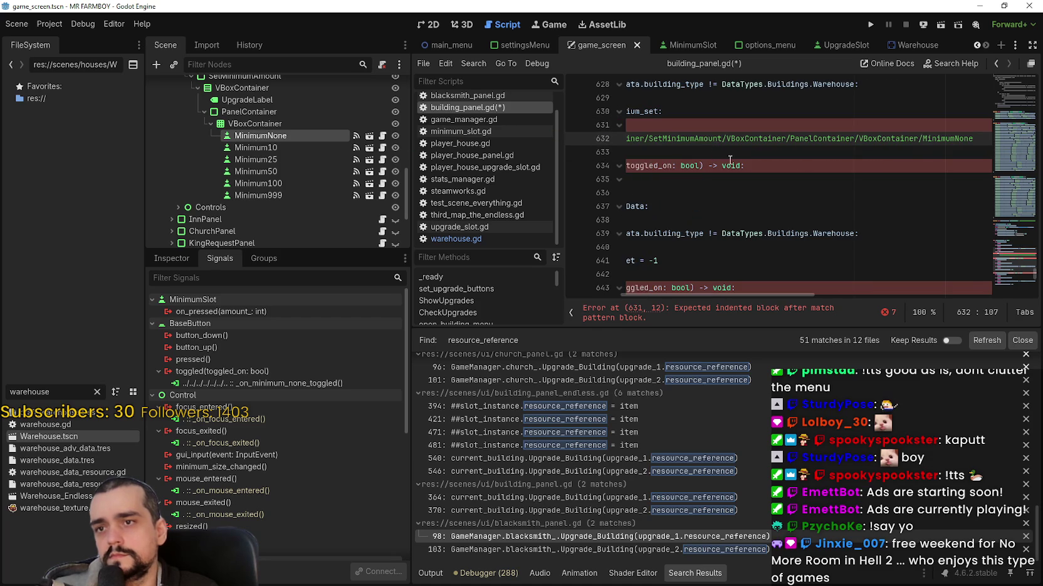
text(.button)
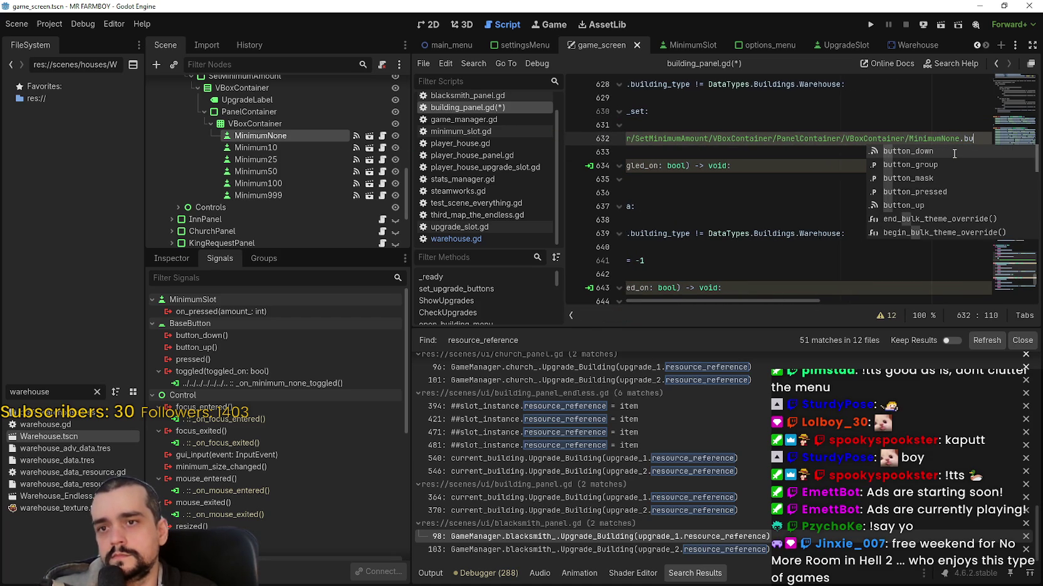
key(Down)
key(Down)
key(Down)
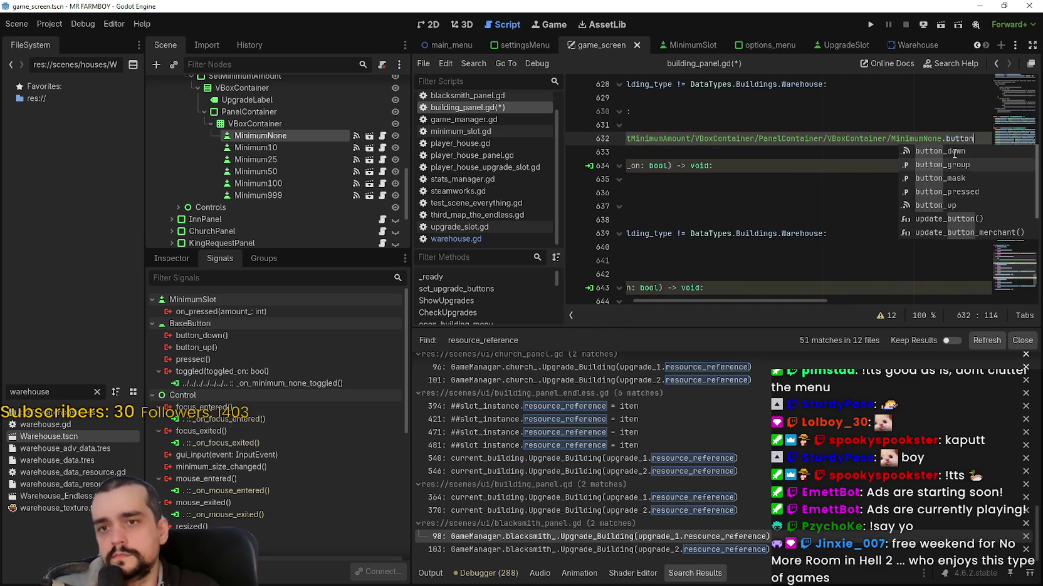
key(Return)
text(= true)
key(Home)
click(641, 136)
key(Down)
key(shift+Up)
key(shift+Up)
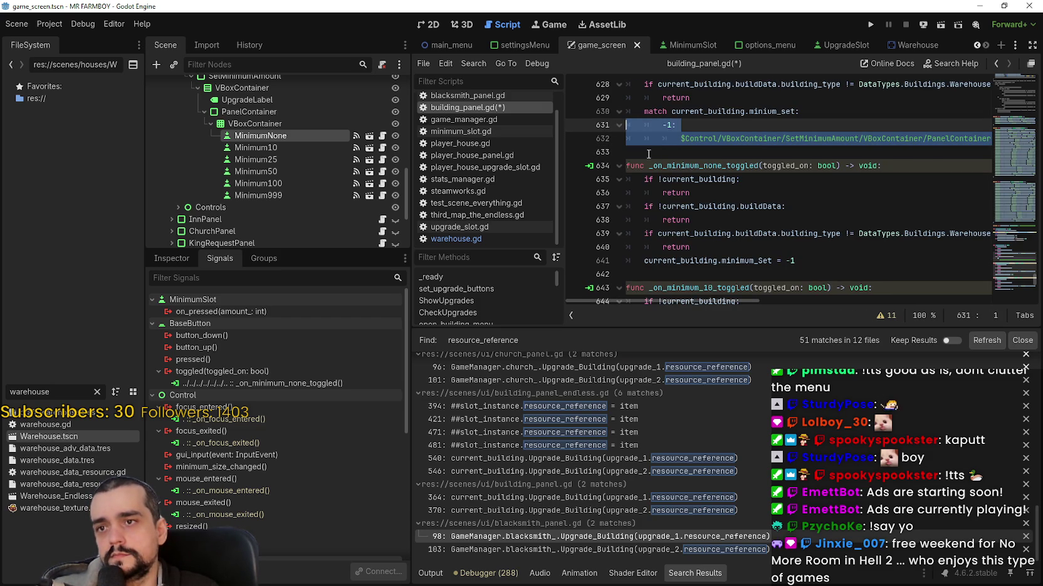
Duplicate the -1 case and renumber the copy as a 10 case
key(ctrl+c)
click(649, 153)
key(ctrl+v)
double_click(670, 152)
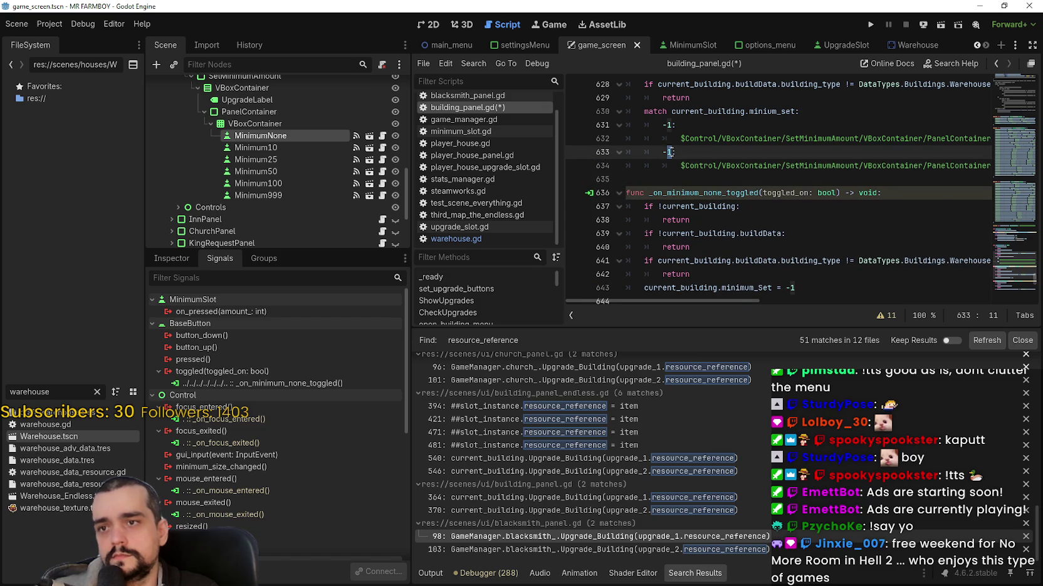
click(664, 152)
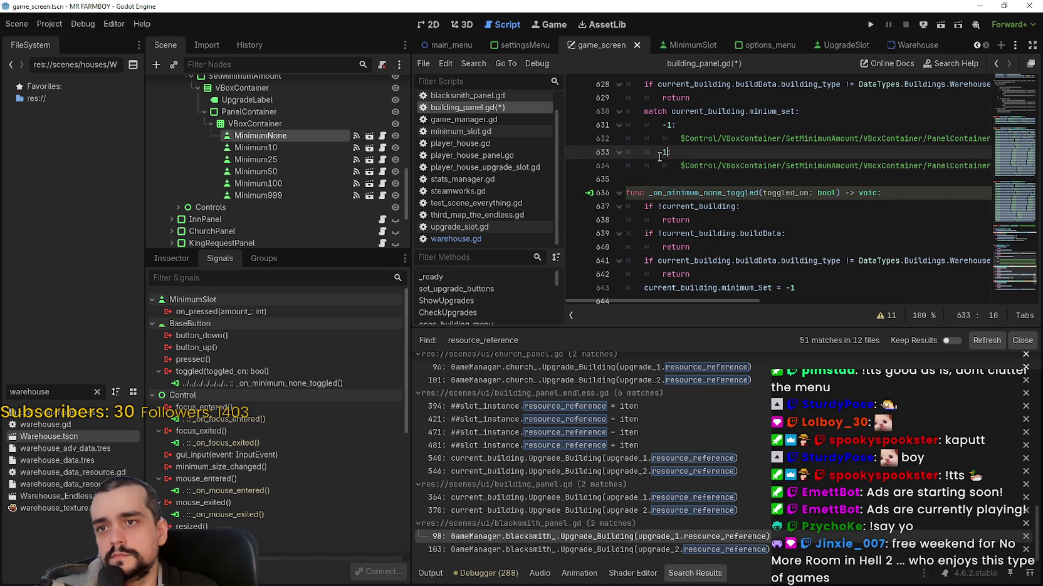
text(0)
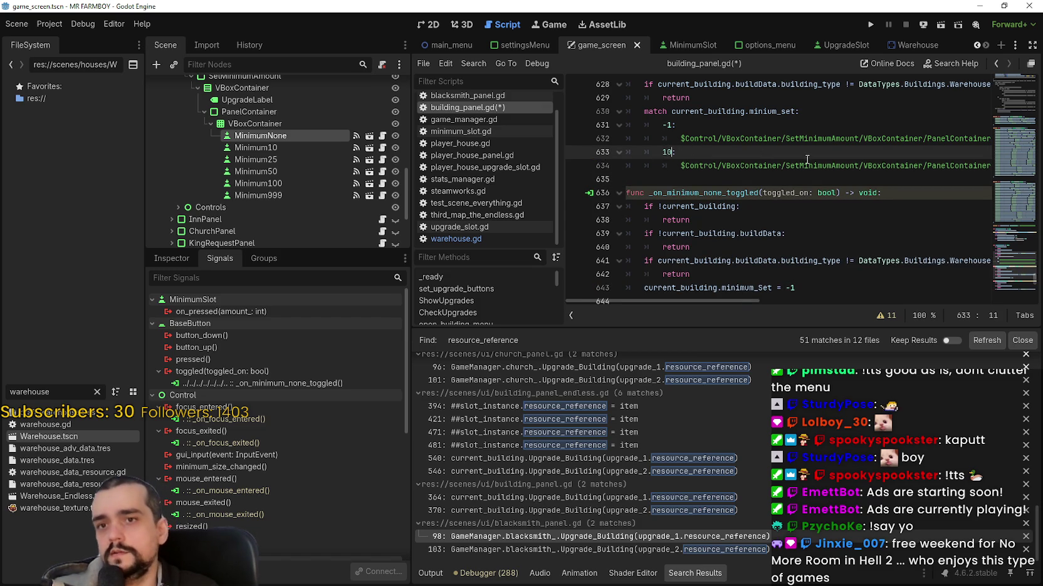
click(923, 165)
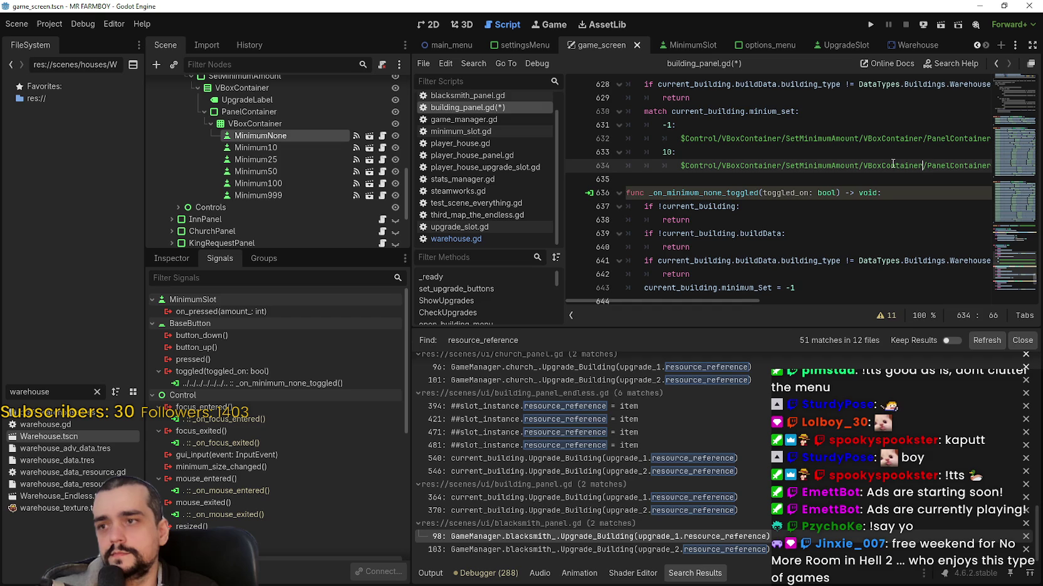
click(314, 147)
click(947, 165)
key(shift+End)
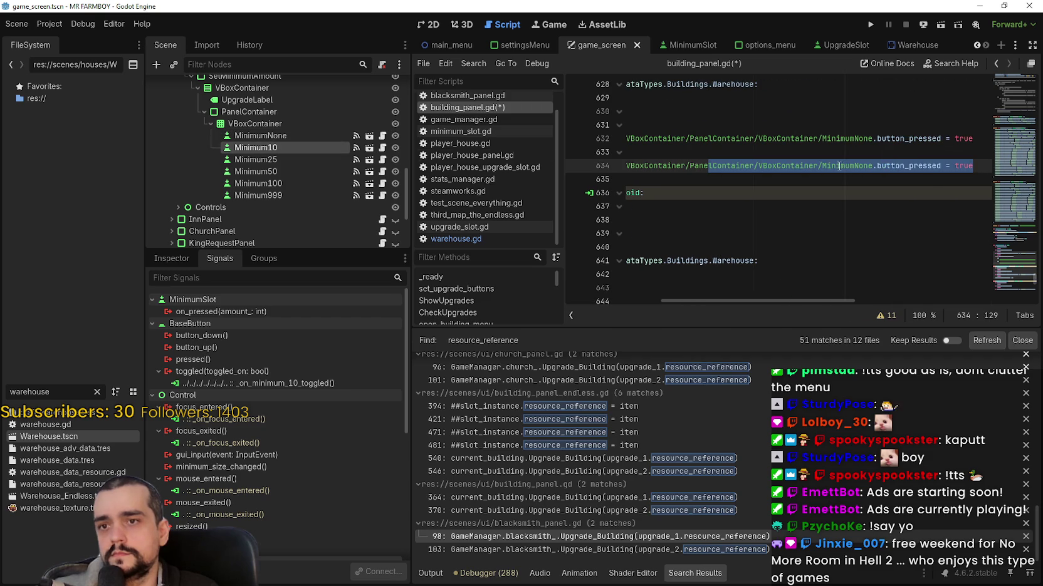
click(866, 165)
drag(867, 165, 857, 166)
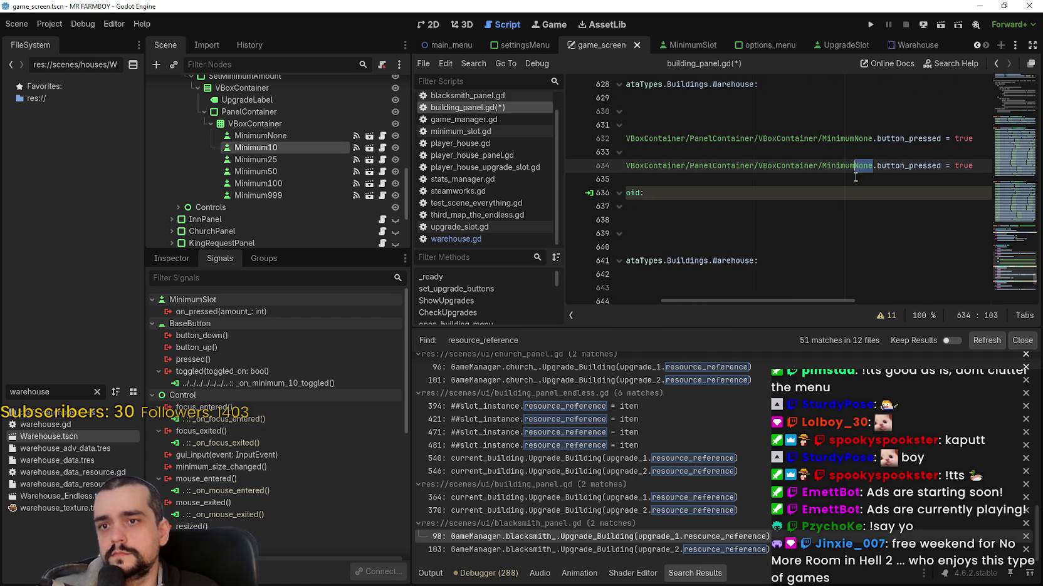
text(1)
key(ctrl+z)
key(ctrl+z)
Copy the 10 case into a 25 case that presses Minimum25
drag(702, 169, 610, 152)
key(ctrl+c)
click(648, 179)
key(ctrl+v)
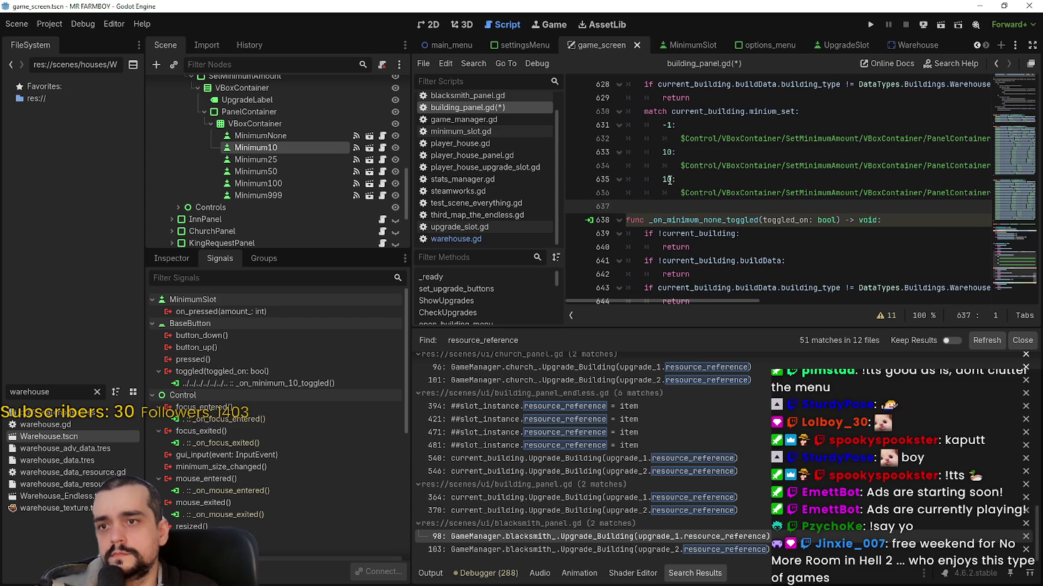
double_click(669, 180)
text(25)
drag(763, 193, 1007, 193)
click(874, 193)
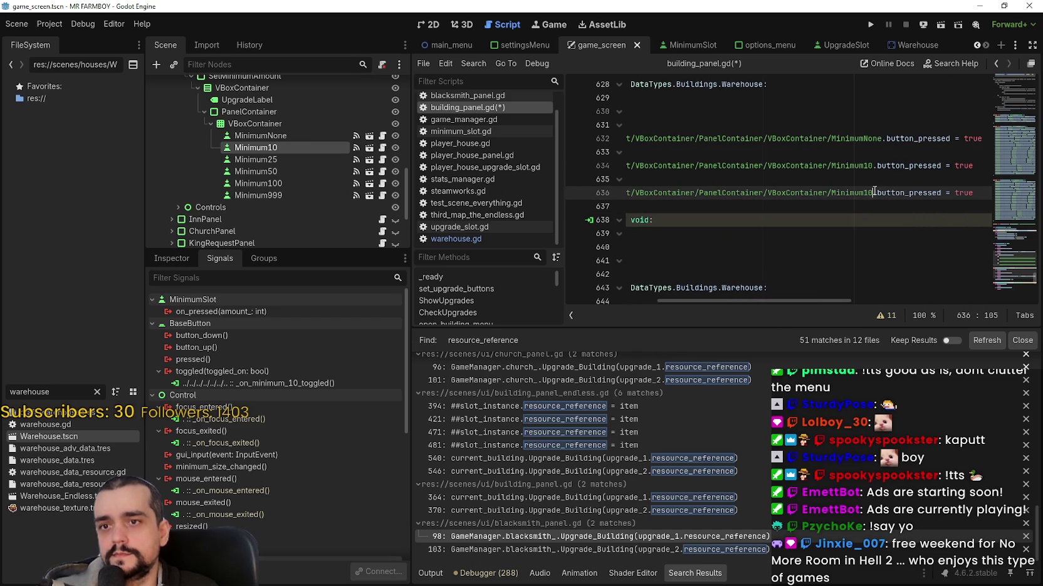
text(25)
key(Left)
key(Left)
key(Left)
key(Down)
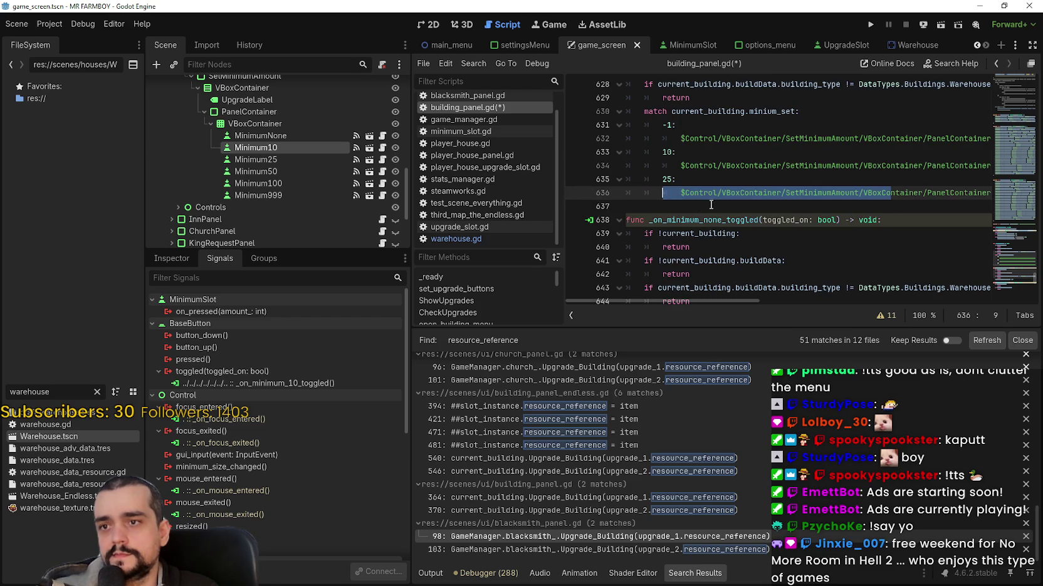
key(shift+Up)
key(shift+Up)
Add 50 and 100 cases by copying the previous match case
key(ctrl+c)
click(647, 209)
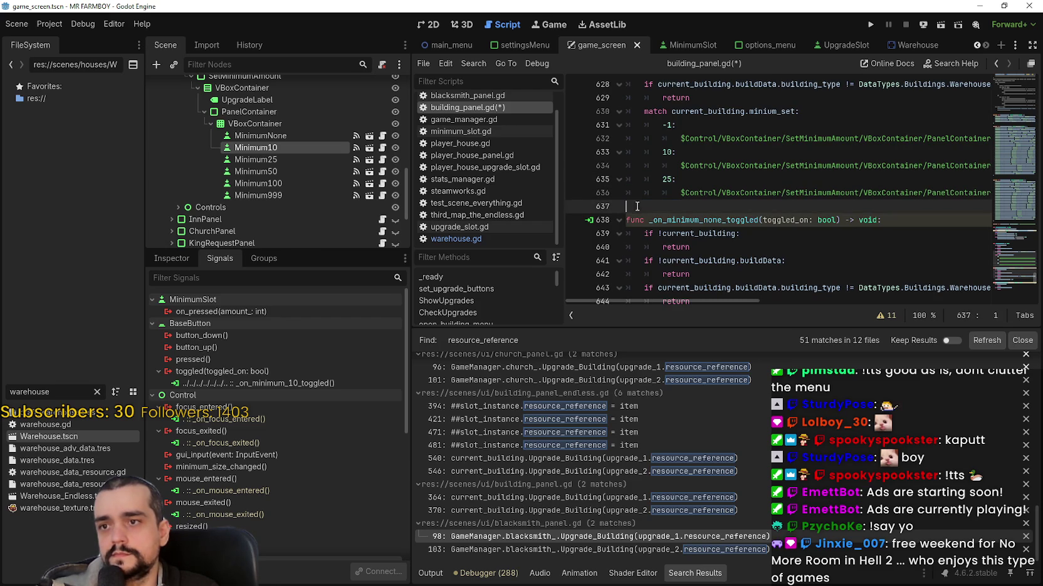
key(ctrl+v)
double_click(667, 207)
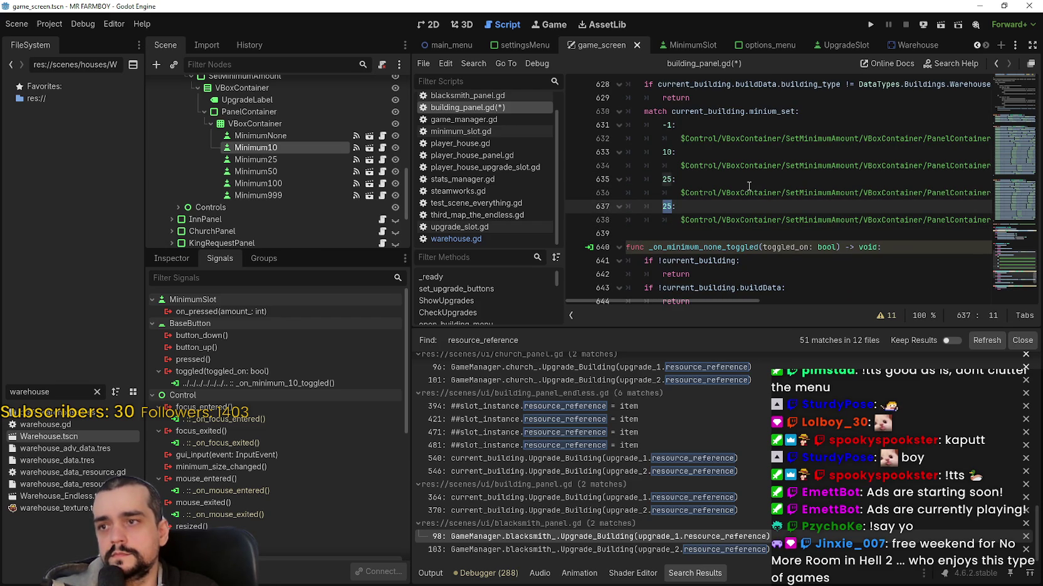
text(50)
drag(676, 228, 620, 209)
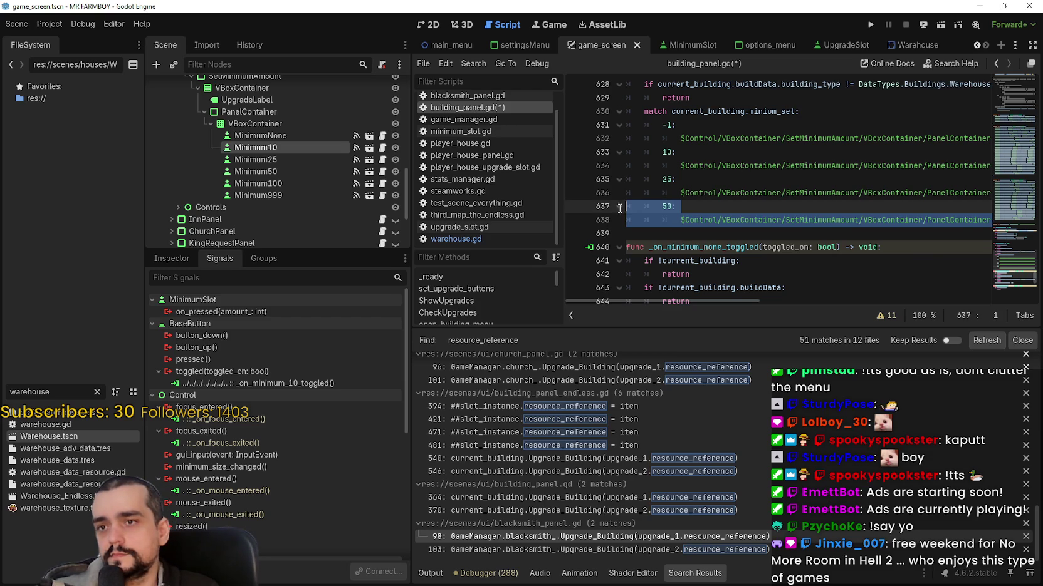
key(ctrl+c)
click(643, 233)
key(ctrl+v)
double_click(669, 233)
text(100)
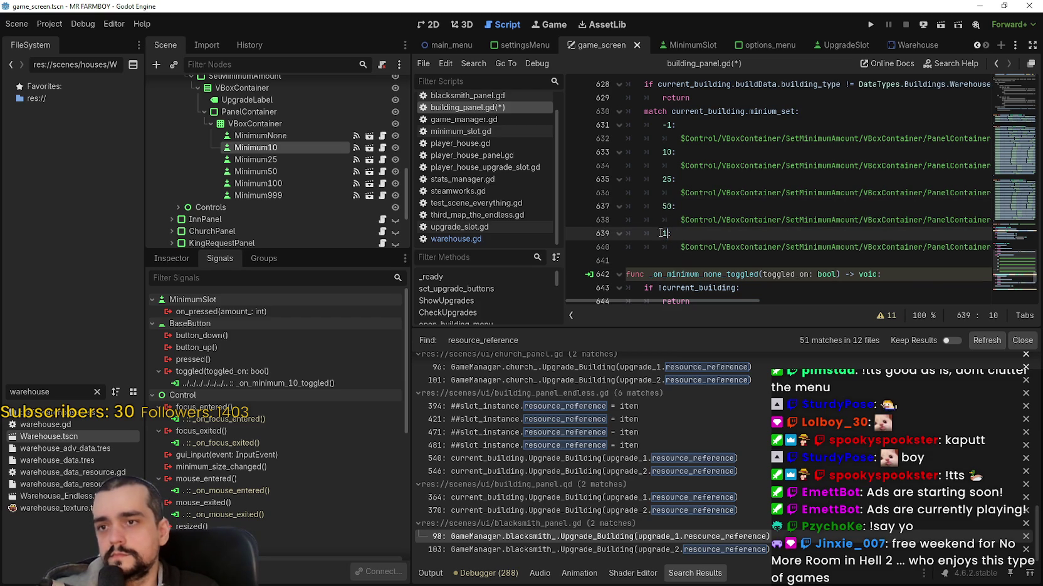
Paste one more case and number it 999
click(663, 261)
key(ctrl+v)
double_click(666, 260)
text(000)
double_click(669, 261)
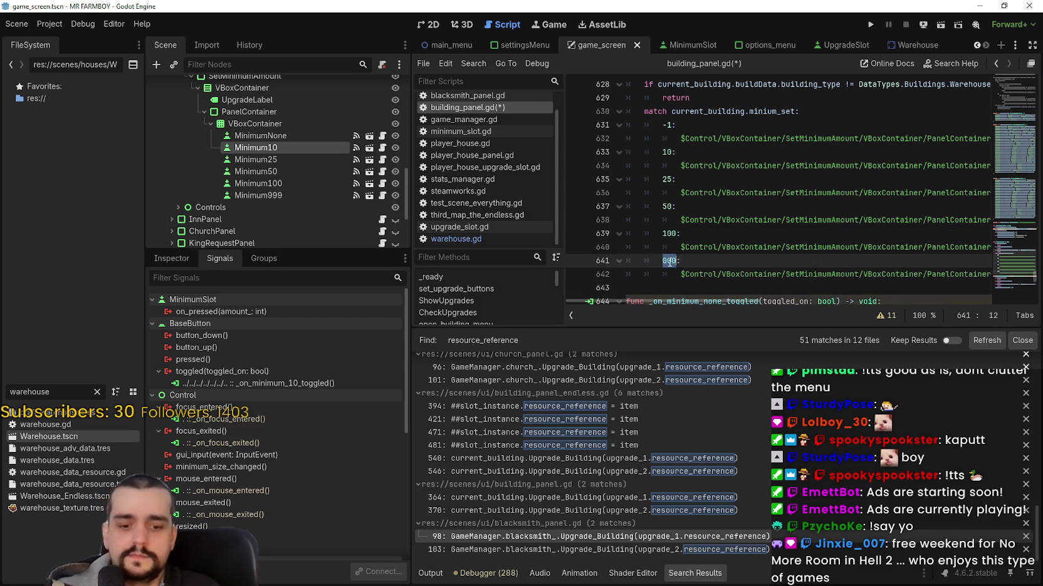
text(999:)
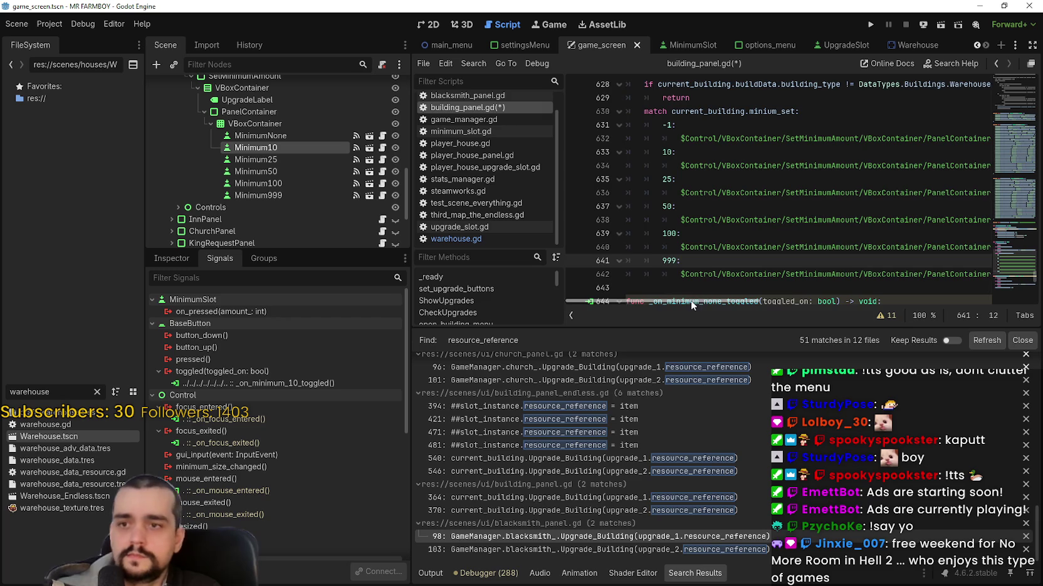
Correct the copied node names to Minimum50, Minimum100 and Minimum999
drag(691, 300, 703, 299)
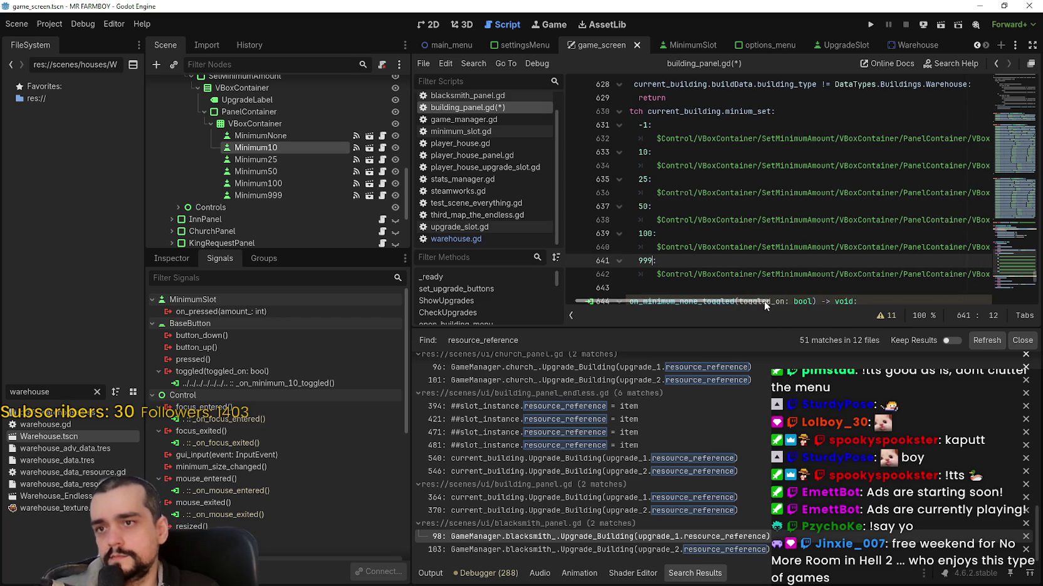
mouse_move(849, 304)
mouse_down()
mouse_move(861, 297)
mouse_move(798, 295)
mouse_up()
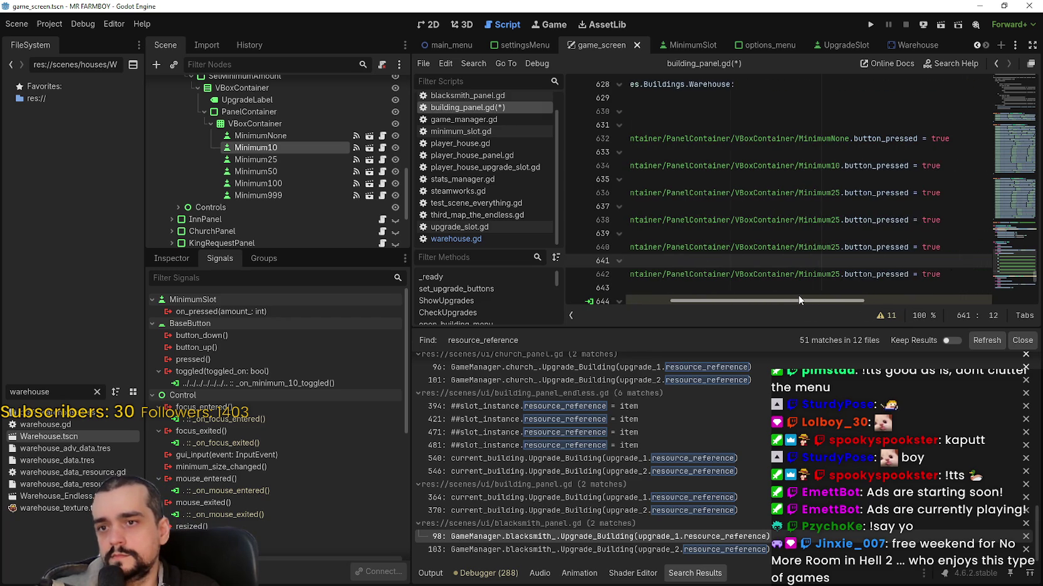
drag(842, 219, 835, 219)
text(50)
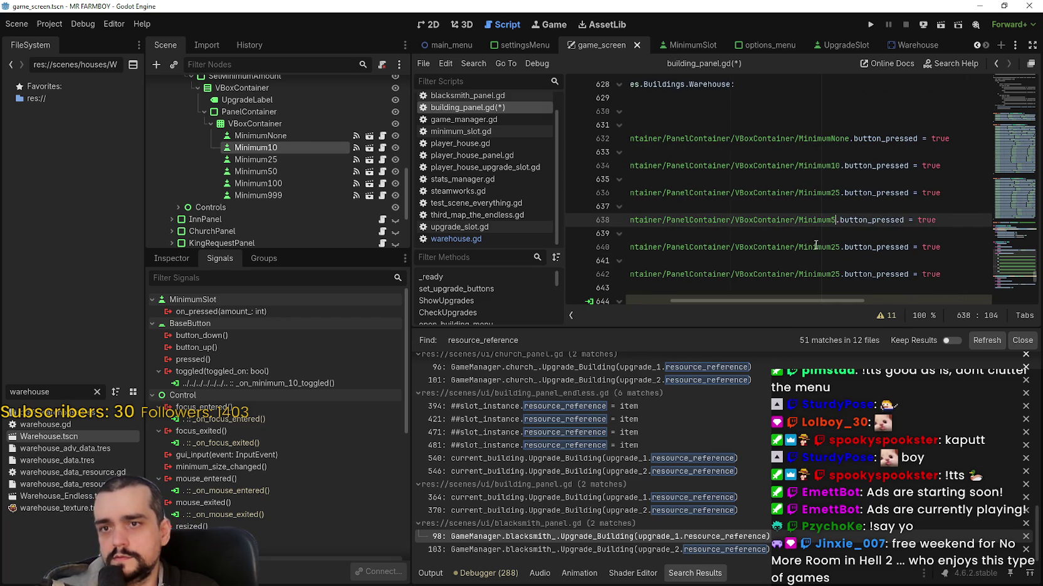
click(834, 273)
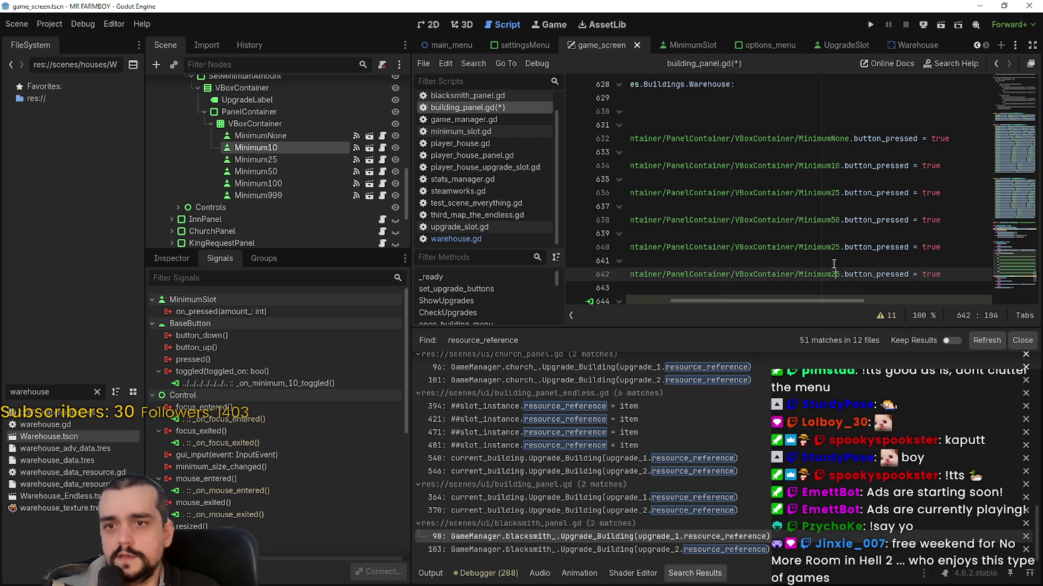
drag(836, 247, 830, 247)
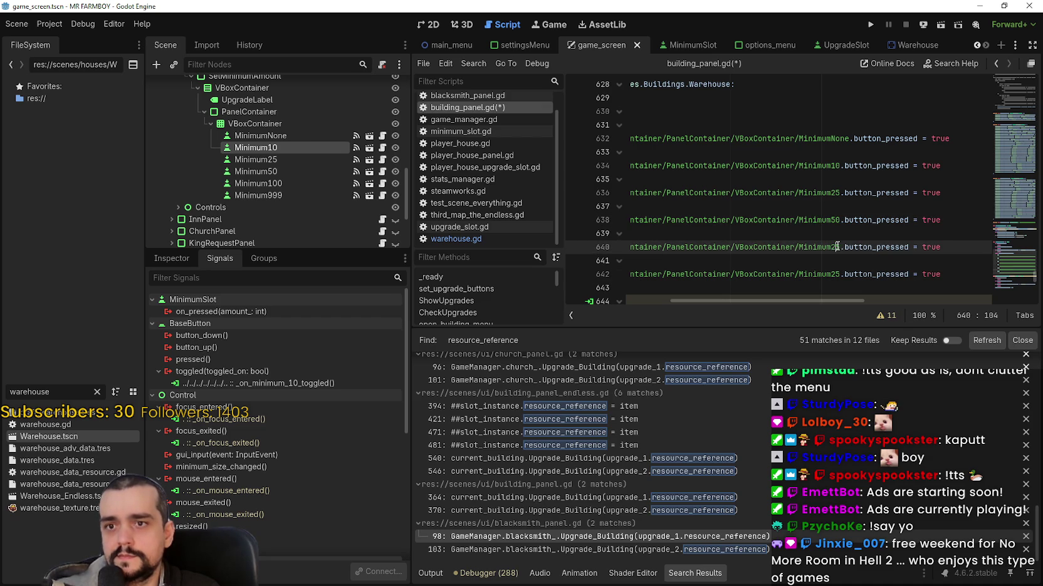
key(Delete)
text(00)
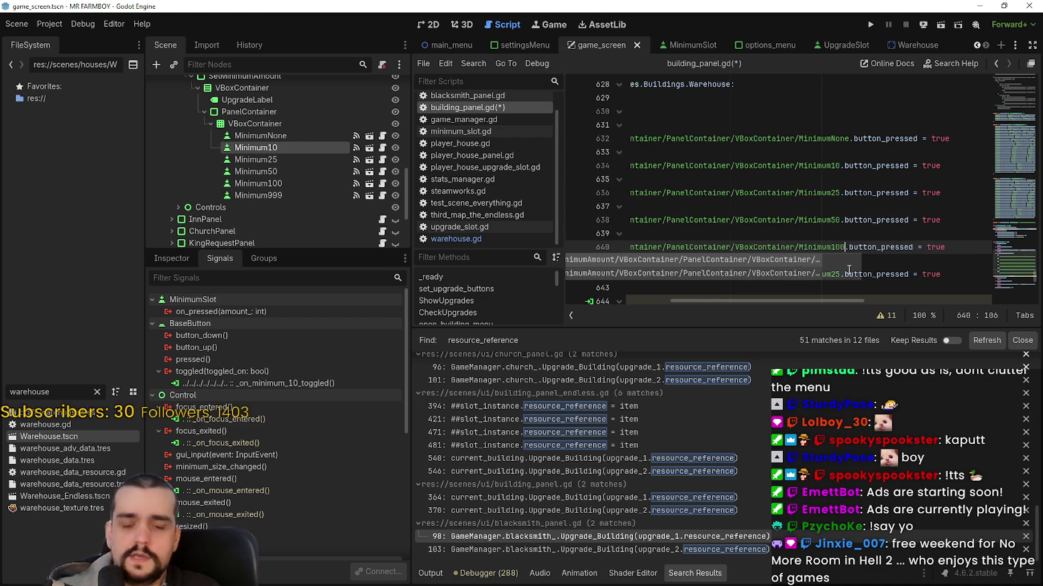
drag(854, 274, 993, 273)
click(882, 274)
drag(872, 274, 864, 274)
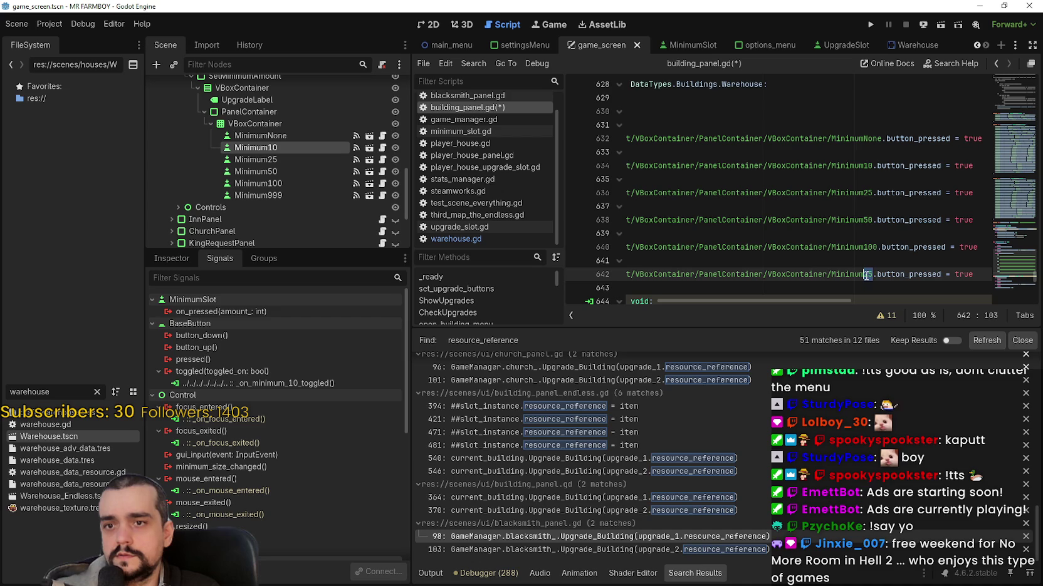
text(999)
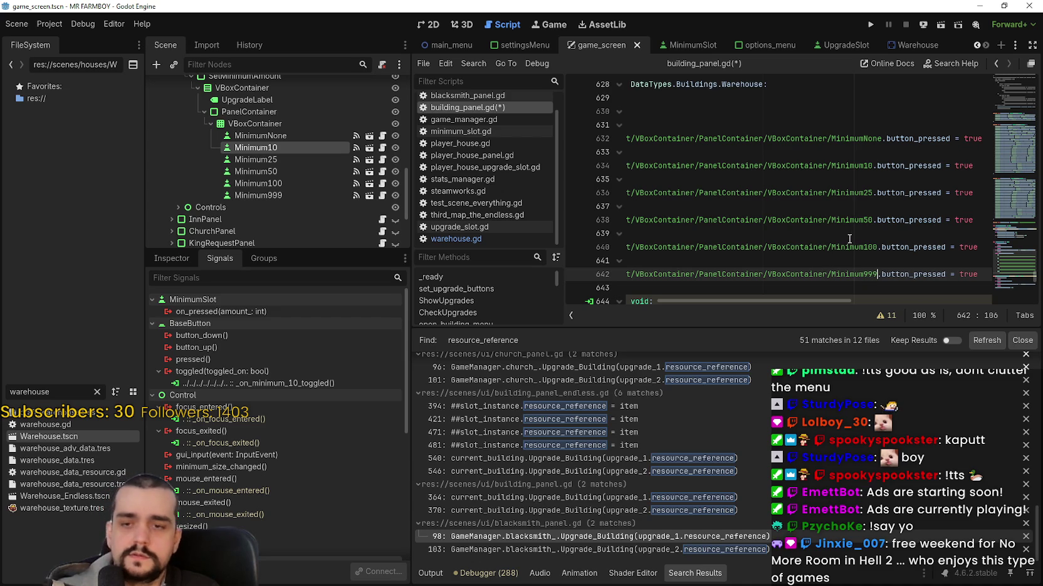
Save building_panel.gd with Ctrl+S
click(835, 218)
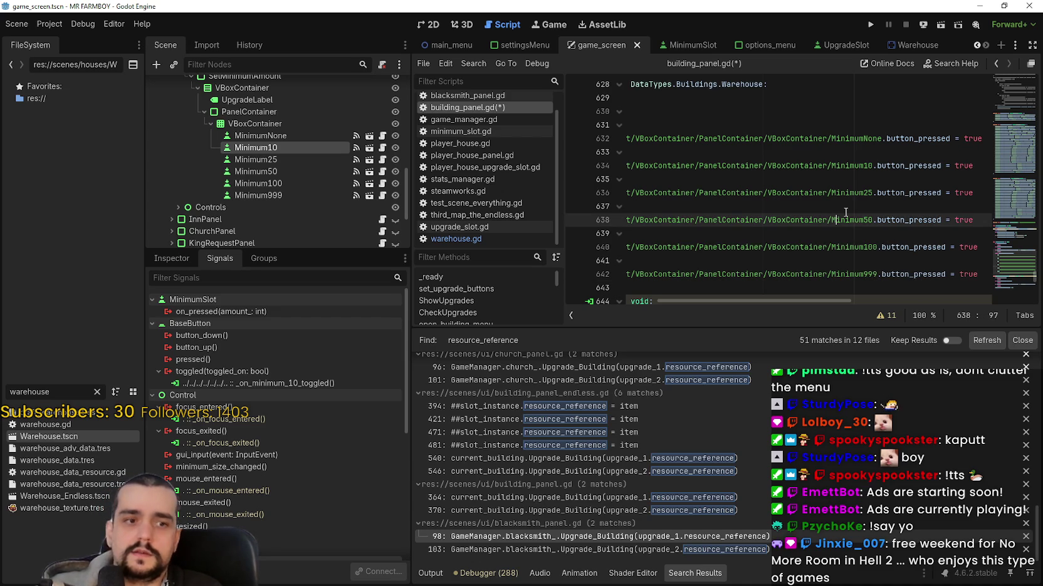
key(ctrl+s)
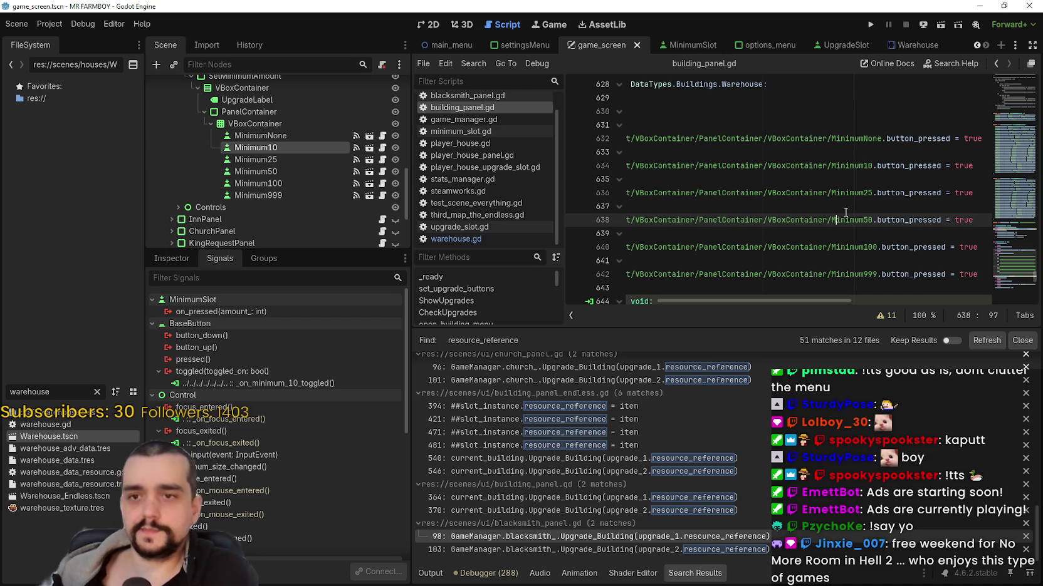
drag(766, 261, 475, 188)
click(691, 248)
key(ctrl+s)
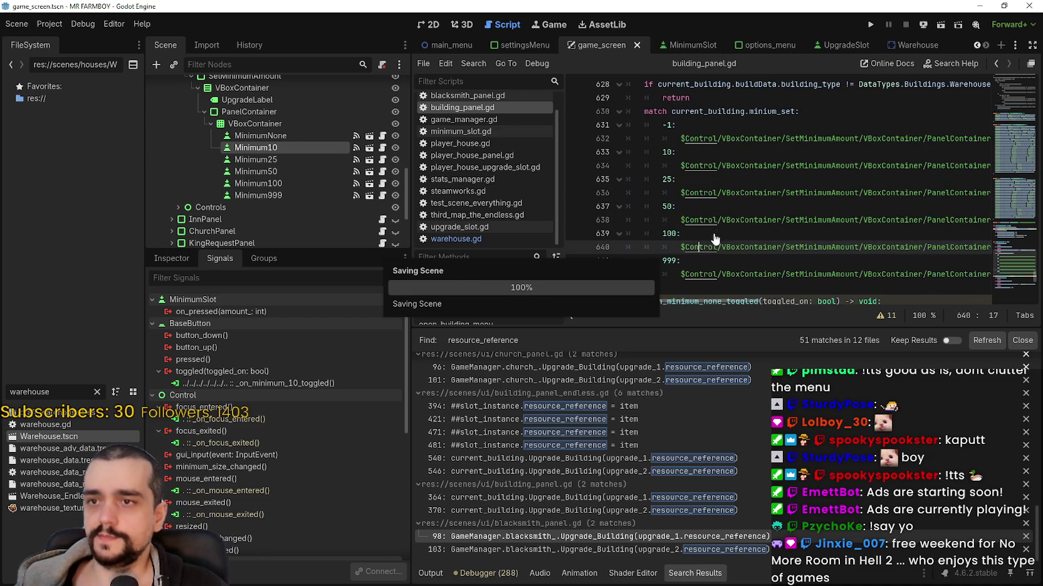
Copy the update_minimum() function name from line 623 via the right-click menu
scroll(720, 164, up, 5)
scroll(773, 224, up, 3)
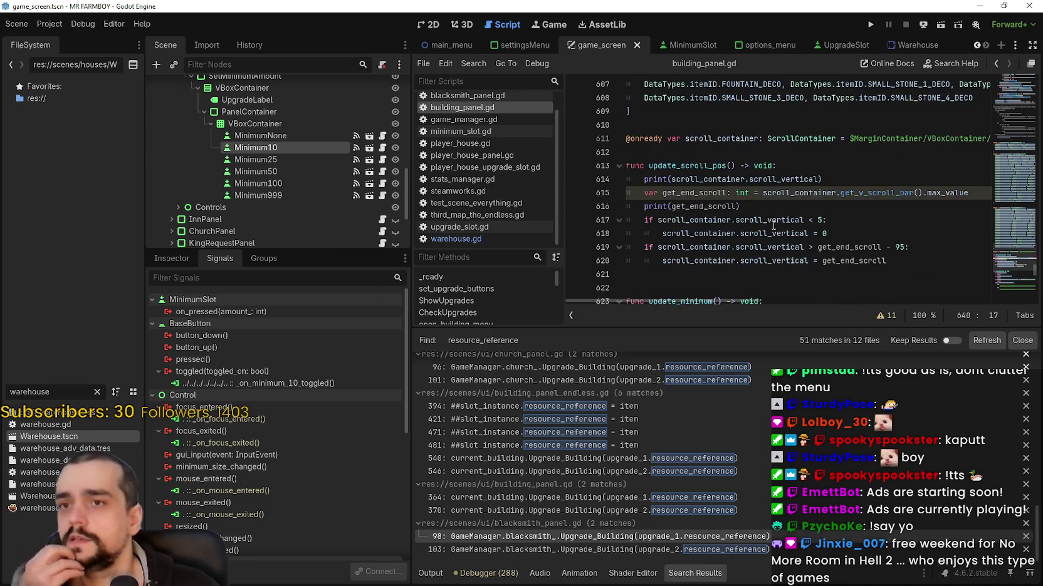
scroll(767, 222, down, 2)
click(765, 220)
scroll(720, 188, down, 3)
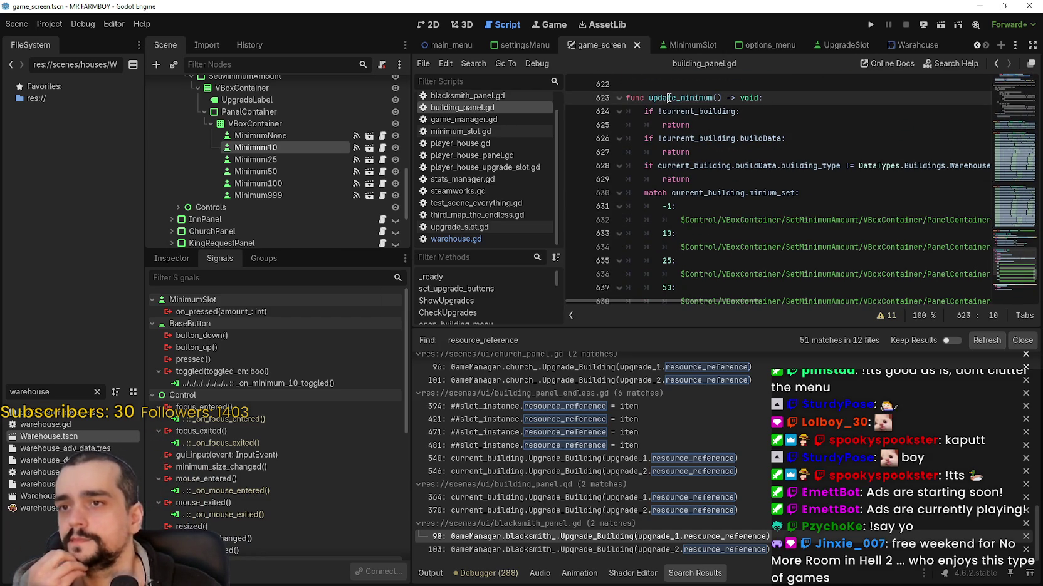
drag(649, 98, 722, 97)
right_click(710, 99)
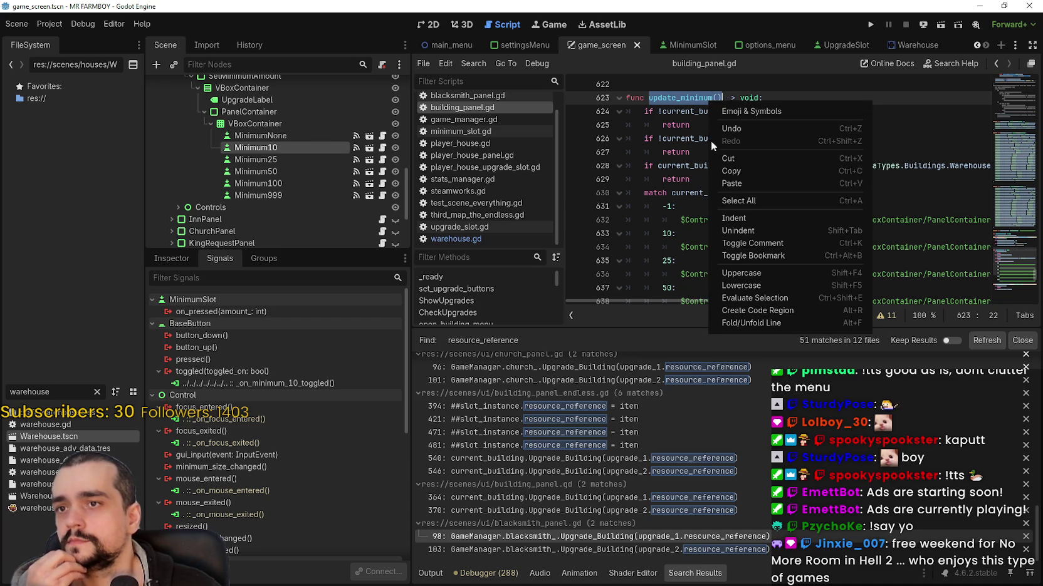
click(738, 178)
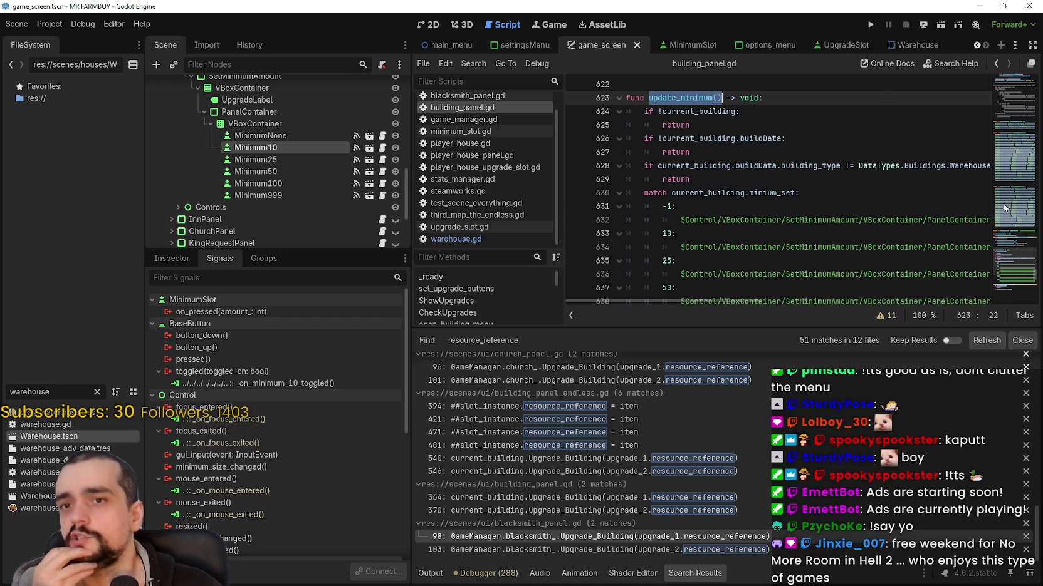
right_click(711, 99)
click(754, 171)
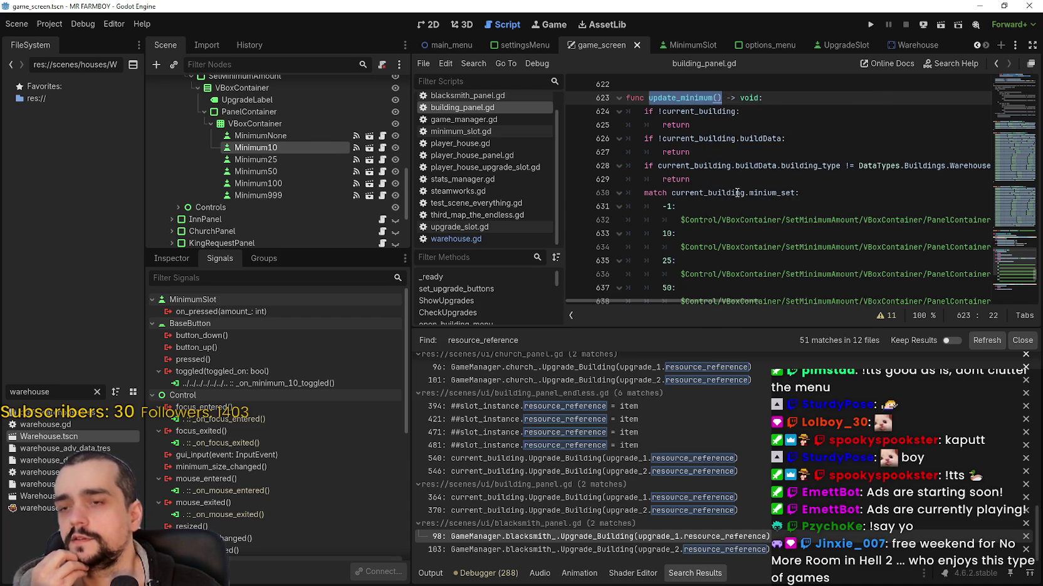
Jump to the open_building_menu code near line 102
scroll(726, 200, down, 3)
scroll(727, 199, up, 4)
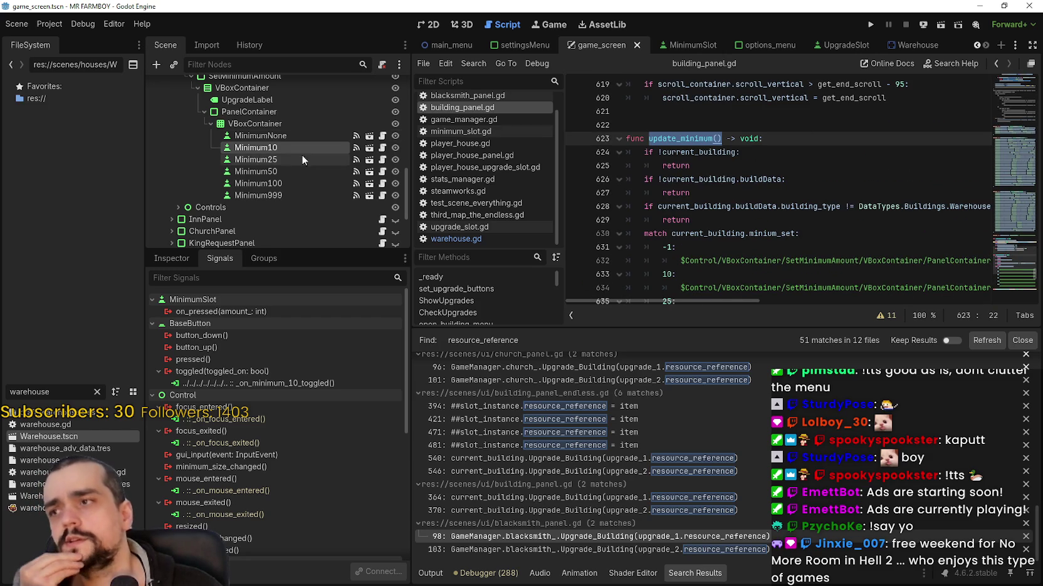
scroll(286, 152, up, 1)
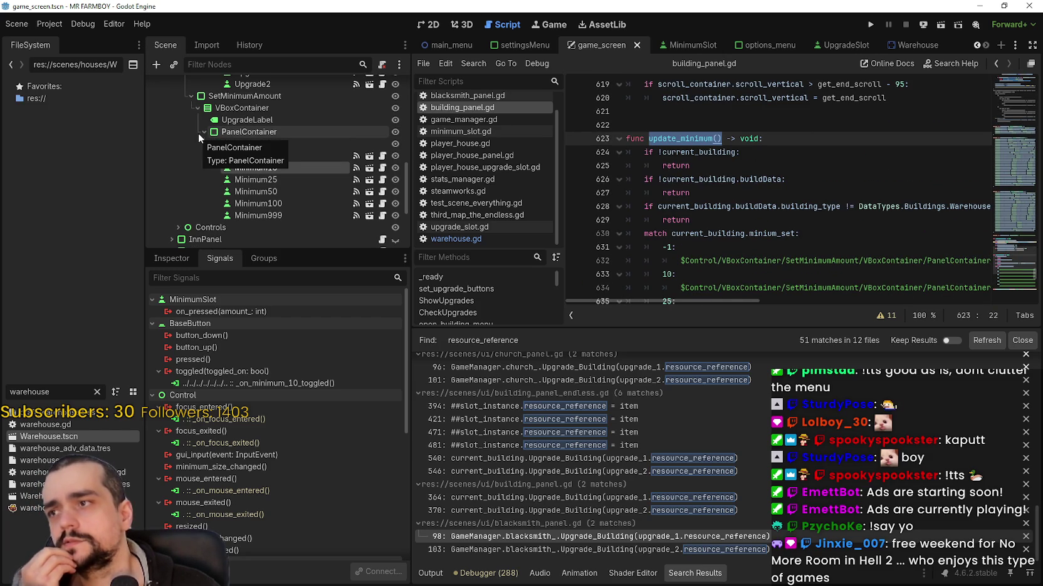
scroll(250, 116, up, 1)
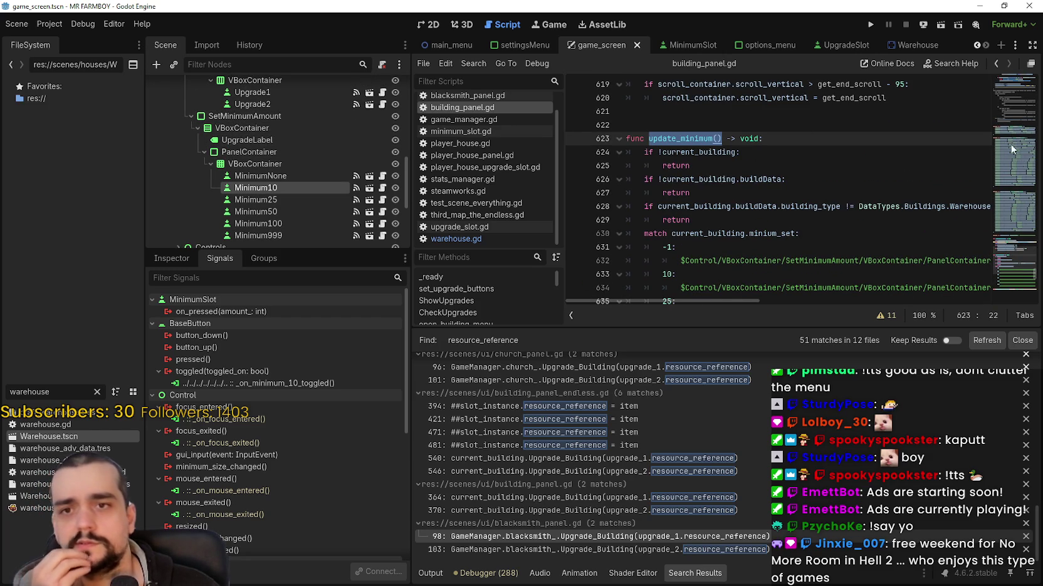
click(1011, 221)
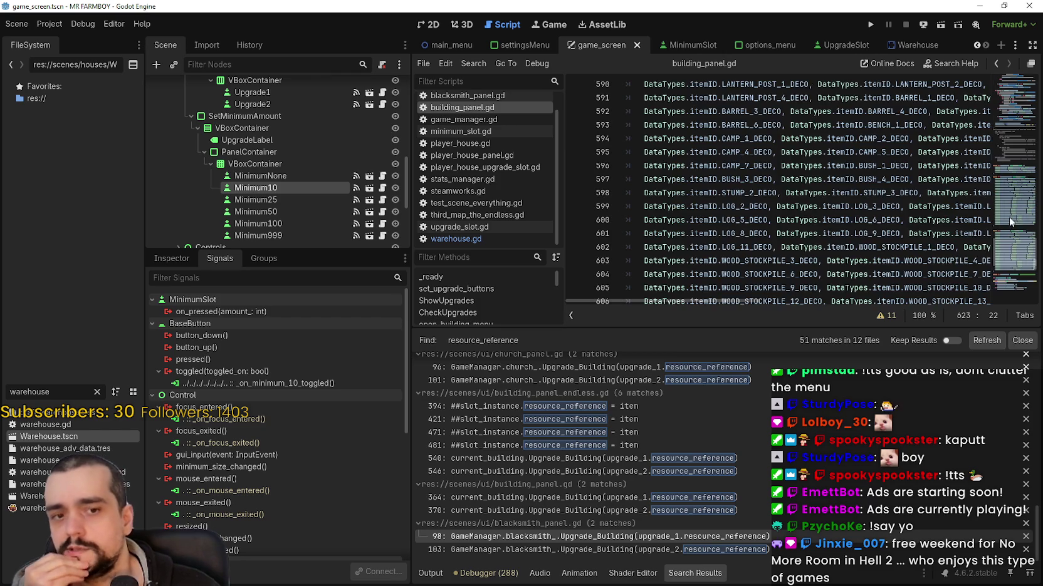
mouse_move(1009, 160)
mouse_down()
mouse_move(1012, 84)
mouse_move(1015, 107)
mouse_up()
click(783, 213)
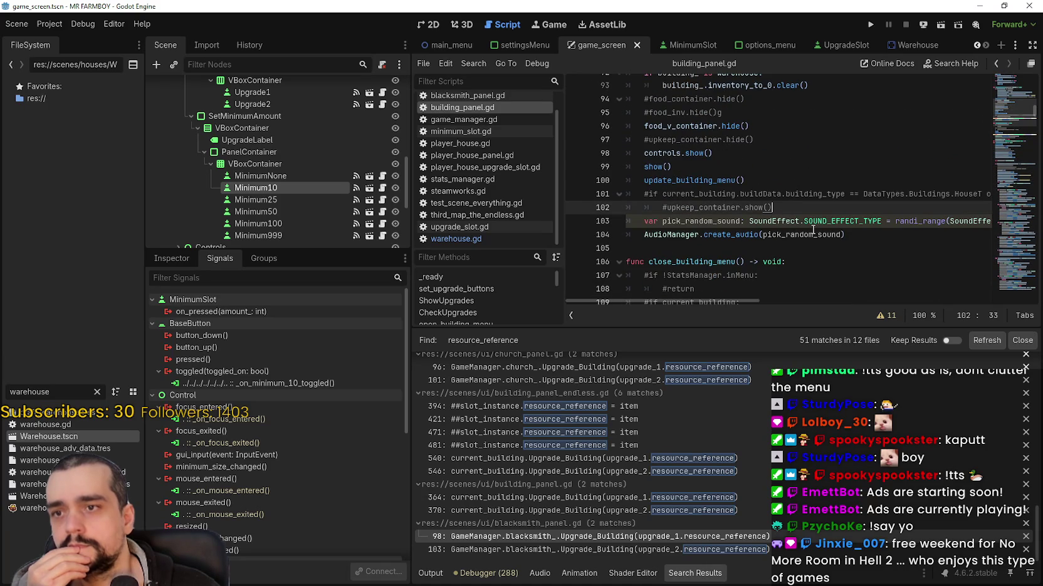
Add an update_minimum() call after building_.inventory_to_0.clear(), then select SetMinimumAmount in the Scene dock
scroll(770, 196, up, 1)
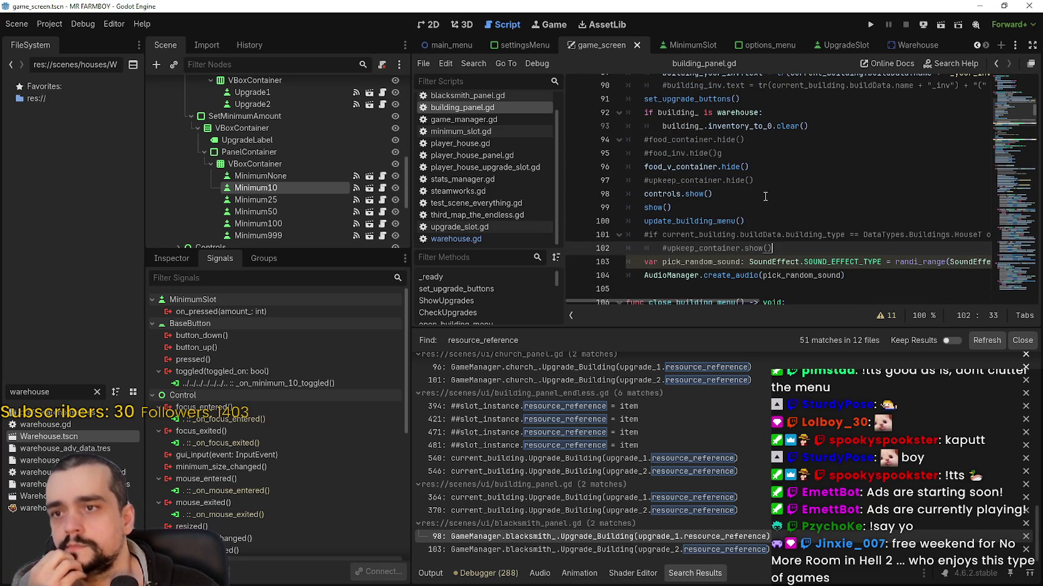
drag(810, 126, 617, 116)
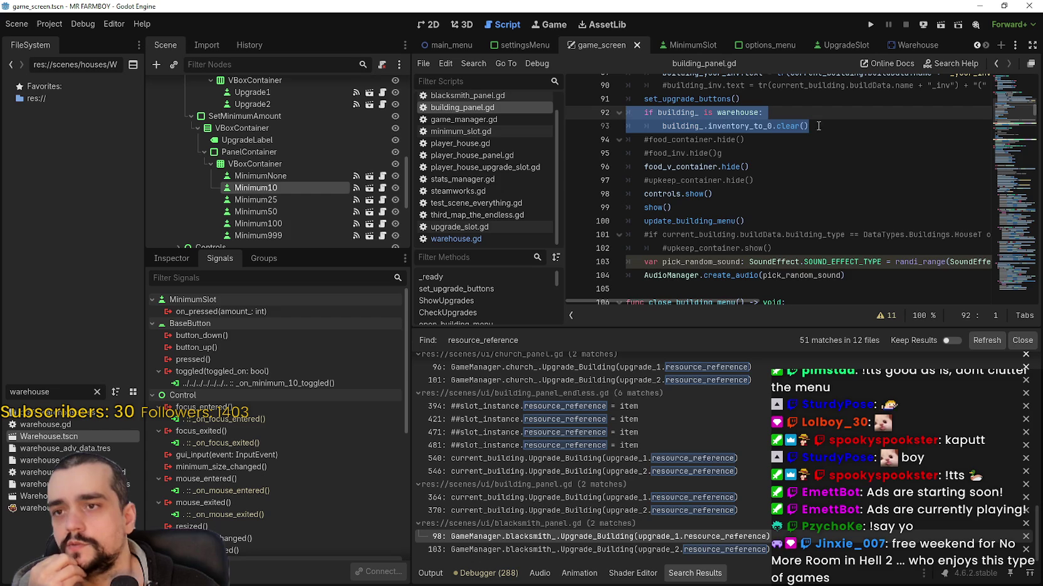
double_click(775, 125)
click(821, 127)
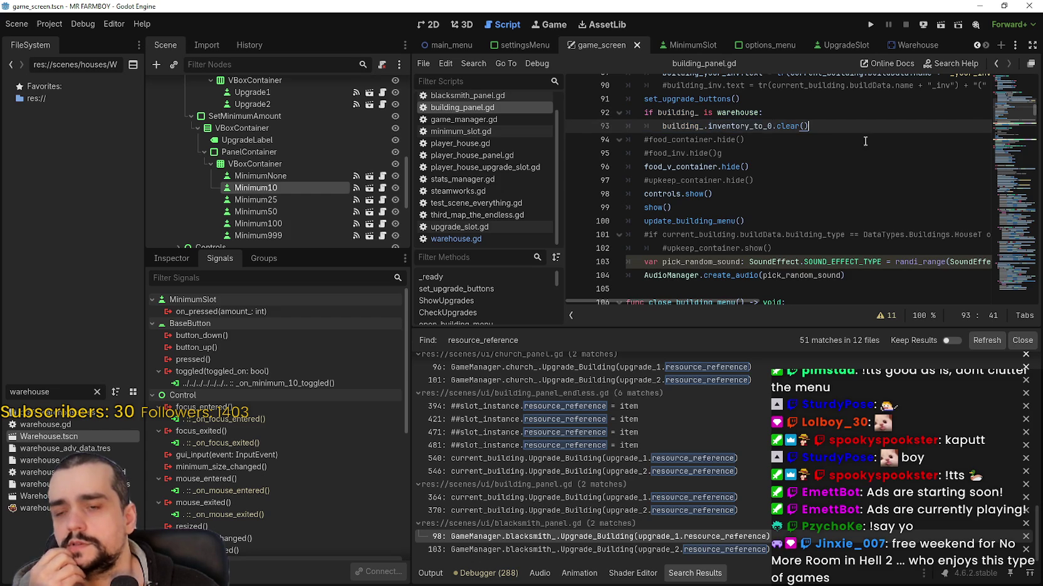
key(Return)
scroll(815, 188, up, 1)
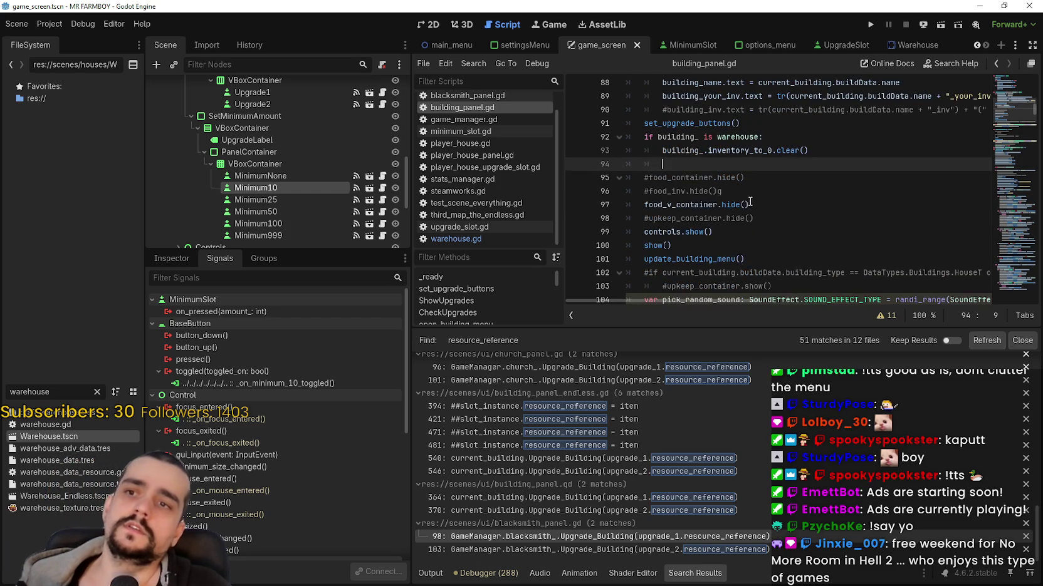
text(update_minimum())
scroll(894, 206, up, 1)
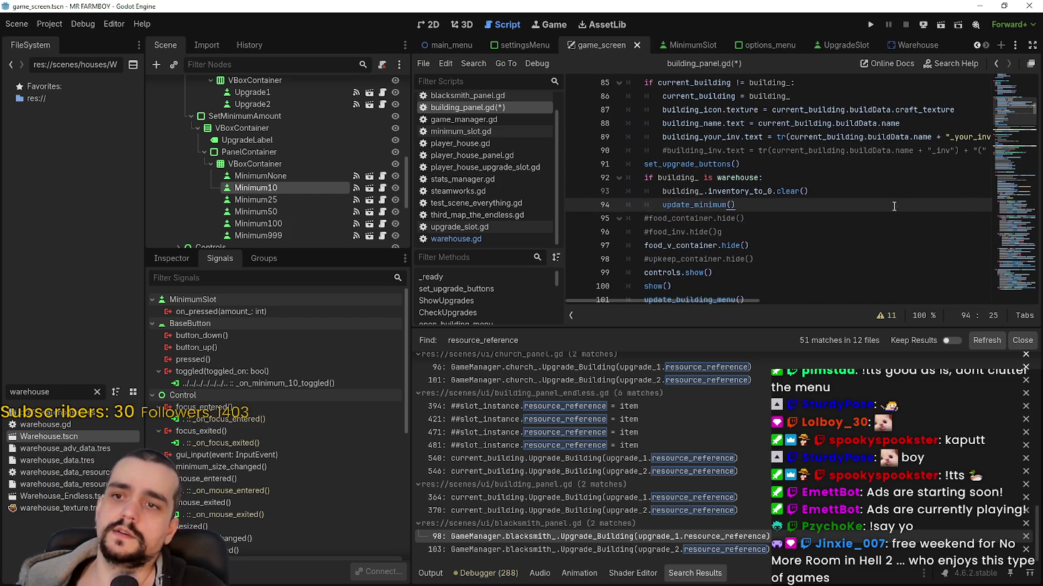
click(849, 189)
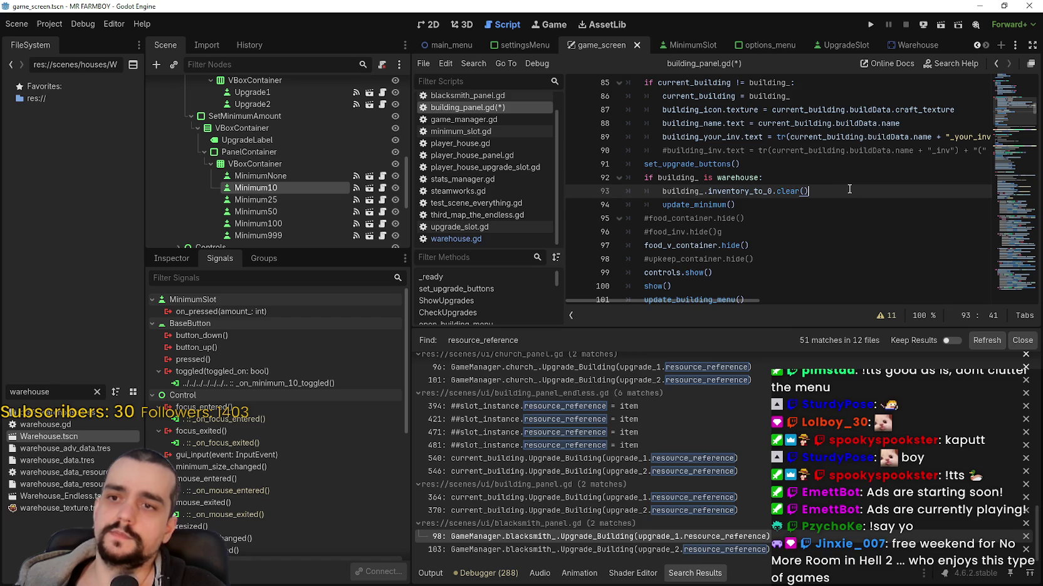
key(Return)
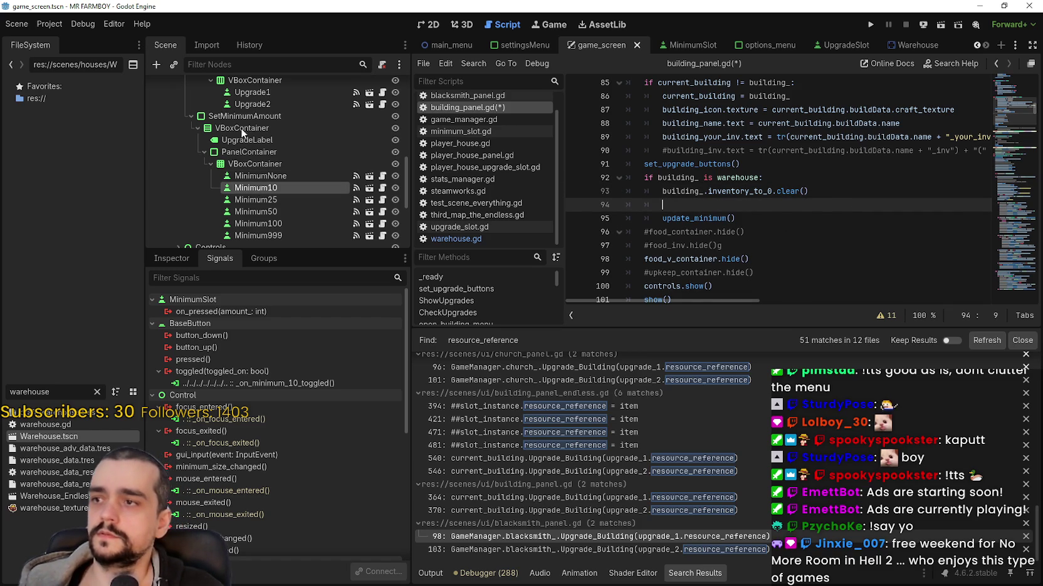
click(260, 117)
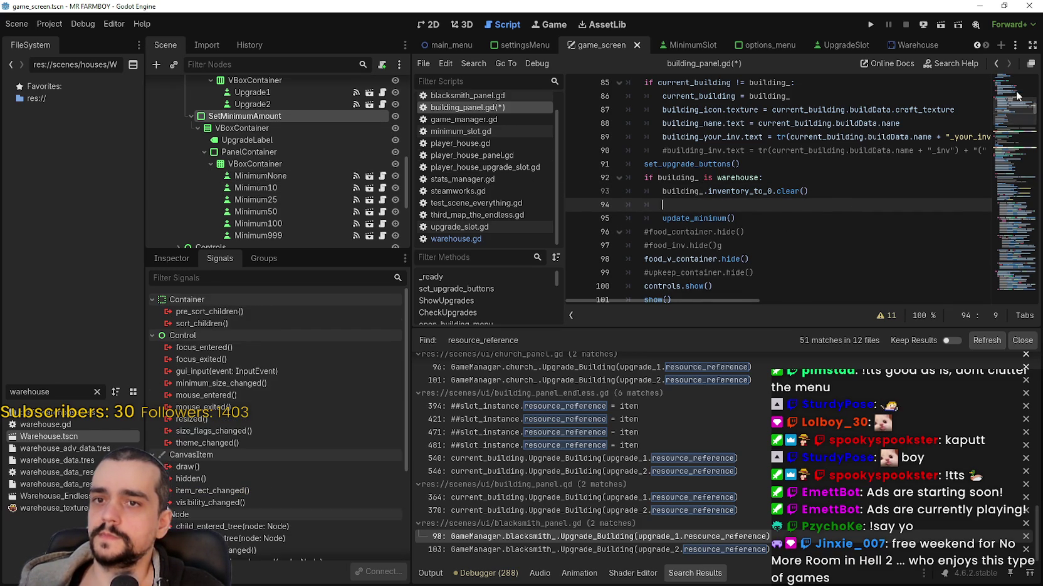
scroll(1016, 95, up, 15)
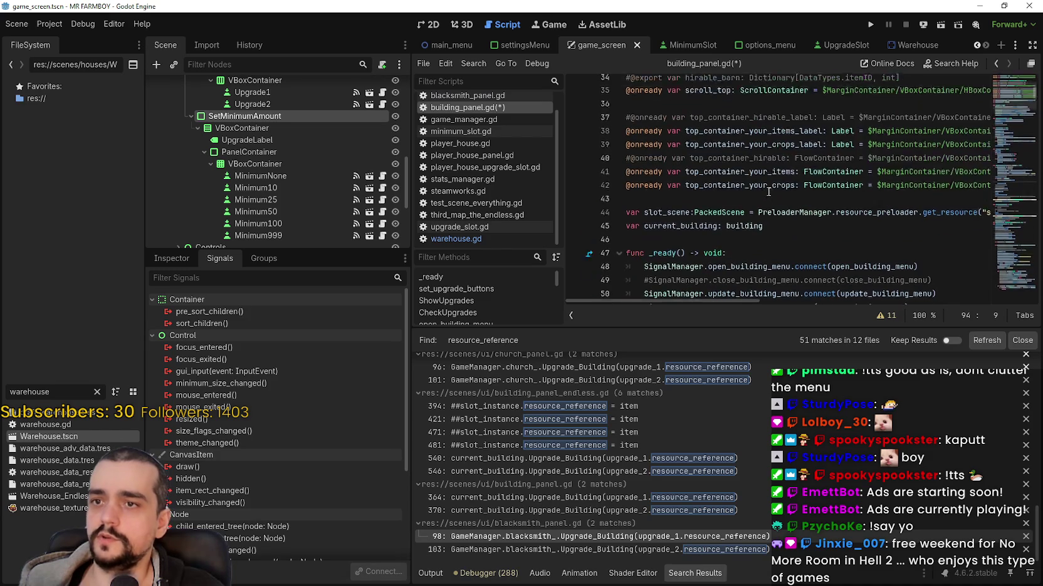
scroll(768, 192, down, 1)
click(667, 174)
key(Return)
key(Return)
click(650, 191)
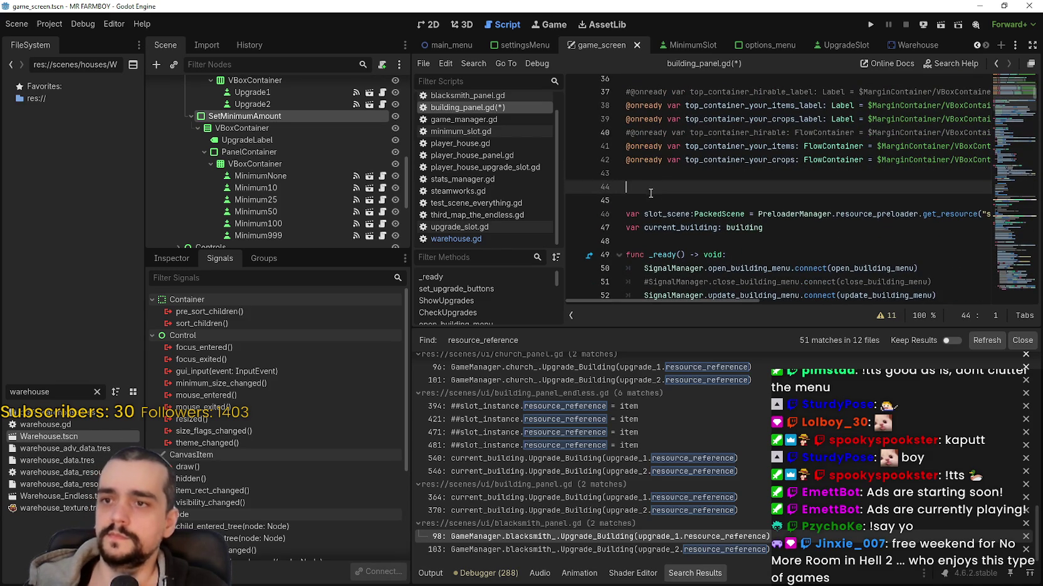
mouse_move(261, 116)
mouse_down()
mouse_move(662, 172)
mouse_move(653, 186)
mouse_up()
double_click(747, 186)
key(ctrl+c)
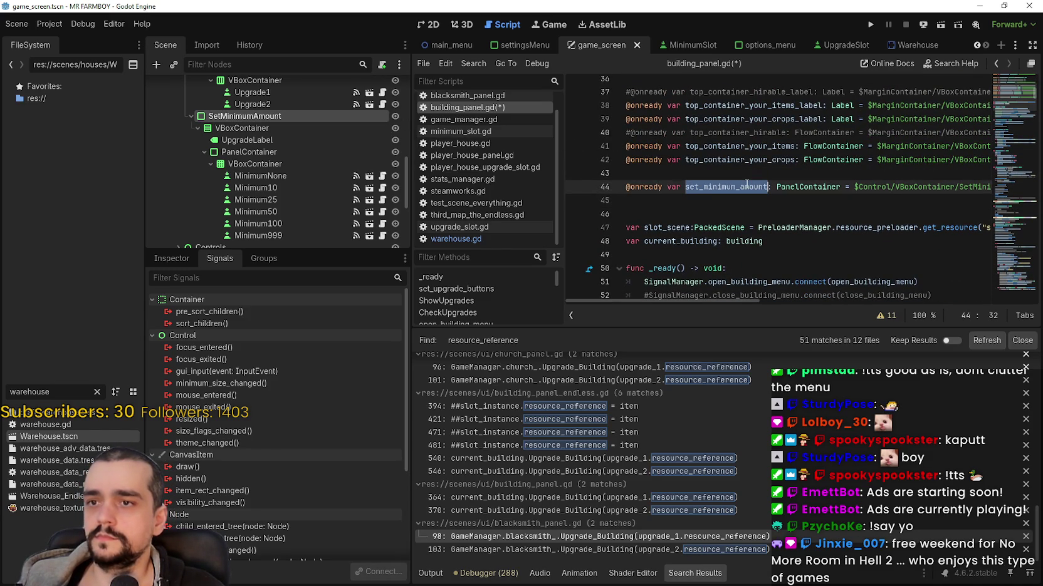
click(699, 203)
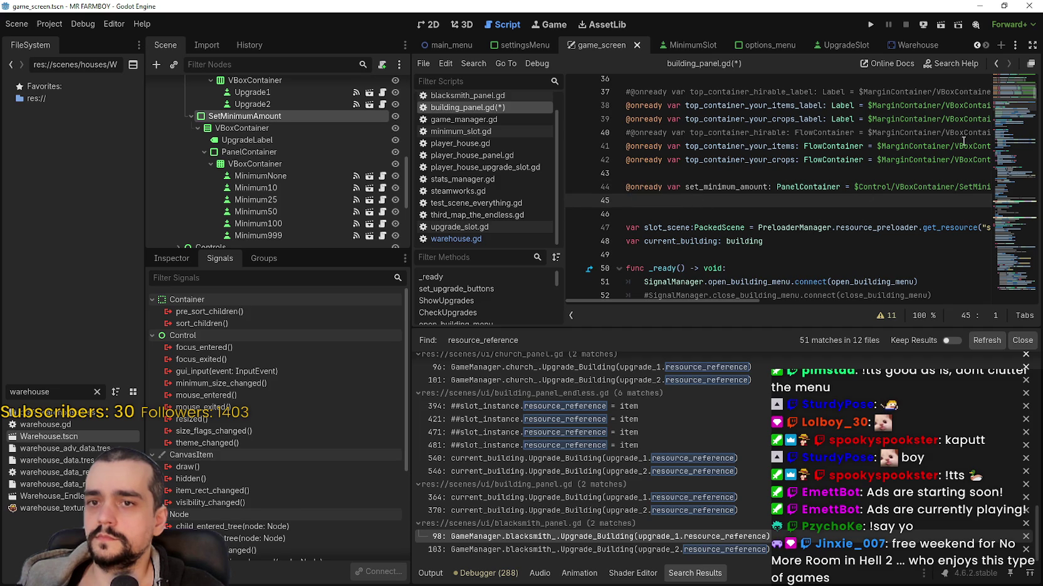
scroll(1007, 111, up, 3)
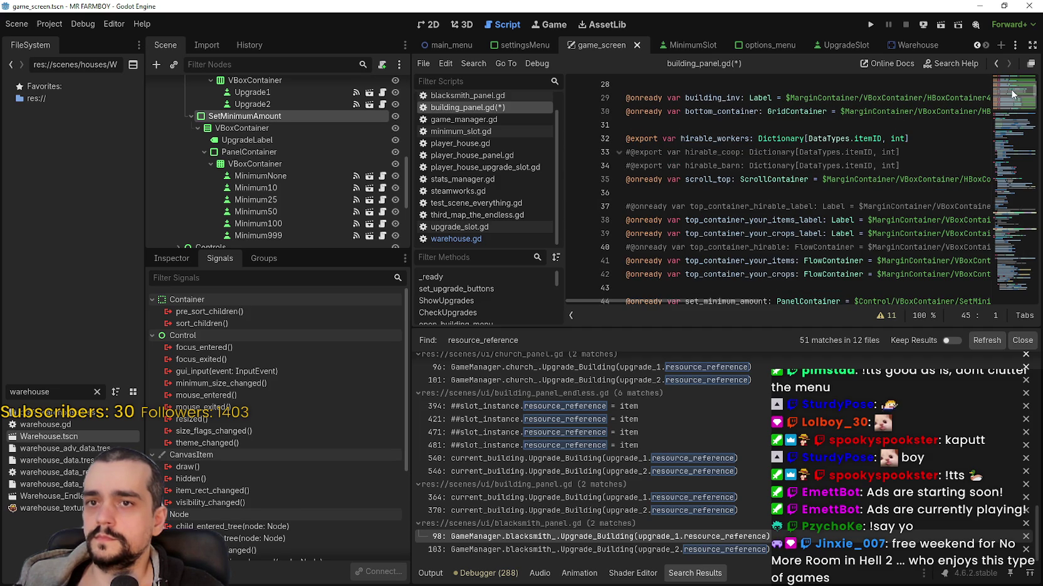
scroll(1010, 89, down, 15)
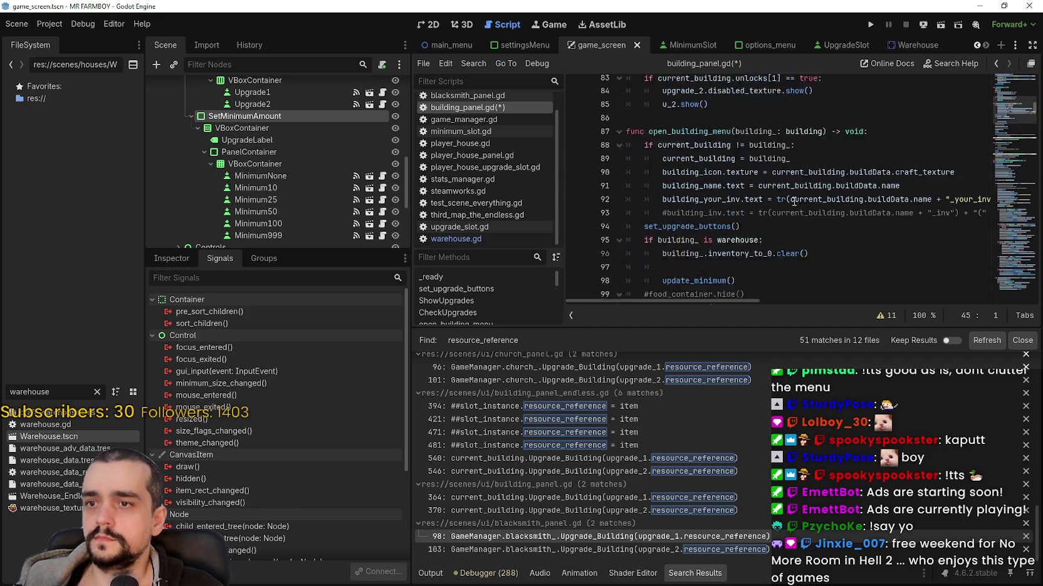
Add set_minimum_amount.show() on the blank line under the warehouse check
scroll(794, 200, down, 2)
click(730, 198)
click(731, 210)
key(ctrl+v)
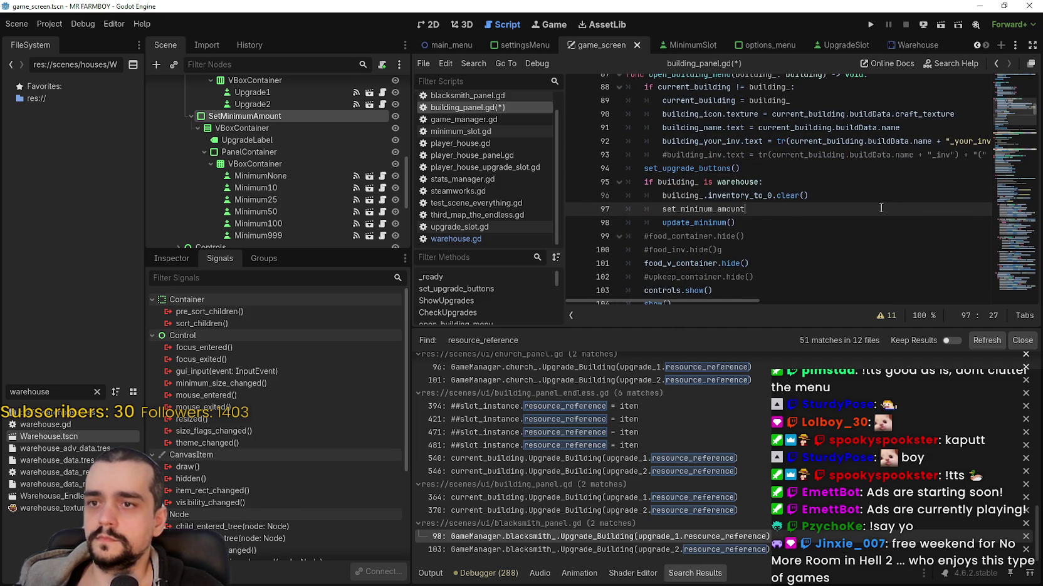
text(.show)
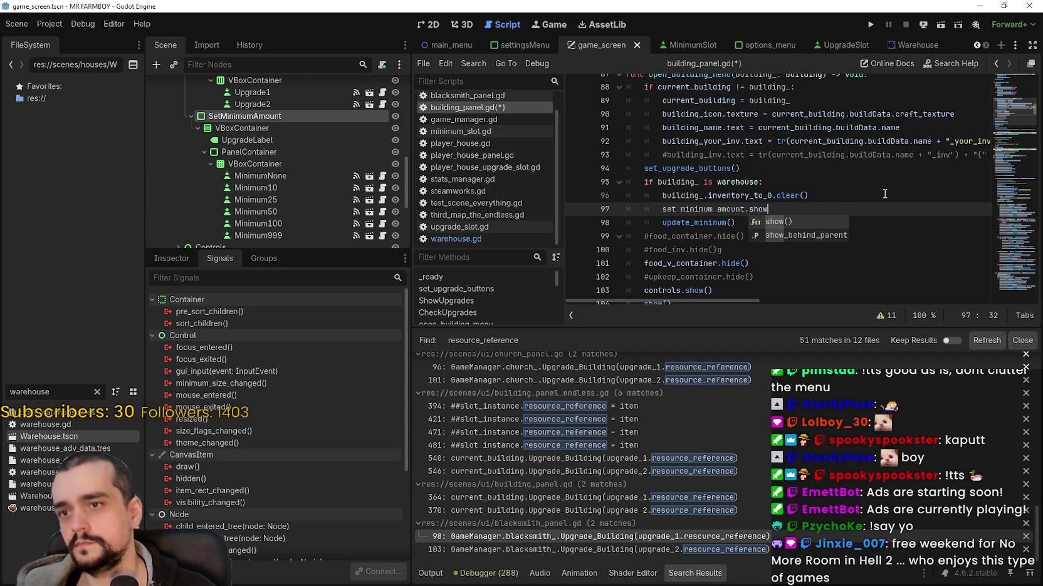
text(()
key(ctrl+s)
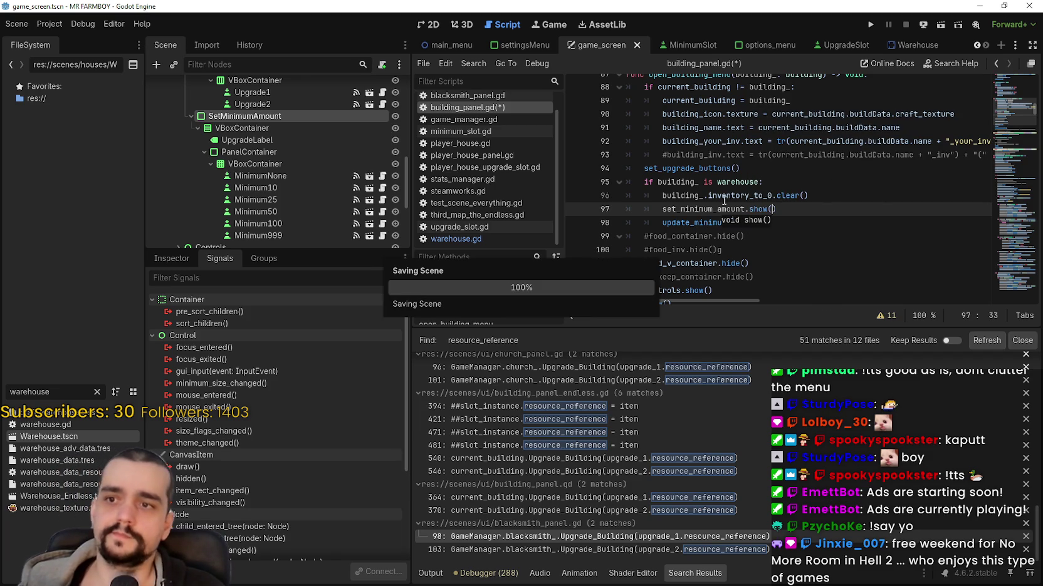
Start a set_minimum_amount.hide() call on a new line after set_upgrade_buttons()
click(791, 247)
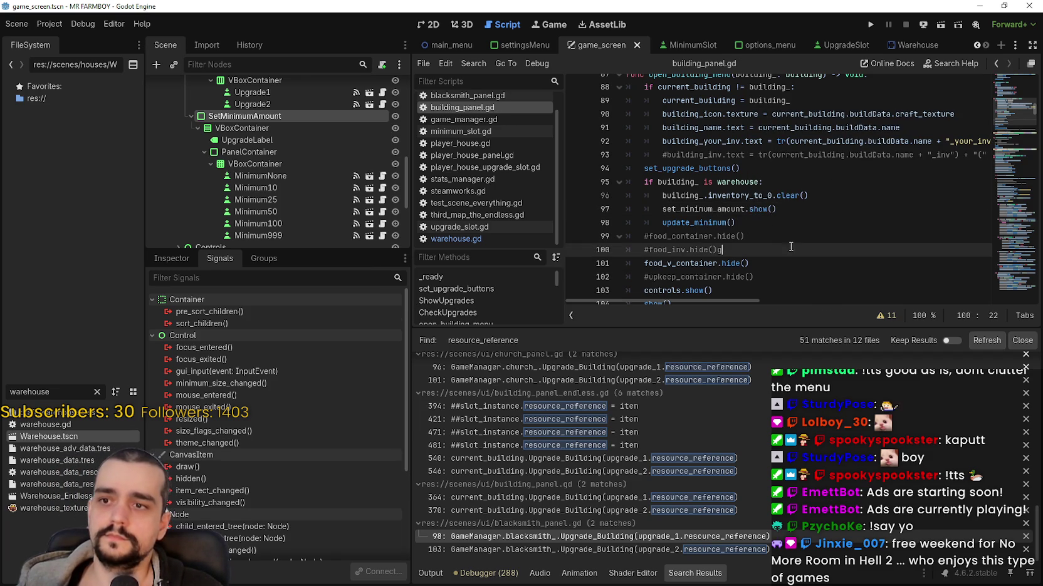
click(784, 222)
click(793, 168)
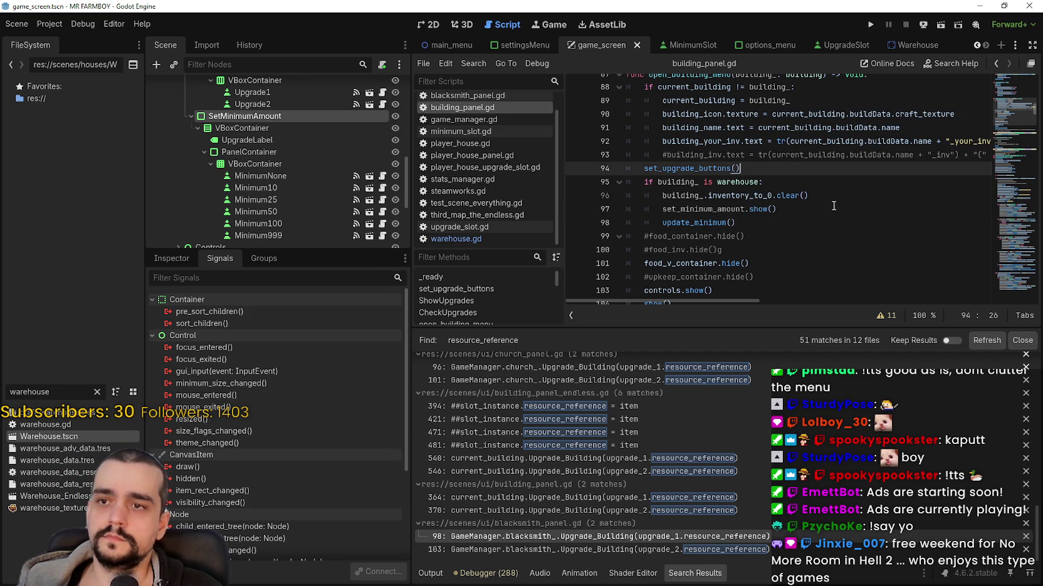
scroll(789, 195, up, 1)
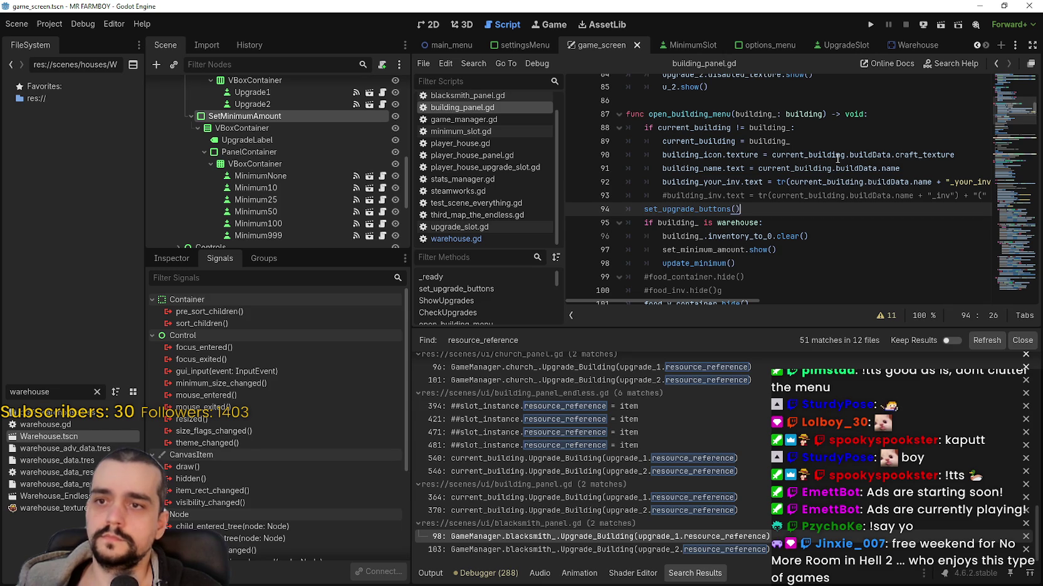
key(Return)
text(set_minimum_amount)
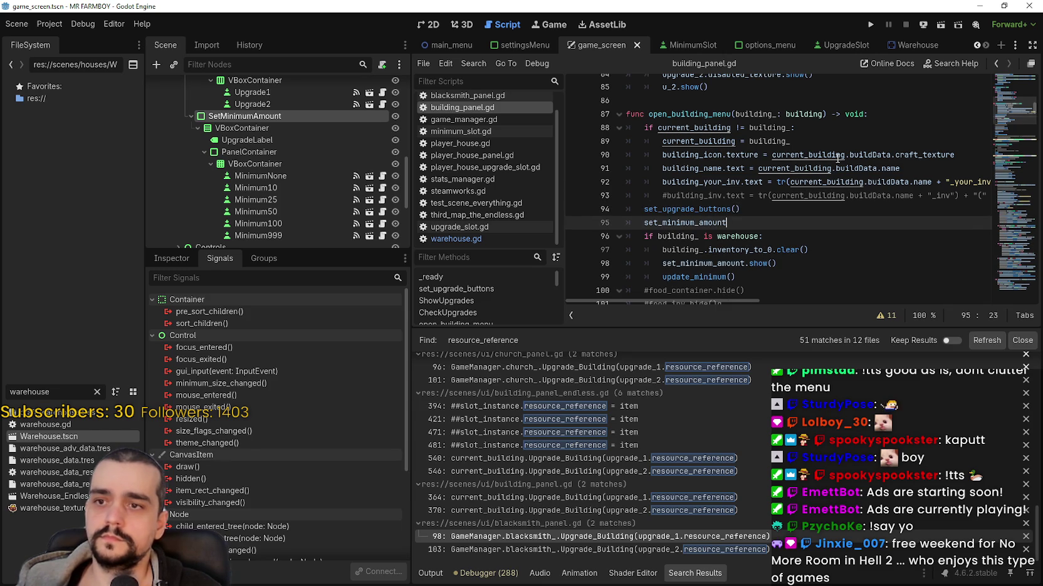
text(()
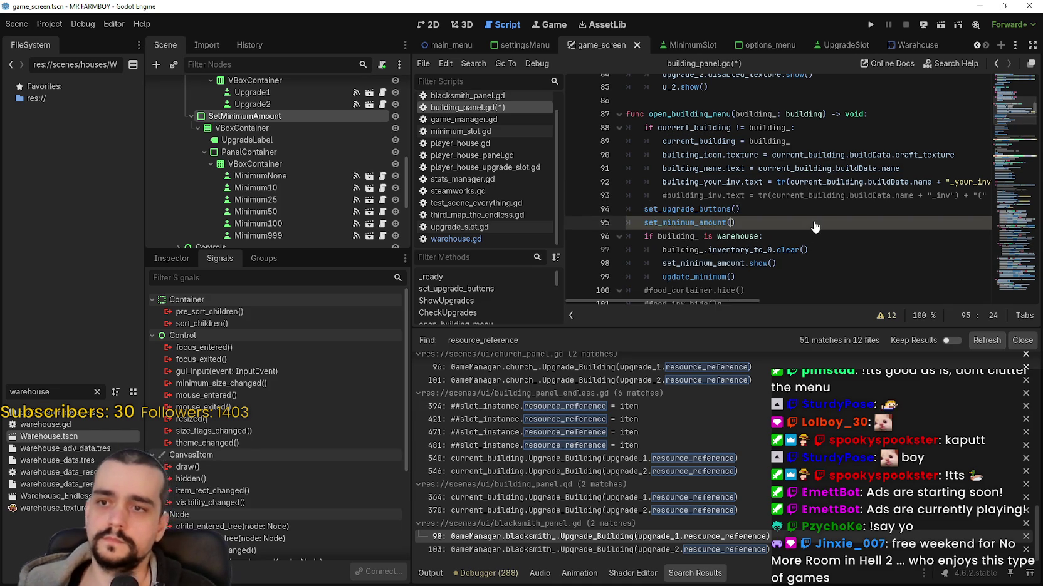
key(BackSpace)
text(.hide()
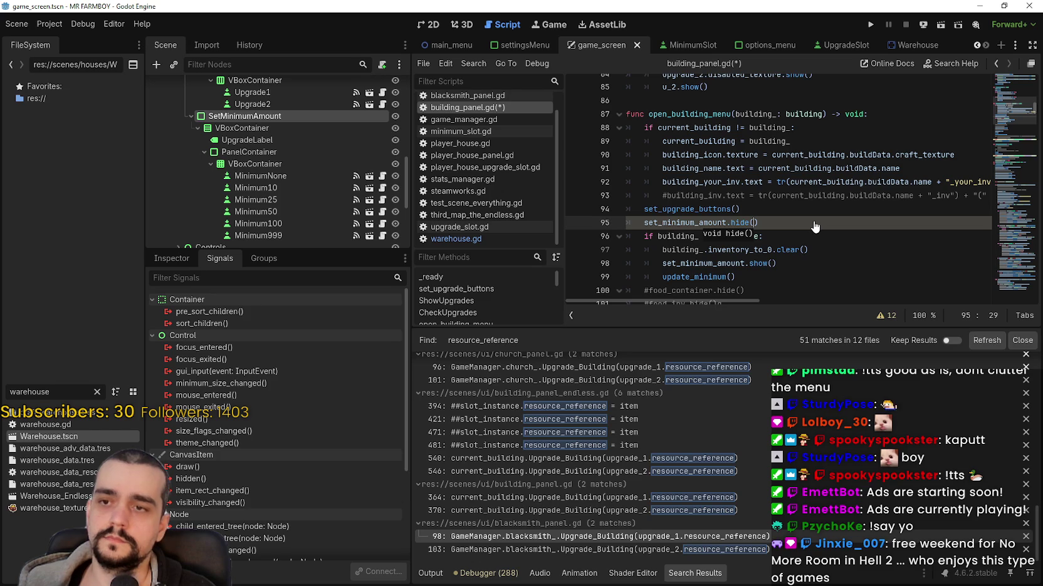
key(BackSpace)
key(BackSpace)
key(BackSpace)
key(BackSpace)
key(BackSpace)
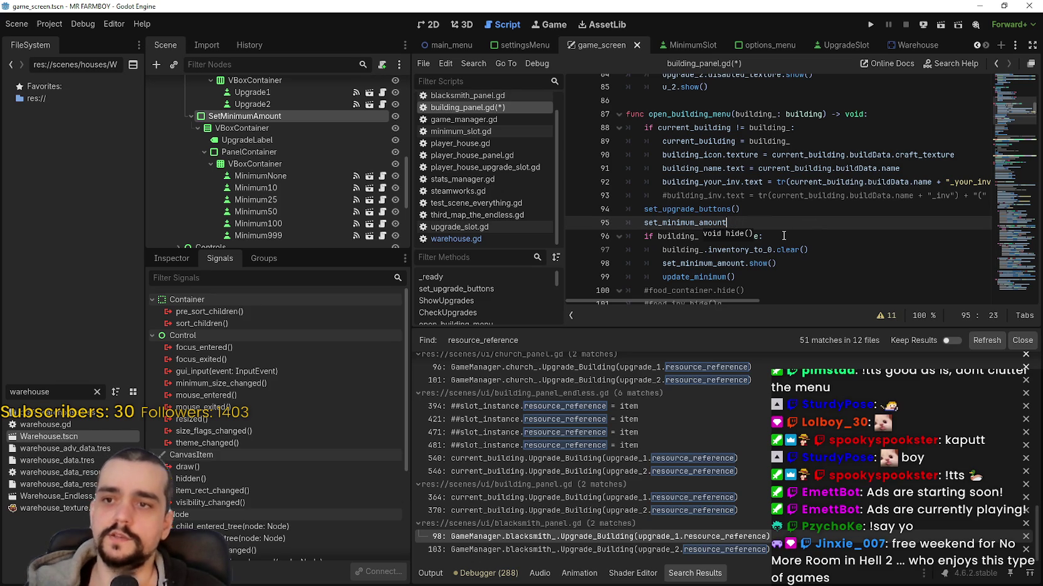
Step through undo and redo to restore the warehouse block below line 95
drag(755, 227, 622, 227)
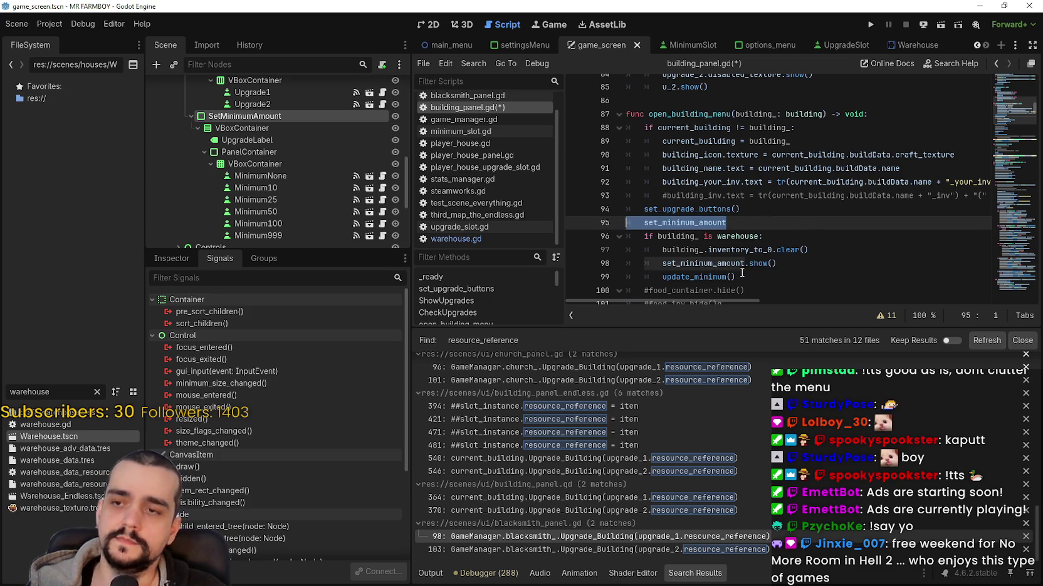
key(ctrl+z)
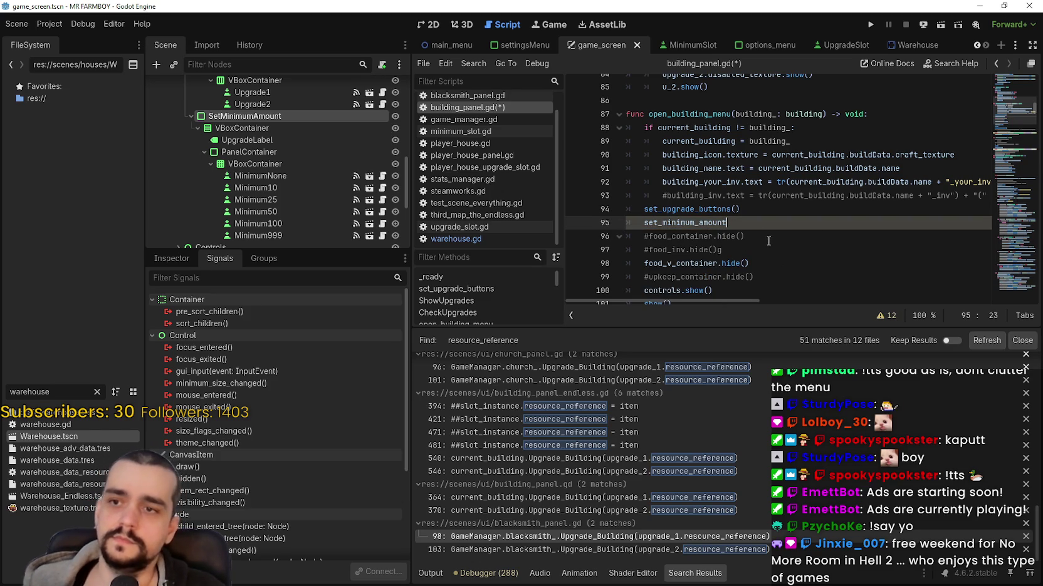
key(ctrl+y)
drag(744, 223, 626, 223)
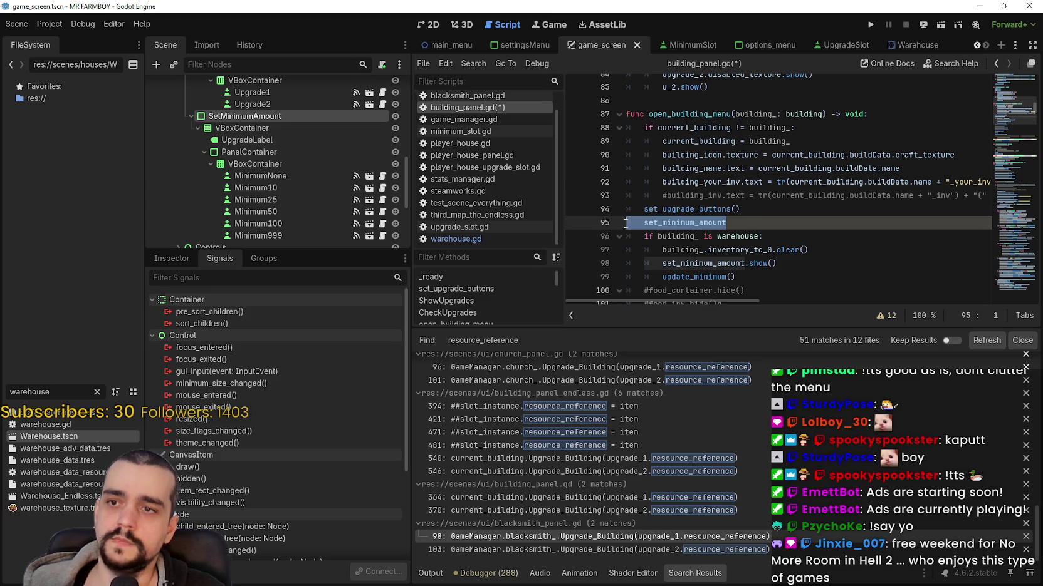
key(ctrl+z)
key(ctrl+y)
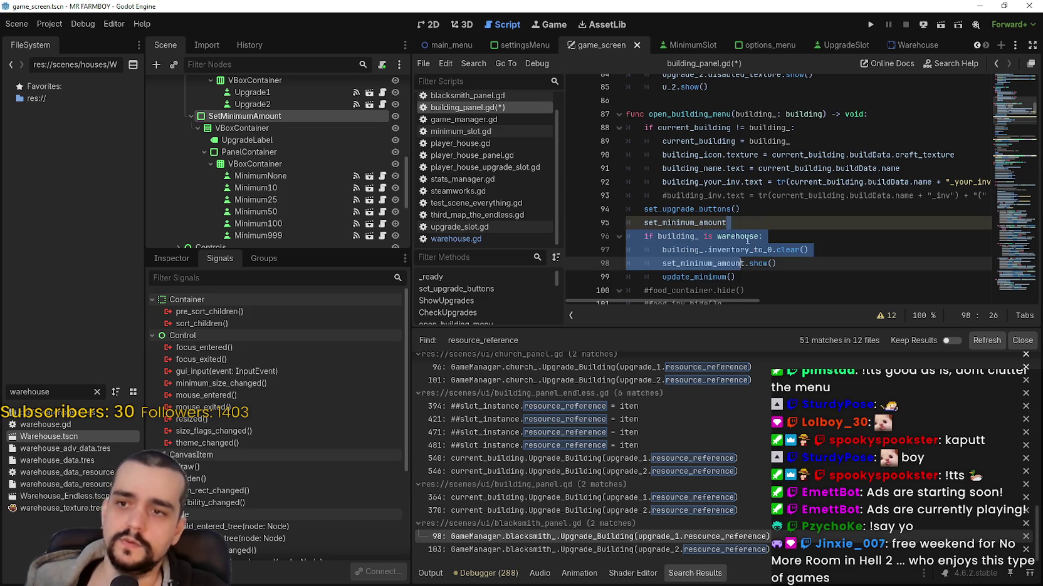
drag(739, 221, 621, 228)
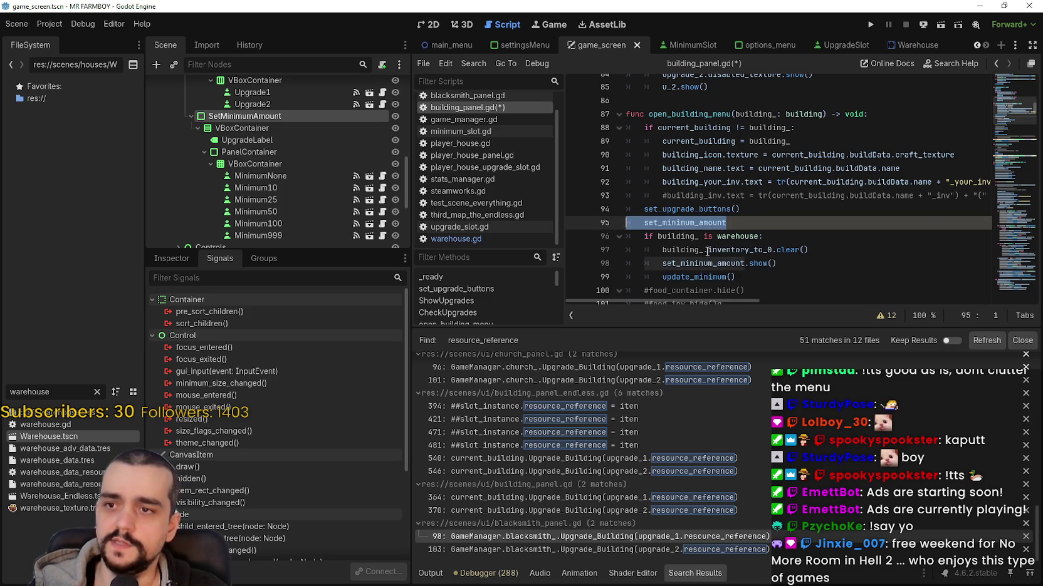
key(ctrl+z)
key(ctrl+y)
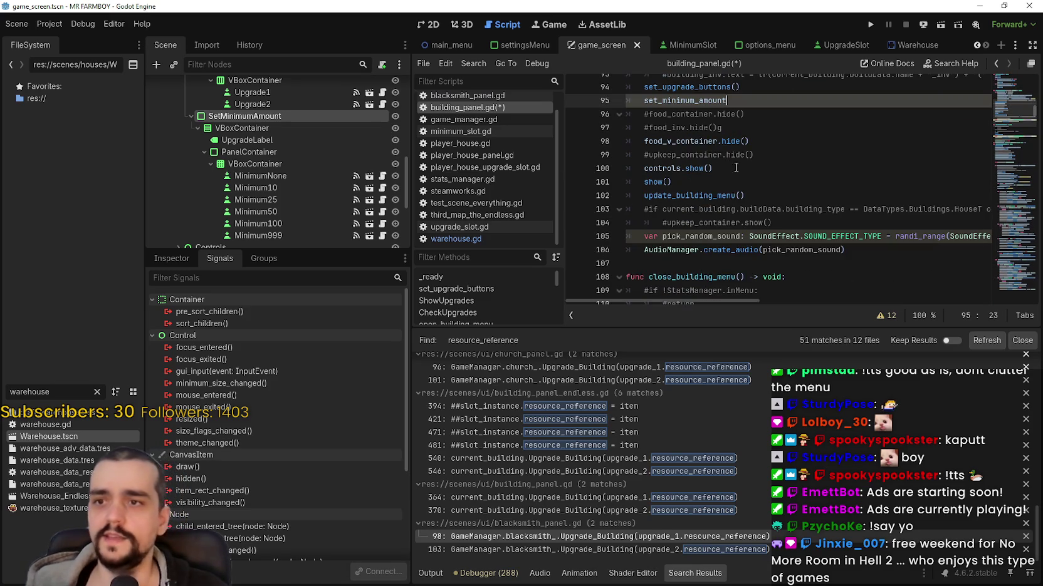
key(ctrl+z)
key(ctrl+y)
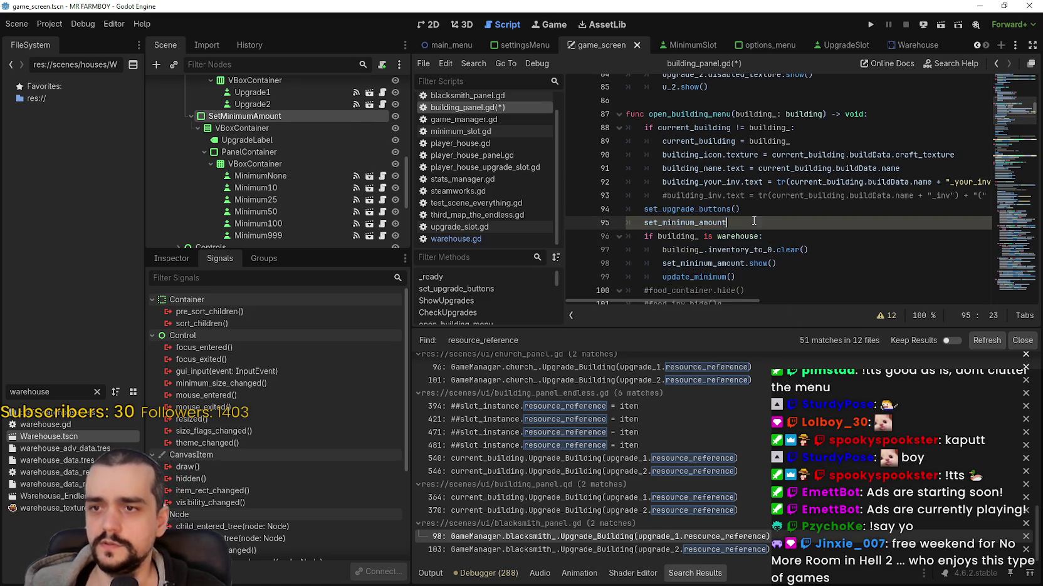
Erase the stray set_minimum_amount text and the empty line 95
click(735, 232)
click(796, 223)
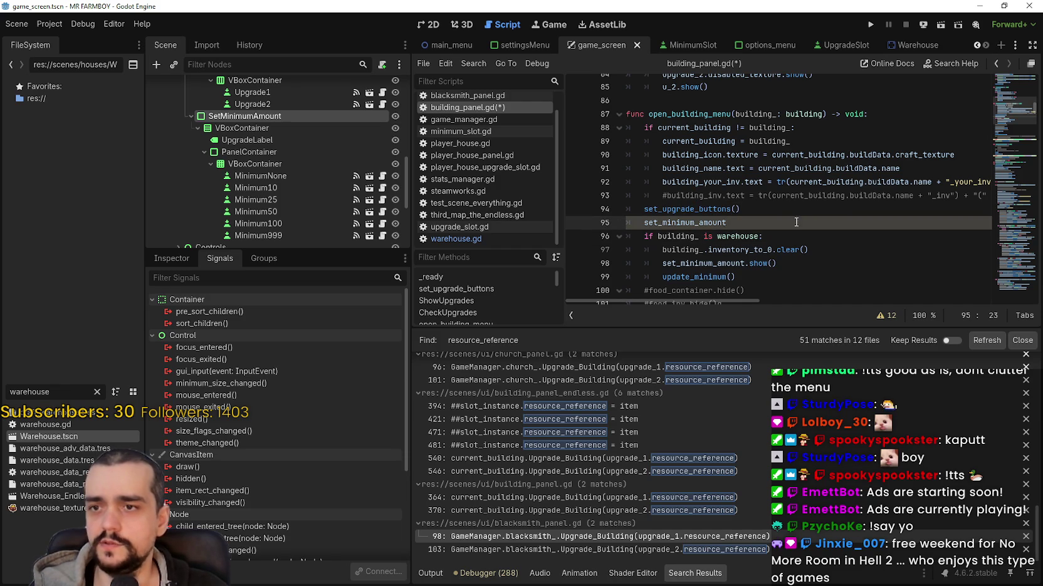
key(BackSpace)
key(BackSpace)
key(BackSpace)
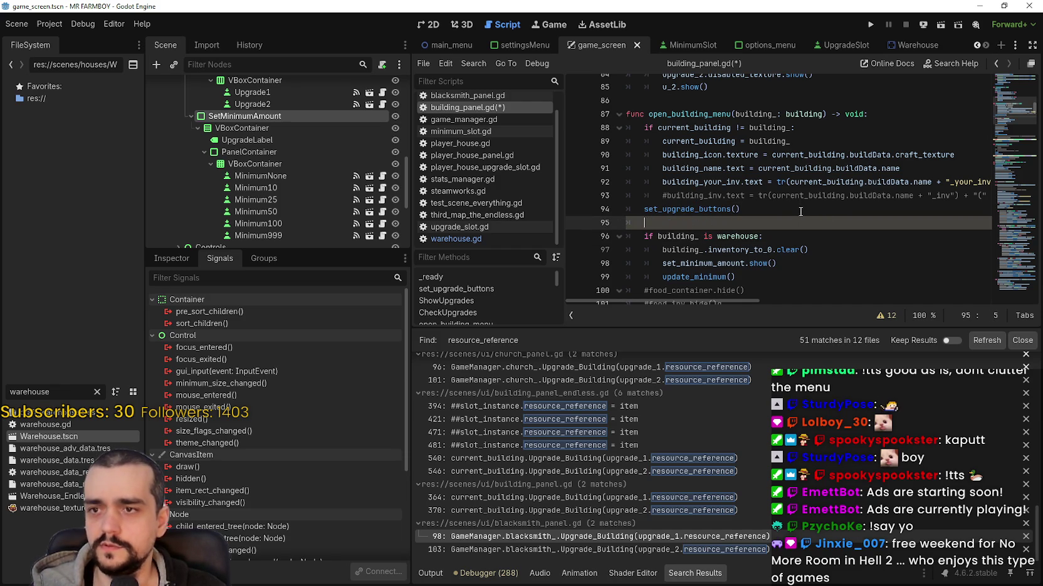
key(BackSpace)
Add an else branch hiding set_minimum_amount after the warehouse block, save, and run the project
click(807, 264)
key(Return)
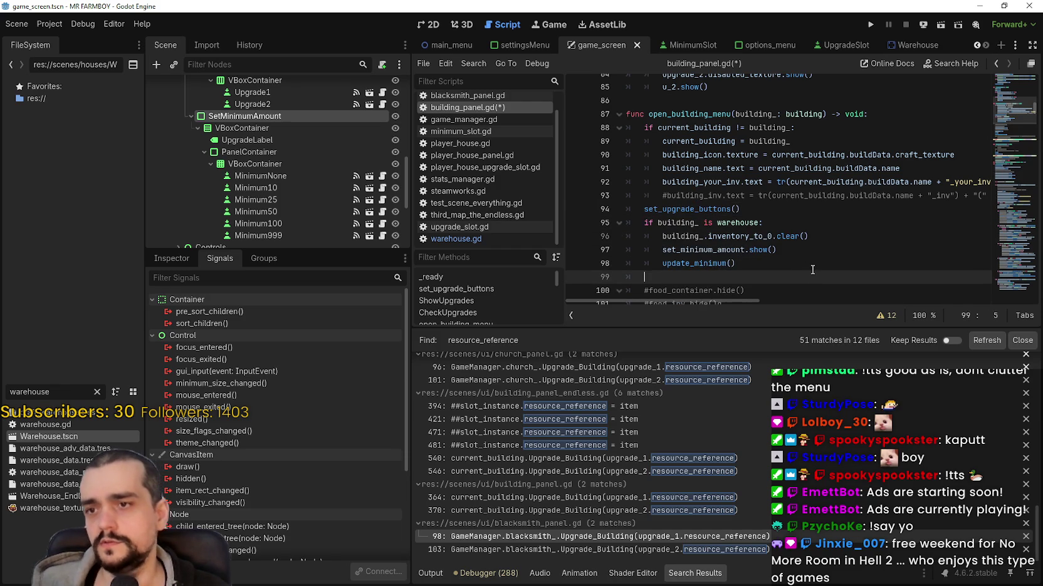
text(else:)
key(Return)
text(set_minimum_amount.)
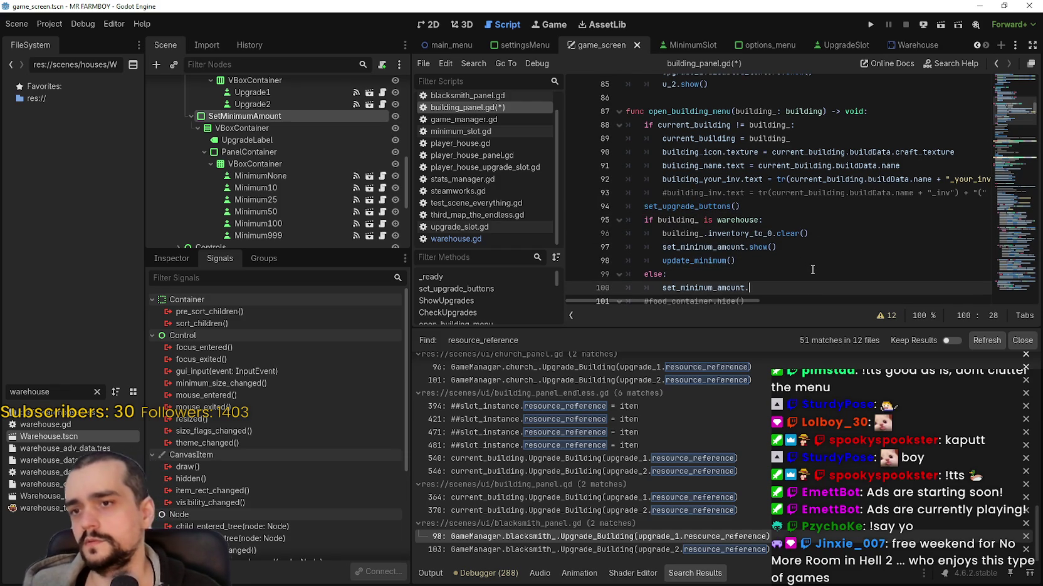
key(ctrl+s)
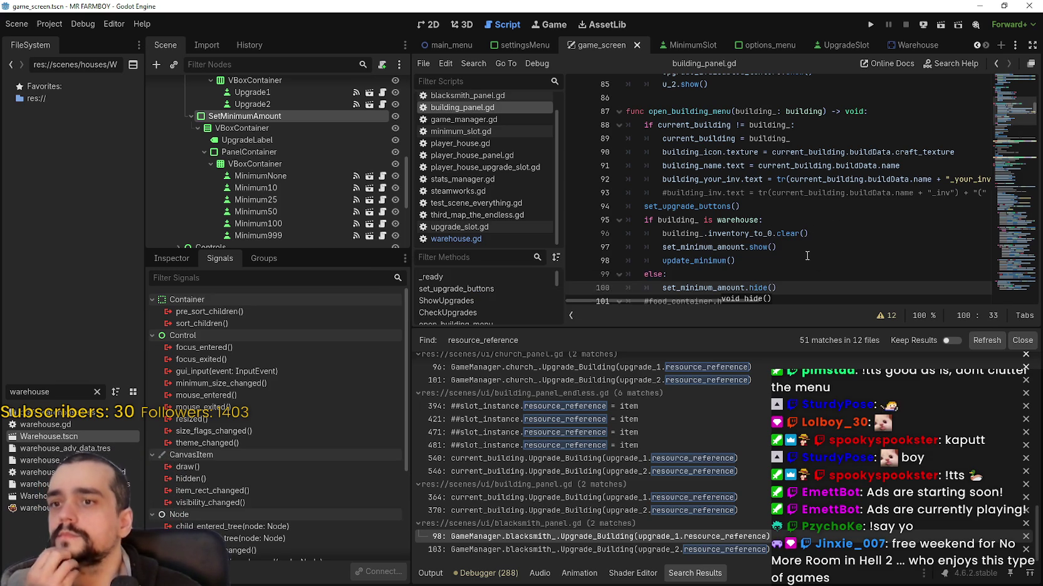
scroll(808, 263, down, 2)
click(790, 179)
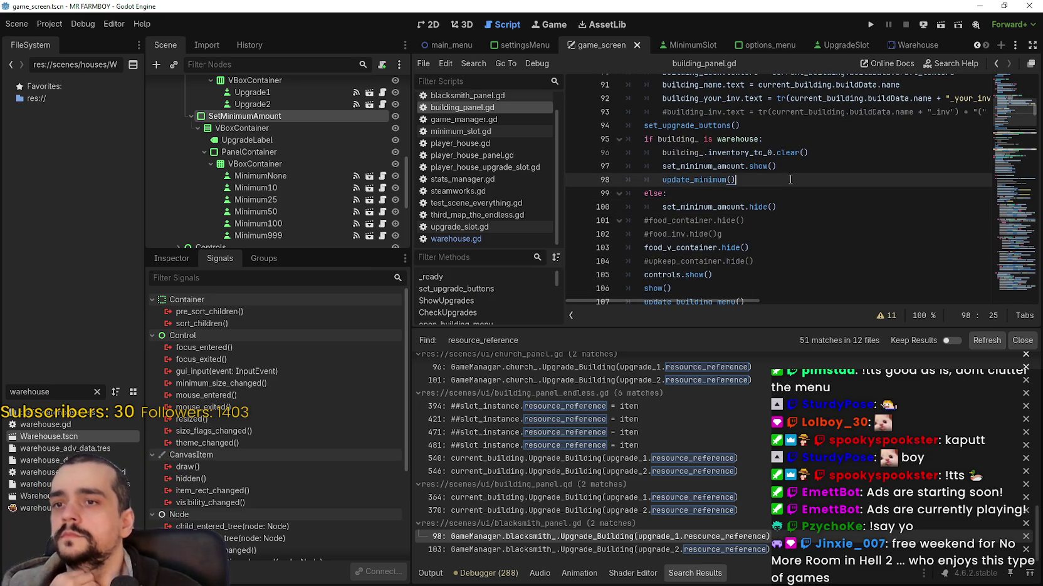
click(827, 205)
click(871, 23)
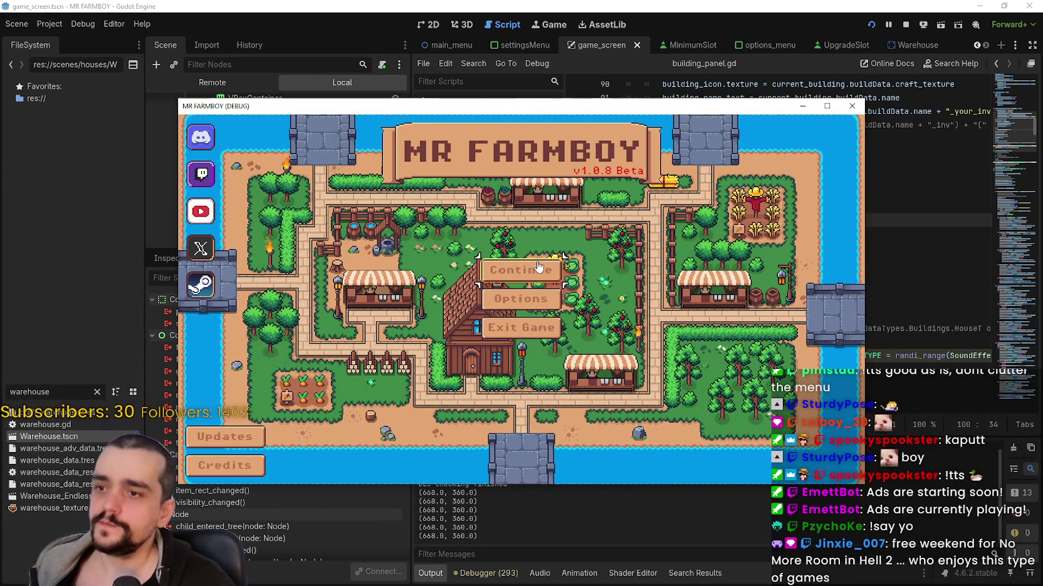
Continue to the save list, load the first save slot, and open a building's menu
click(543, 271)
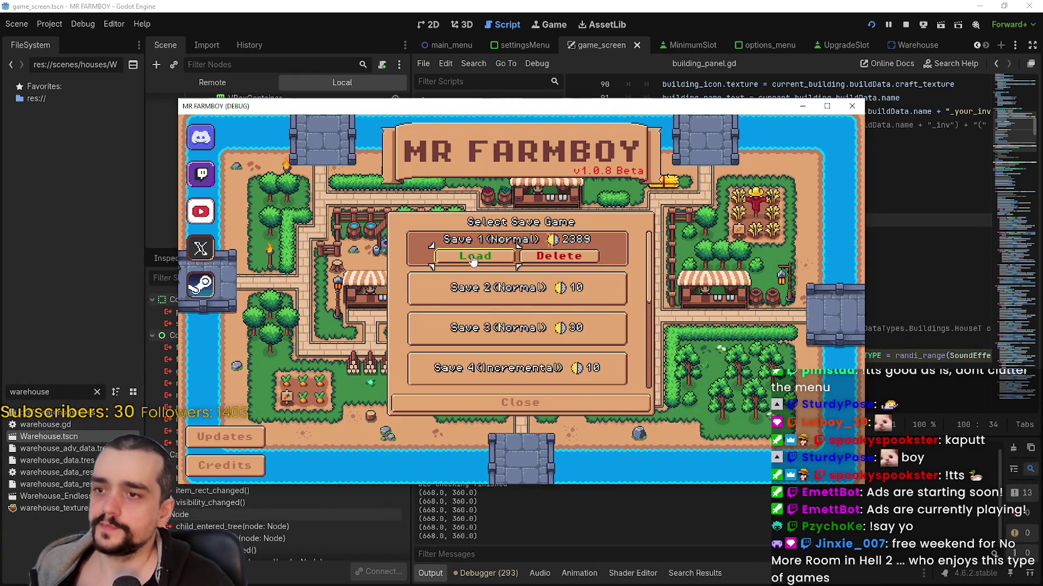
click(477, 256)
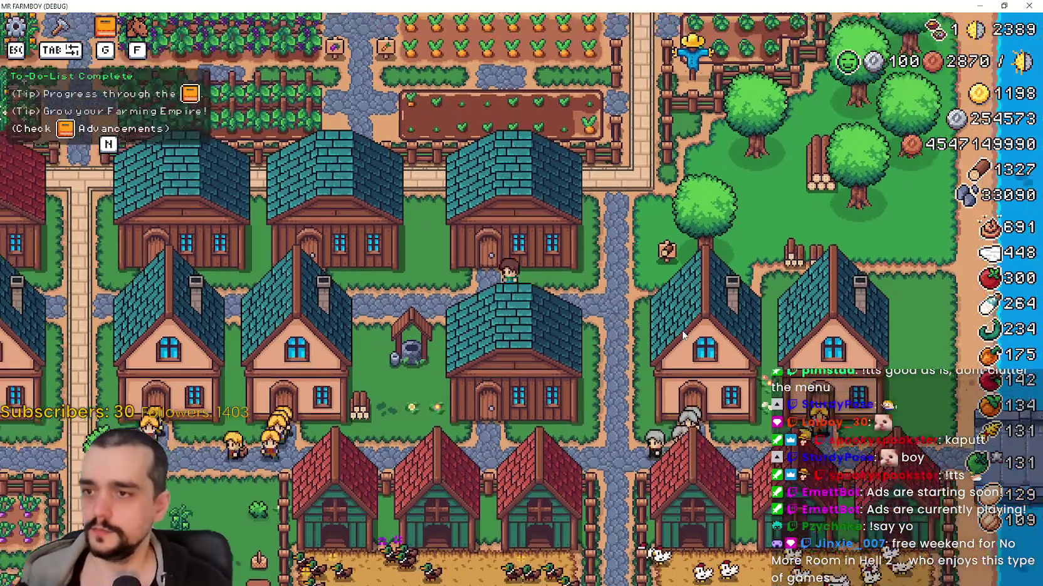
click(684, 335)
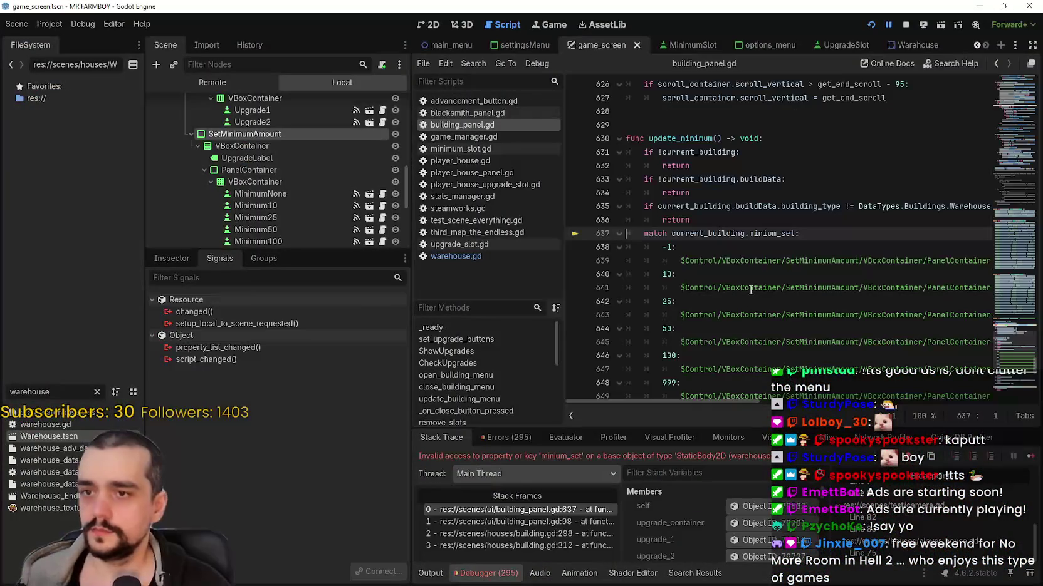
Select the misspelled minium_set property on match line 637
click(722, 242)
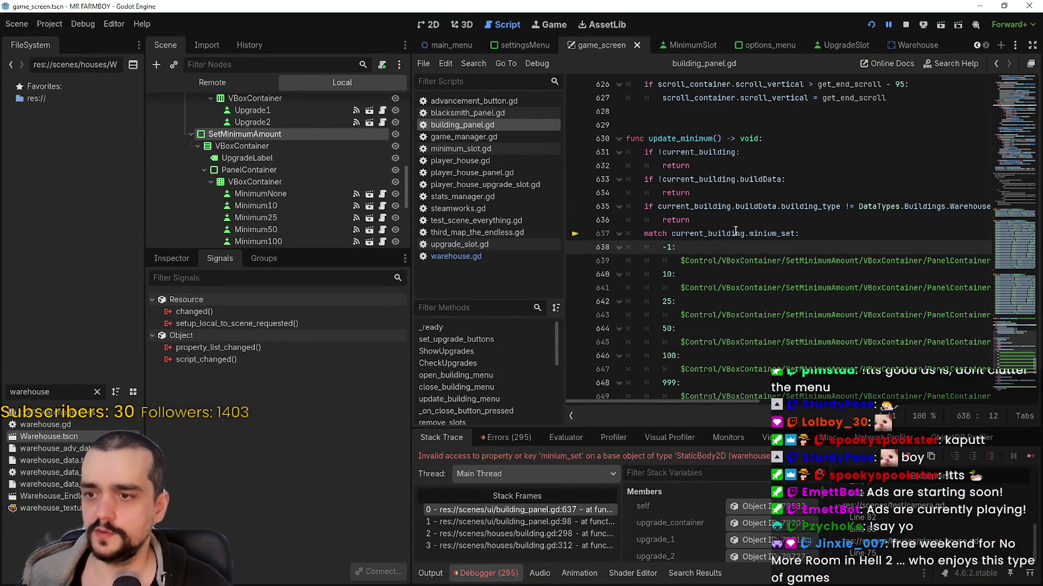
click(782, 236)
double_click(782, 236)
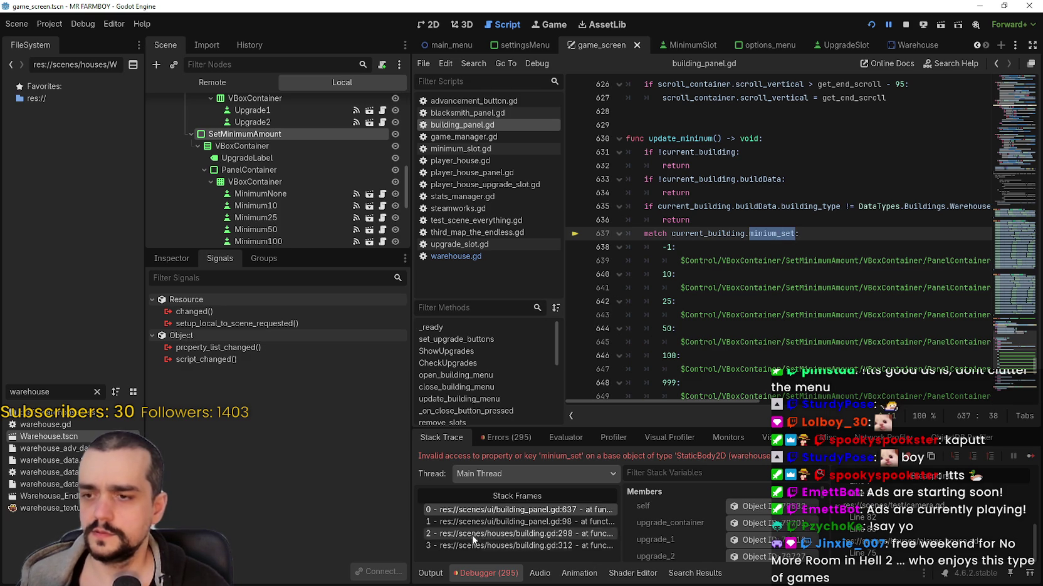
Open the Warehouse scene and warehouse.gd, save, and stop the running game
double_click(43, 435)
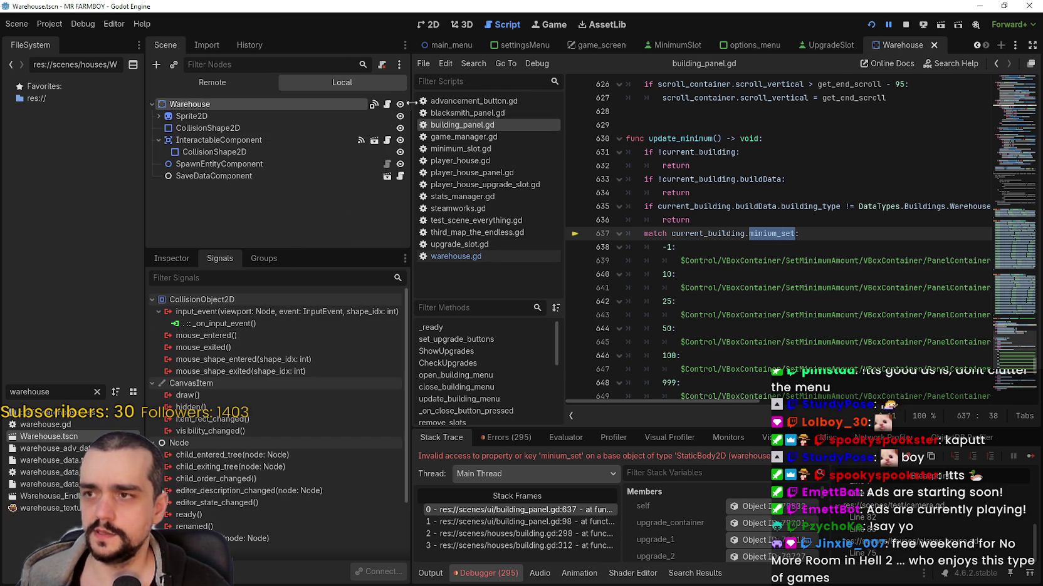
click(389, 105)
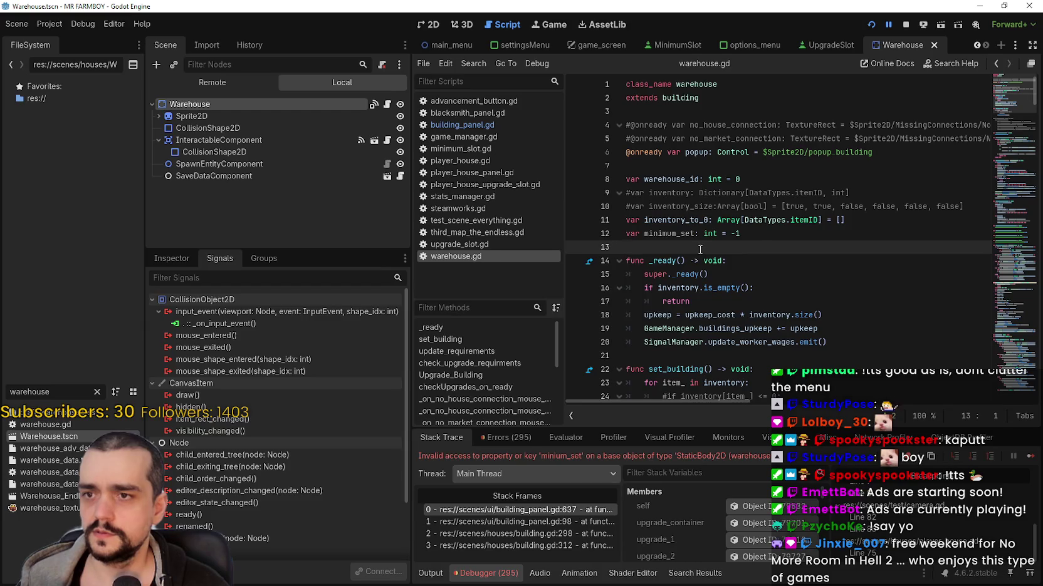
key(ctrl+s)
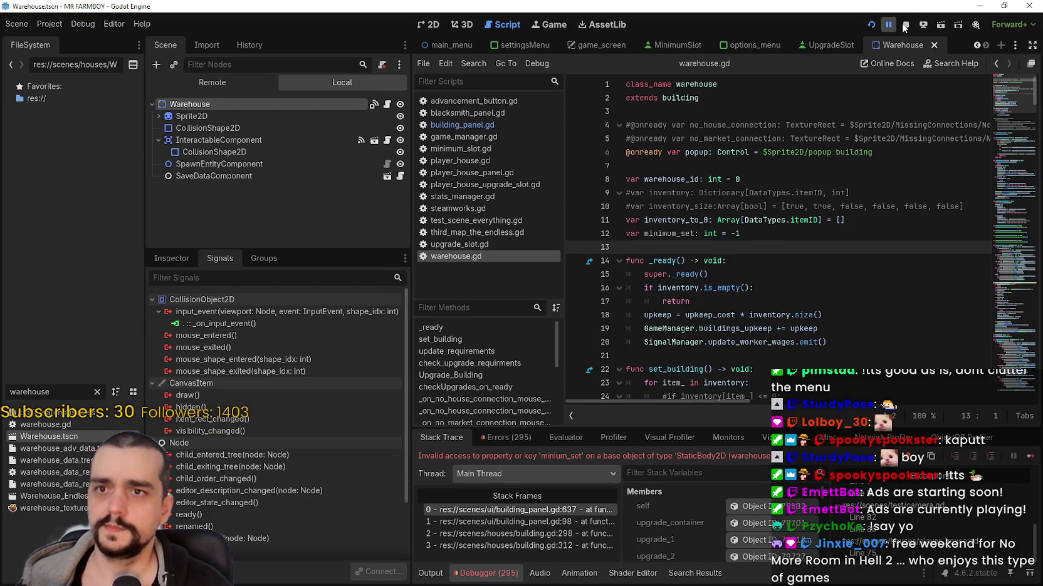
click(905, 25)
Launch the game with F5, load the first save slot, and interact with a building
key(F5)
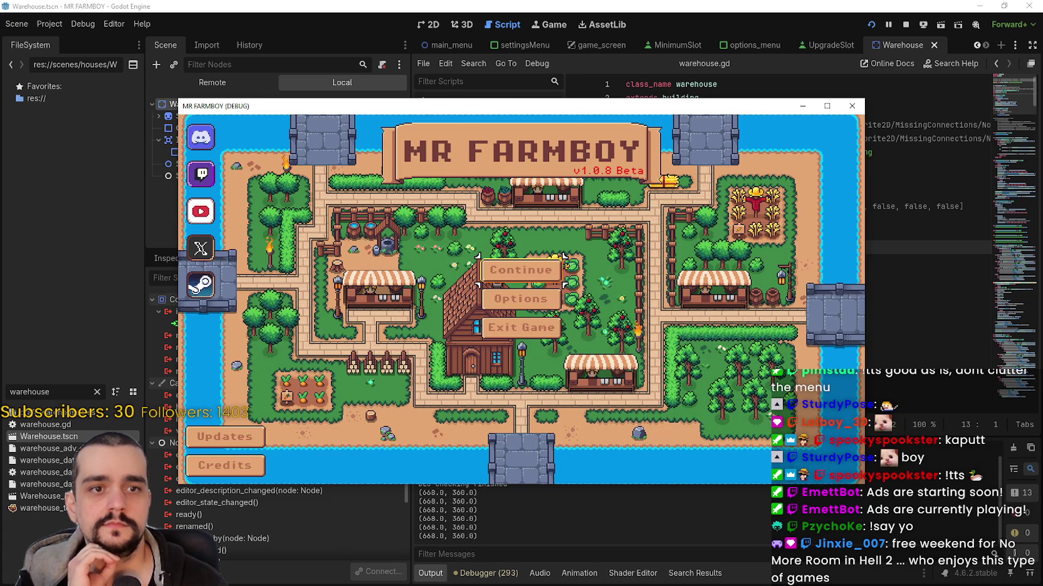
key(Return)
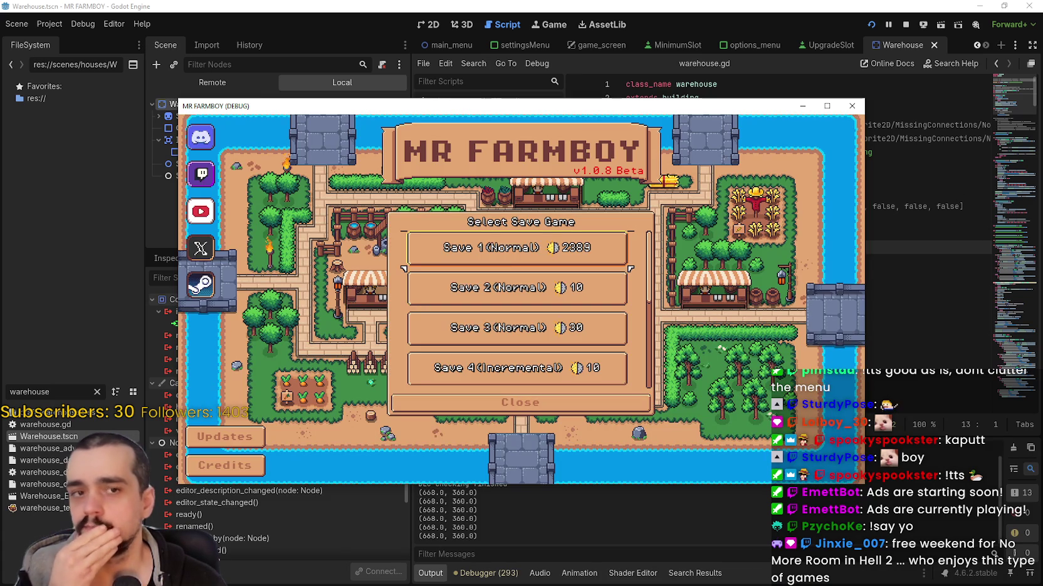
click(498, 258)
click(480, 266)
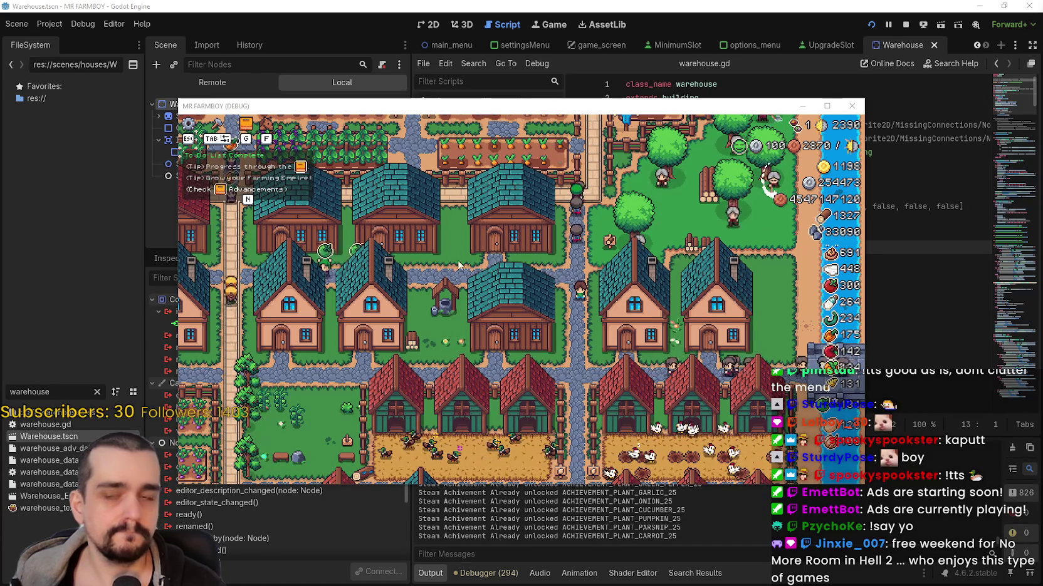
key(w)
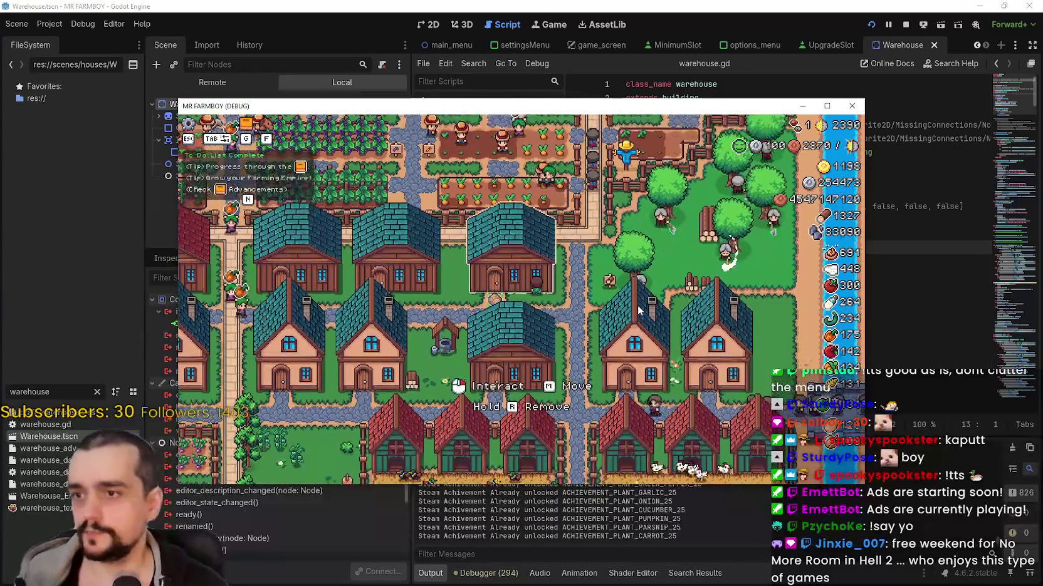
click(636, 310)
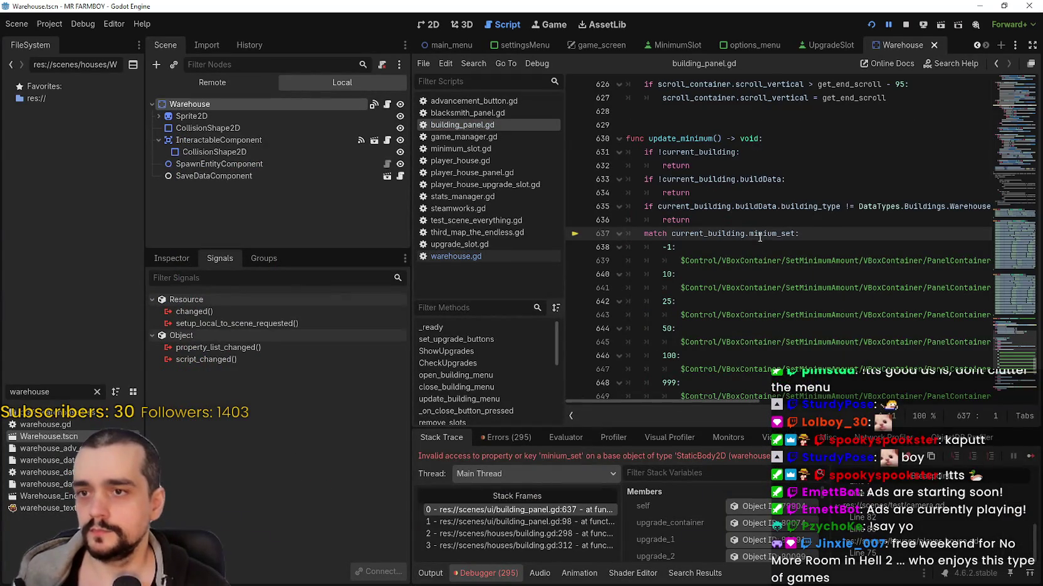
Replace minium_set with minimum_set on line 637 and compare with minimum_set in warehouse.gd
click(789, 242)
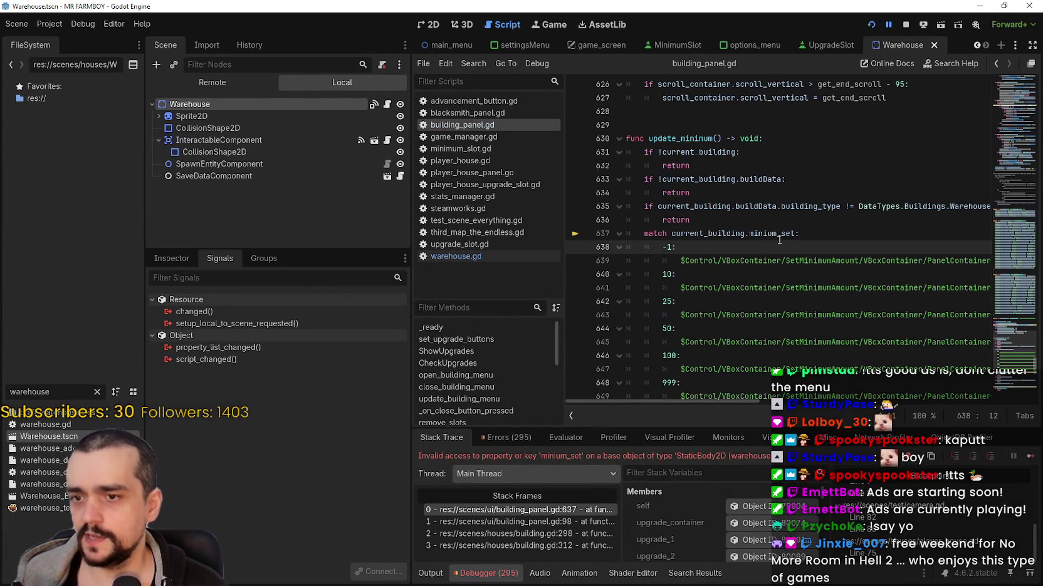
double_click(775, 234)
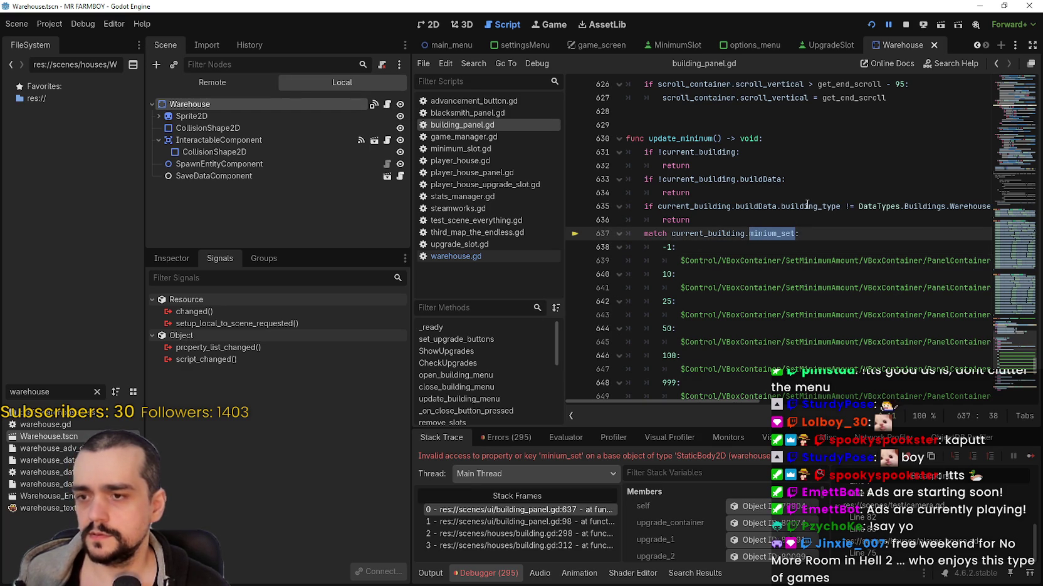
click(763, 233)
mouse_move(807, 204)
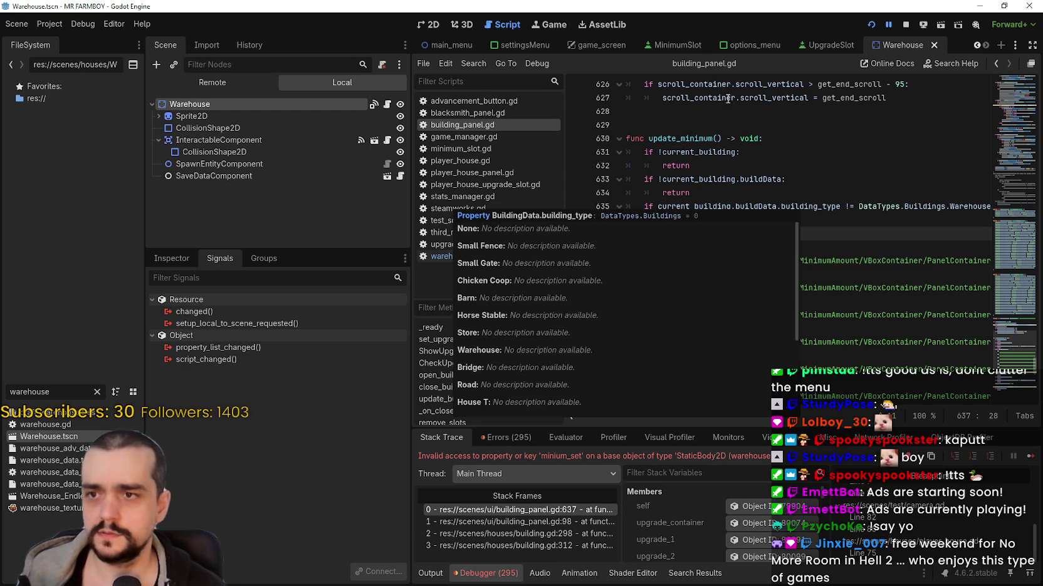
key(ctrl+Delete)
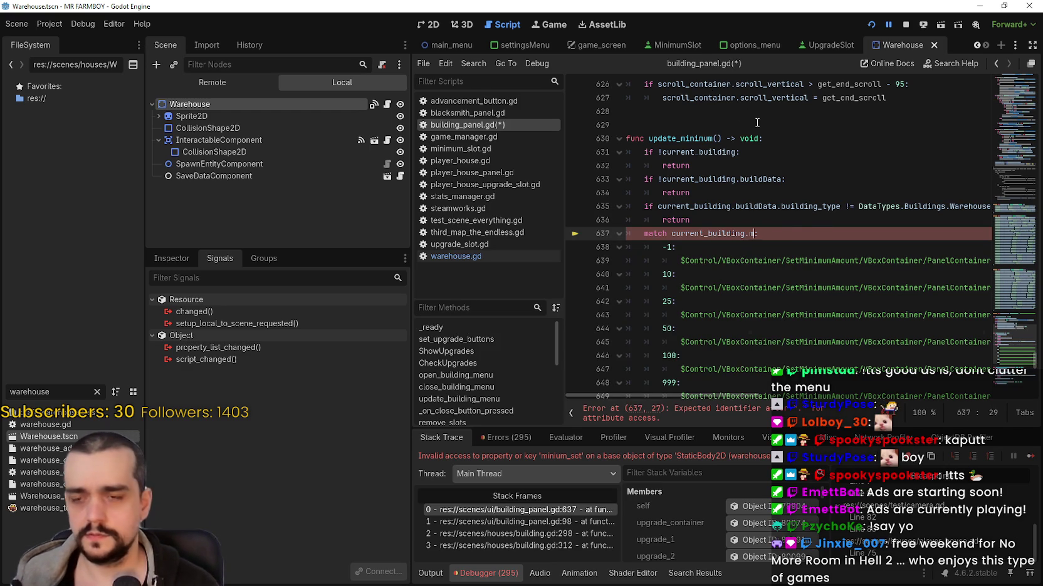
text(mini)
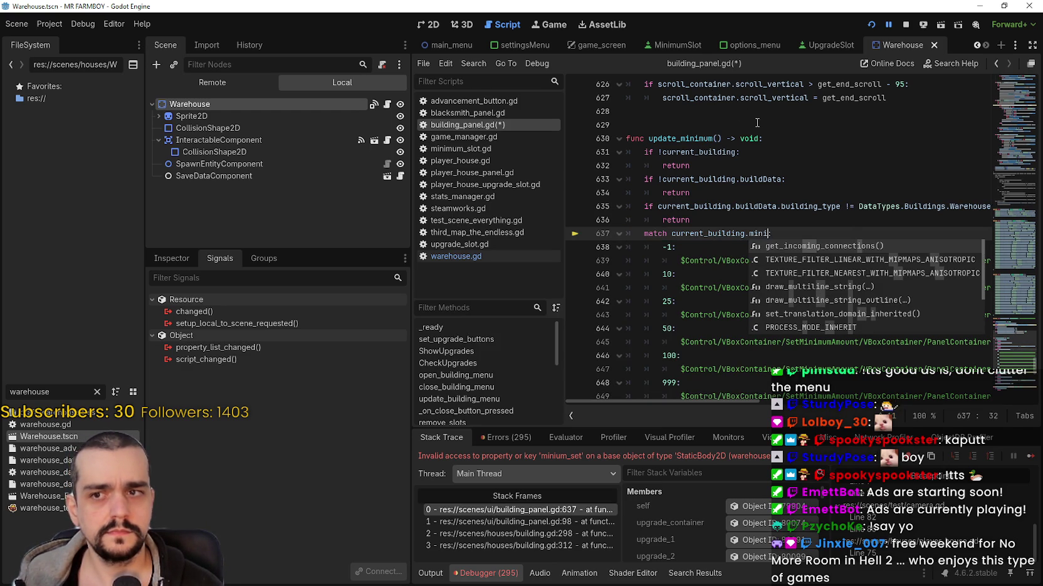
text(mum_set)
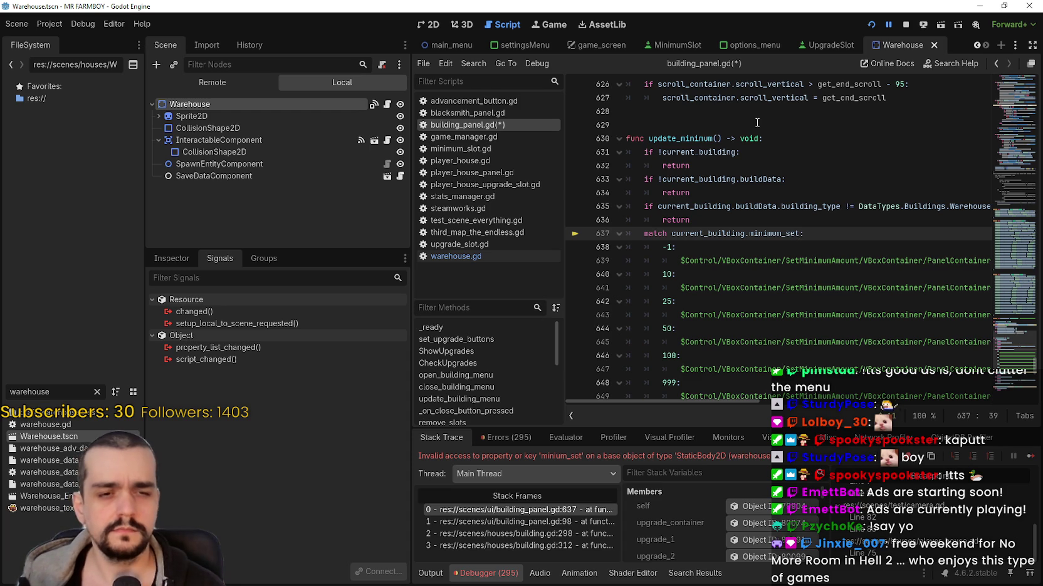
text(:)
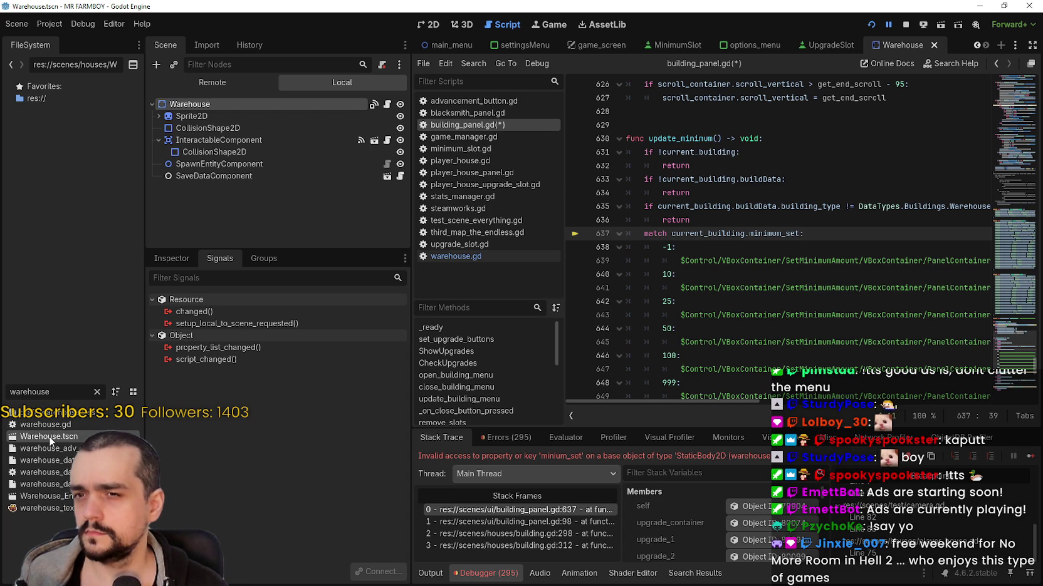
click(388, 107)
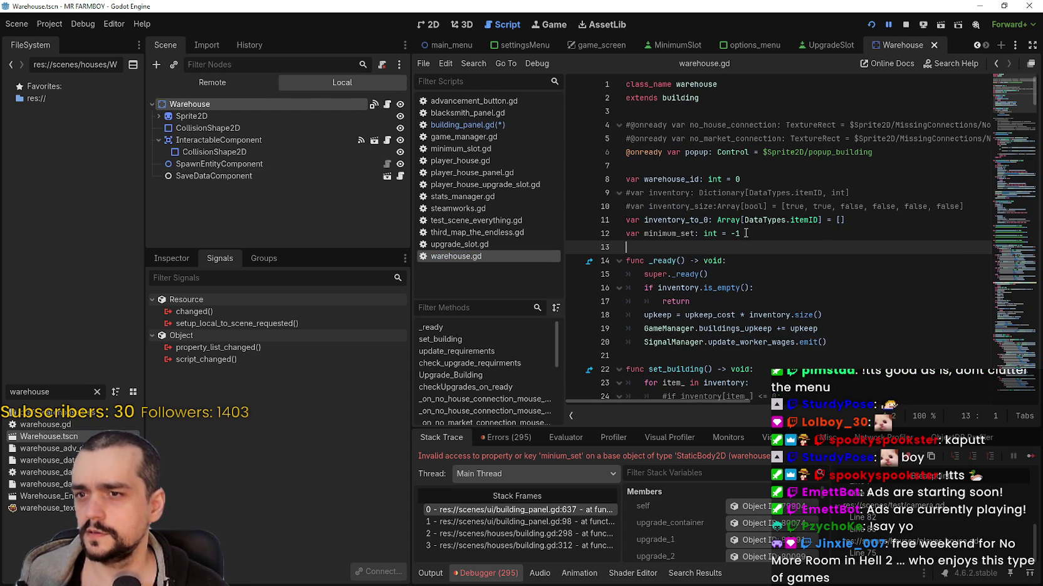
double_click(669, 233)
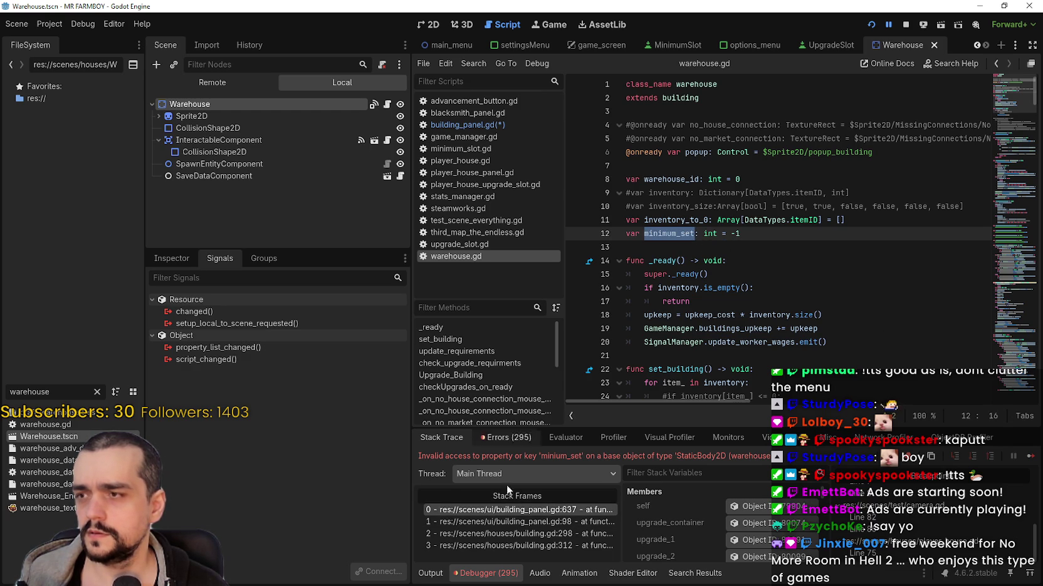
Inspect the call stack, then confirm the minimum_set correction on line 637 and save
click(536, 523)
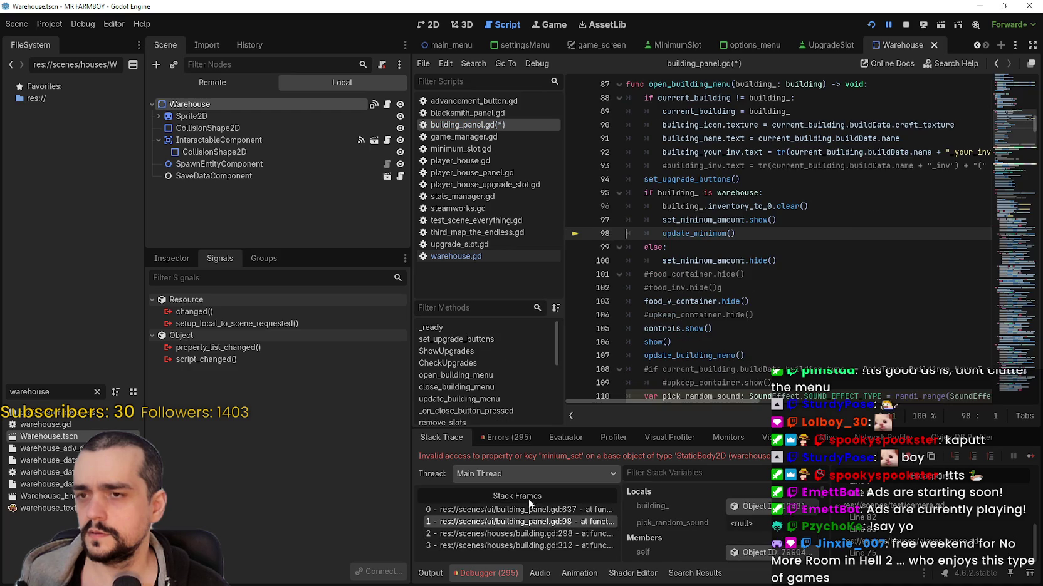
click(528, 545)
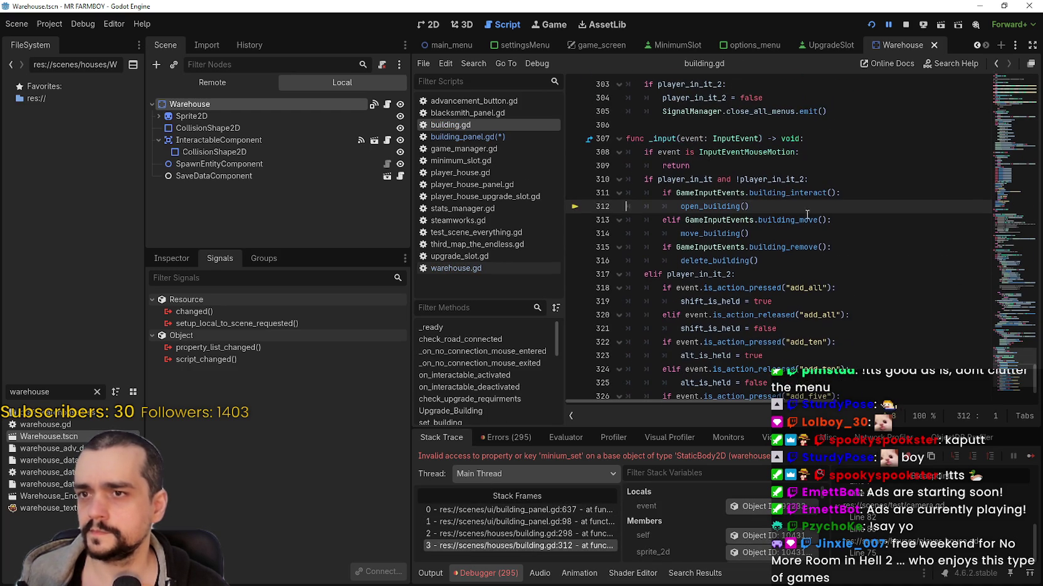
click(534, 511)
double_click(771, 234)
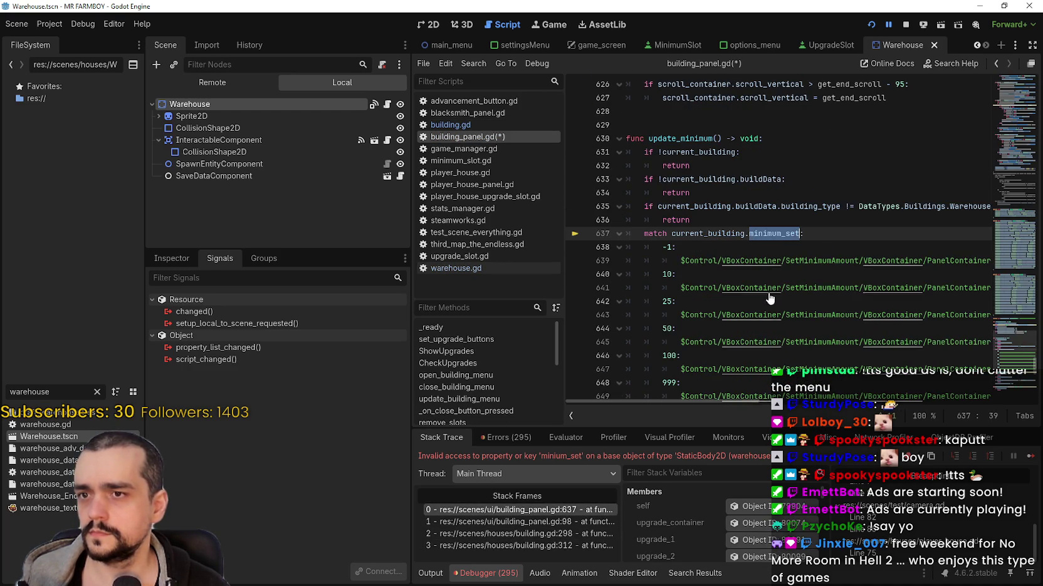
key(Right)
key(ctrl+BackSpace)
key(ctrl+z)
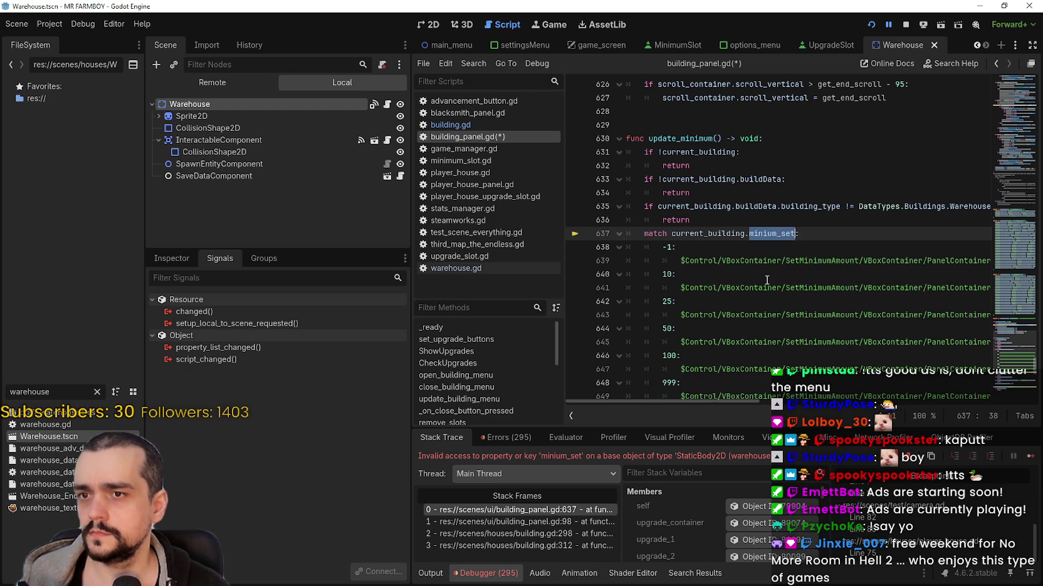
key(ctrl+y)
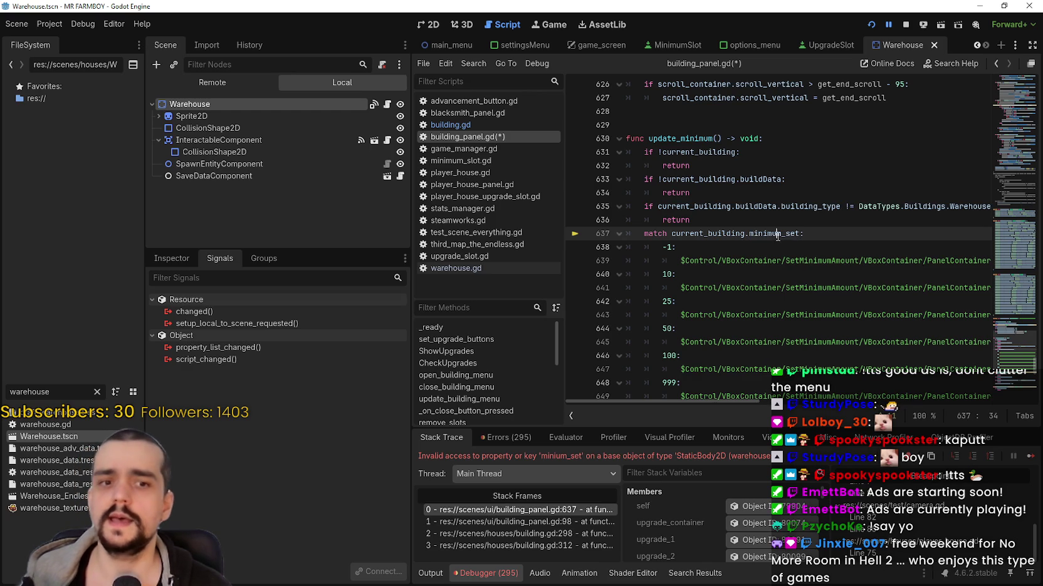
key(Down)
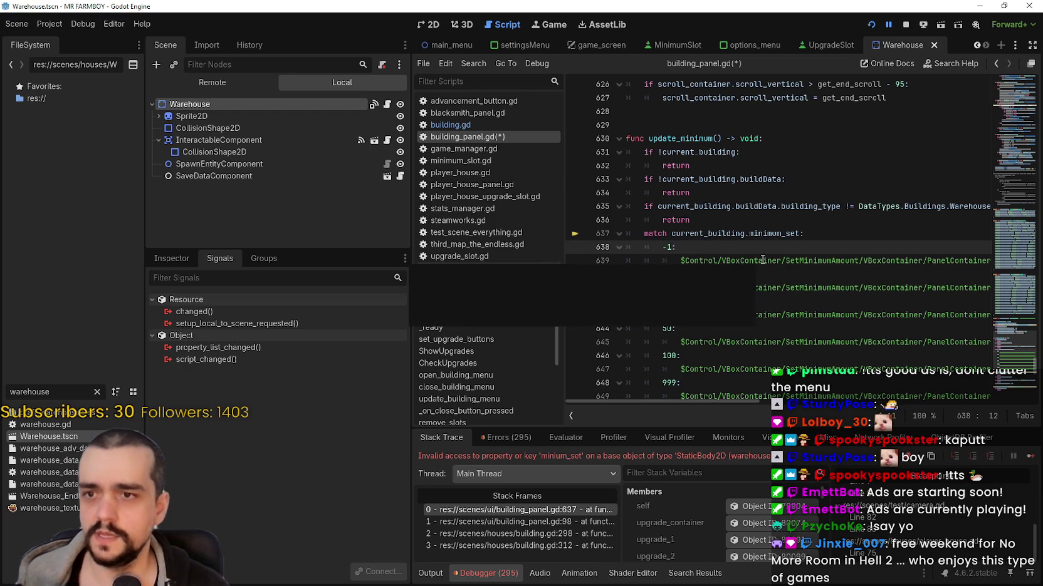
key(ctrl+s)
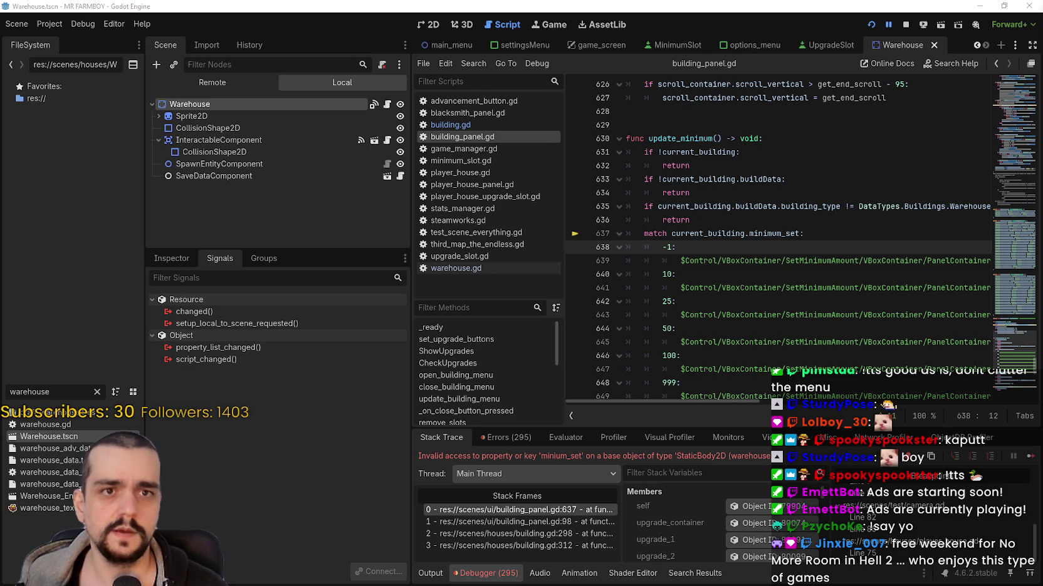
Compare minimum_set on line 637 against the variable name in warehouse.gd
double_click(760, 234)
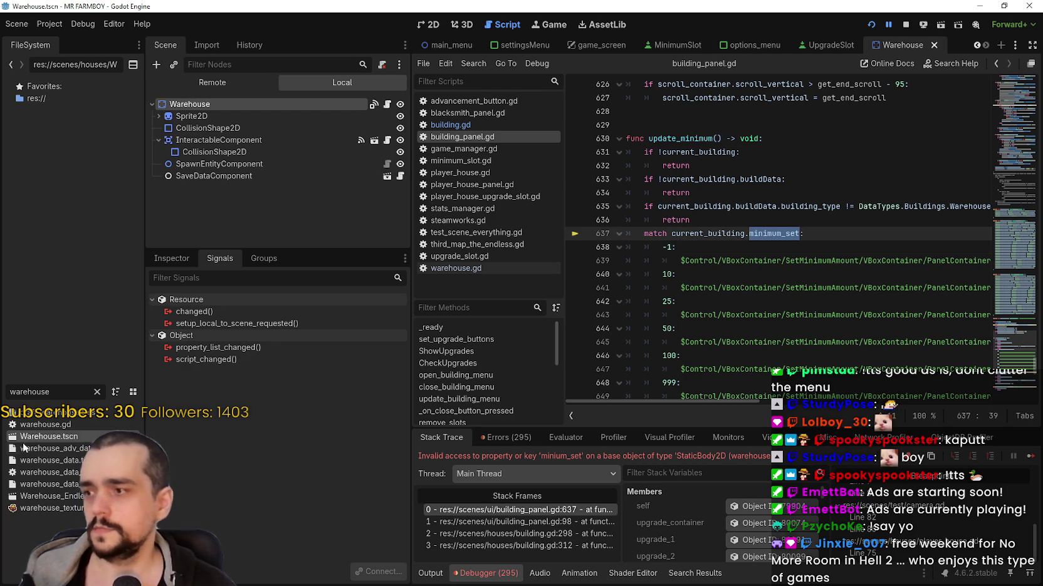
click(387, 104)
key(Right)
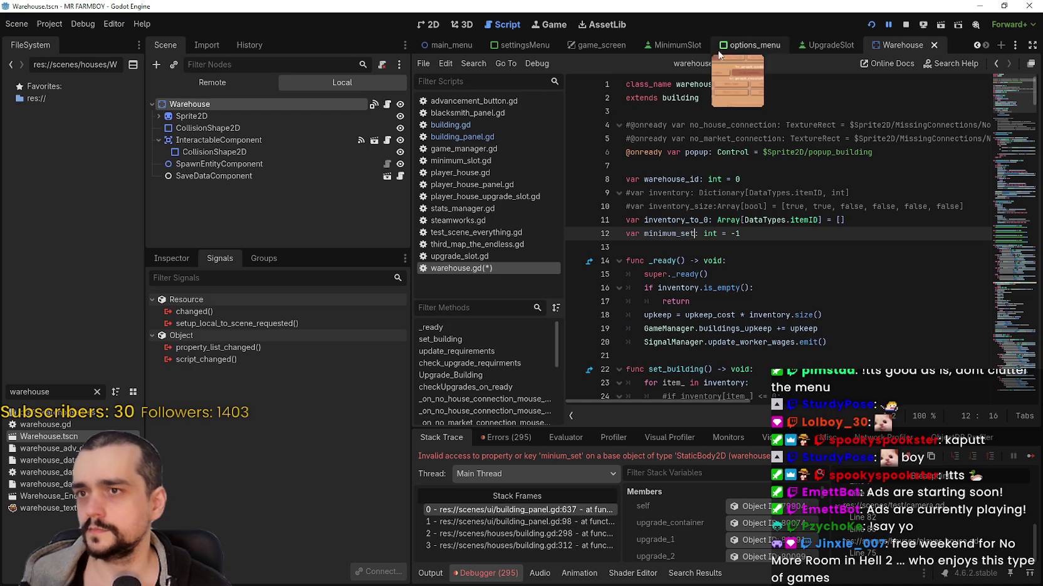
click(573, 509)
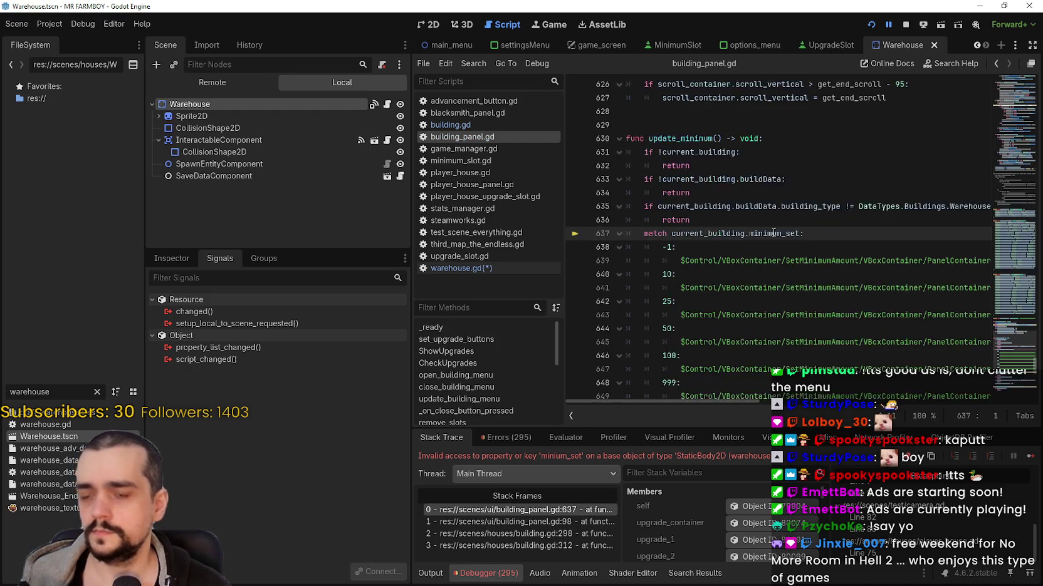
Retype minimum_Set as minimum_set on lines 658, 667 and 676
scroll(953, 206, down, 5)
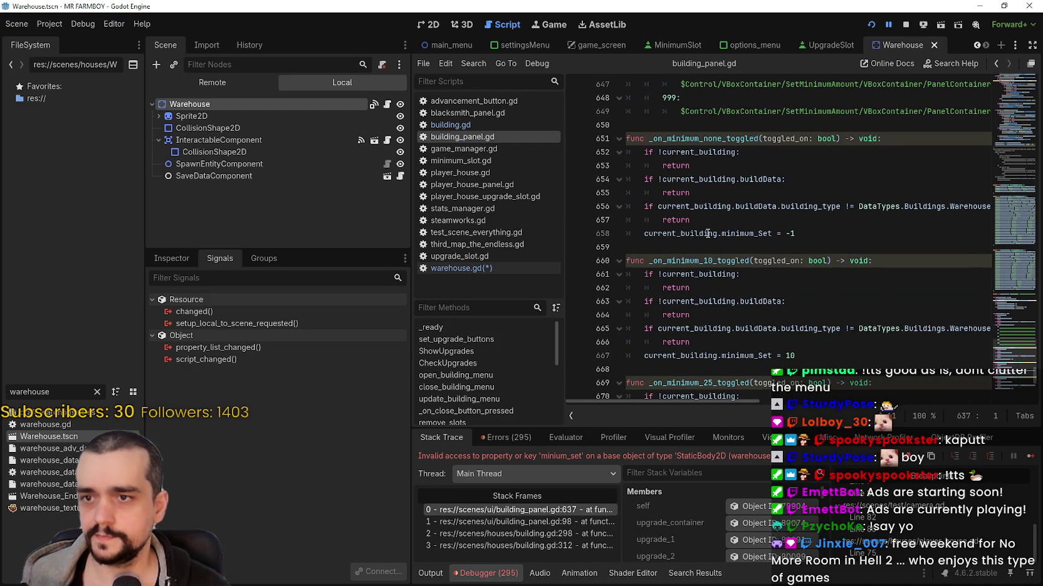
click(751, 234)
double_click(751, 233)
text(minimum_set)
scroll(755, 307, down, 2)
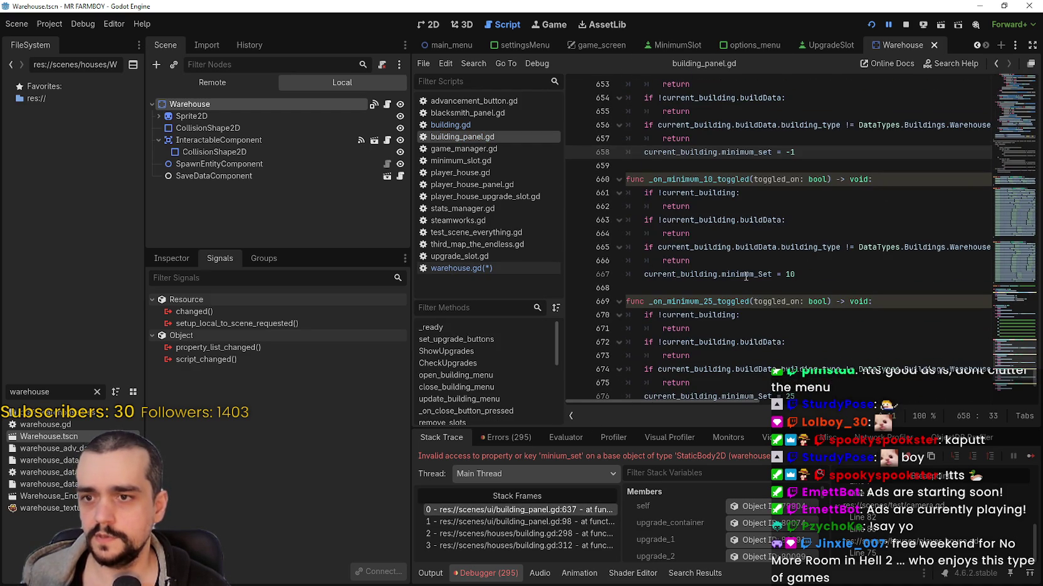
double_click(745, 274)
text(minimum_set)
scroll(768, 288, down, 2)
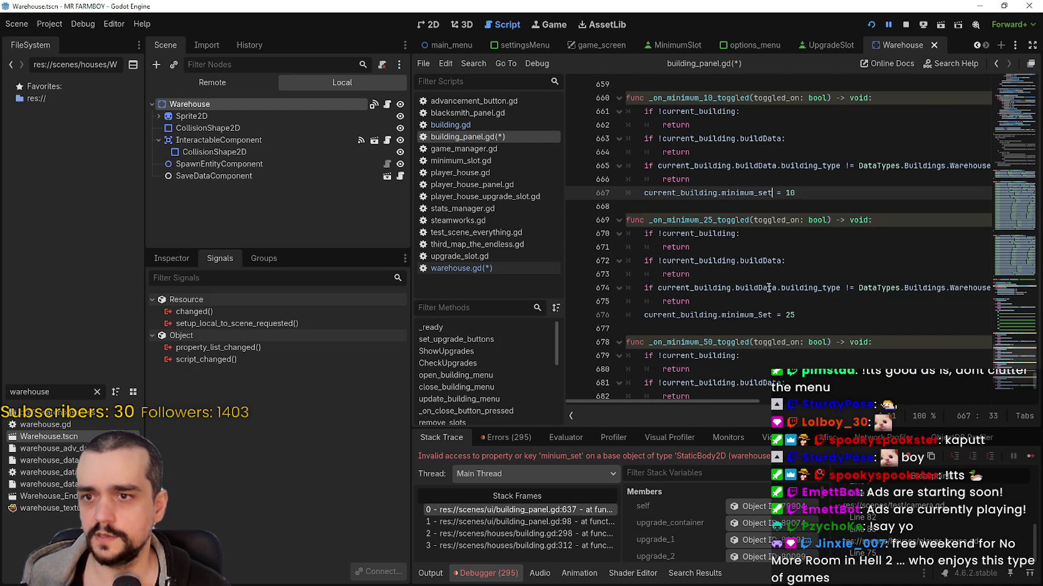
double_click(756, 315)
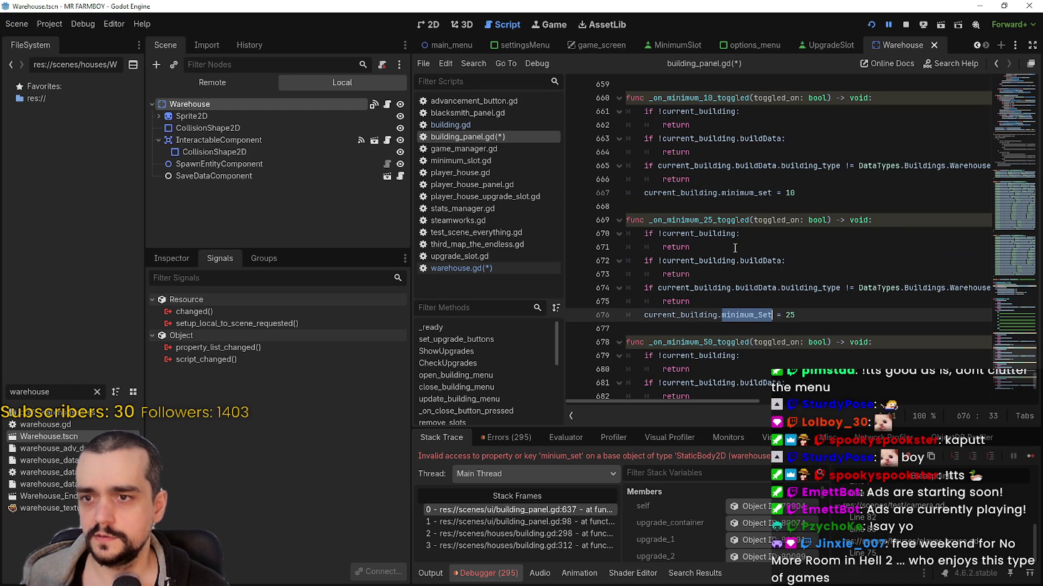
text(minimum_set)
Retype minimum_Set as minimum_set on lines 685, 694 and 703, then stop the game
scroll(752, 151, down, 2)
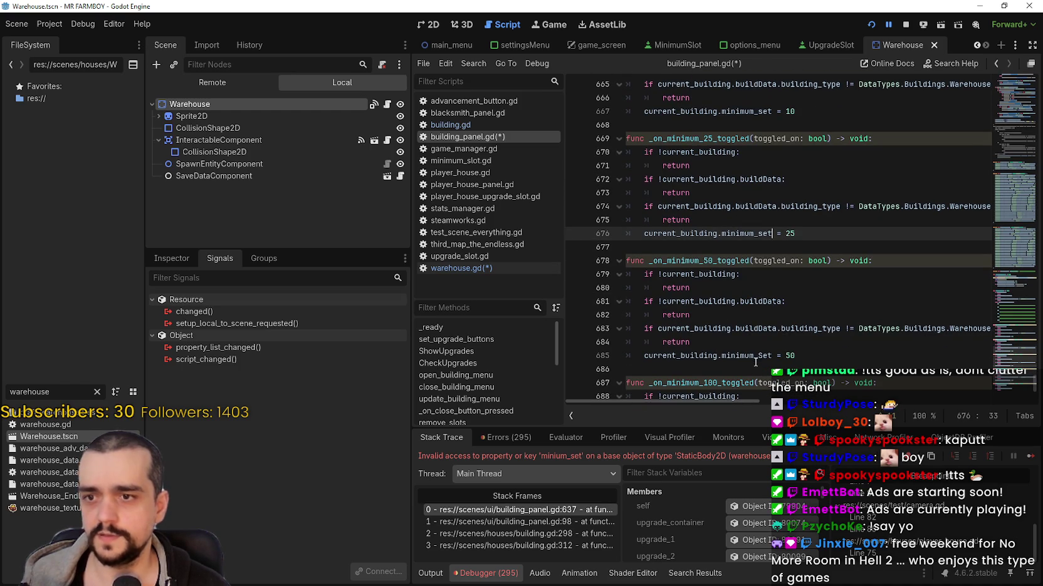
double_click(753, 357)
text(minimum_set)
scroll(757, 322, down, 4)
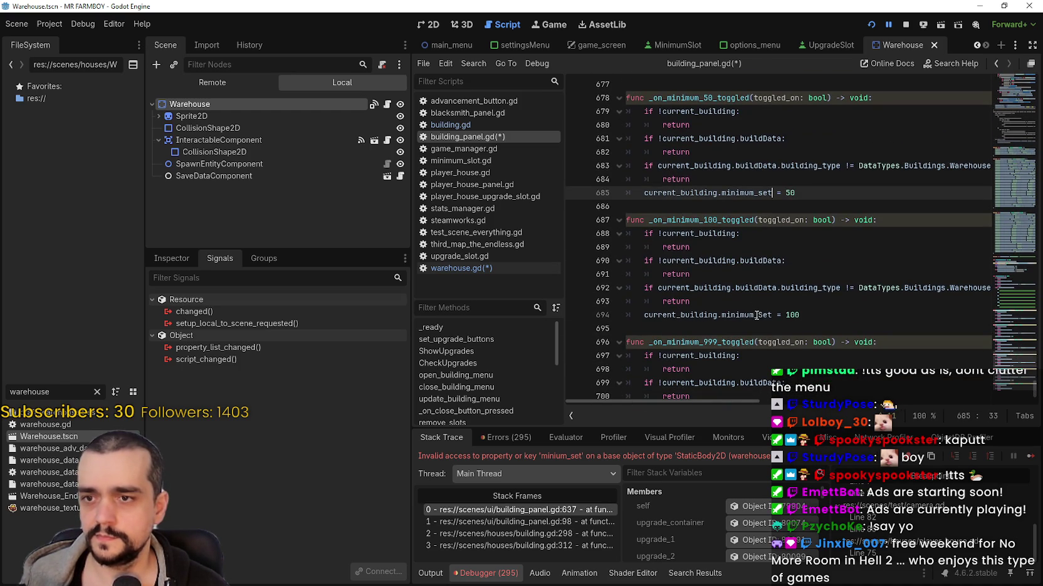
double_click(756, 315)
text(minimum_set)
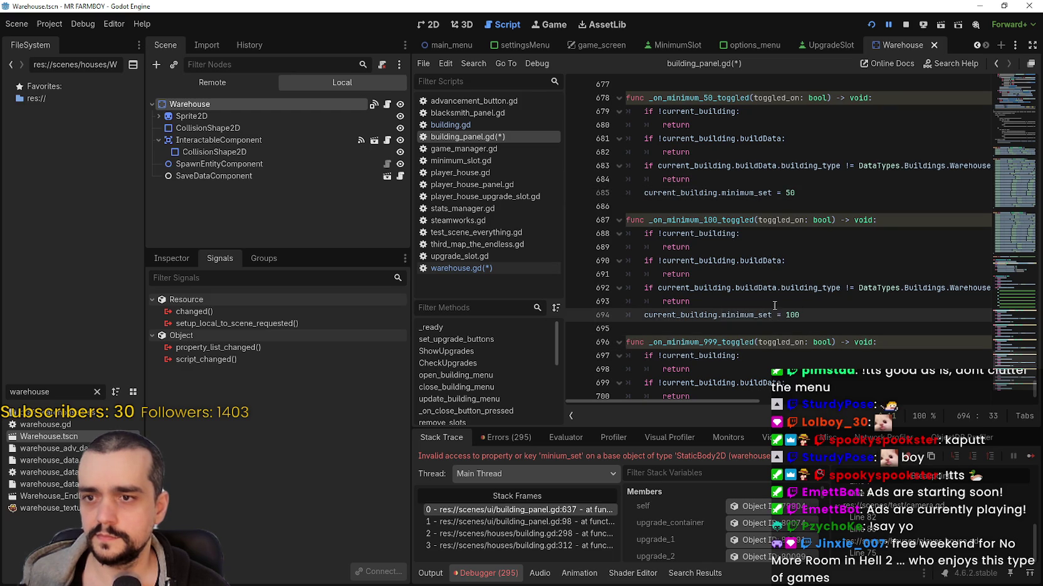
scroll(774, 306, down, 2)
double_click(751, 375)
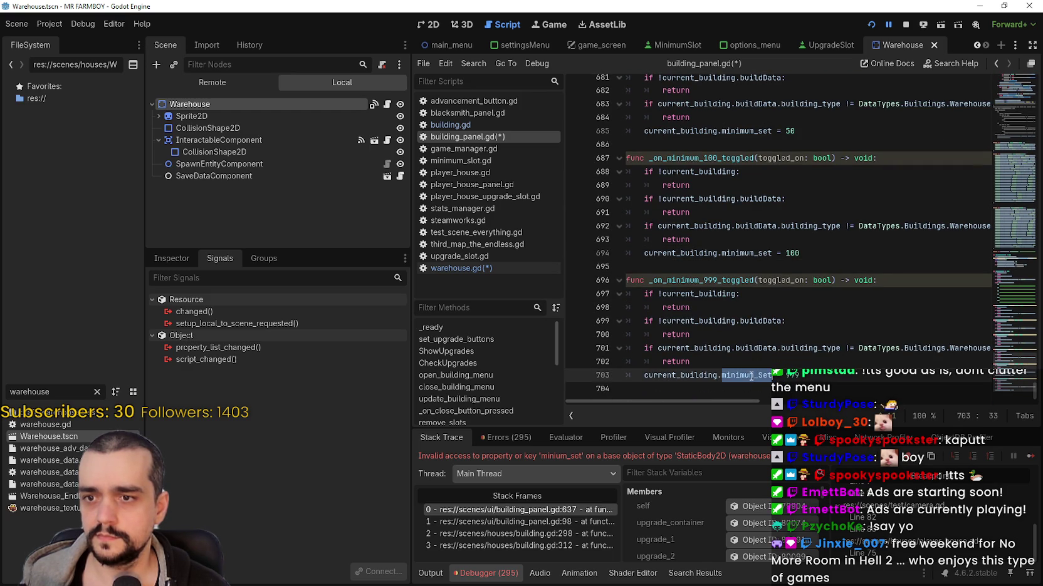
text(minimum_set)
scroll(772, 250, up, 9)
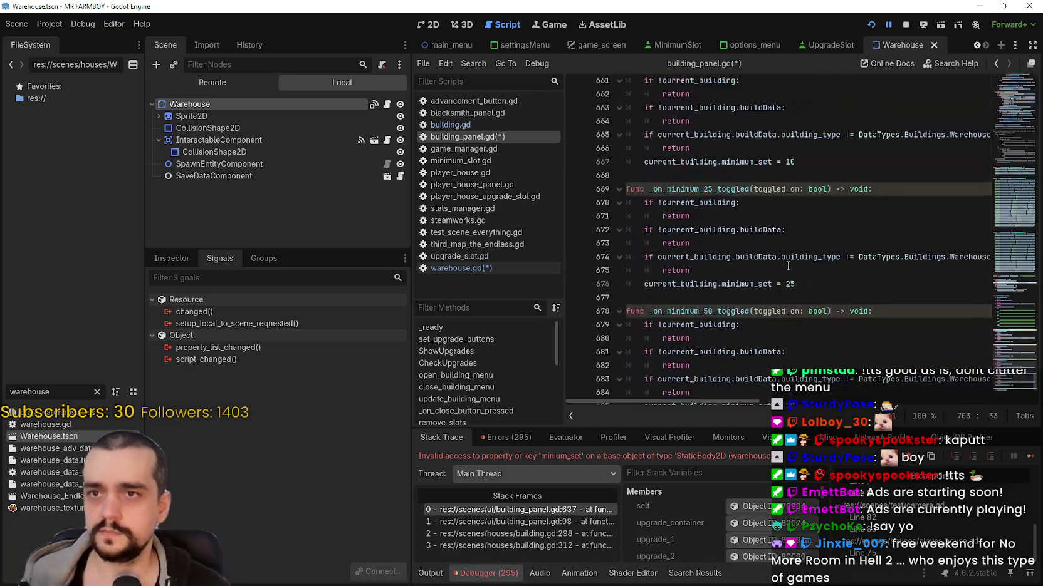
click(904, 24)
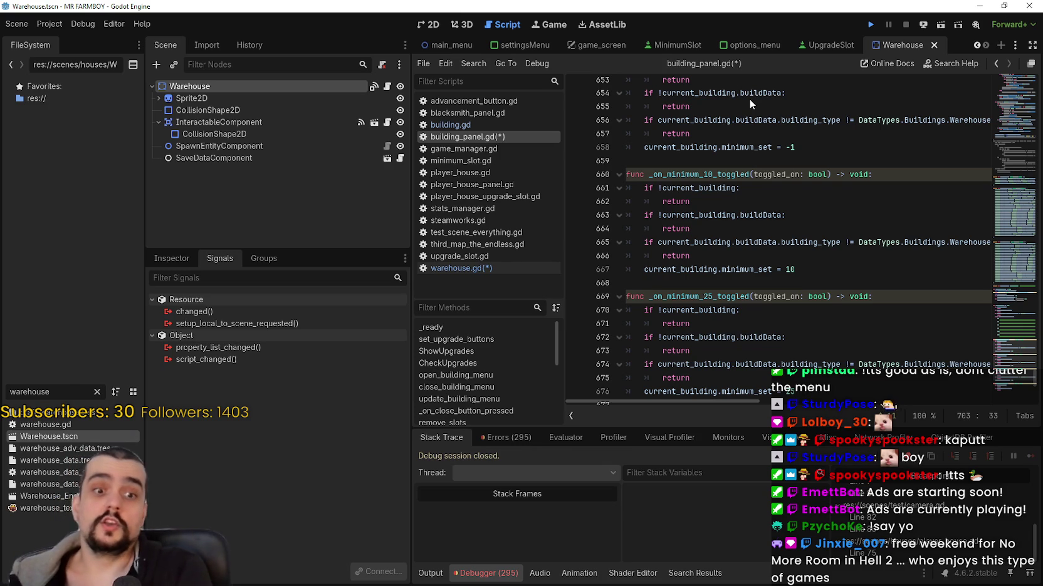
Relaunch the game with F5, continue from the main menu, and load Save 1
key(F5)
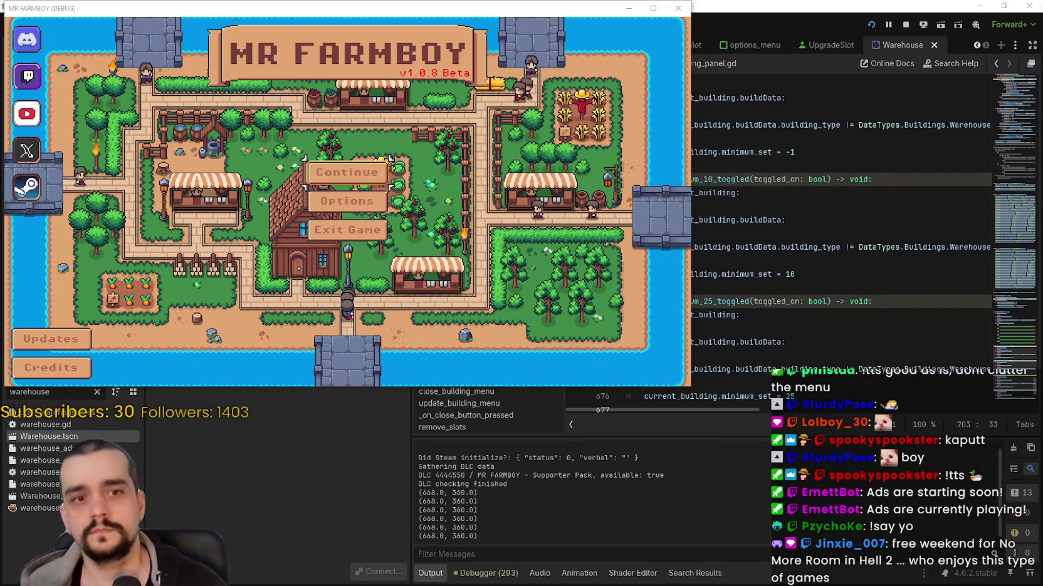
click(327, 173)
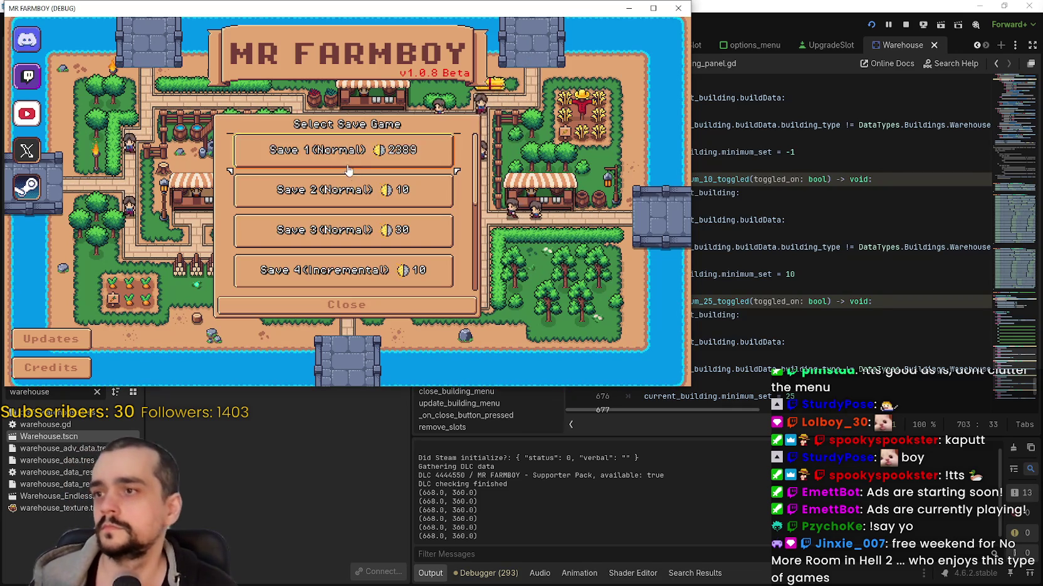
click(325, 168)
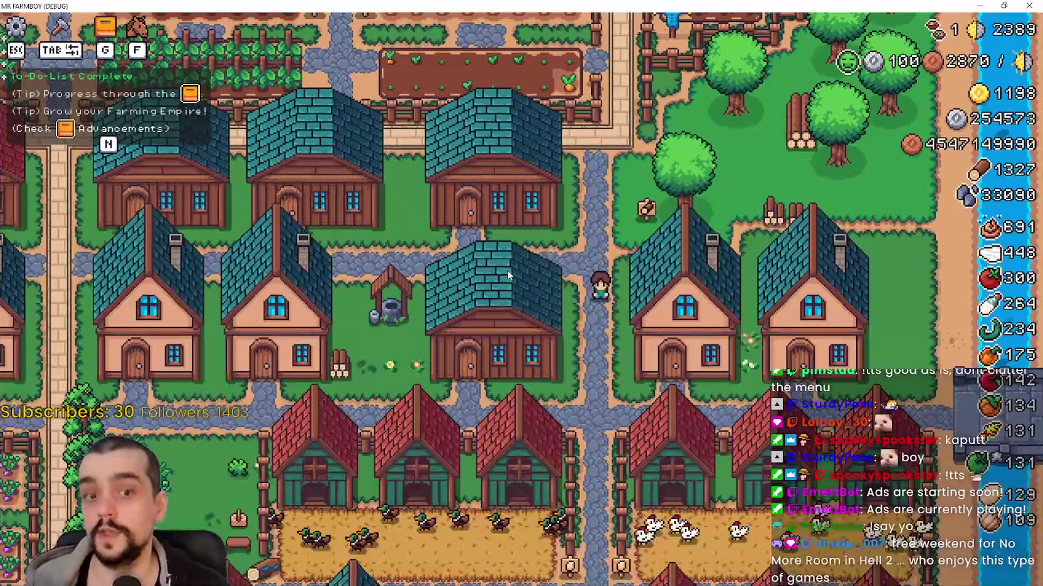
Open a few warehouse windows and set one warehouse's minimum amount to 100
click(506, 269)
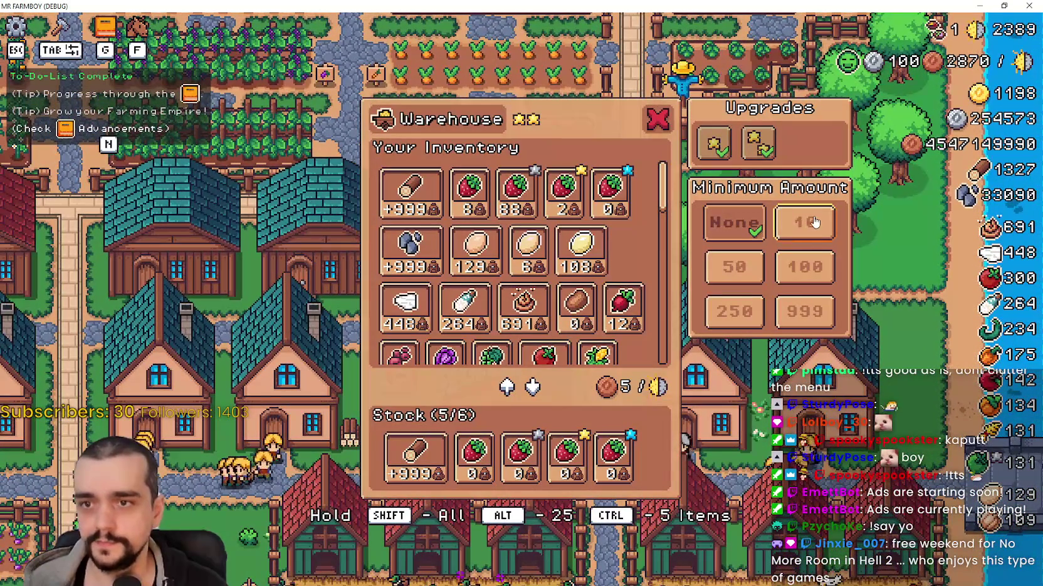
click(753, 364)
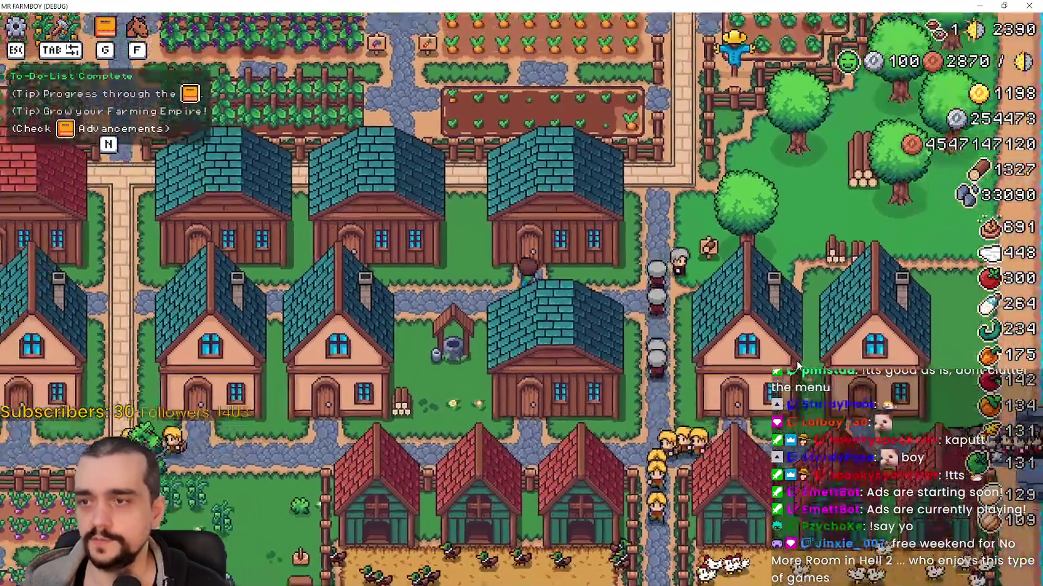
click(796, 365)
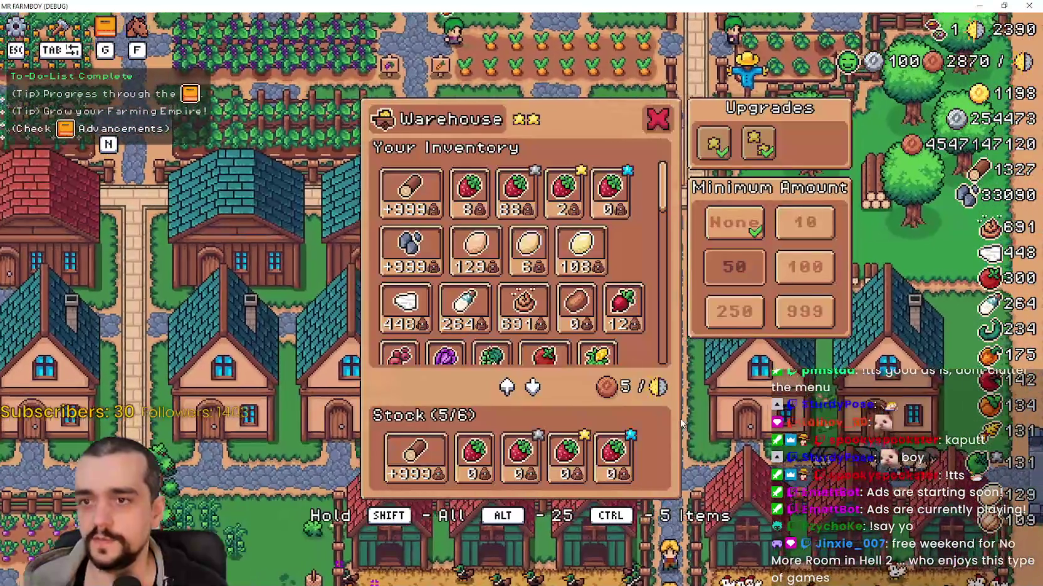
click(681, 424)
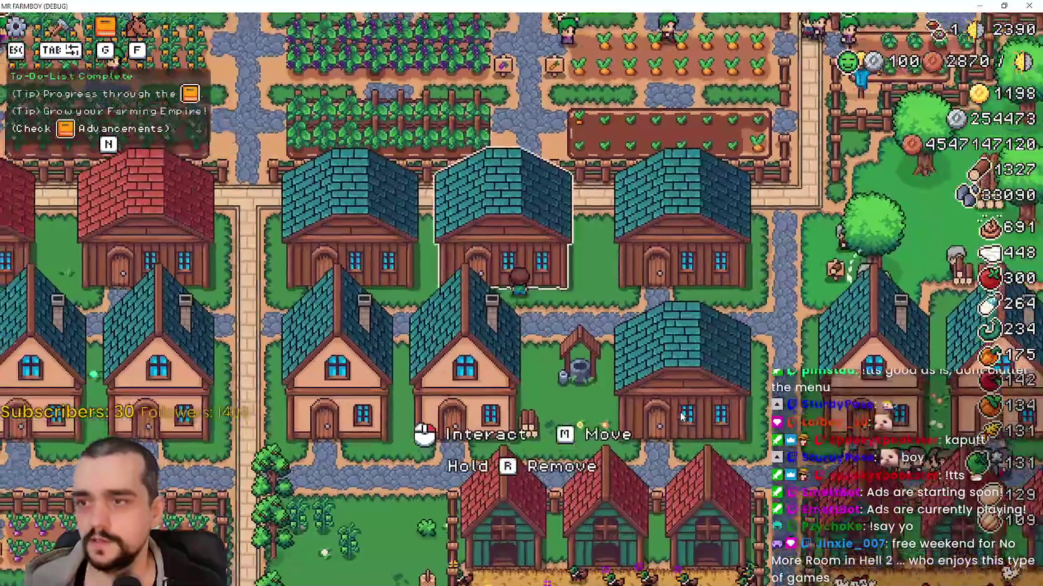
click(419, 430)
click(816, 284)
Open and close the carrot, grape and other warehouses to check their Minimum Amount sections
click(739, 443)
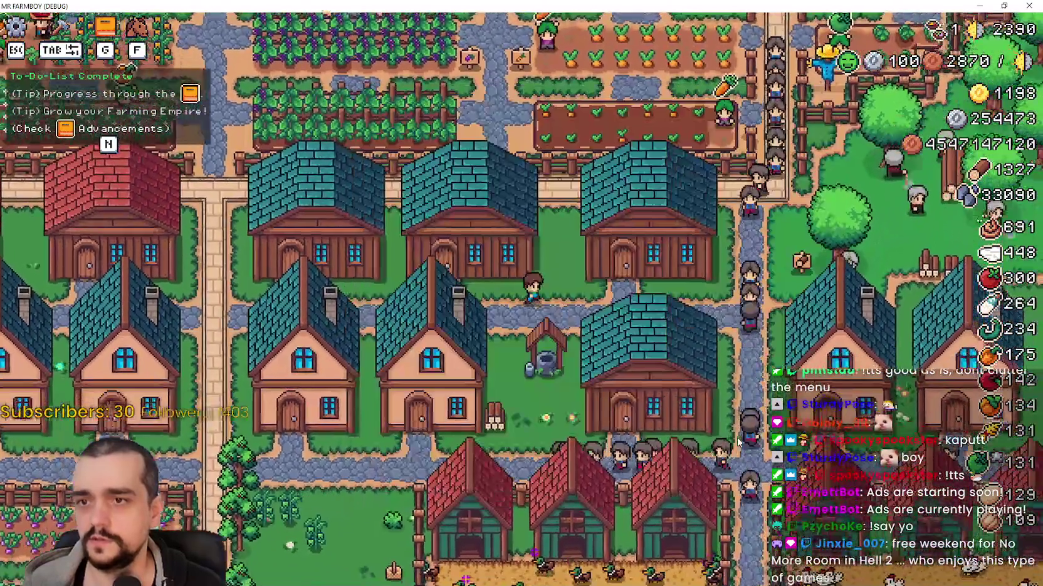
scroll(738, 441, up, 2)
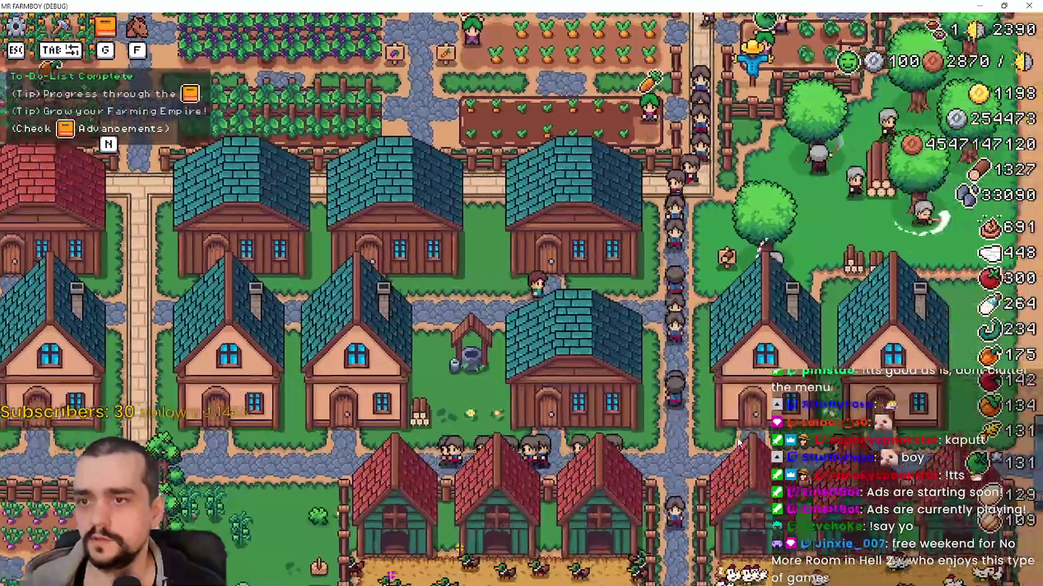
click(739, 440)
key(Escape)
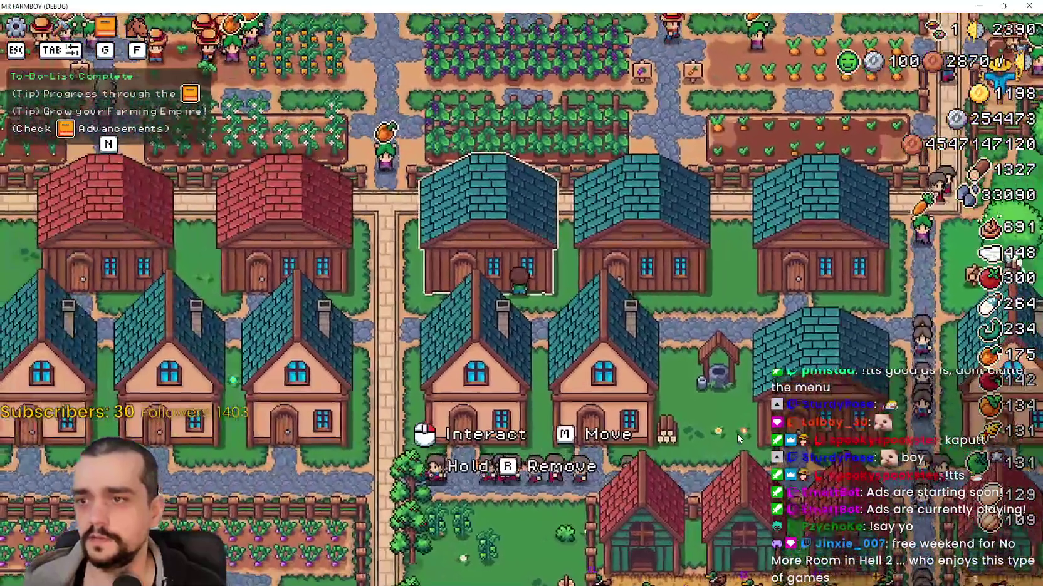
click(736, 433)
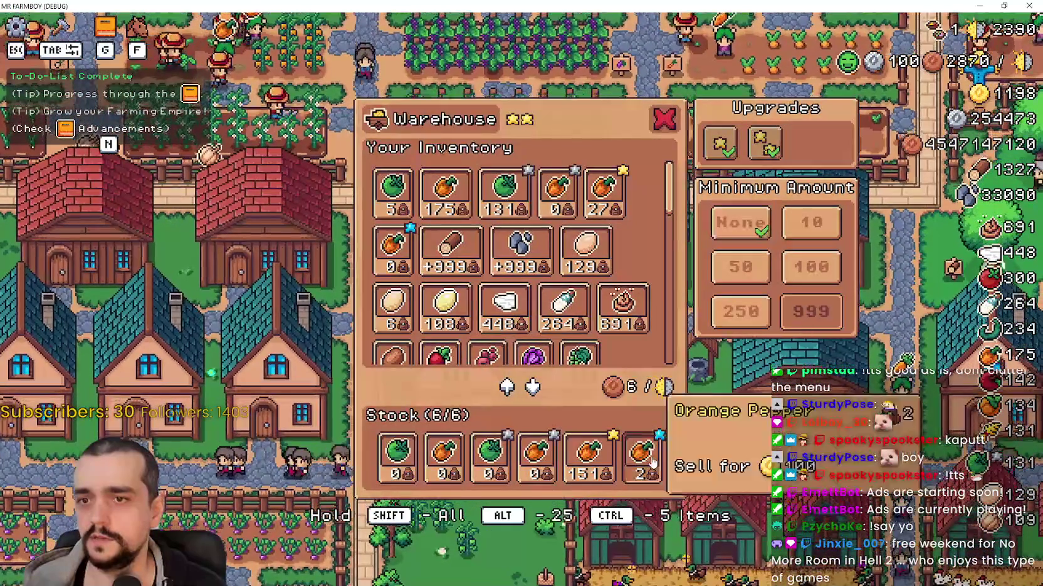
key(Escape)
click(732, 476)
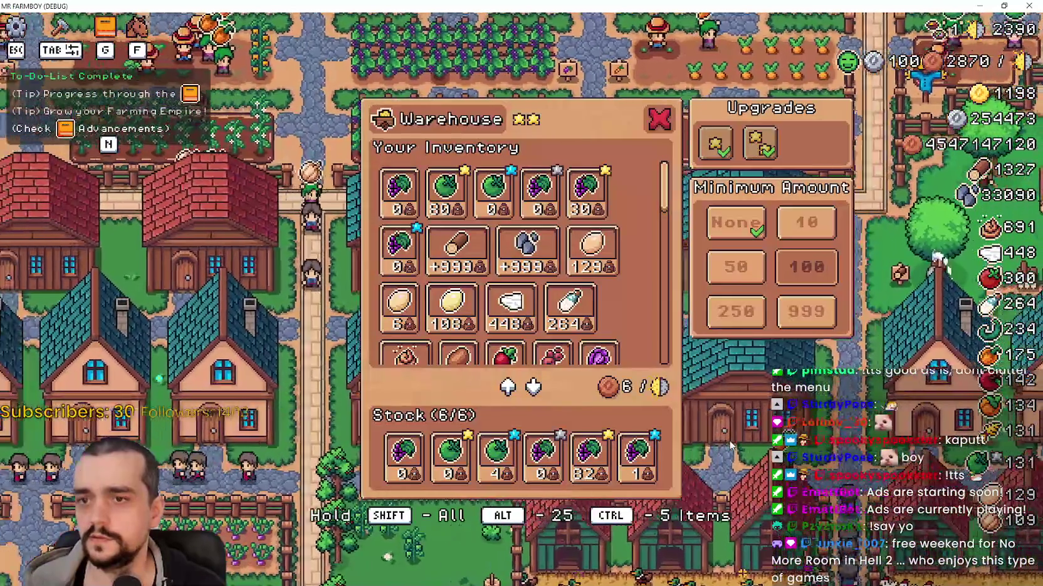
key(Escape)
click(730, 434)
key(Escape)
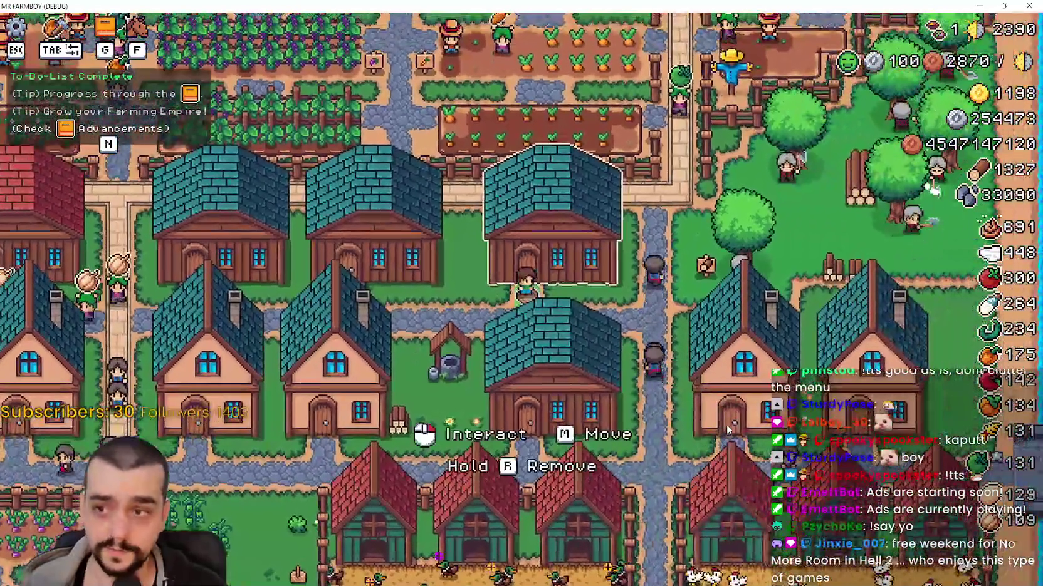
click(727, 426)
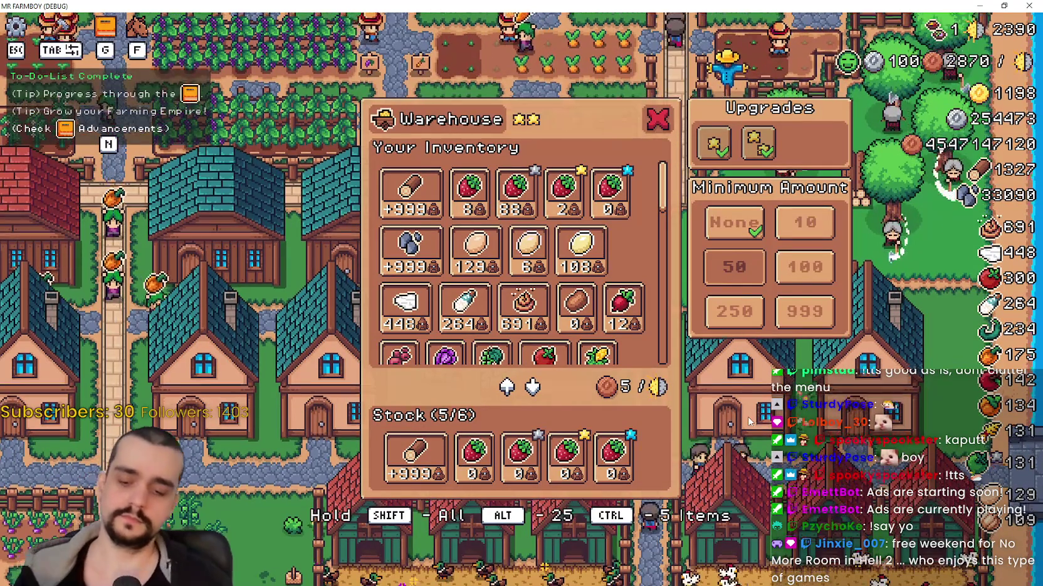
key(Escape)
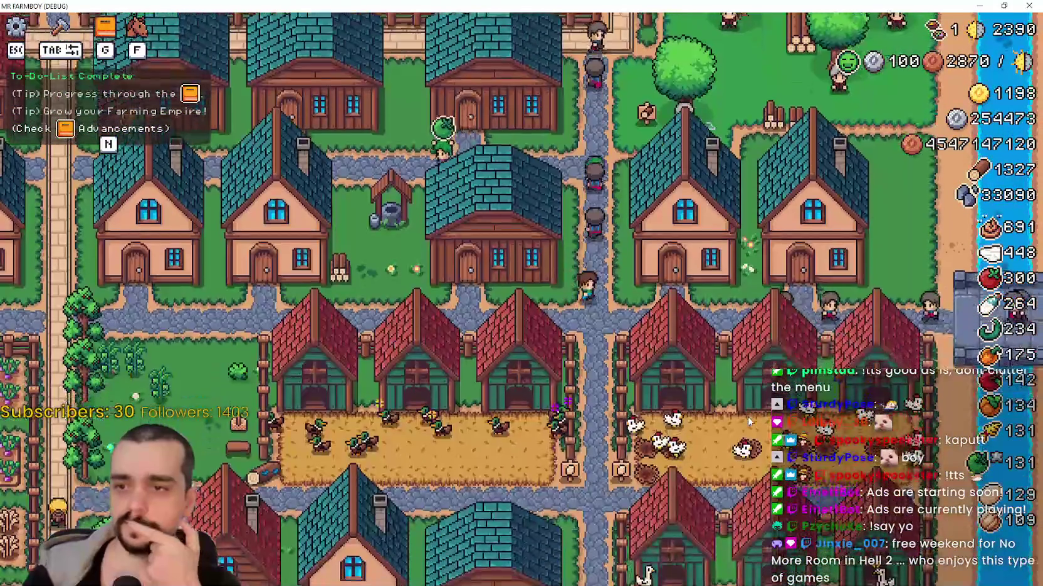
Open a nearby house's window with the interact key, then a warehouse window, closing each
key(e)
key(Escape)
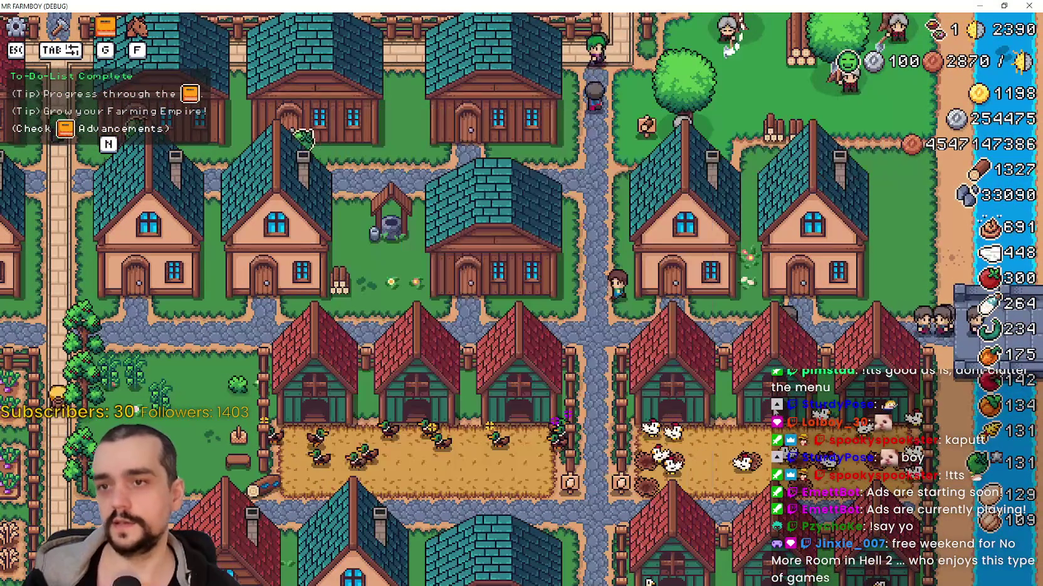
key(e)
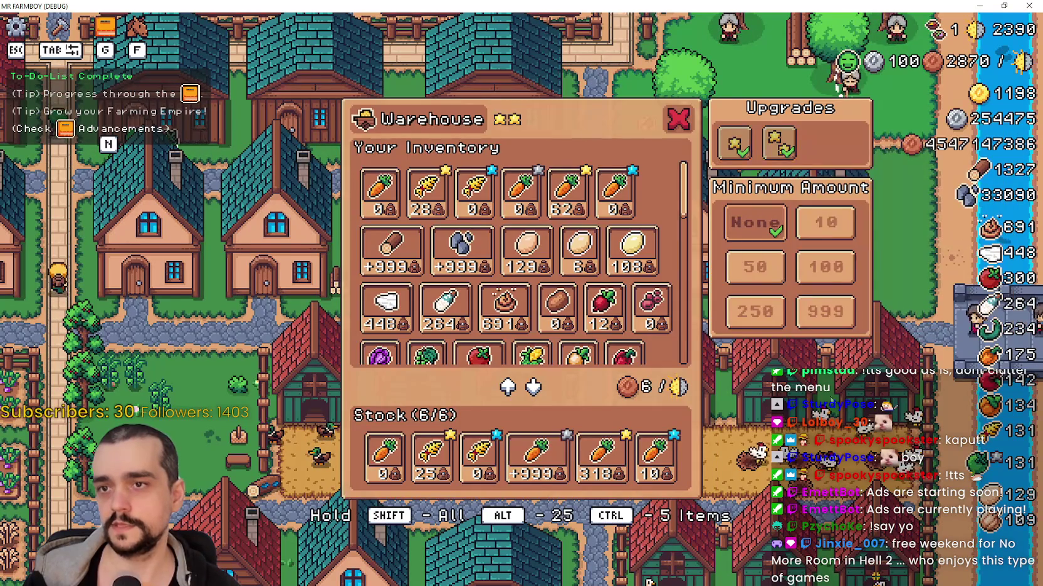
key(Escape)
Open and close the Hirable Workers windows of two neighbouring houses
key(e)
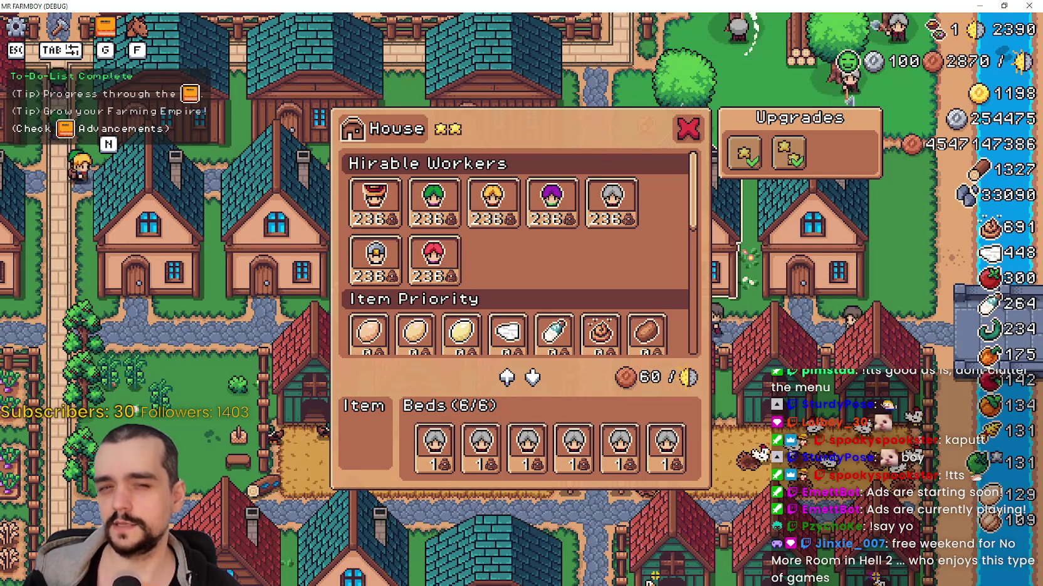
key(Escape)
click(802, 162)
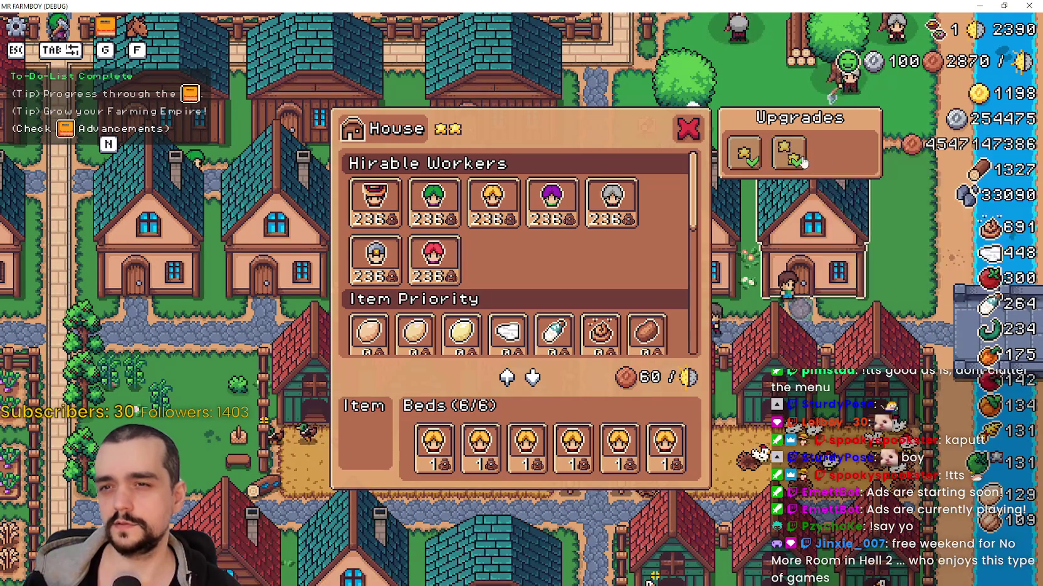
key(Escape)
Walk south to check the coop's window, then back north to view a house window
key(s)
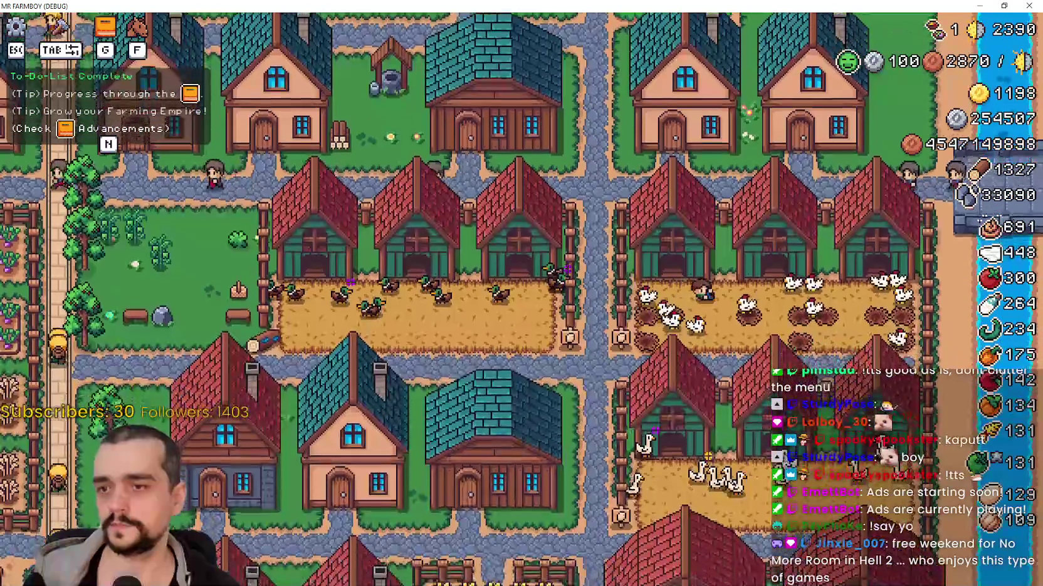
key(e)
key(Escape)
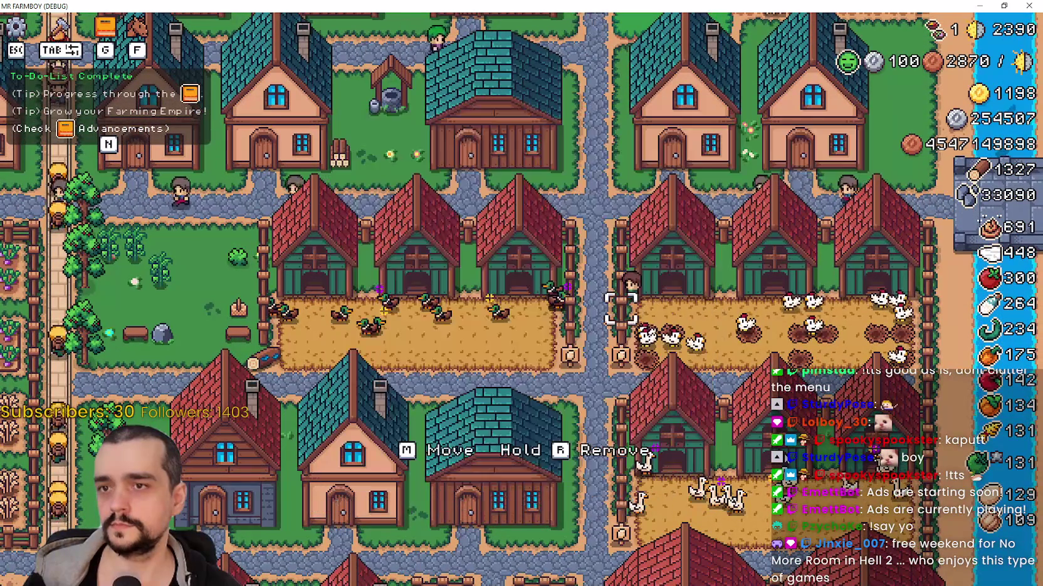
key(w)
key(e)
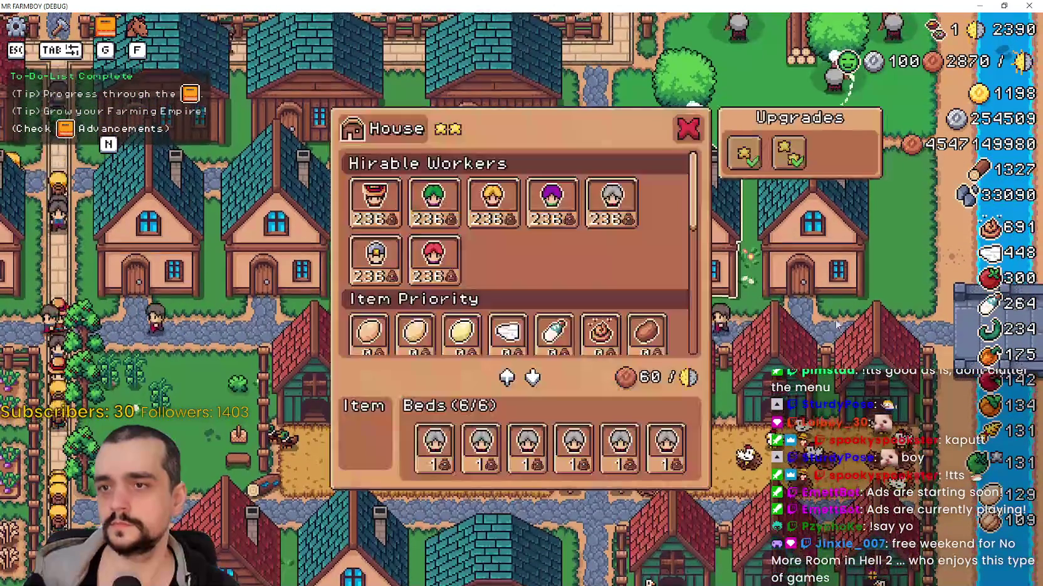
mouse_move(741, 157)
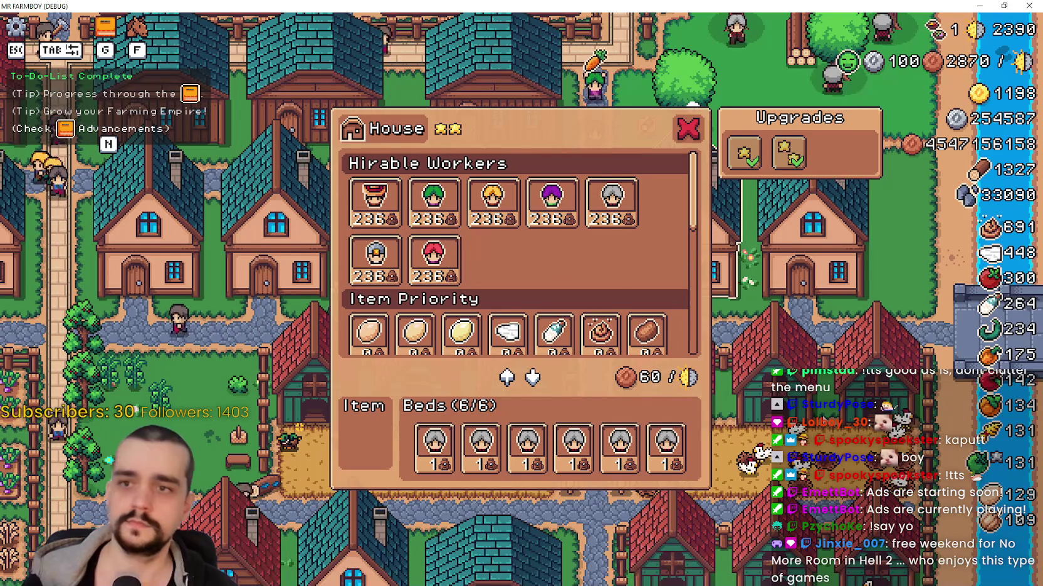
key(Escape)
Check a neighbouring warehouse, then walk left and inspect the next houses' windows
key(a)
key(e)
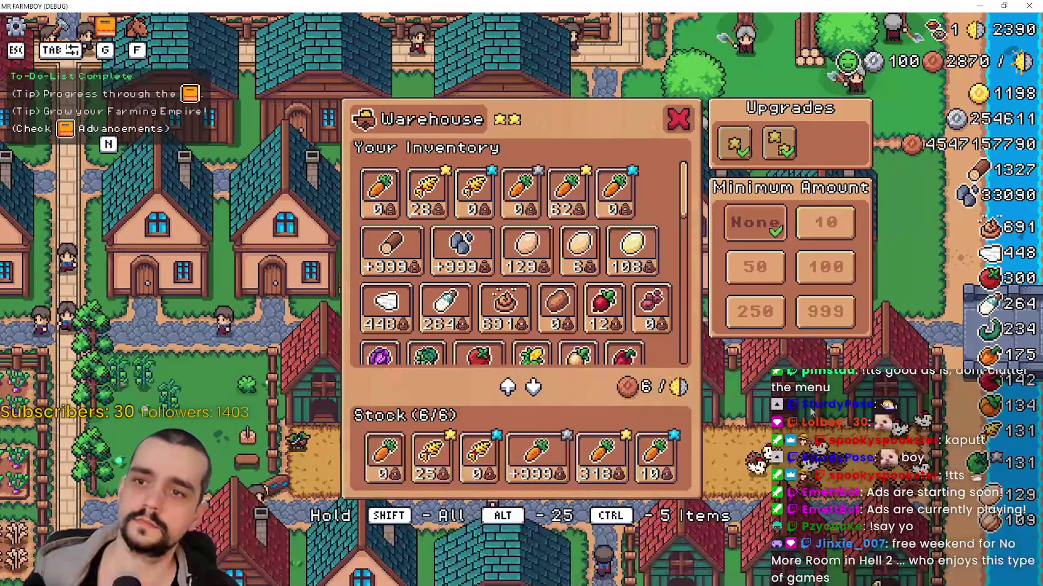
key(Escape)
key(a)
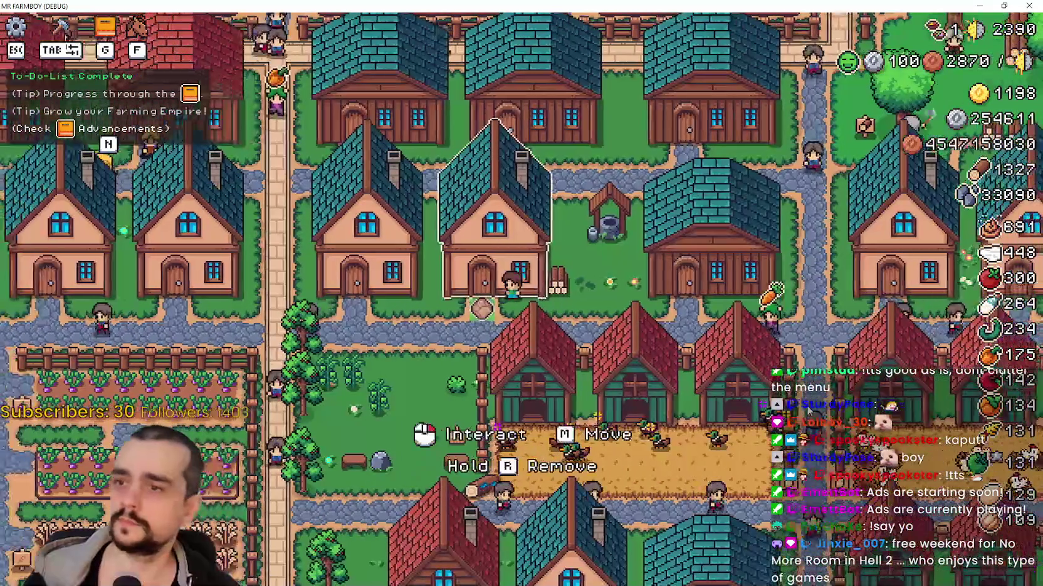
key(e)
key(Escape)
key(a)
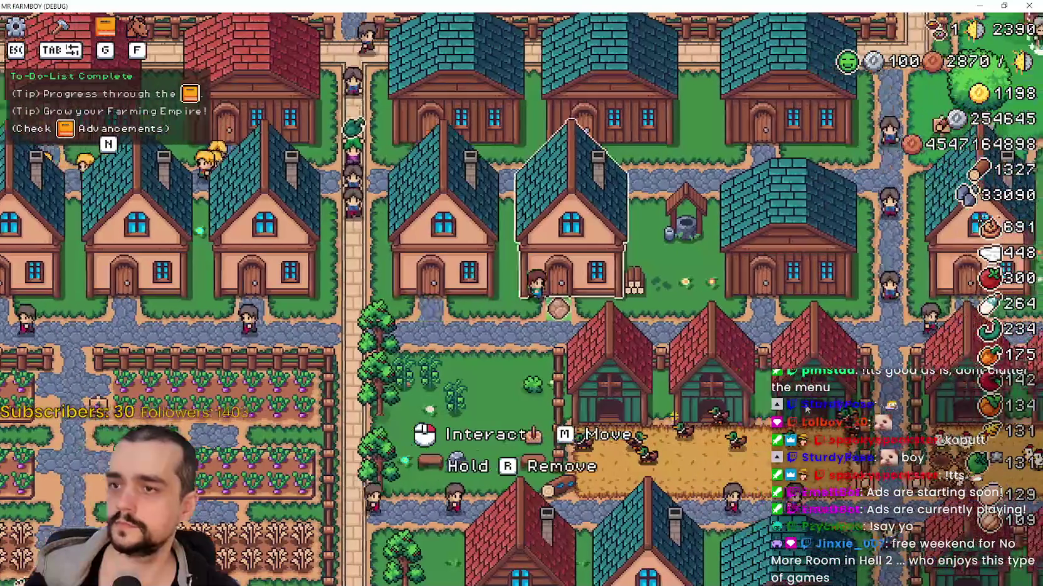
key(e)
scroll(696, 201, down, 5)
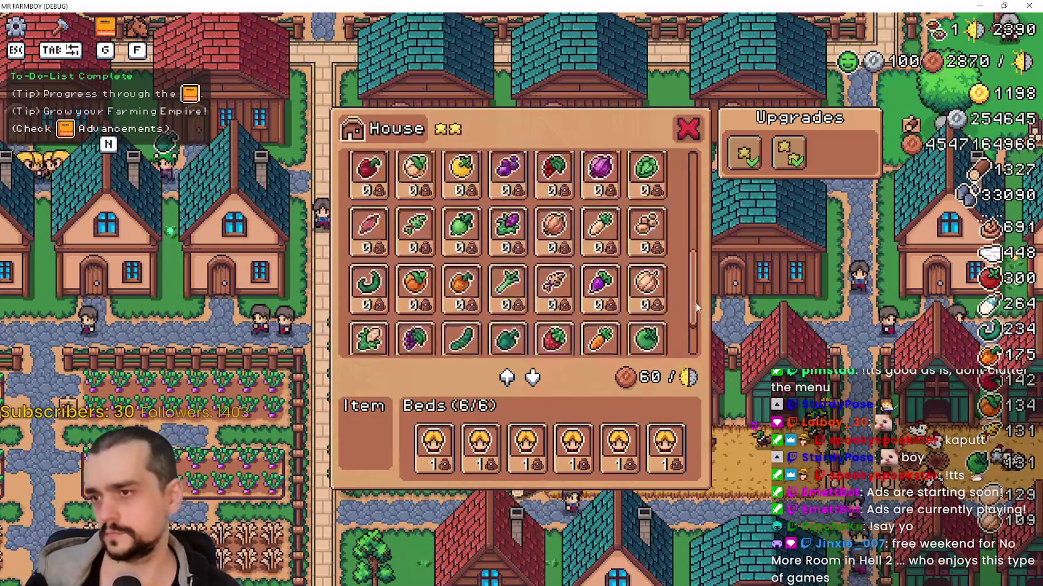
key(Escape)
Walk down and left past the houses to another house's door and view its window
key(e)
key(Escape)
key(e)
key(Escape)
key(s)
key(a)
key(w)
key(e)
key(Escape)
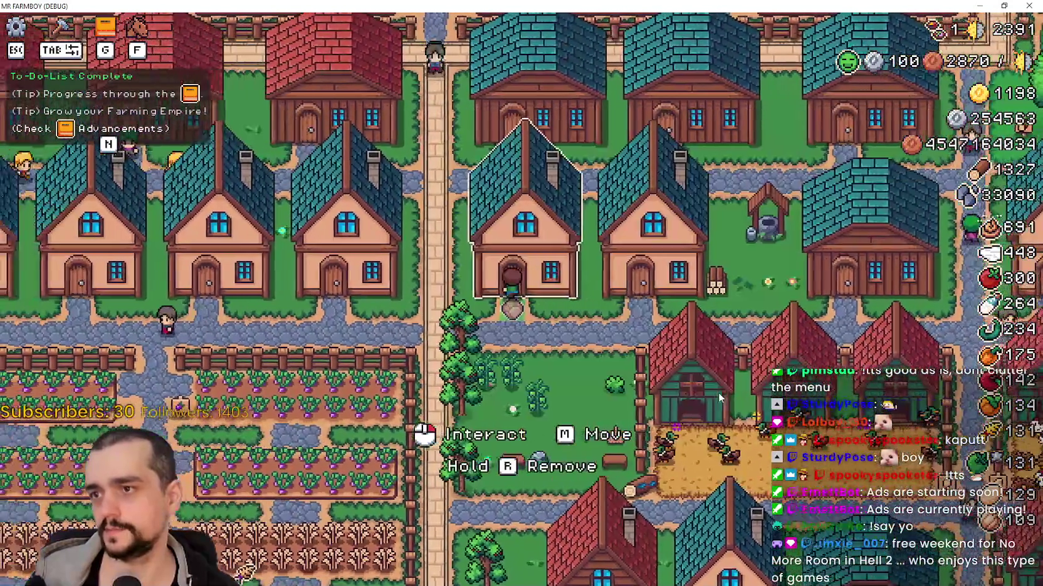
Repeatedly open and close that house's window to review its contents
key(e)
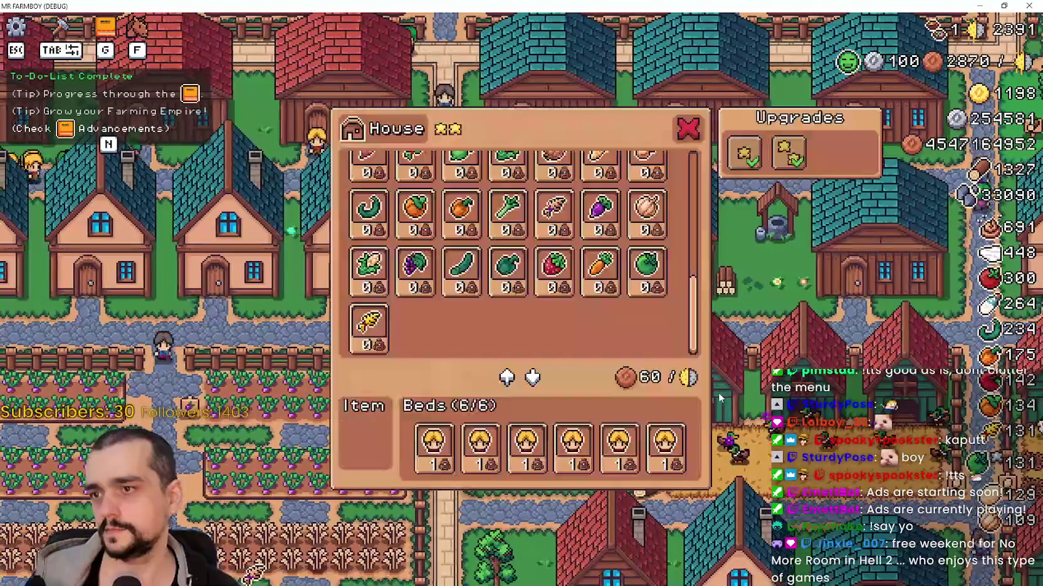
scroll(574, 285, up, 5)
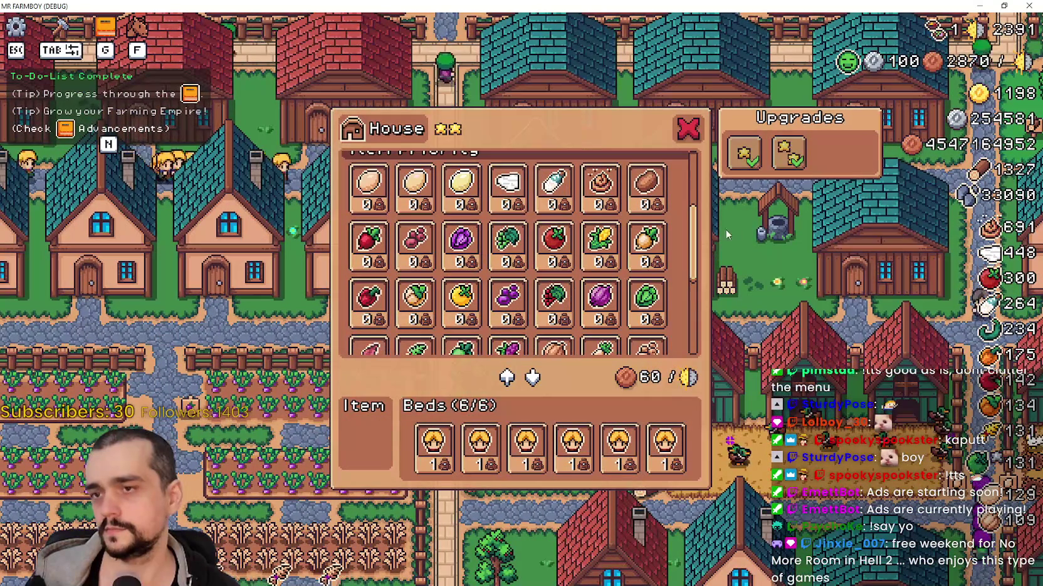
key(Escape)
key(e)
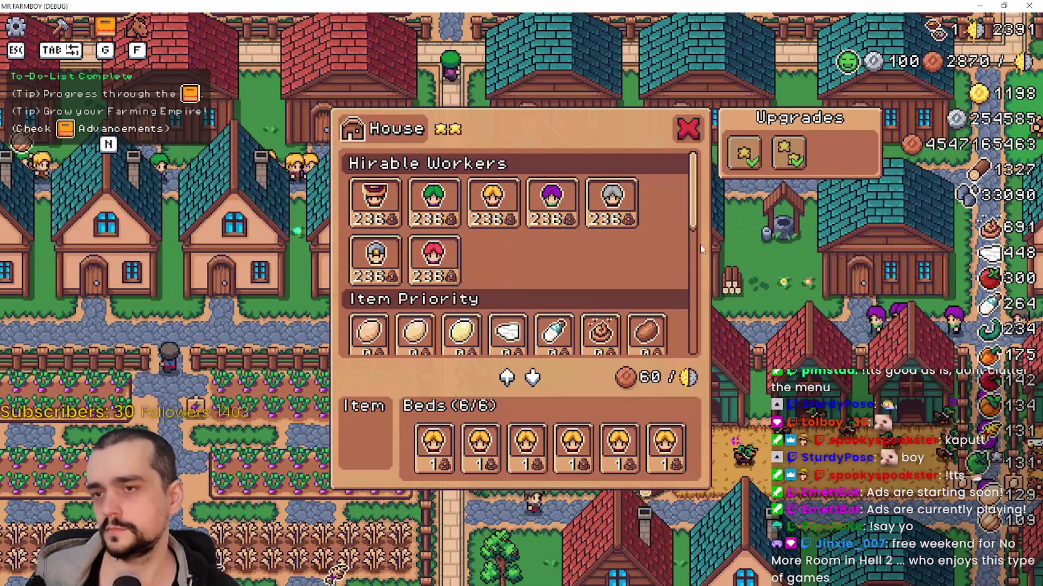
key(Escape)
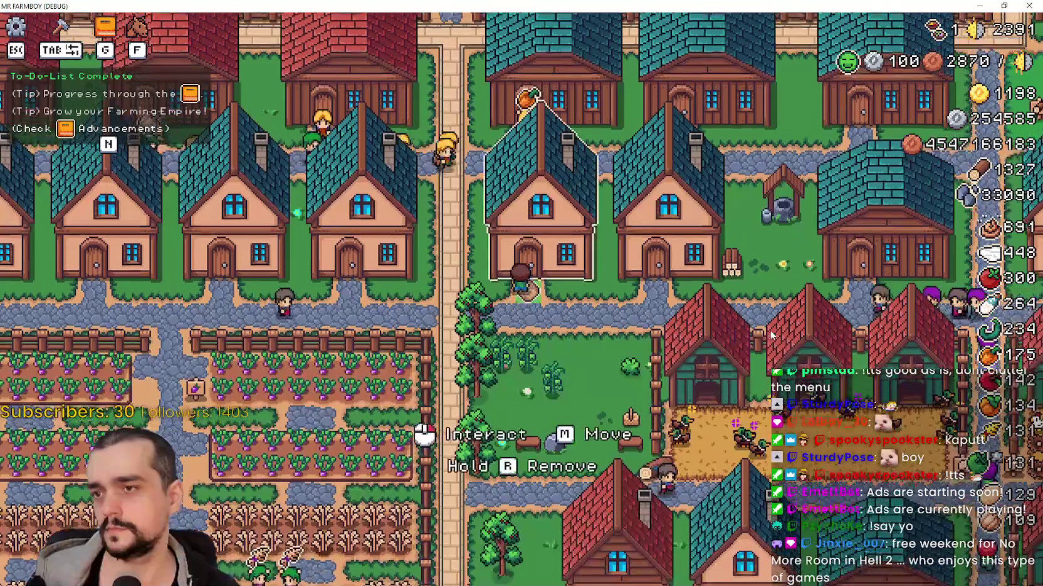
key(e)
key(Escape)
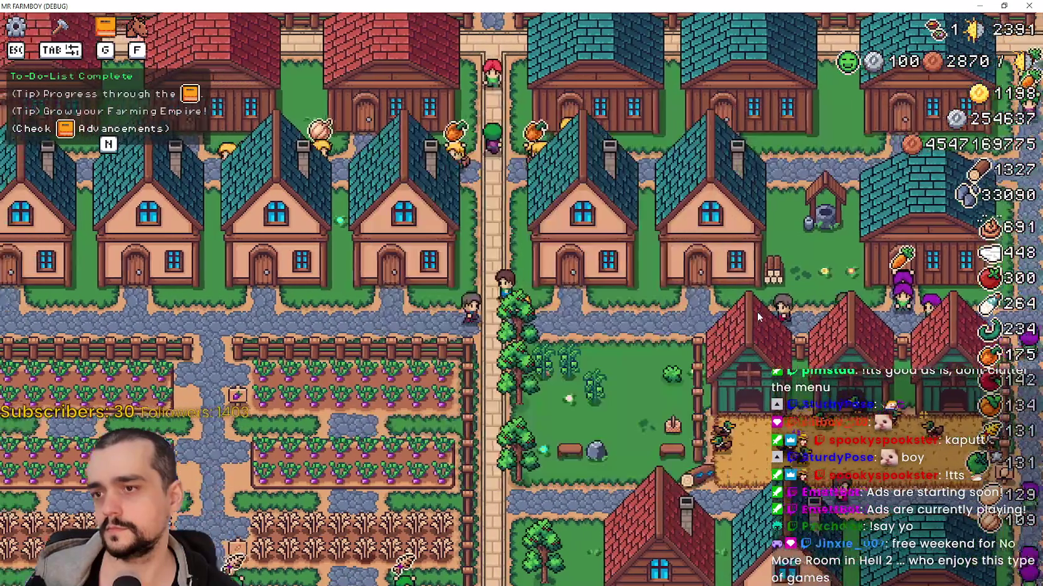
key(e)
key(Escape)
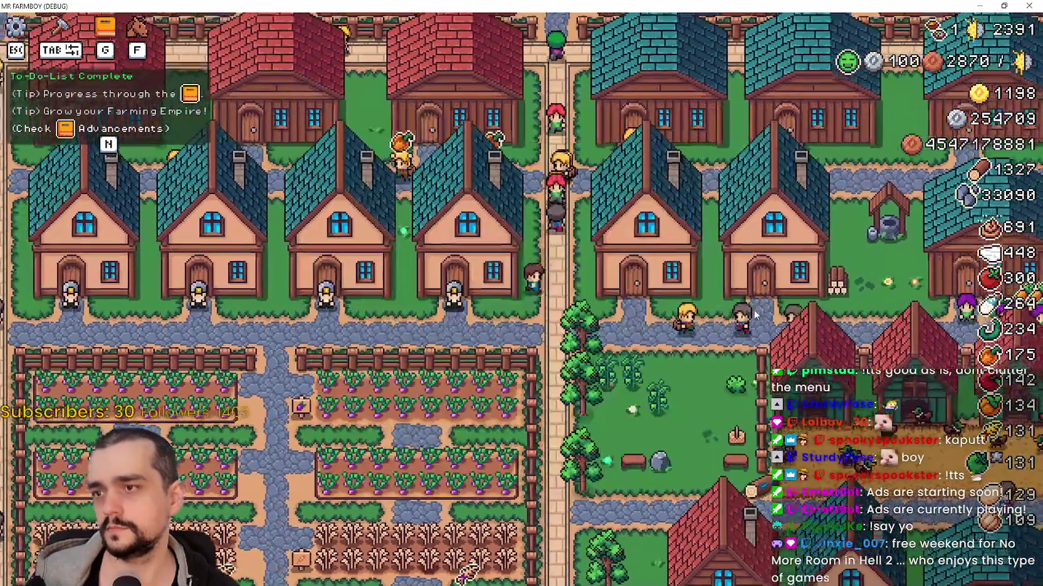
Walk north and view the windows of two warehouses, including the two-star one
key(w)
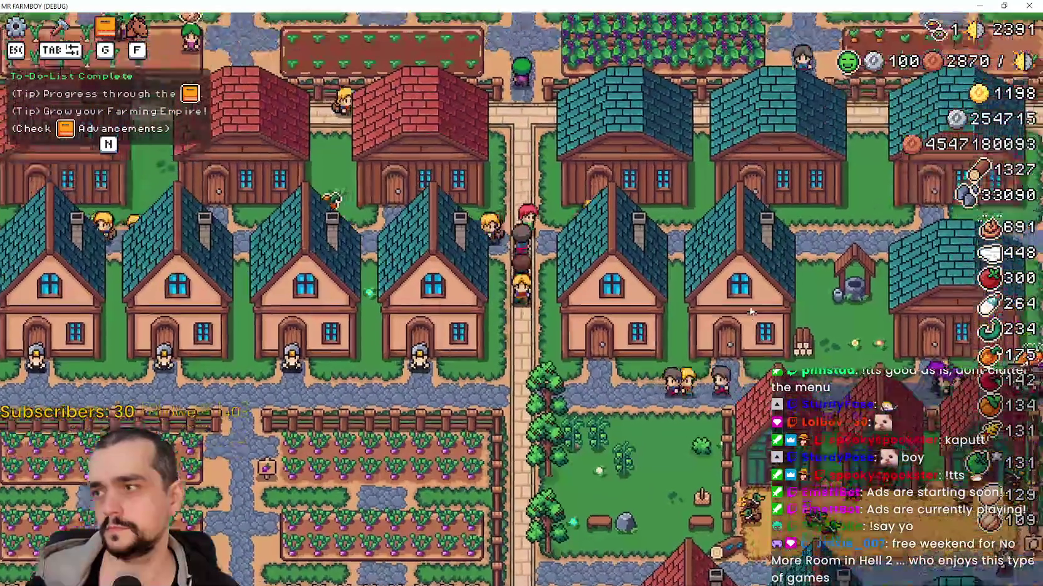
key(e)
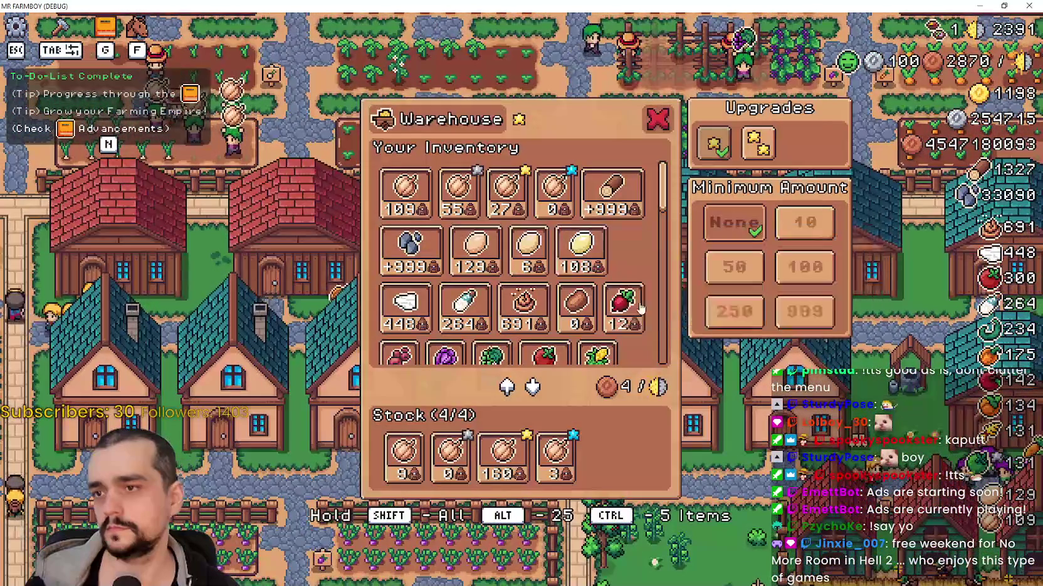
key(Escape)
key(d)
key(e)
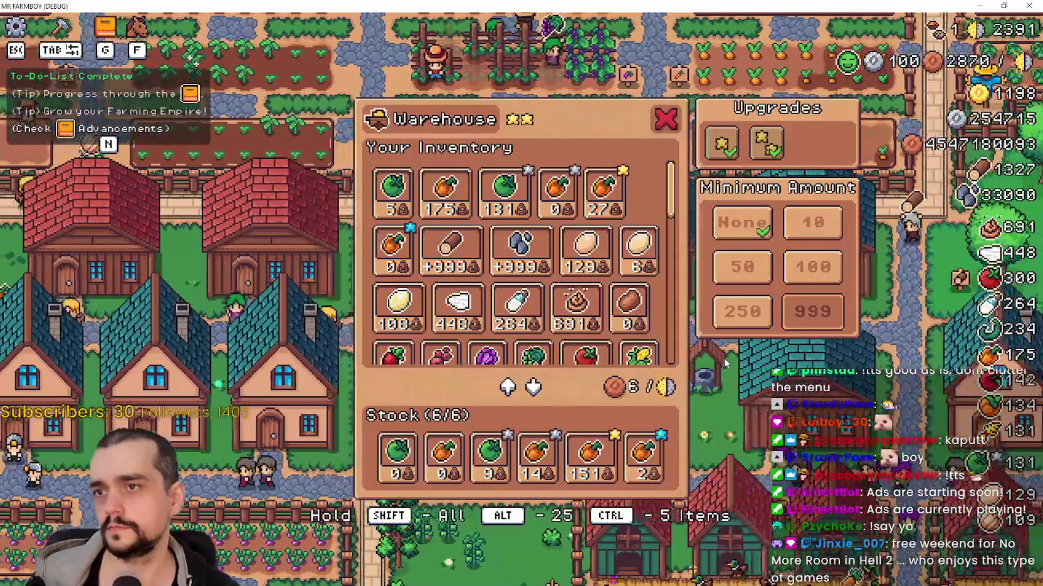
key(Escape)
Check two more warehouses while walking right across the village toward the crop fields
key(d)
key(e)
key(Escape)
key(d)
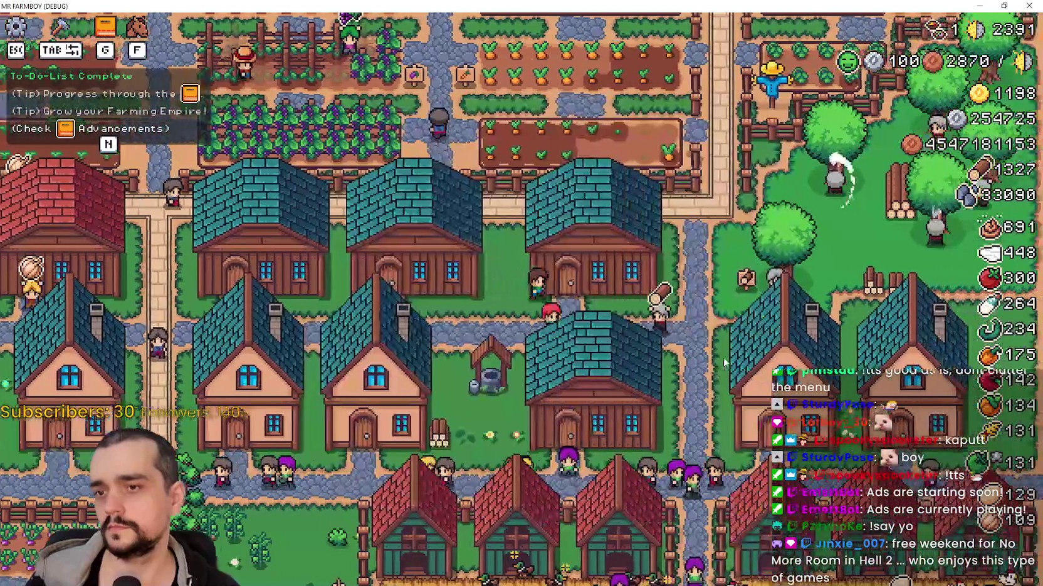
key(e)
key(Escape)
key(d)
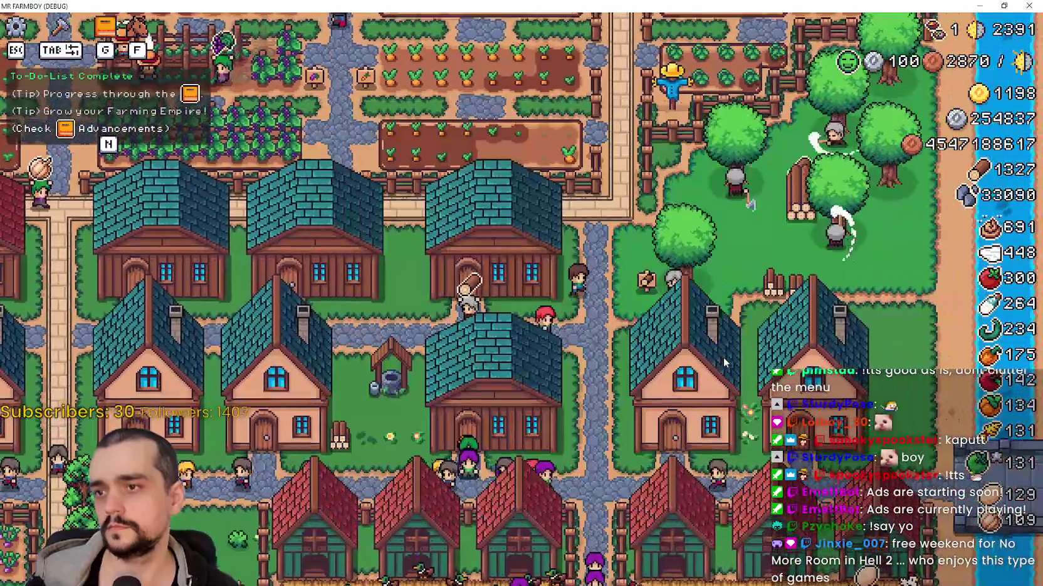
key(w)
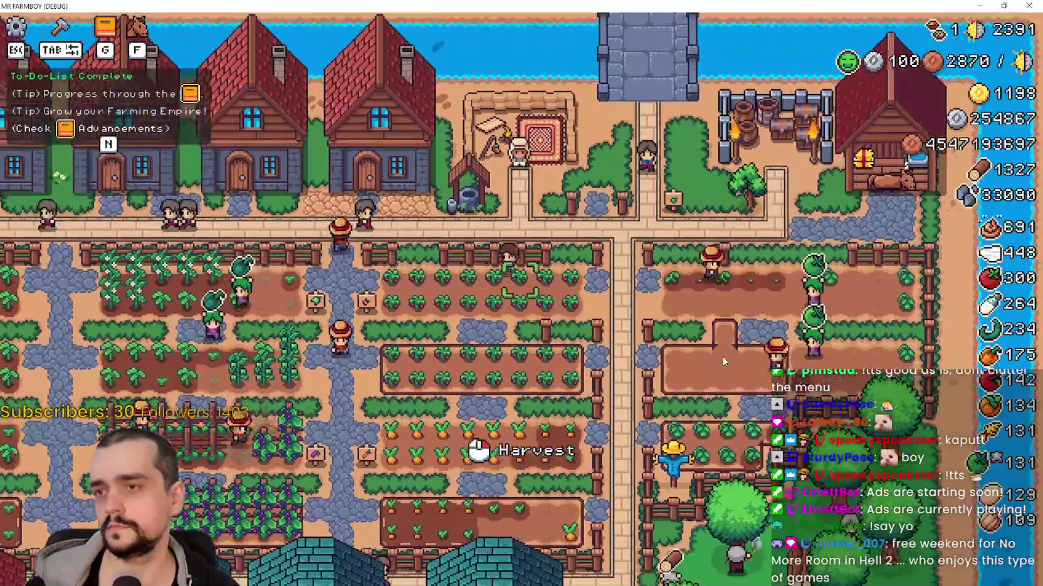
Walk up to a house and repeatedly open and close its window
key(a)
key(e)
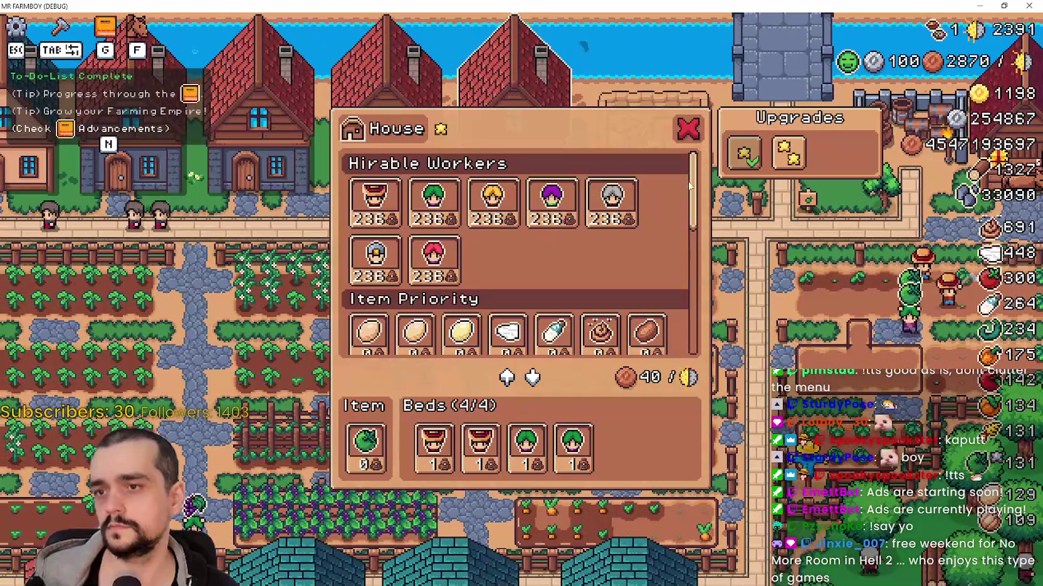
key(a)
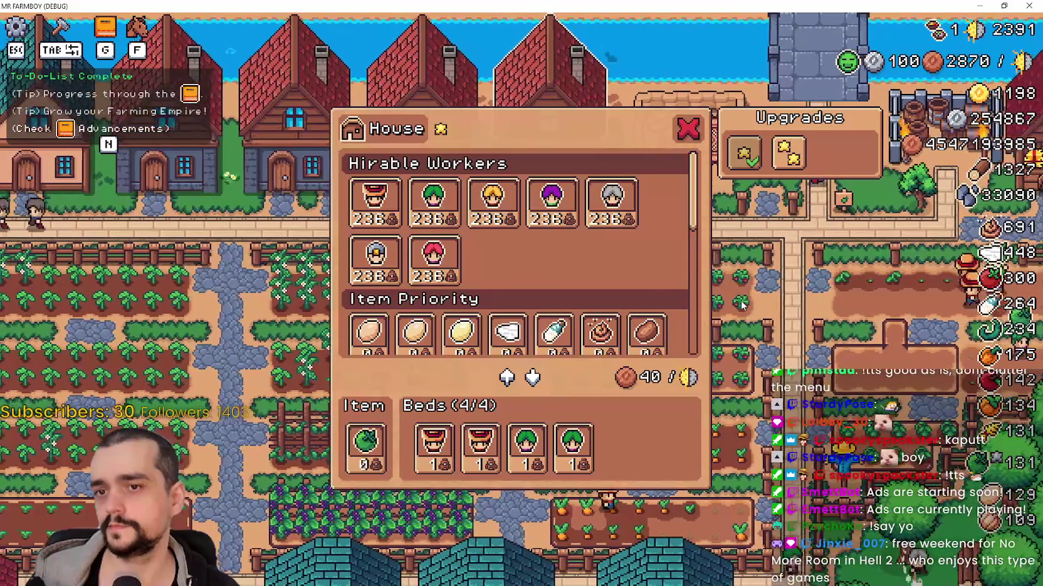
click(691, 130)
key(e)
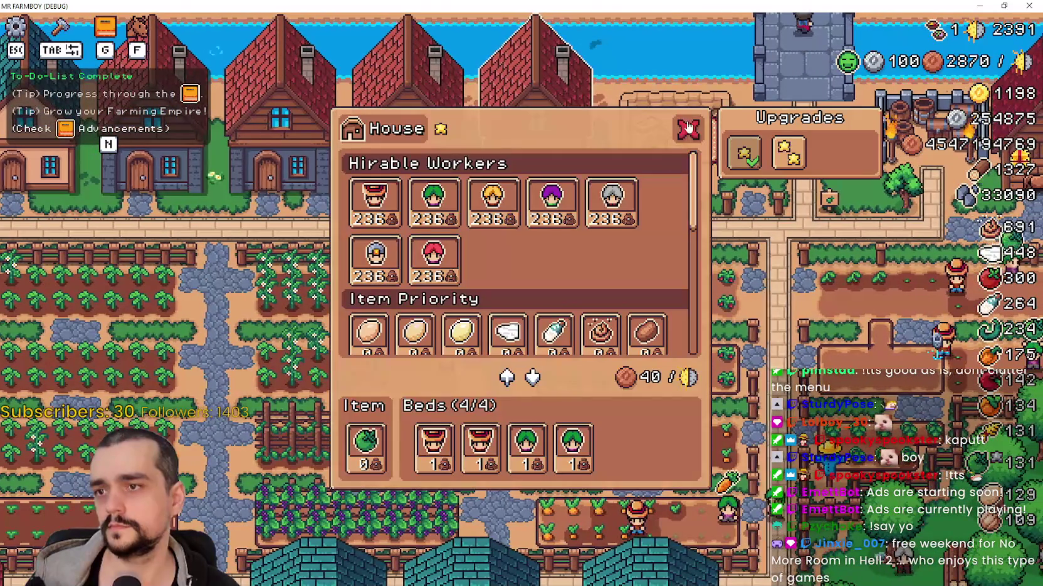
click(689, 134)
key(e)
click(693, 119)
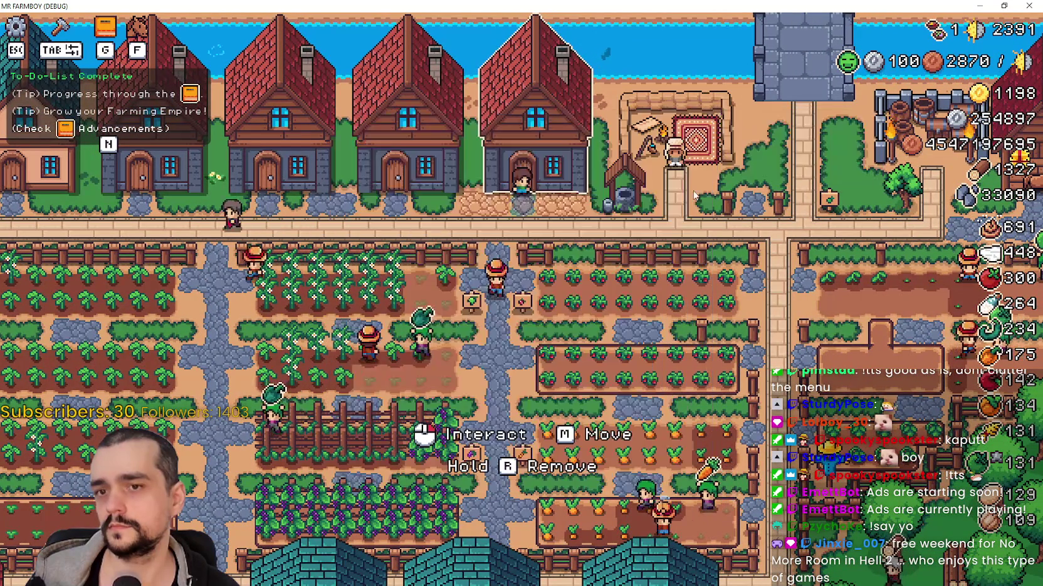
key(e)
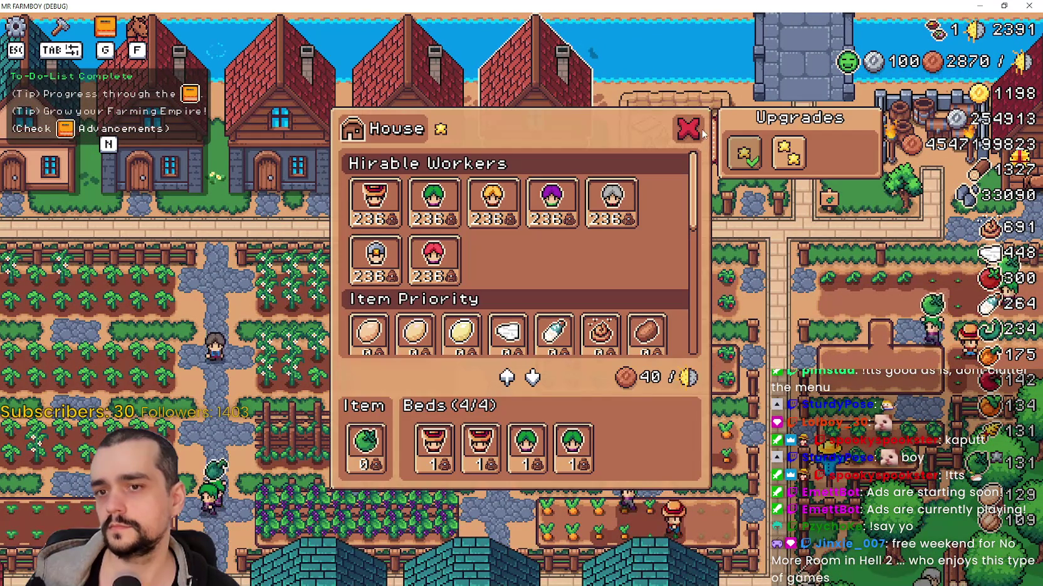
click(693, 134)
key(e)
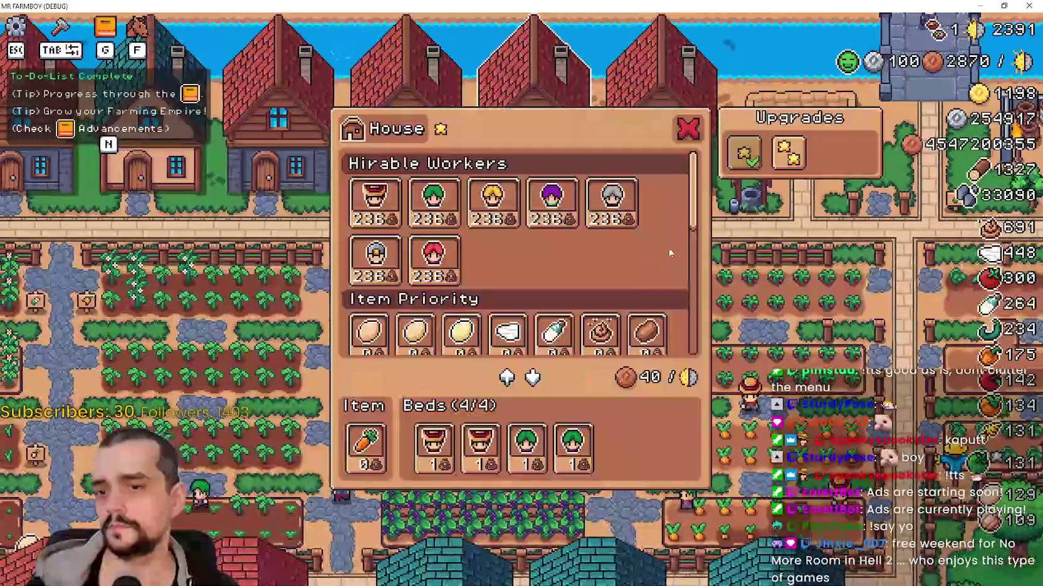
click(681, 139)
key(e)
click(678, 142)
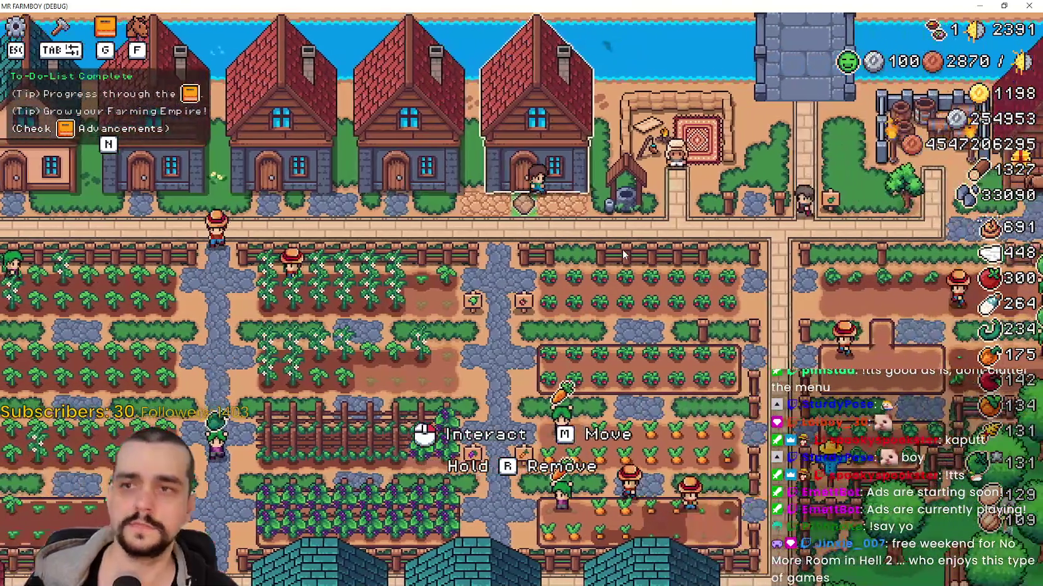
key(e)
click(688, 131)
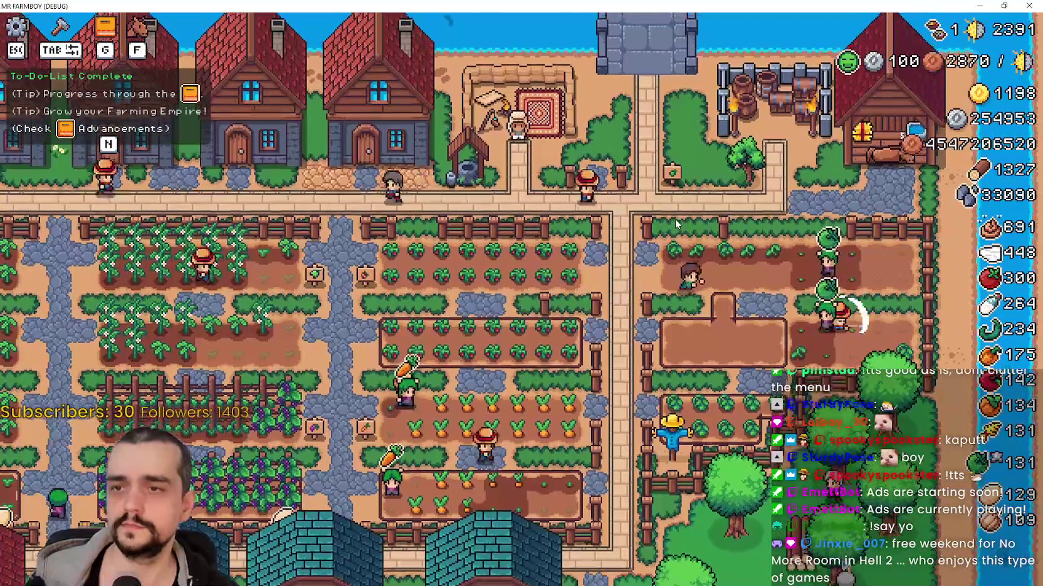
View the horse stable's info, then two warehouses with different stock
key(e)
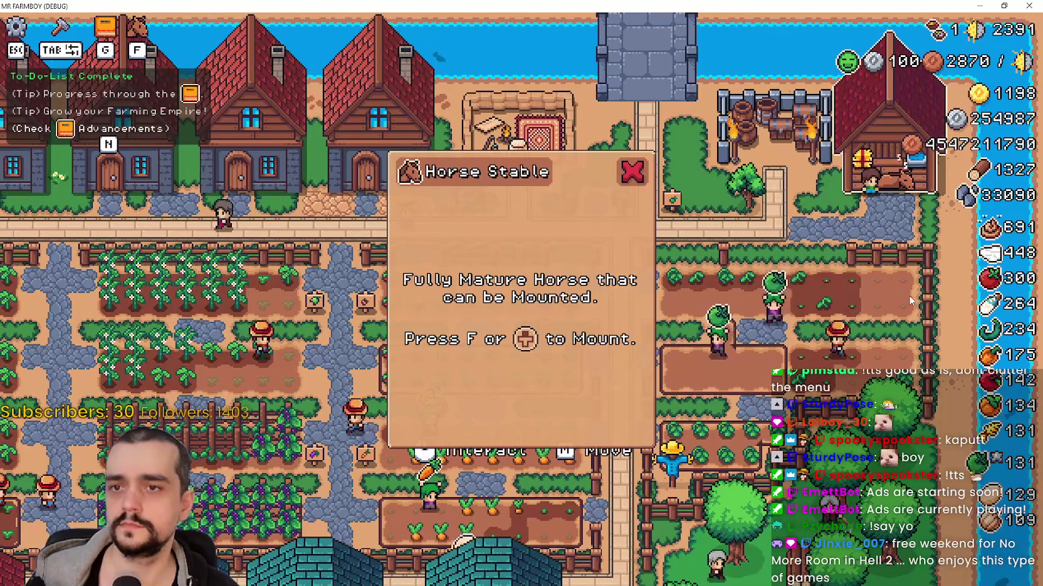
key(Escape)
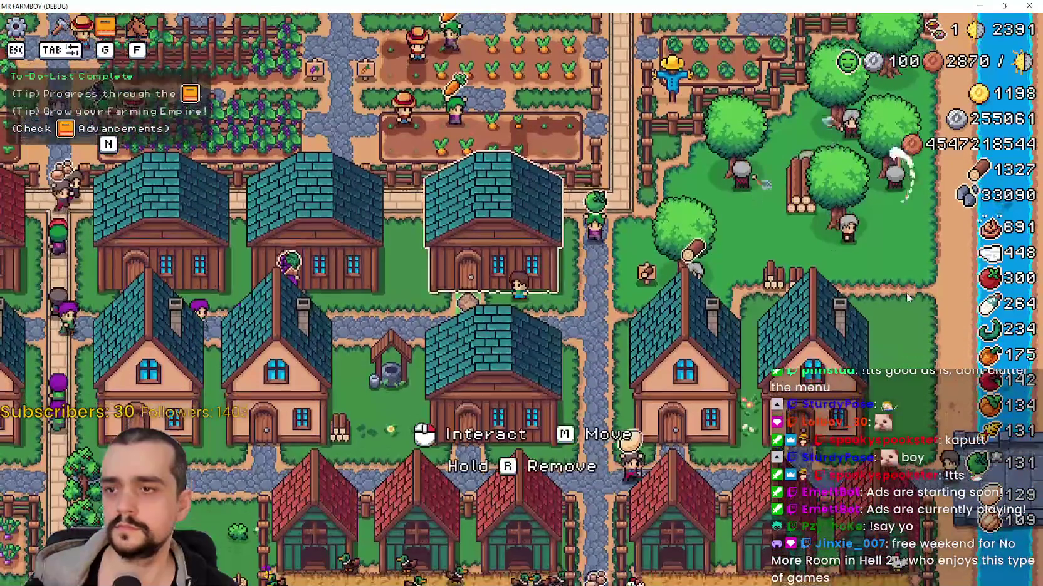
key(e)
key(Escape)
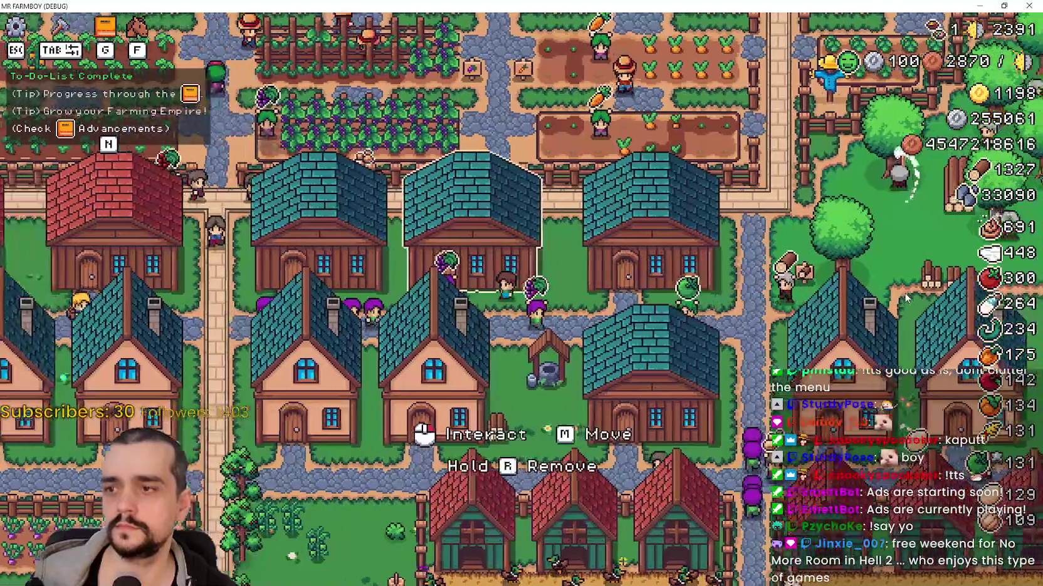
key(e)
key(Escape)
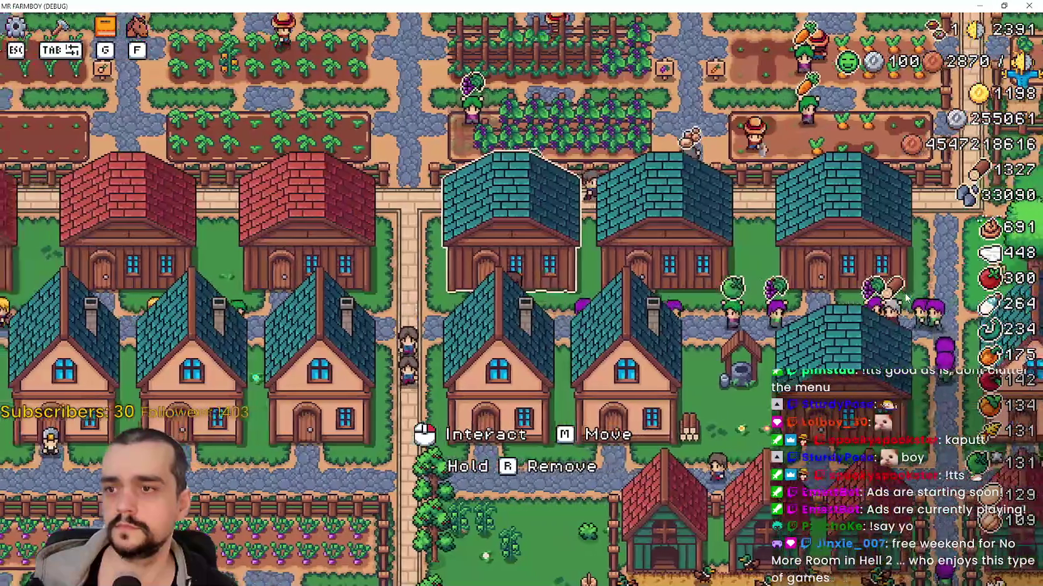
Check the remaining warehouses, ending on the corn Warehouse with Minimum Amount set to None
key(e)
key(Escape)
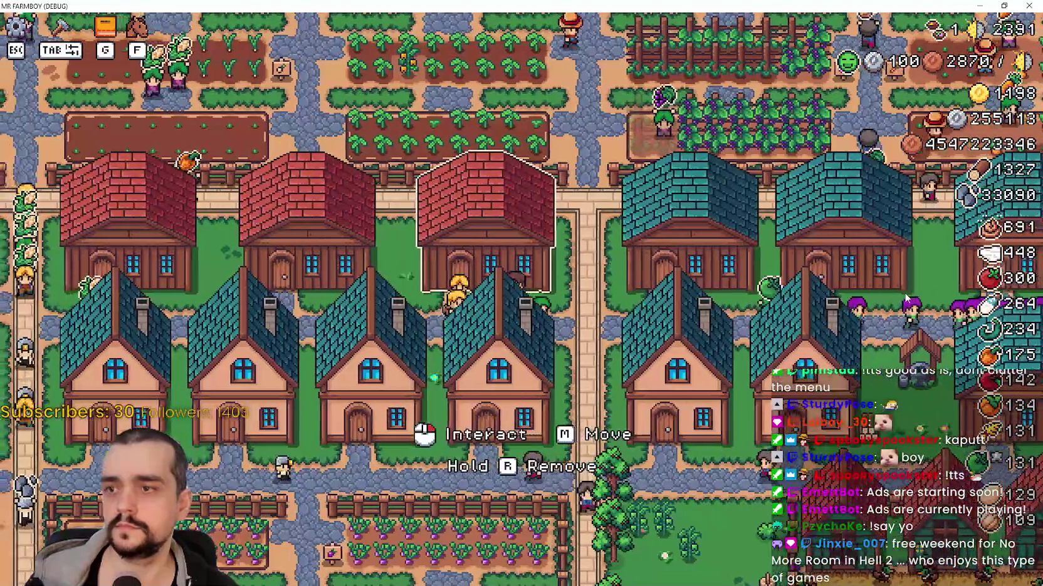
key(e)
key(Escape)
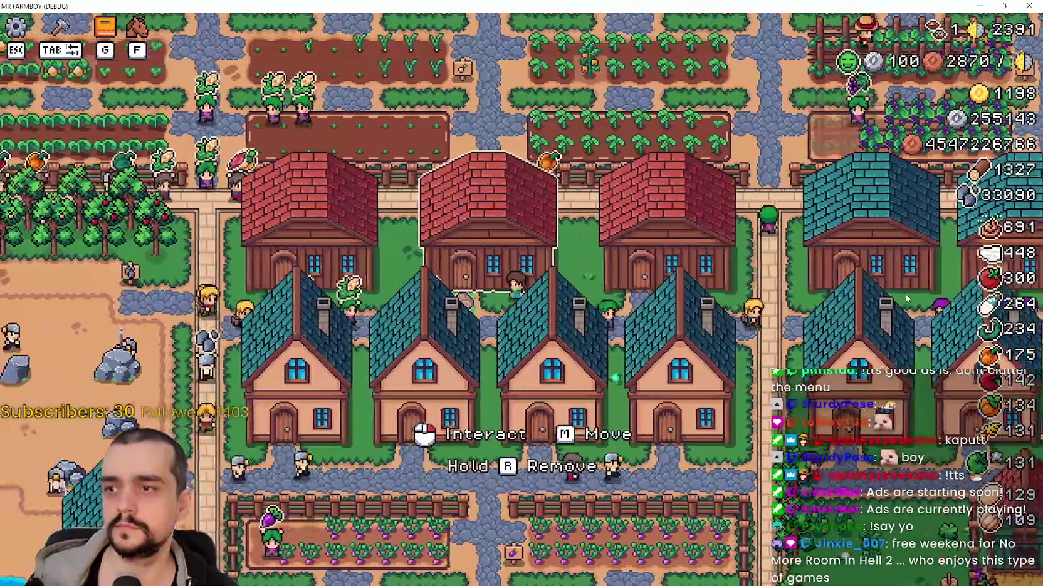
key(e)
scroll(666, 197, down, 8)
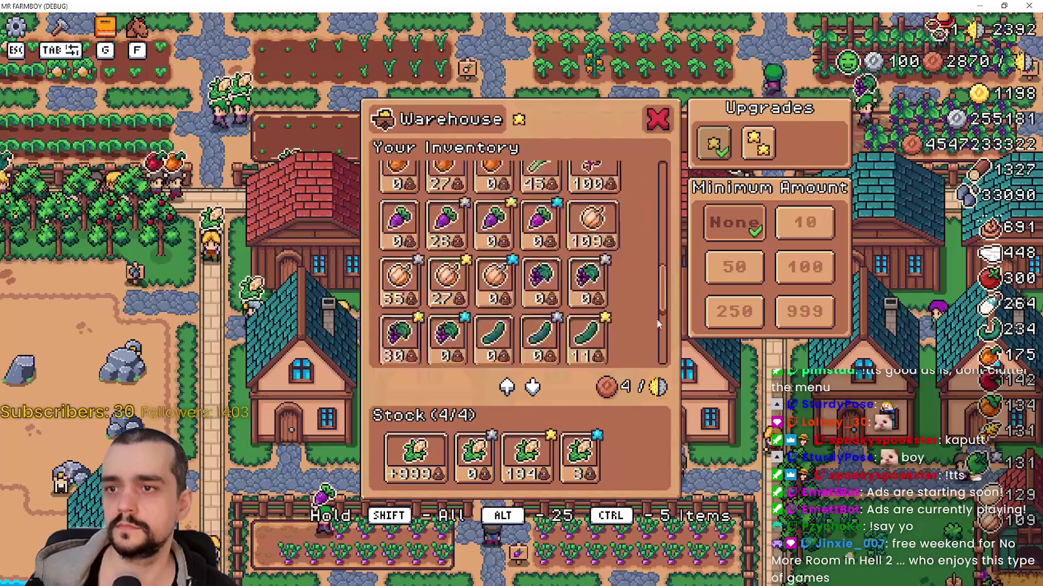
Buy the corn warehouse's Upgrade 2 to raise capacity from 4 to 6, then restore the game window
click(658, 121)
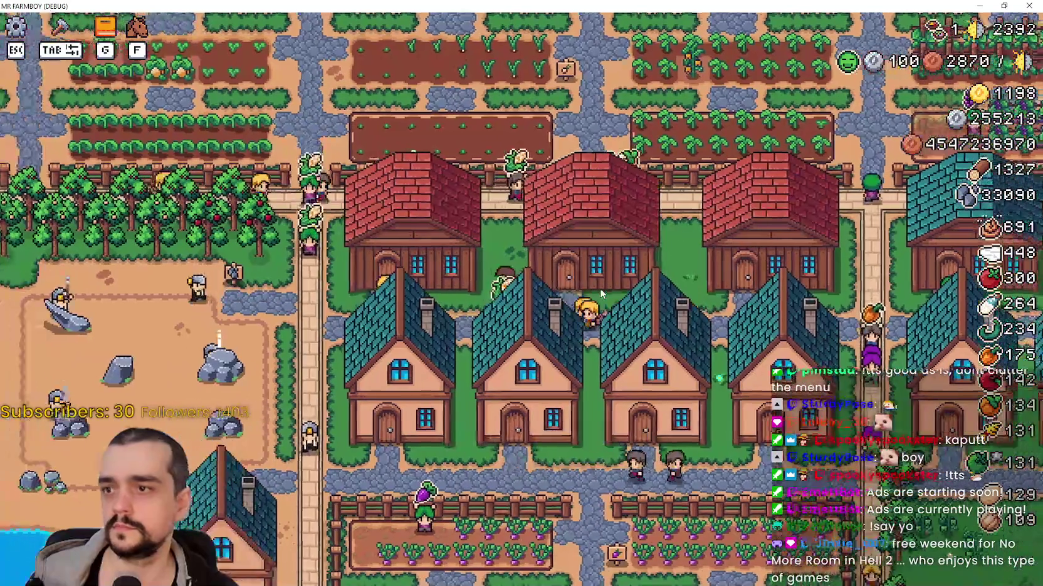
key(e)
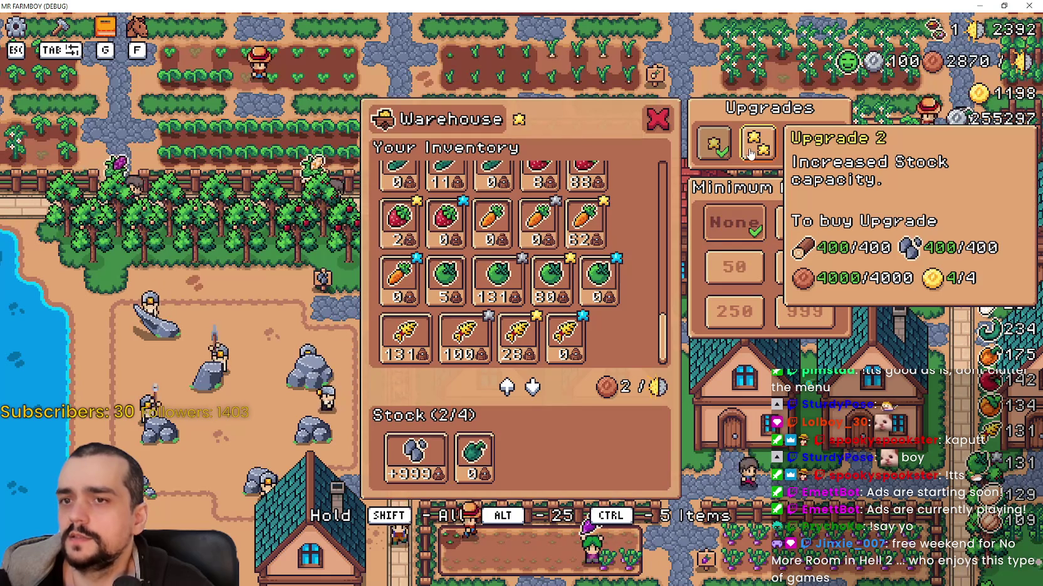
click(751, 153)
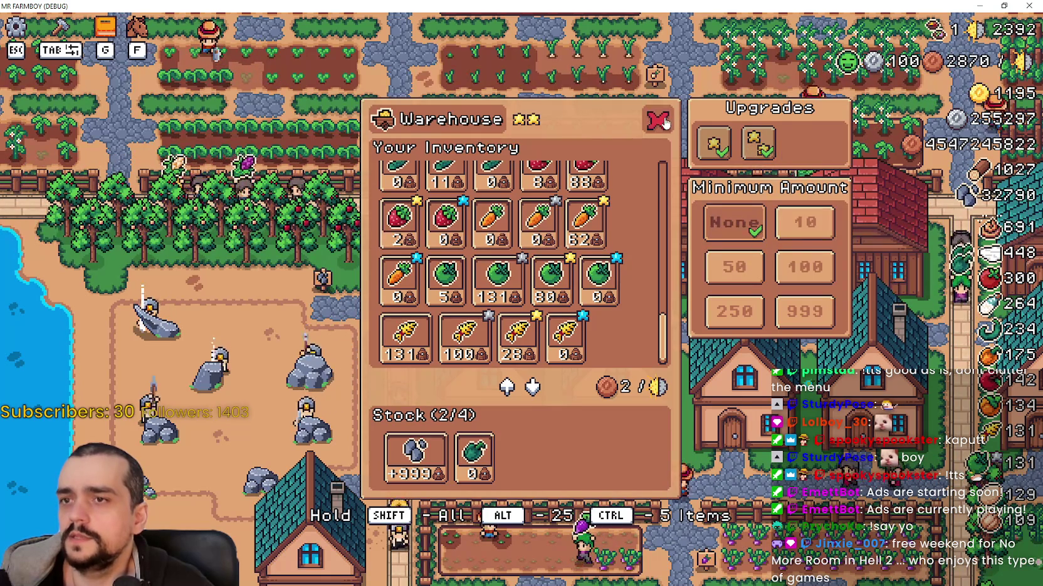
click(664, 122)
click(782, 273)
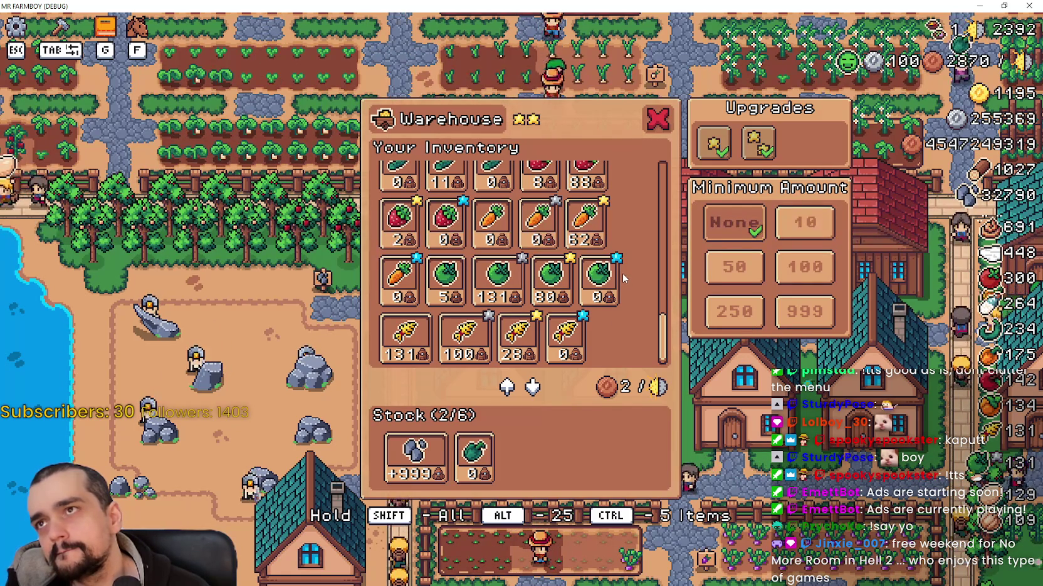
double_click(911, 5)
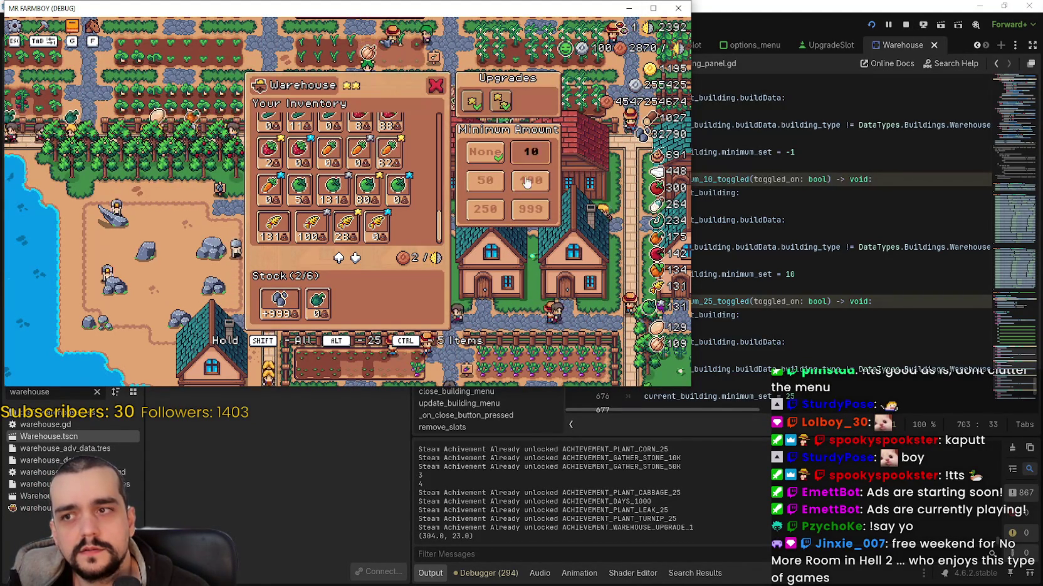
Stop the running game and return to the Godot editor
click(907, 28)
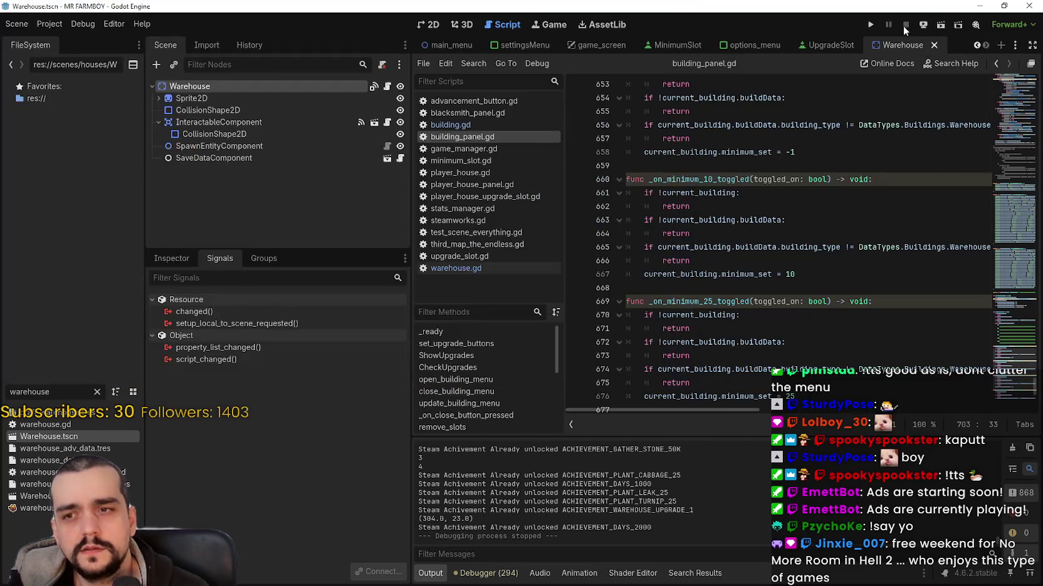
scroll(793, 267, down, 5)
drag(772, 304, 771, 206)
scroll(778, 270, up, 8)
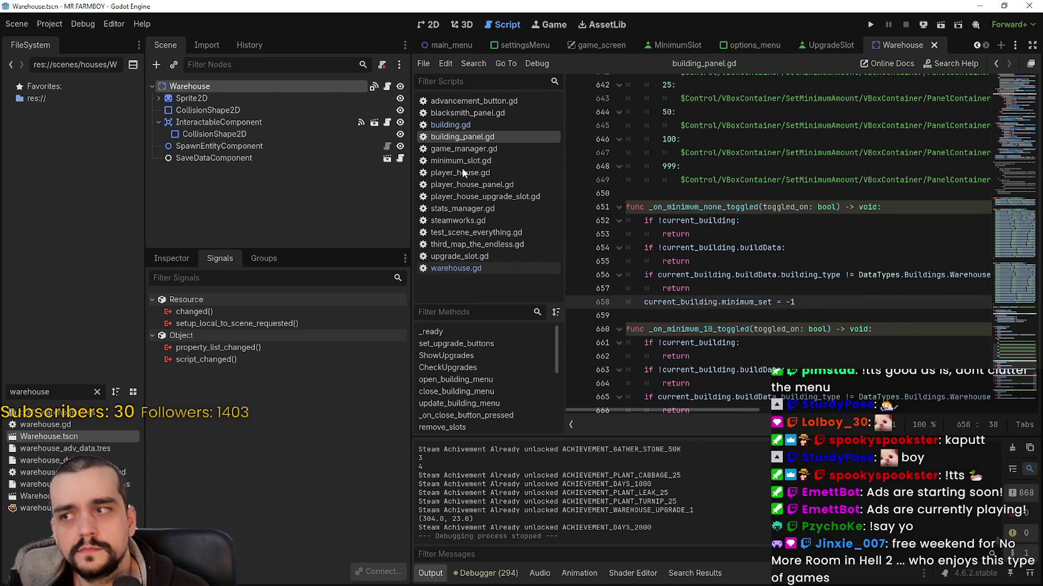
Switch to the game_screen scene and add a blank line at 629 above update_minimum
click(595, 47)
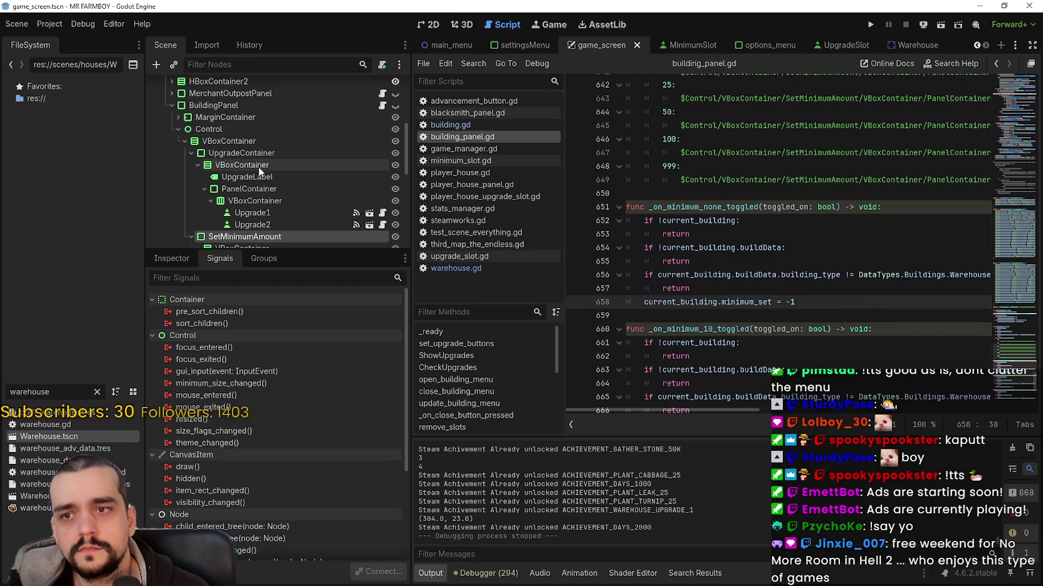
scroll(258, 167, down, 3)
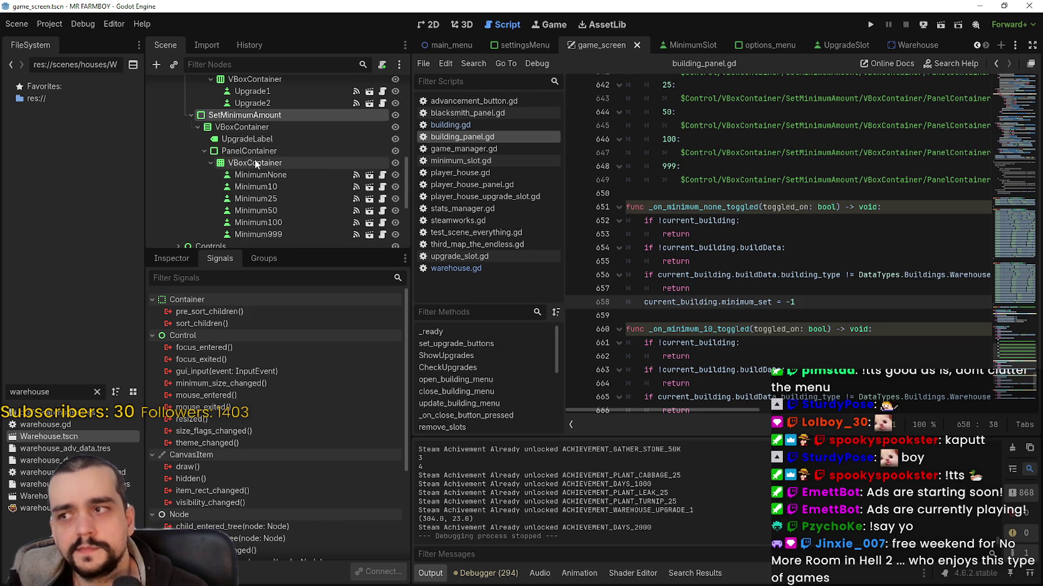
scroll(716, 172, up, 5)
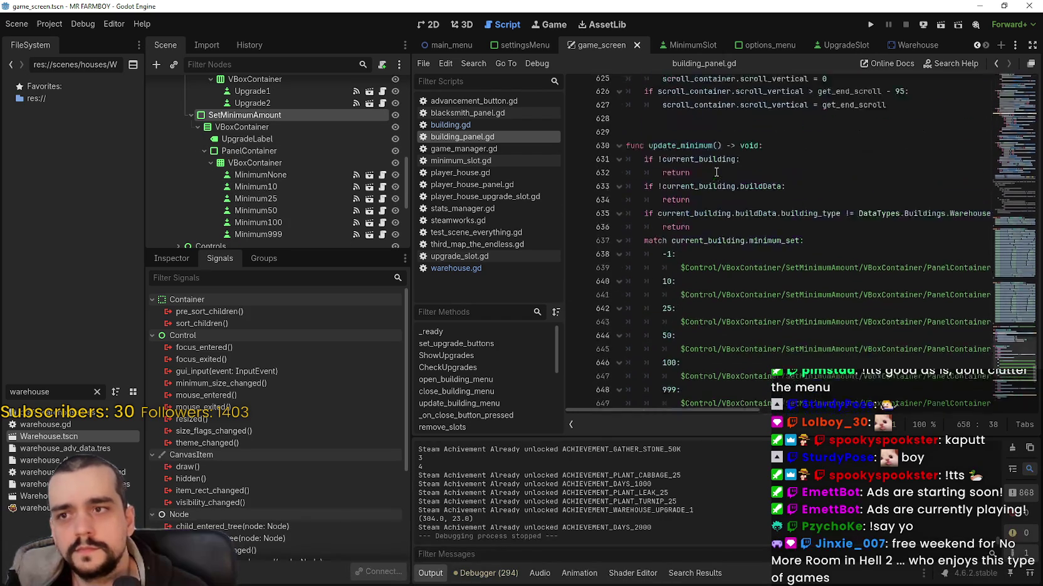
scroll(716, 172, up, 1)
click(690, 155)
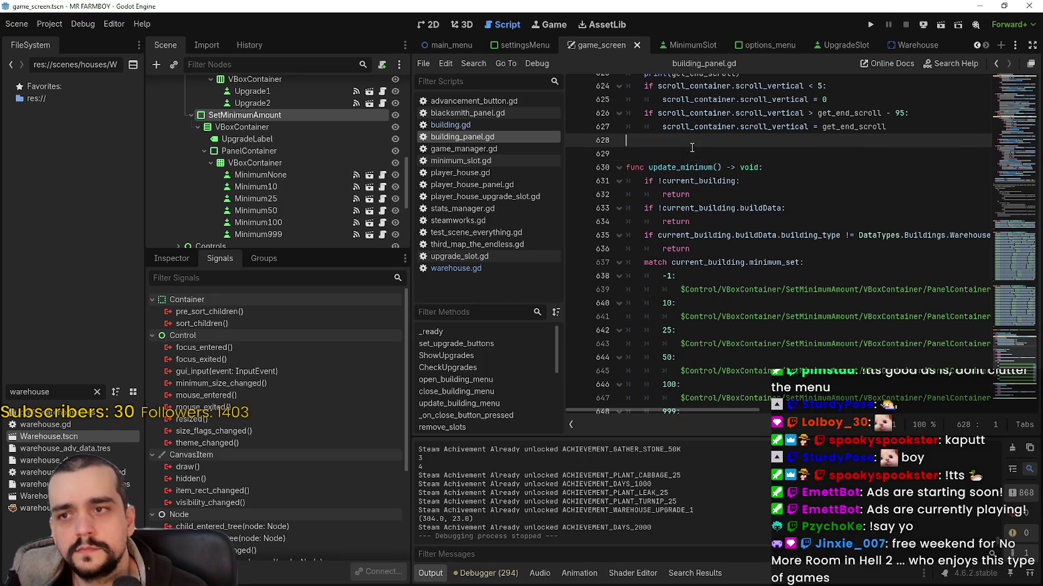
key(Return)
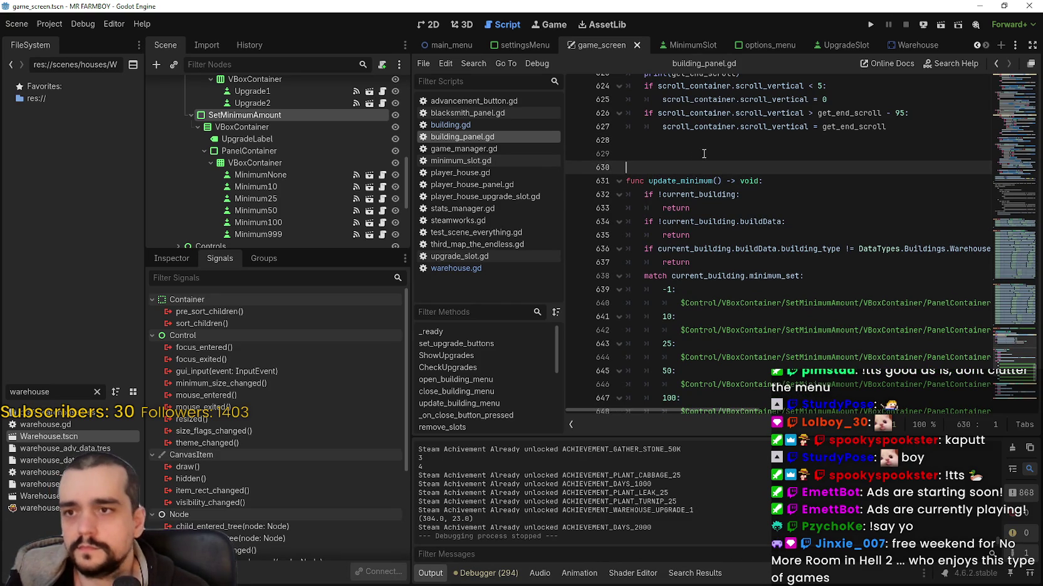
click(690, 158)
mouse_move(250, 164)
mouse_down()
mouse_move(301, 154)
mouse_move(278, 157)
mouse_move(301, 168)
mouse_up()
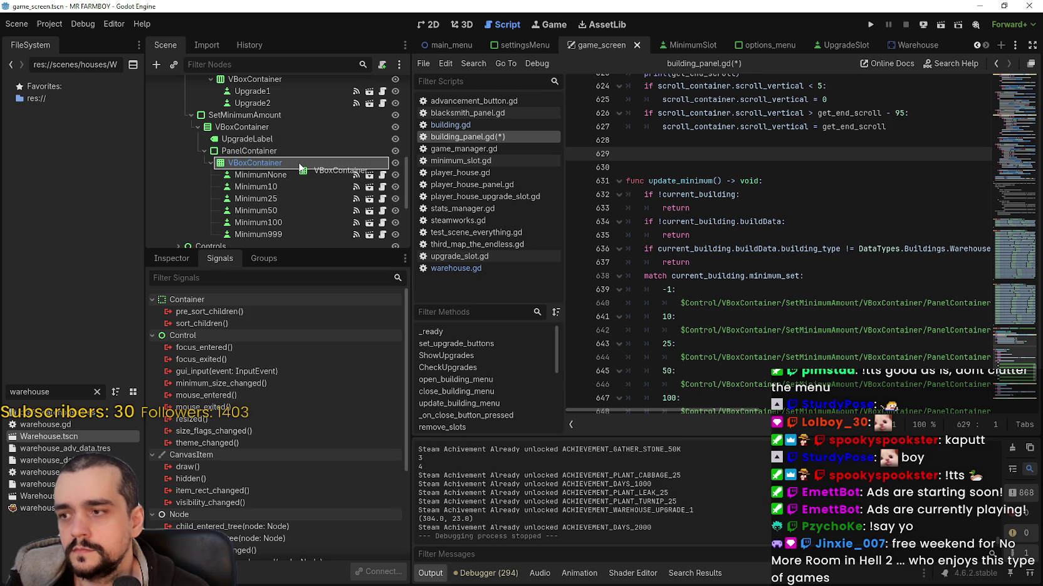
drag(300, 168, 300, 167)
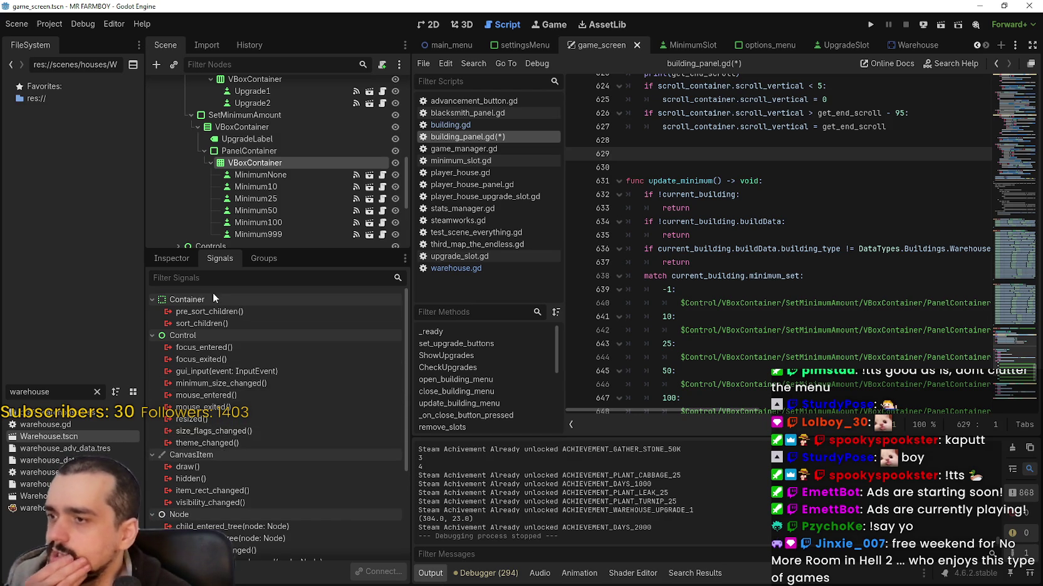
Select the MinimumNone button and inspect its MinimumAmount.tres button_group in the Inspector
click(260, 175)
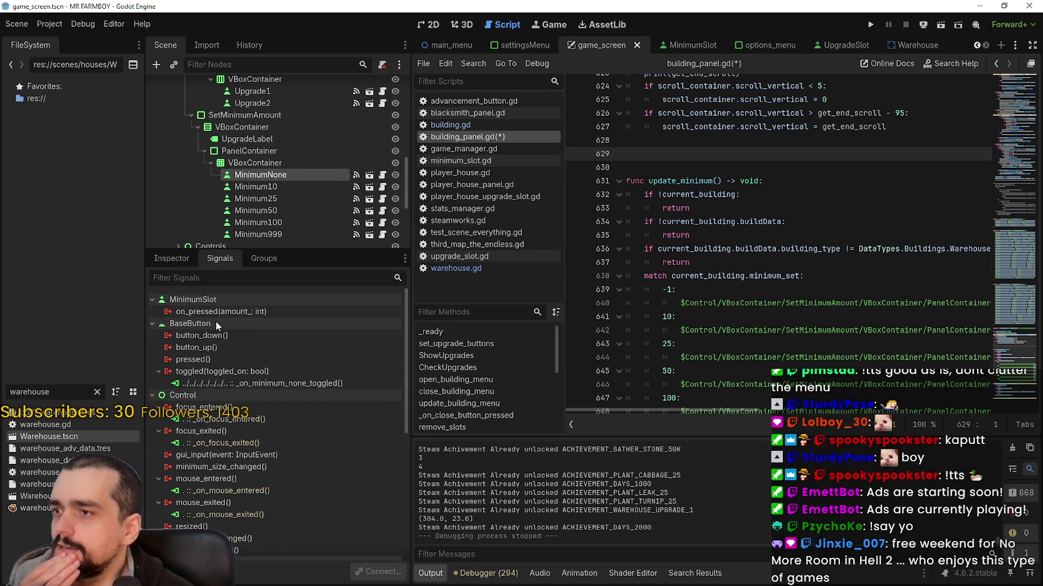
scroll(241, 493, down, 2)
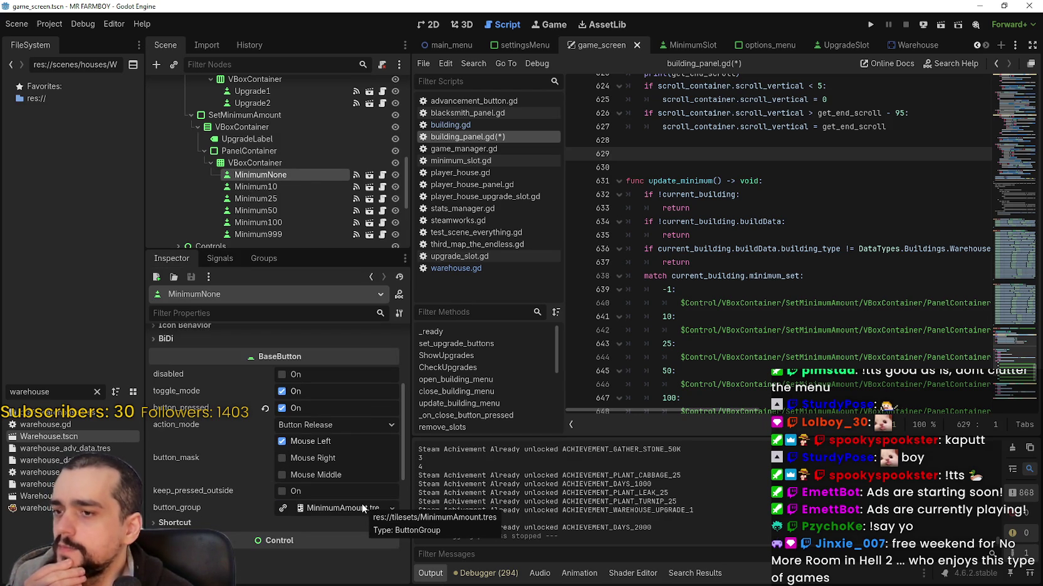
mouse_move(192, 508)
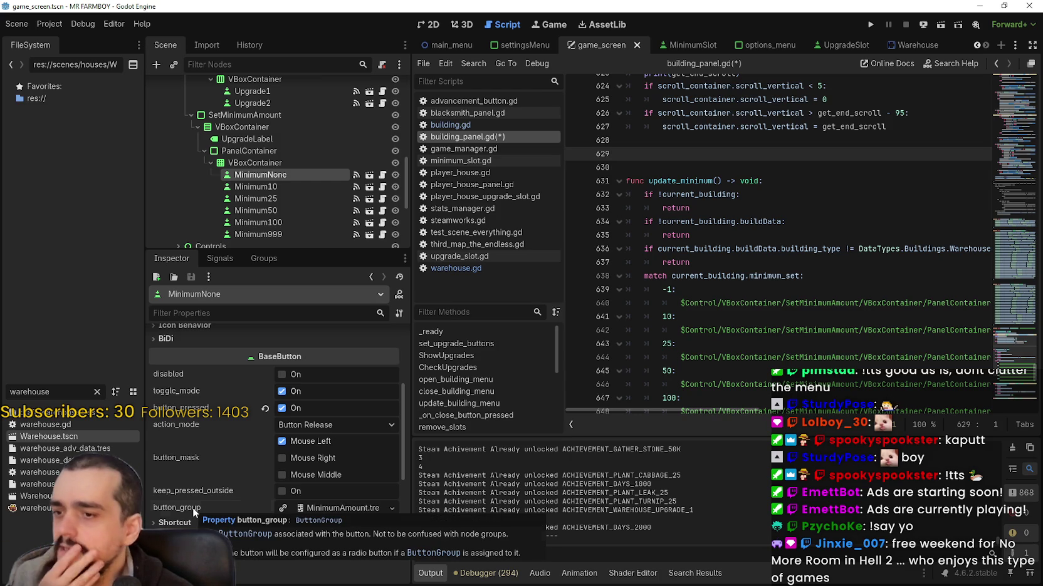
click(345, 509)
click(343, 508)
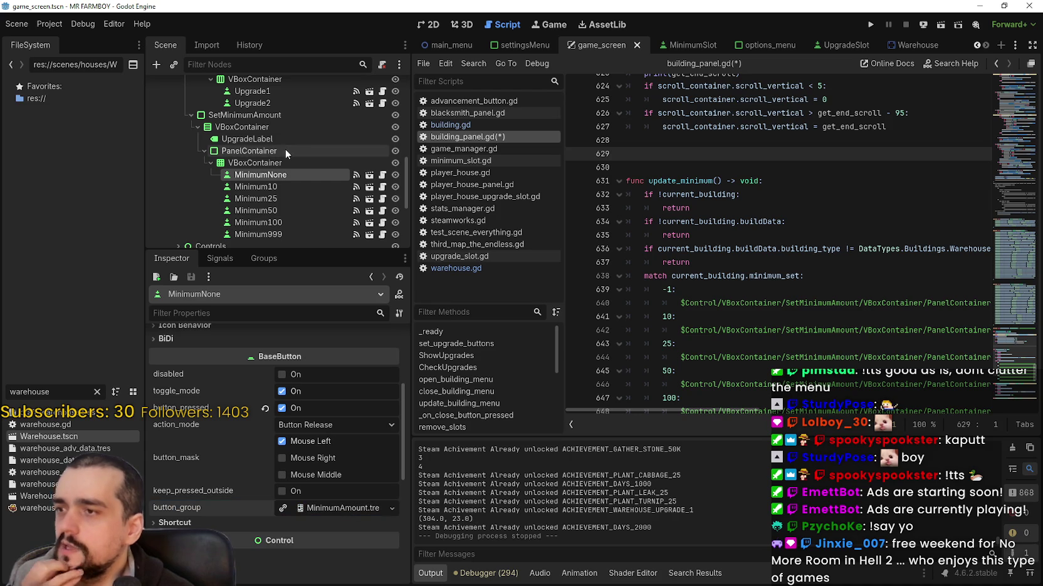
mouse_move(254, 163)
mouse_down()
mouse_move(689, 150)
mouse_move(709, 161)
mouse_up()
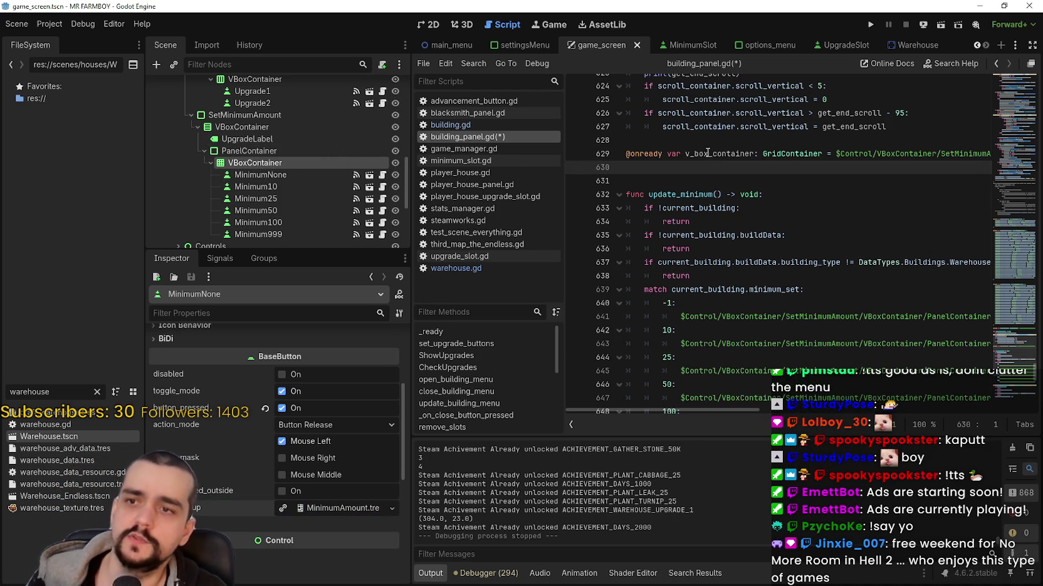
double_click(709, 153)
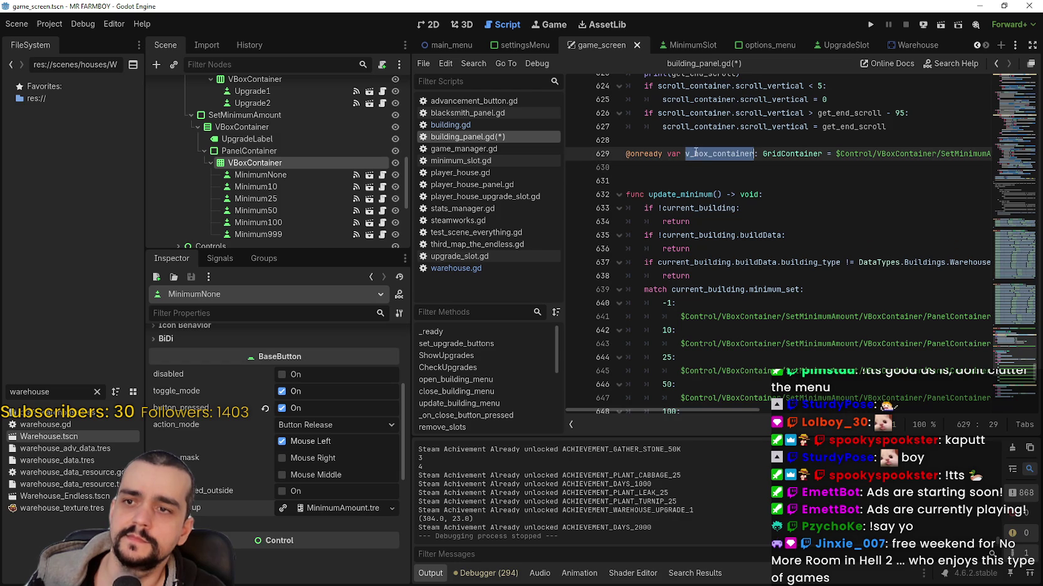
text(minimu)
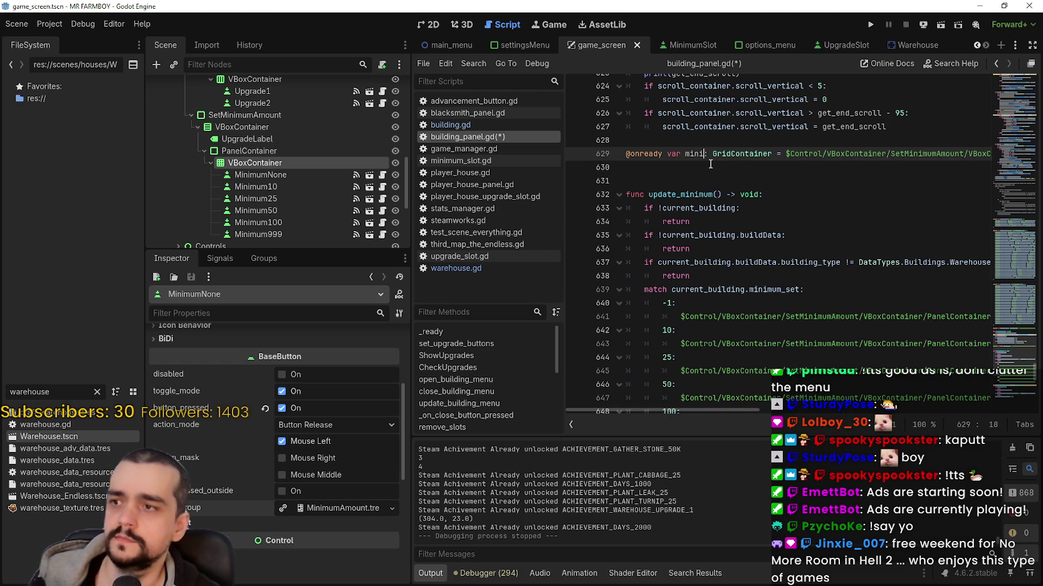
text(m_)
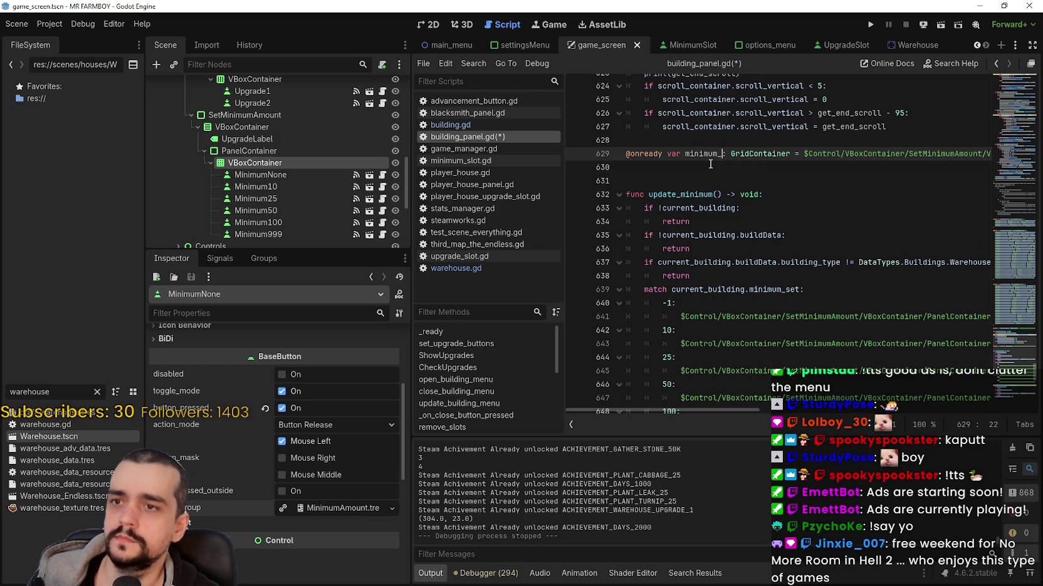
text(butto)
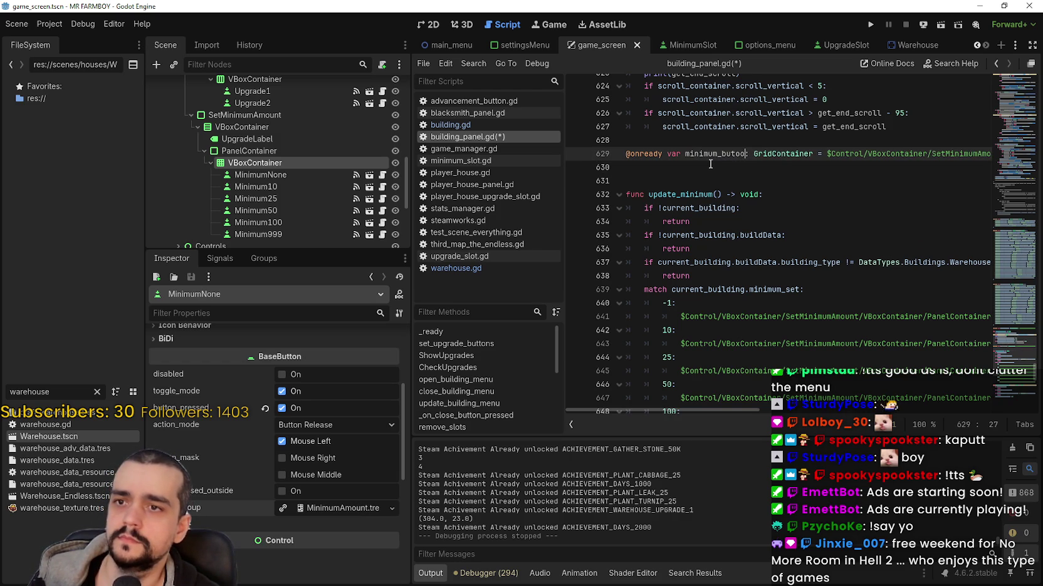
text(ns)
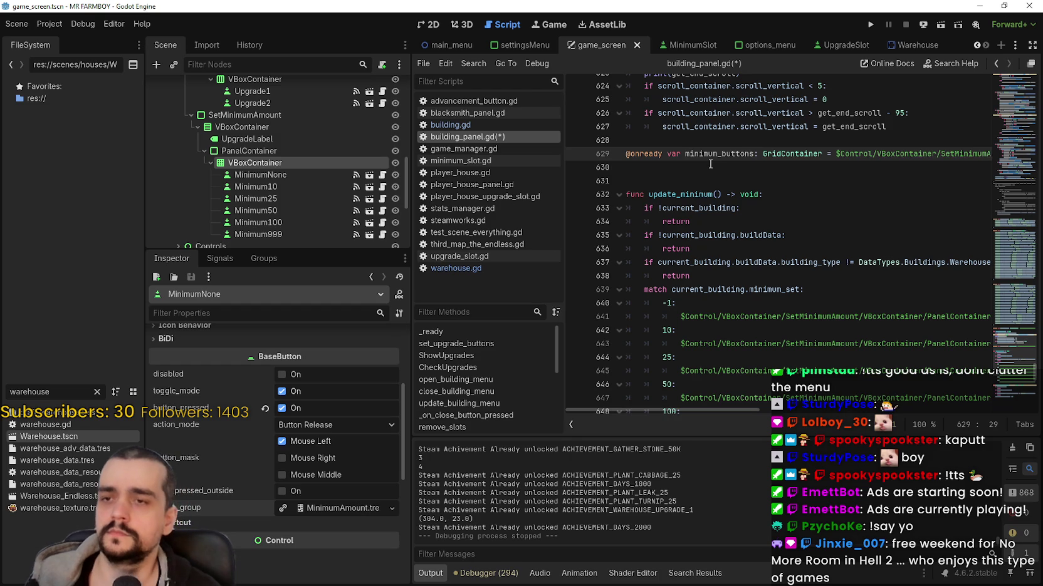
click(708, 145)
Scroll down and select the _on_minimum_none_toggled function name
click(714, 156)
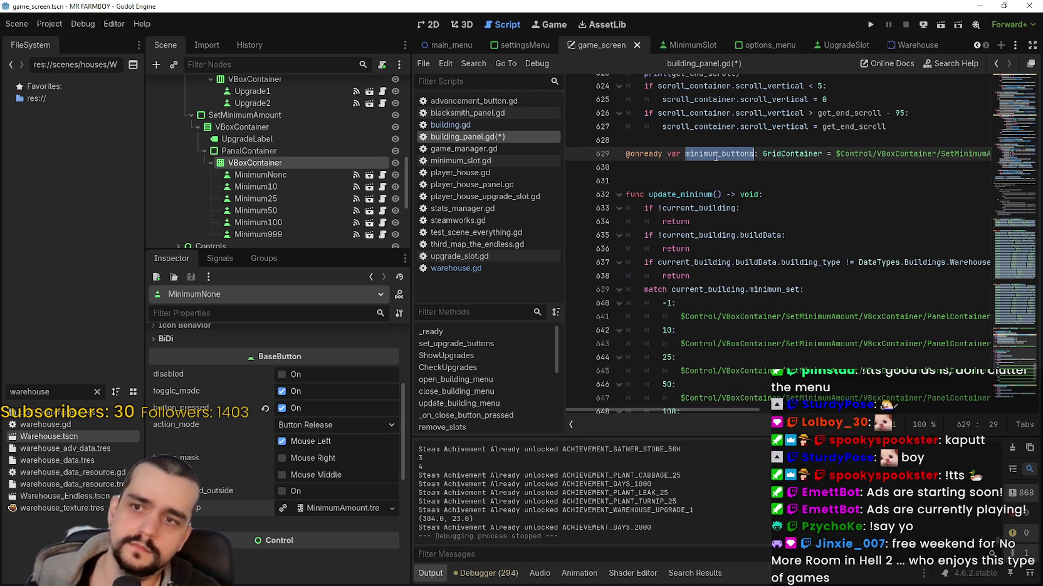
click(709, 178)
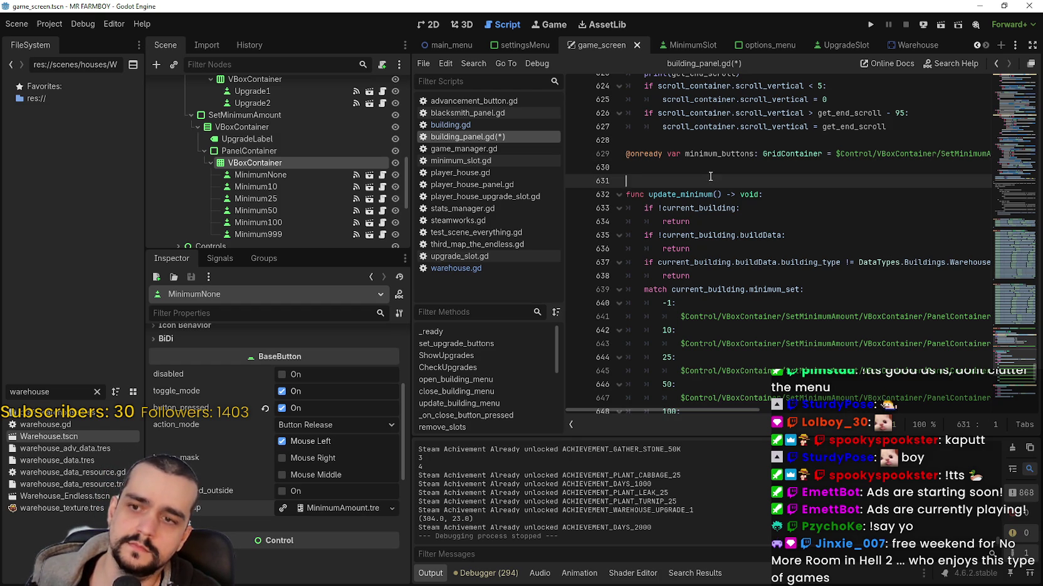
scroll(710, 179, down, 1)
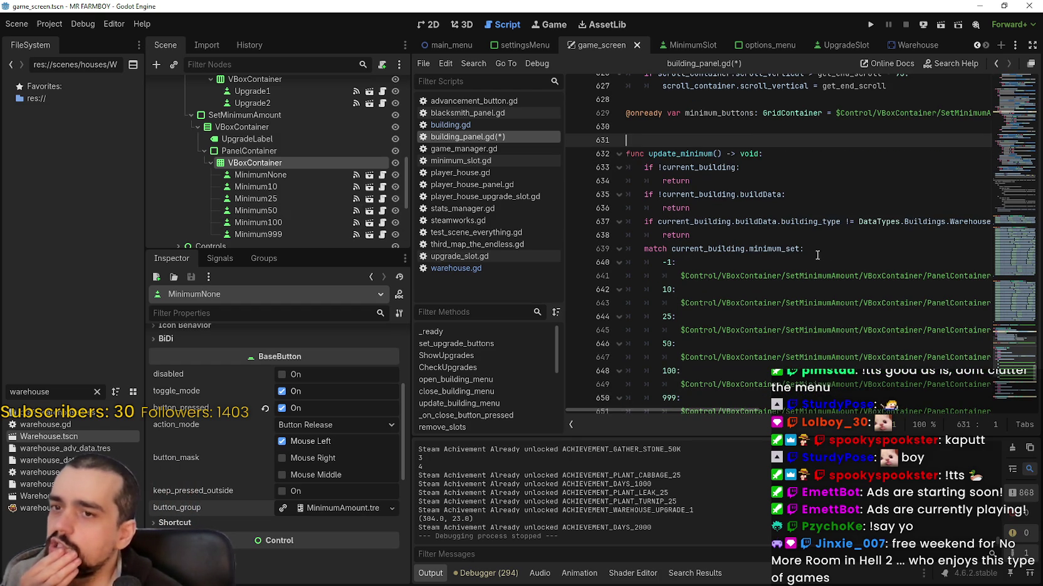
scroll(734, 153, down, 1)
scroll(732, 166, down, 5)
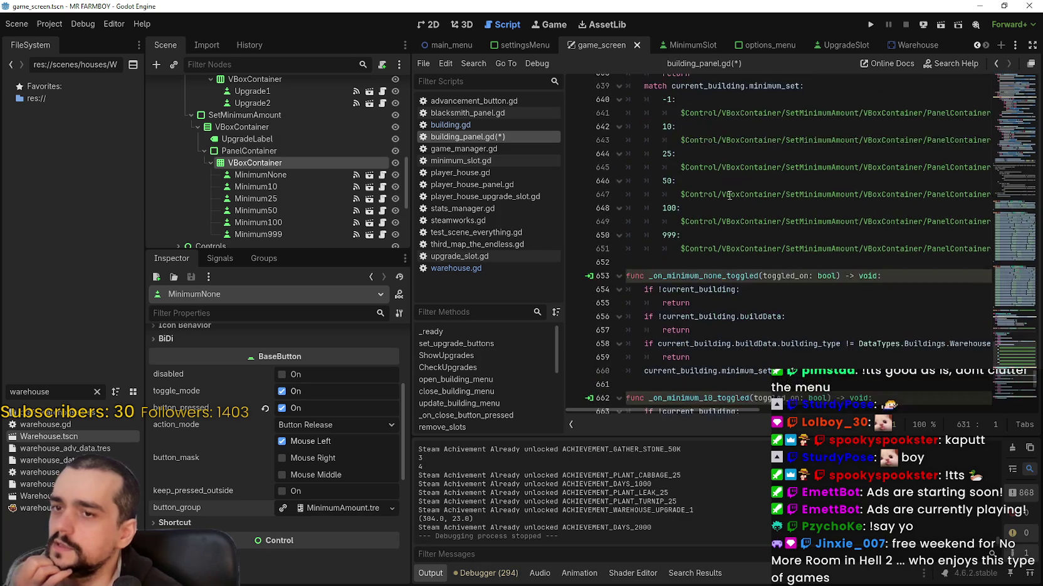
double_click(733, 194)
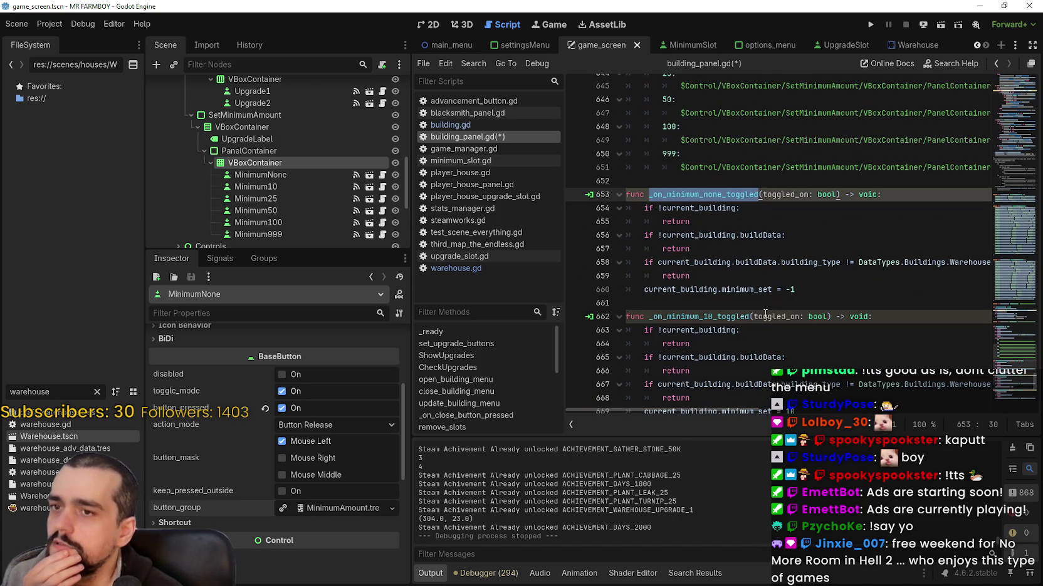
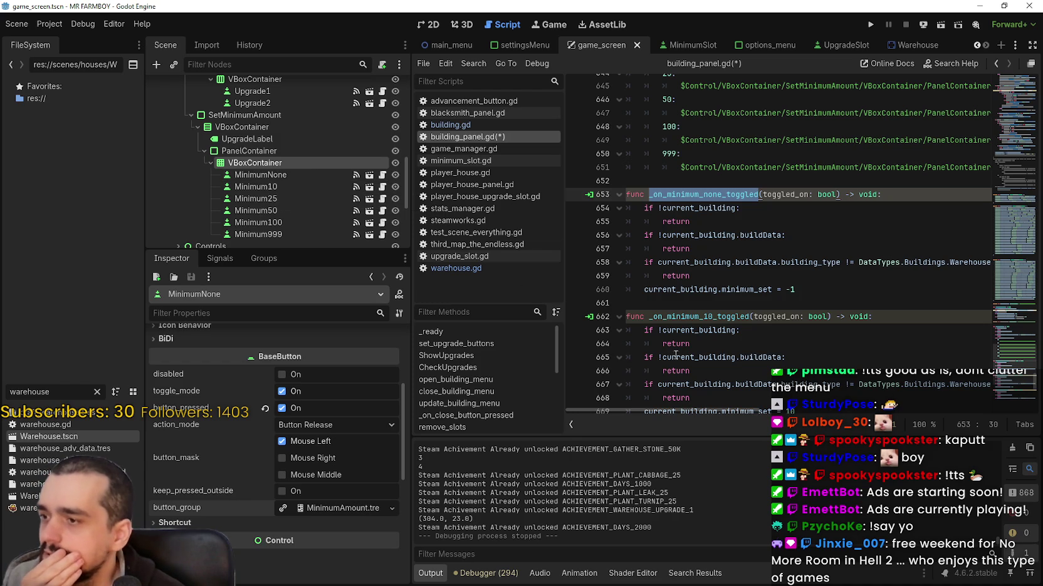
Below minimum_set, add a `for child in minimum_buttons.get_children():` loop in _on_minimum_none_toggled
click(848, 291)
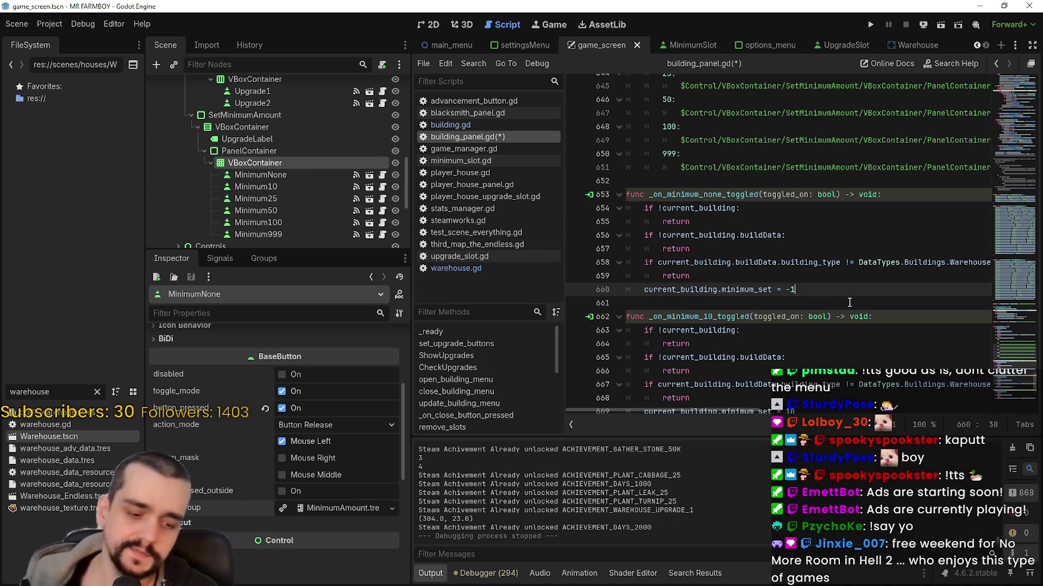
key(Return)
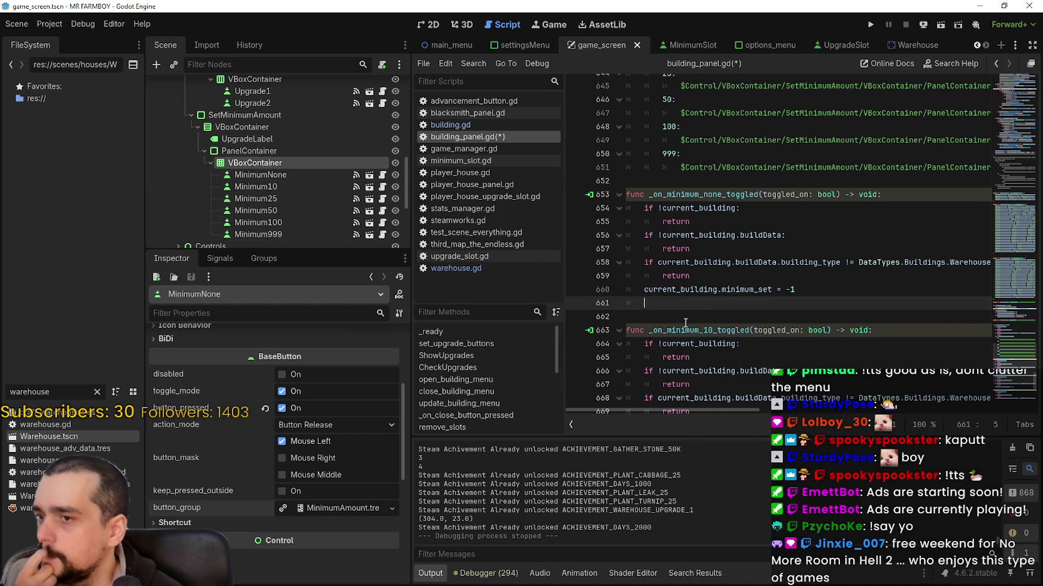
text(fo)
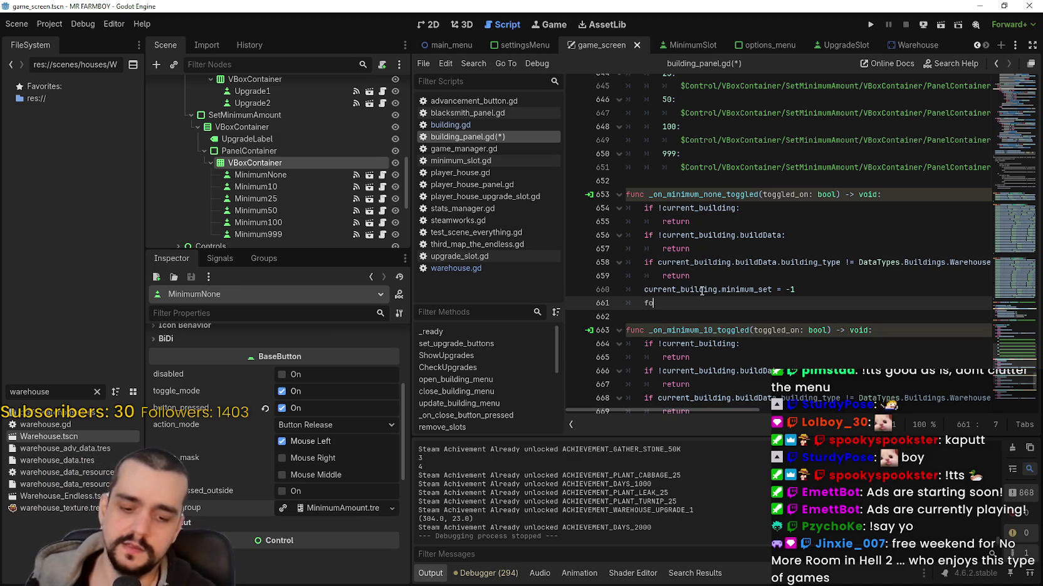
text(r child i)
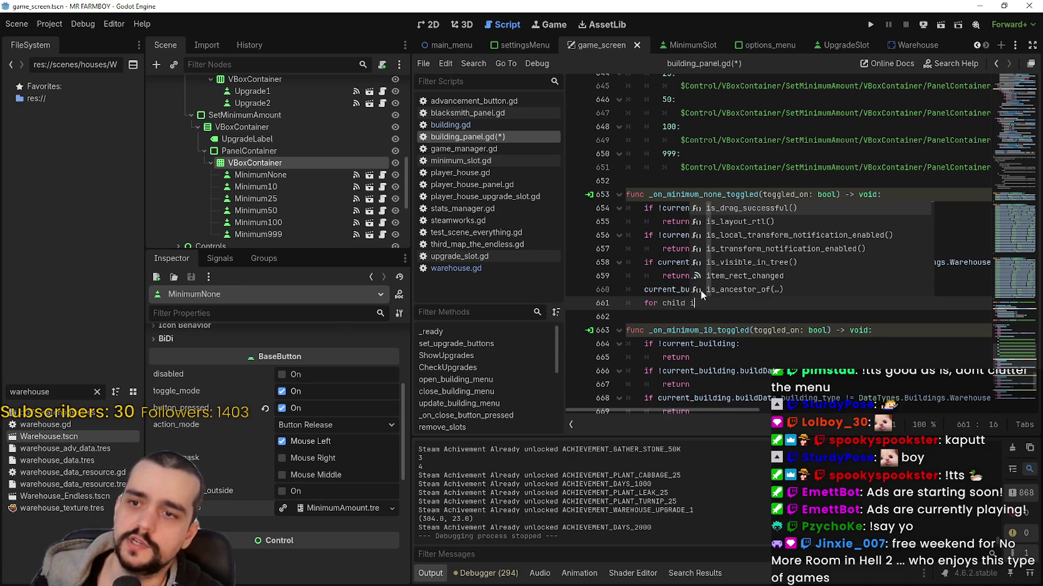
text(n minimum_buttons.getchil)
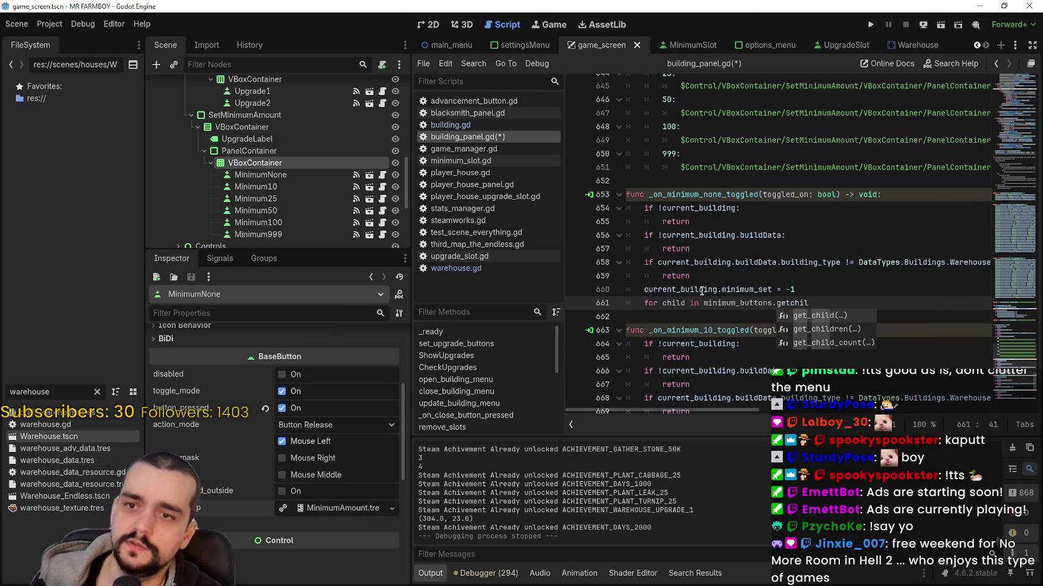
key(Down)
key(Return)
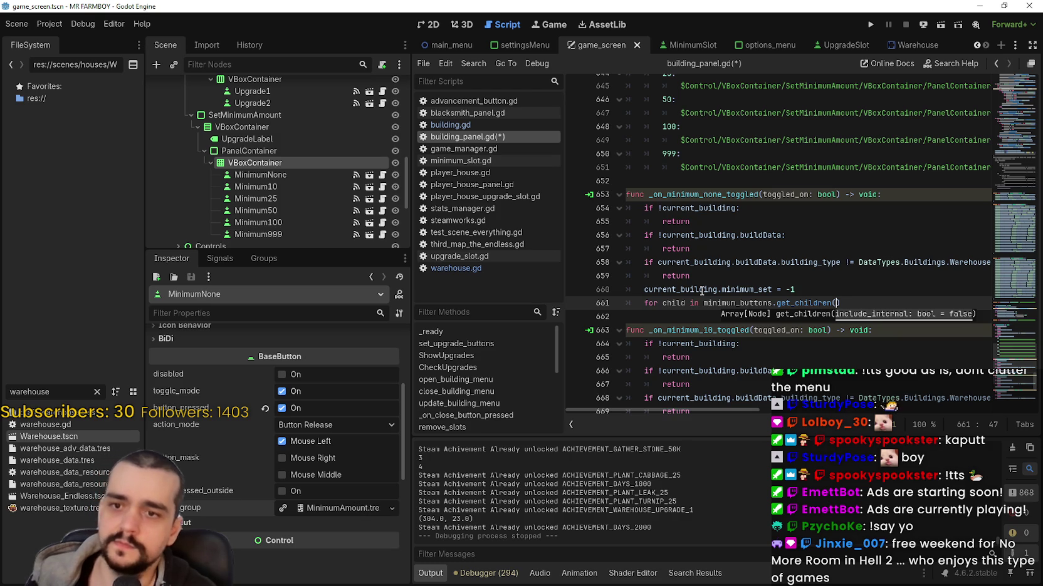
key(End)
text(:)
key(Return)
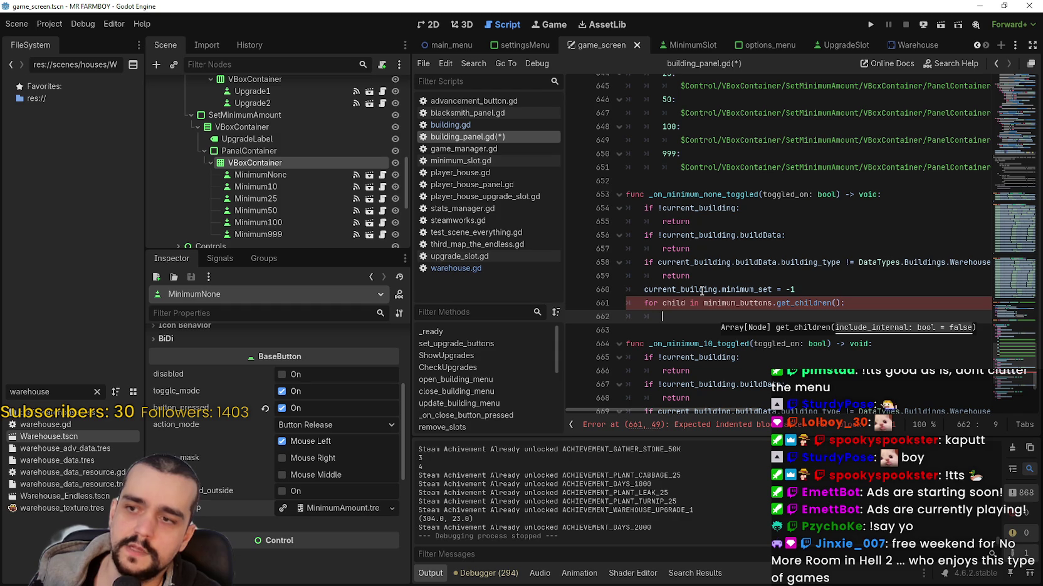
Inside the loop, add `if child.get_index() == 0:` with the body `child.enabled.hide()`
text(if c)
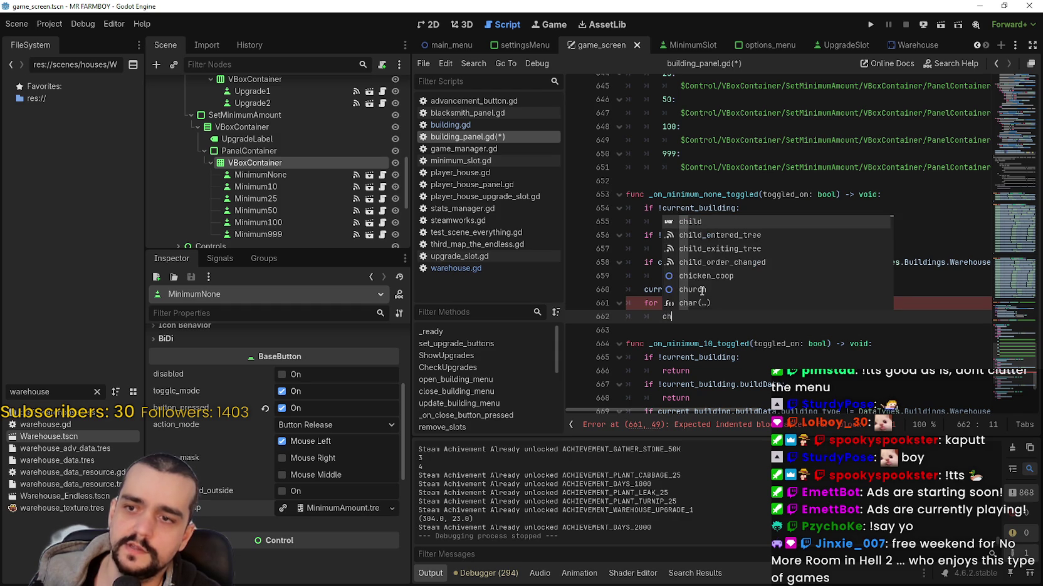
text(hild)
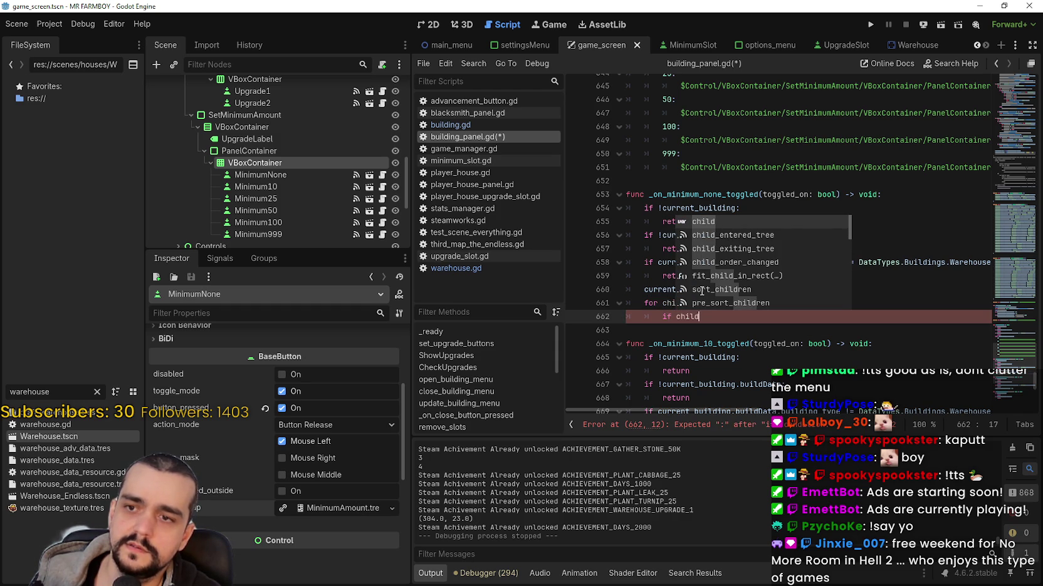
text(.inde)
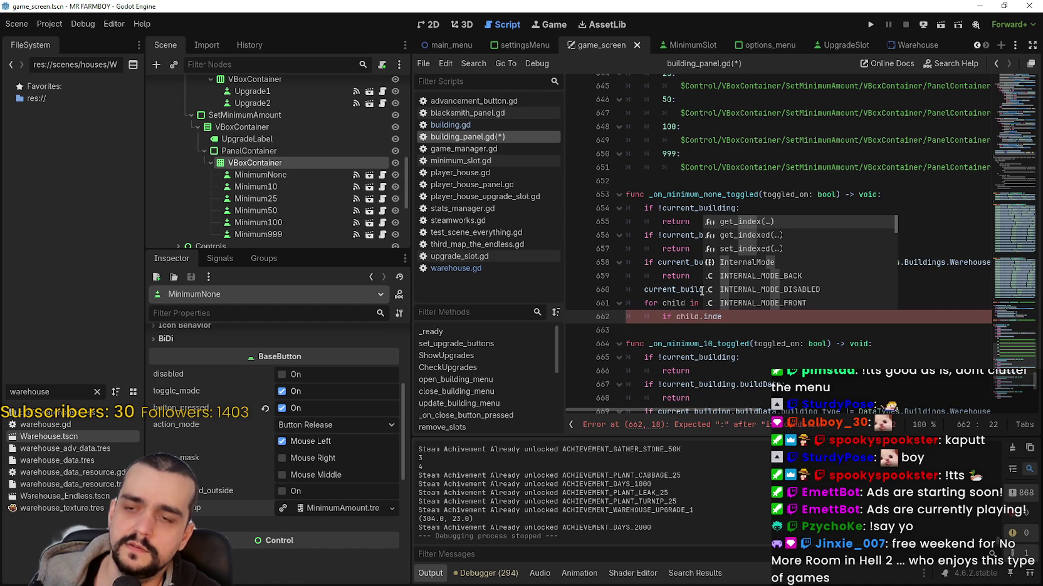
key(Return)
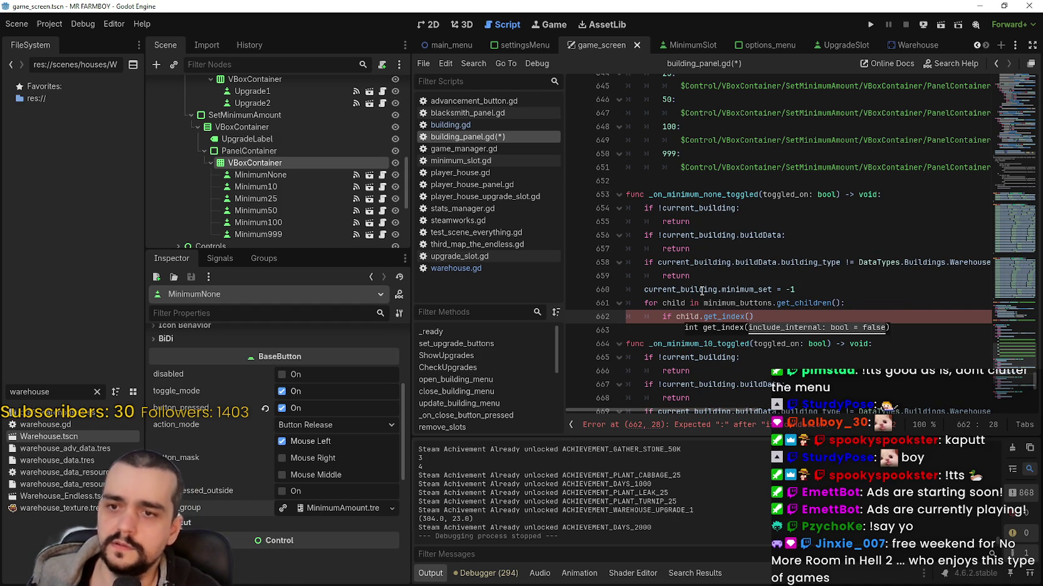
mouse_move(729, 319)
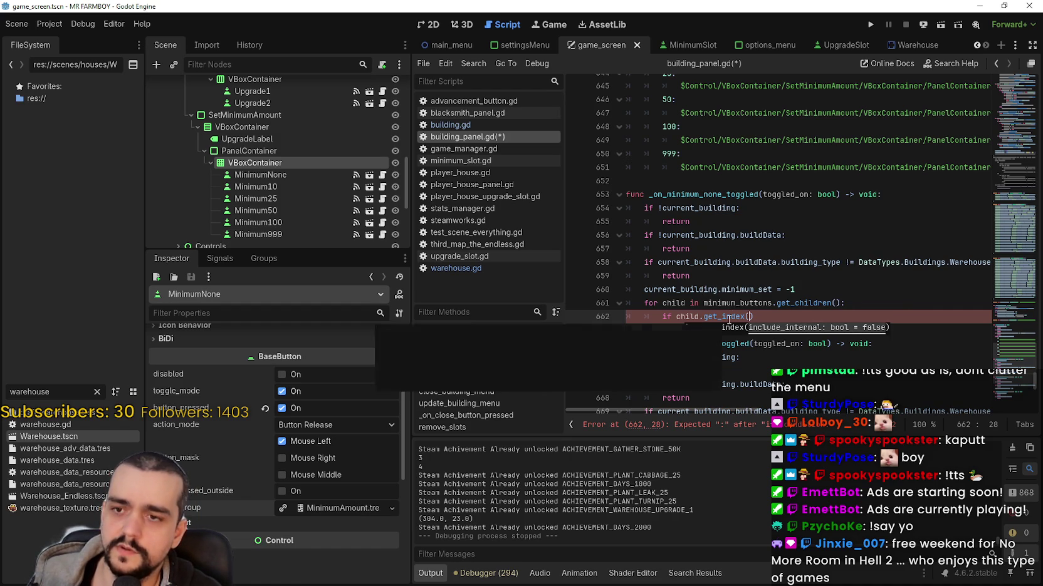
text() == )
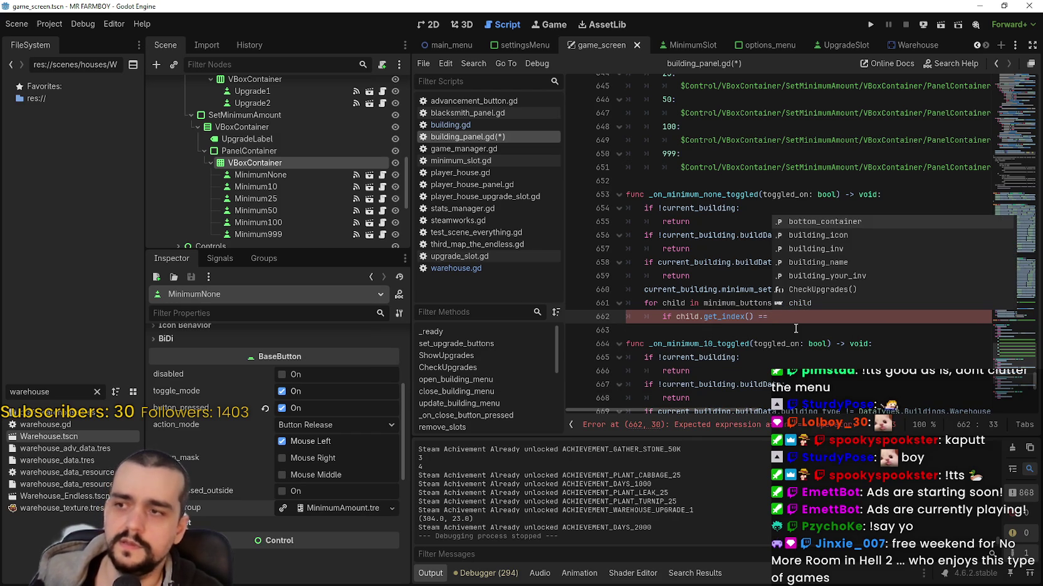
text(0:)
key(Return)
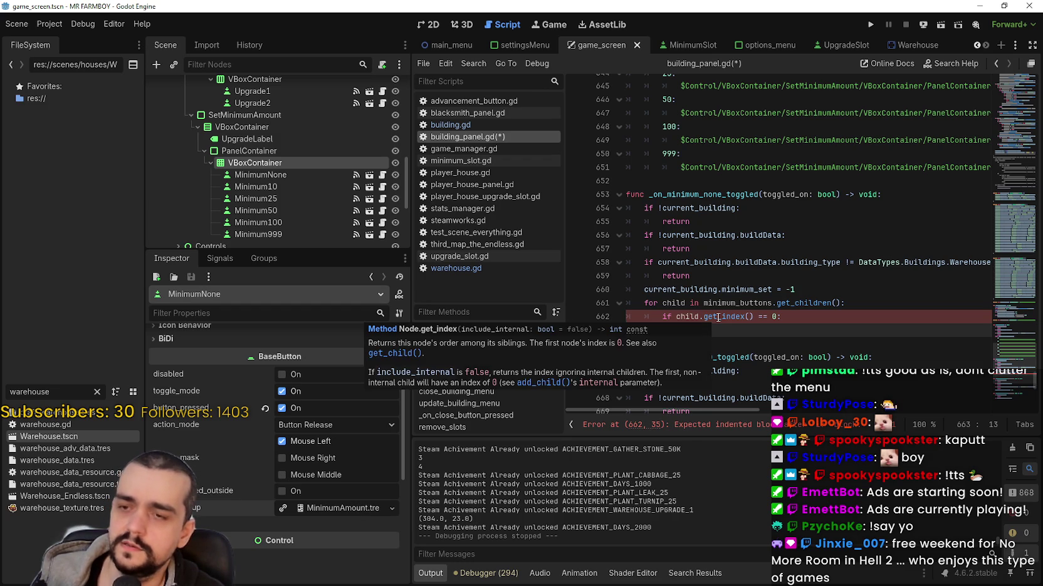
text(child.en)
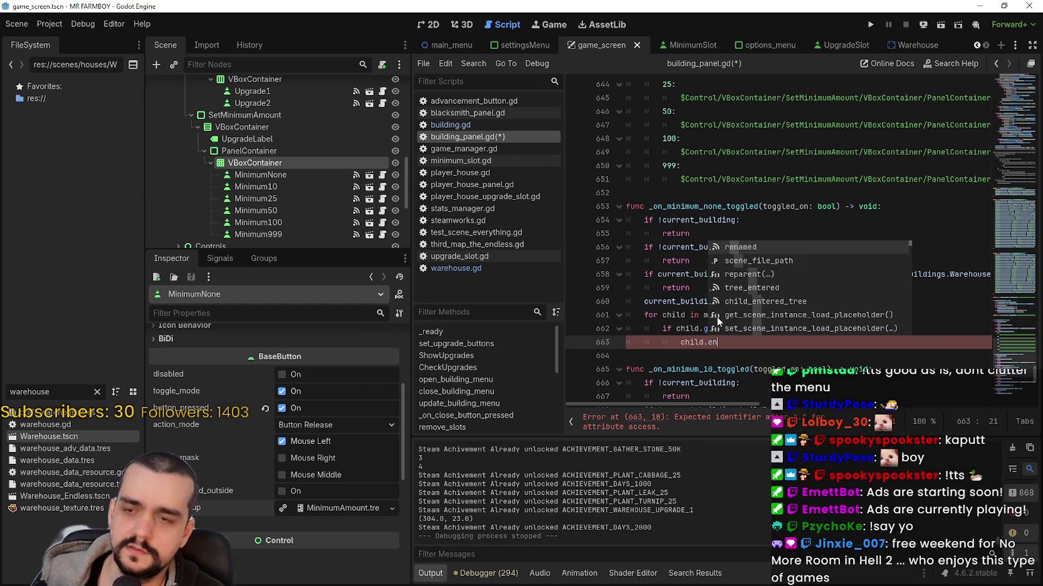
text(abled)
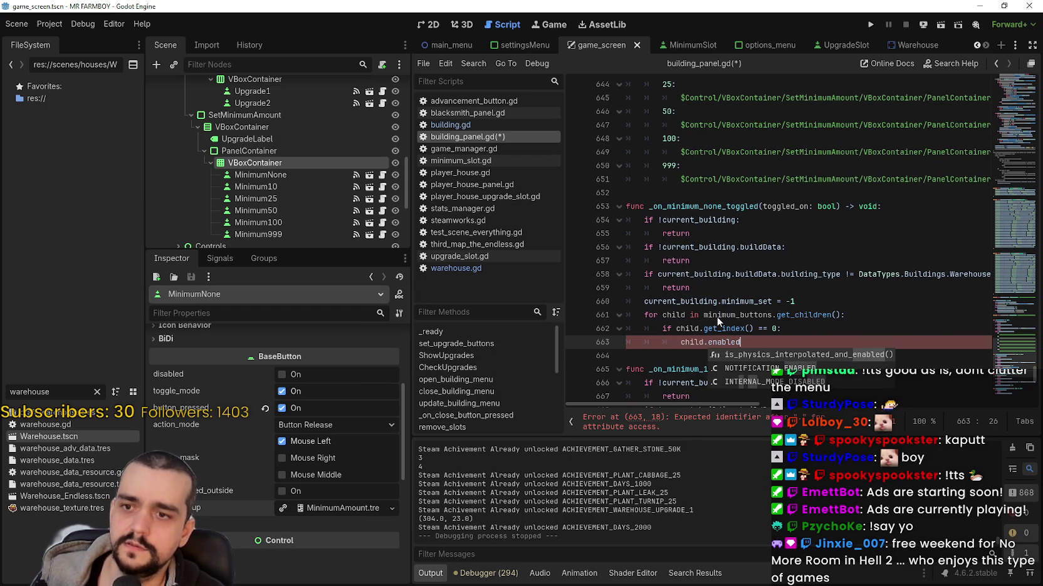
text(.hide()
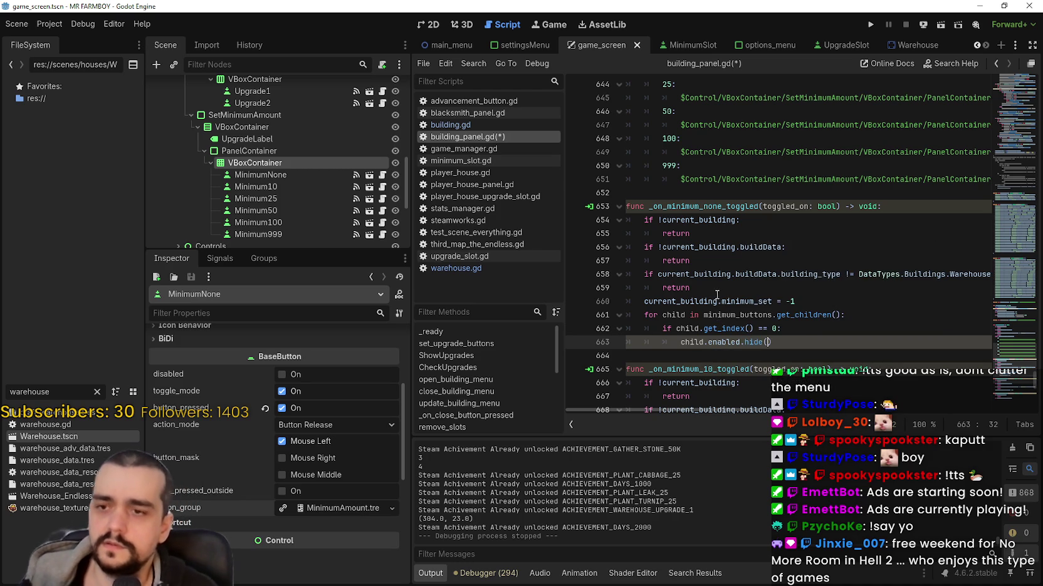
Change the index check to `child.get_index() != 0` so the other buttons hide their indicator
scroll(752, 295, down, 2)
click(786, 276)
drag(774, 261, 667, 259)
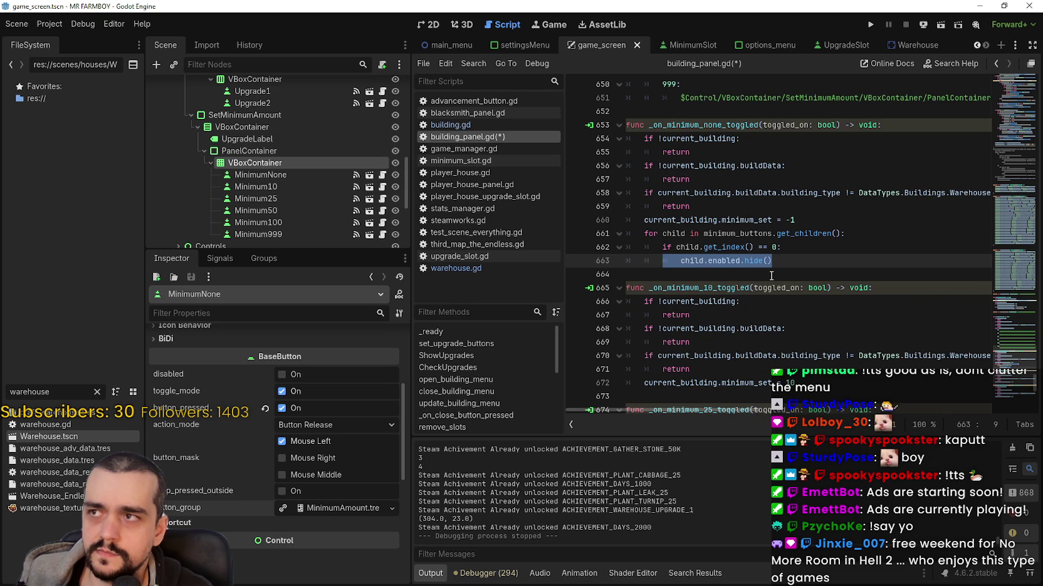
click(810, 260)
click(812, 220)
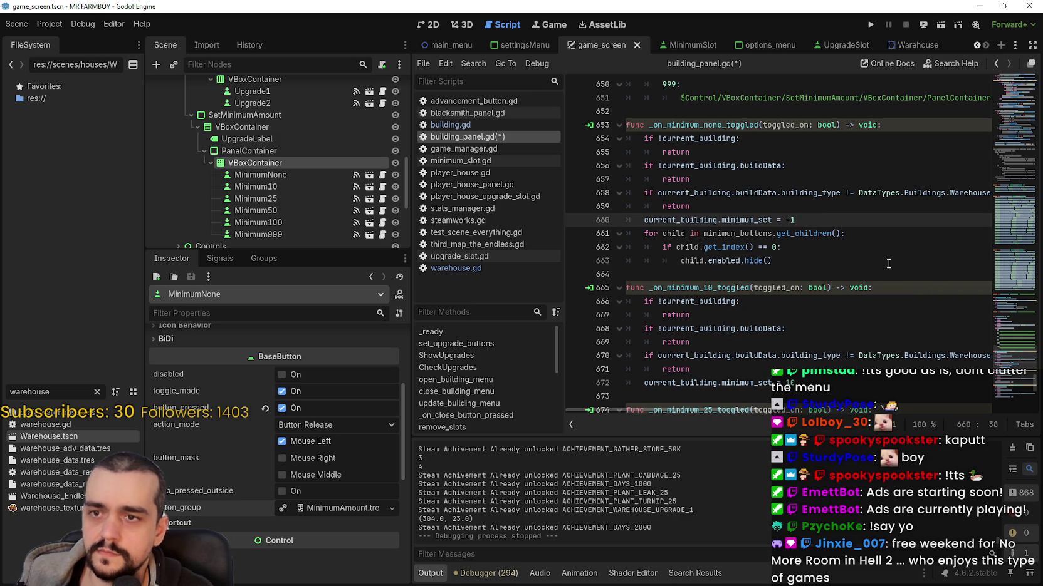
key(Return)
text(c)
key(BackSpace)
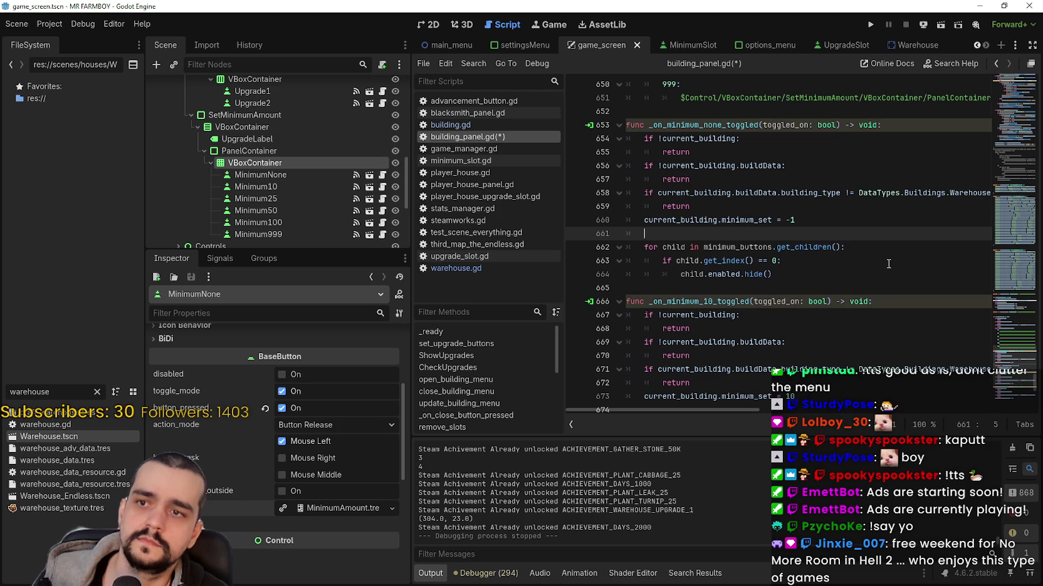
key(Delete)
click(815, 261)
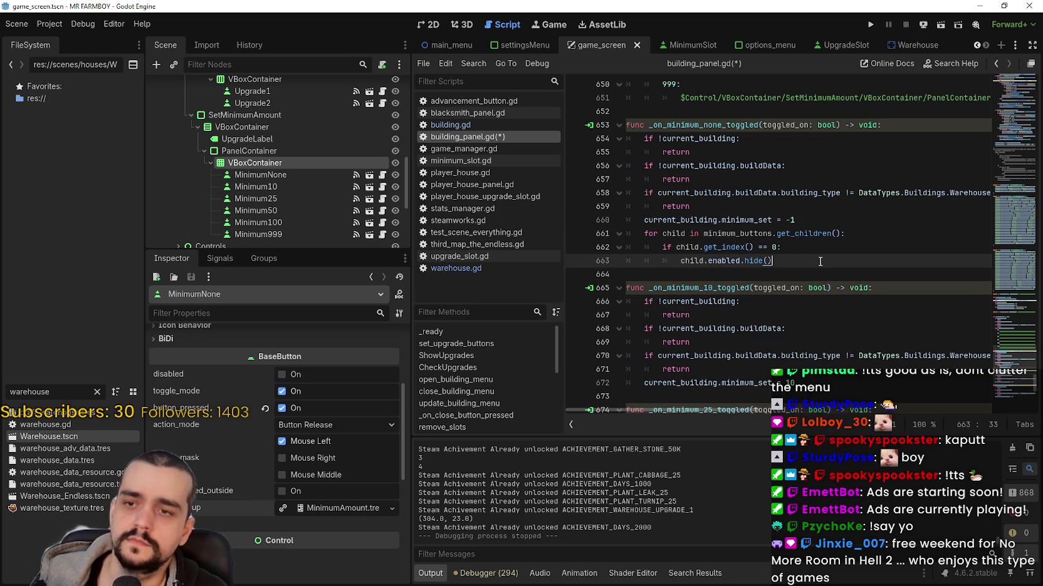
drag(768, 246, 757, 247)
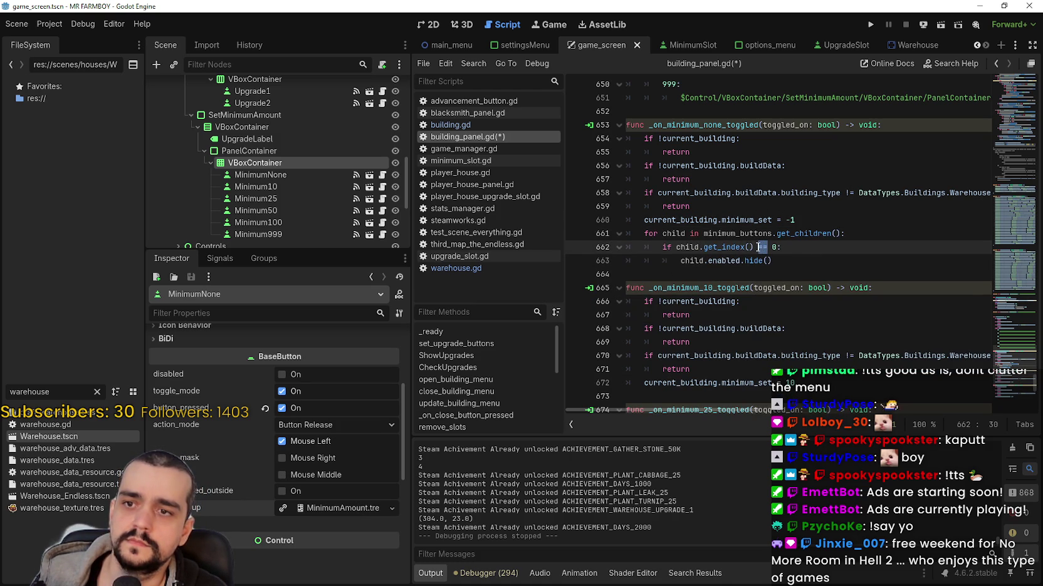
text(!=)
Add an `else:` branch calling `child.enabled.show()`, then select the whole loop for copying
key(ctrl+Left)
key(ctrl+Left)
key(ctrl+Left)
click(792, 261)
key(Return)
key(BackSpace)
text(else:)
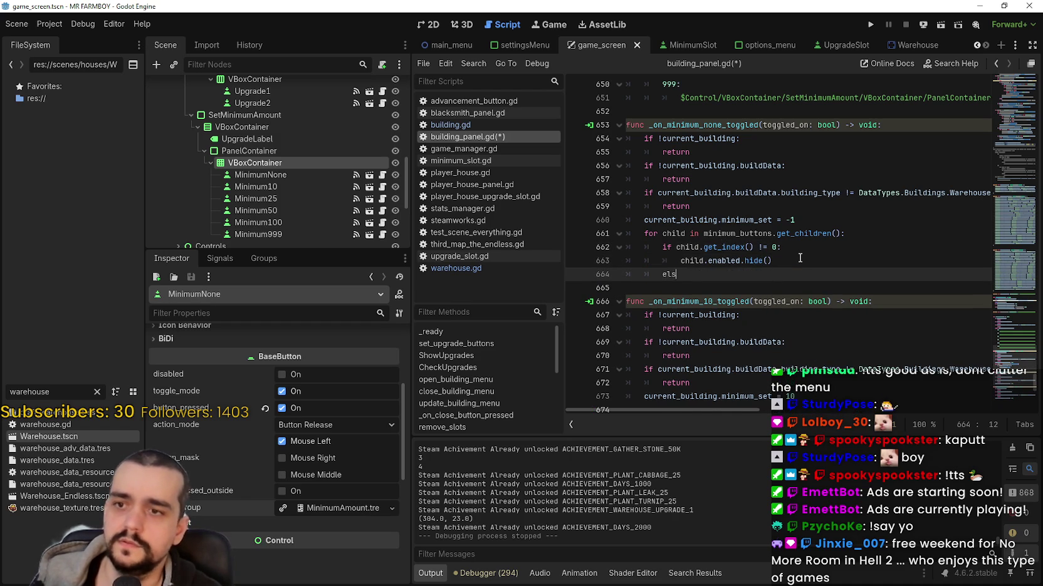
key(Return)
text(ld.e)
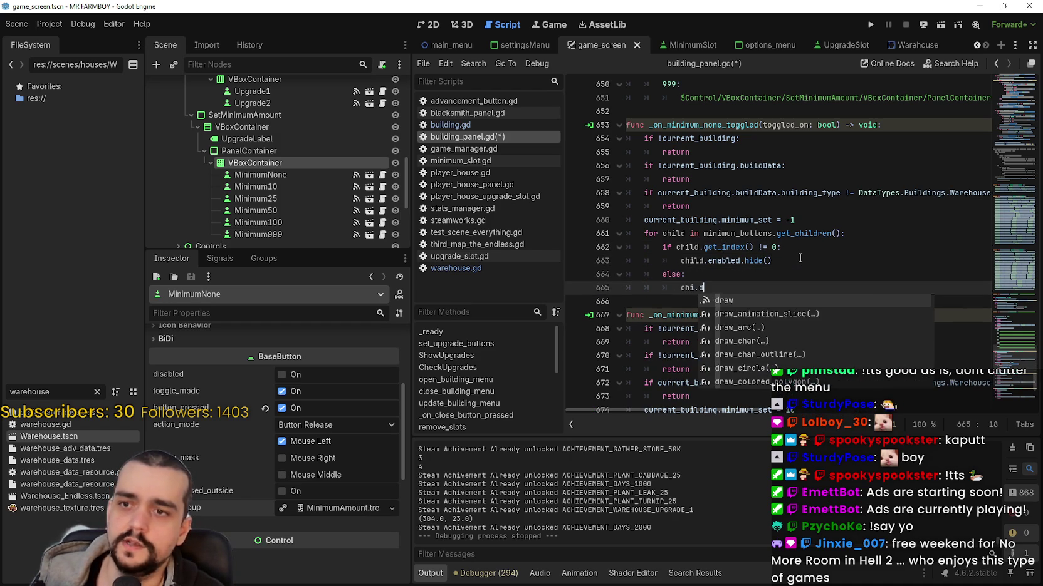
text(nabl)
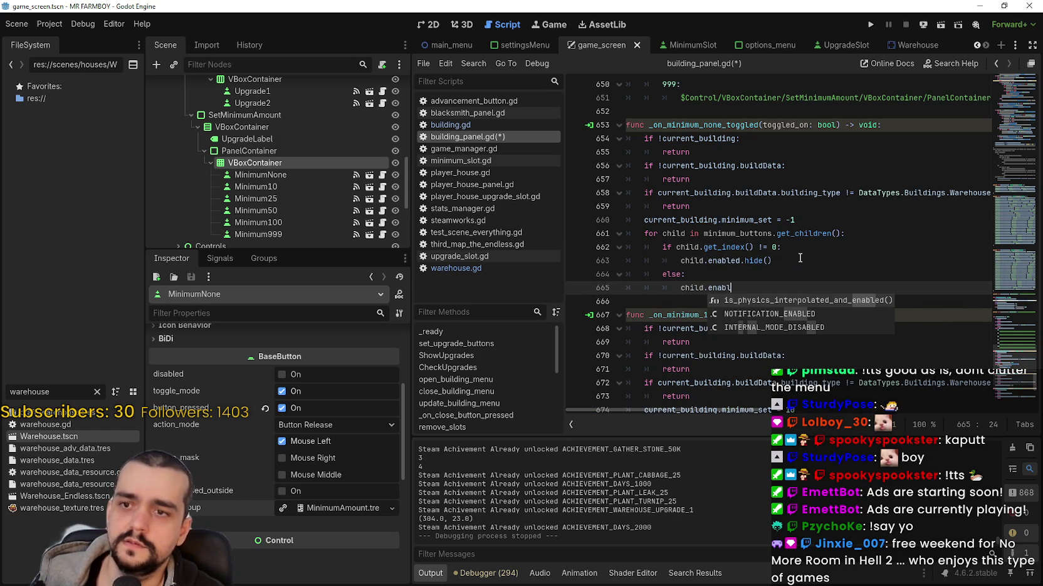
text(ed.show())
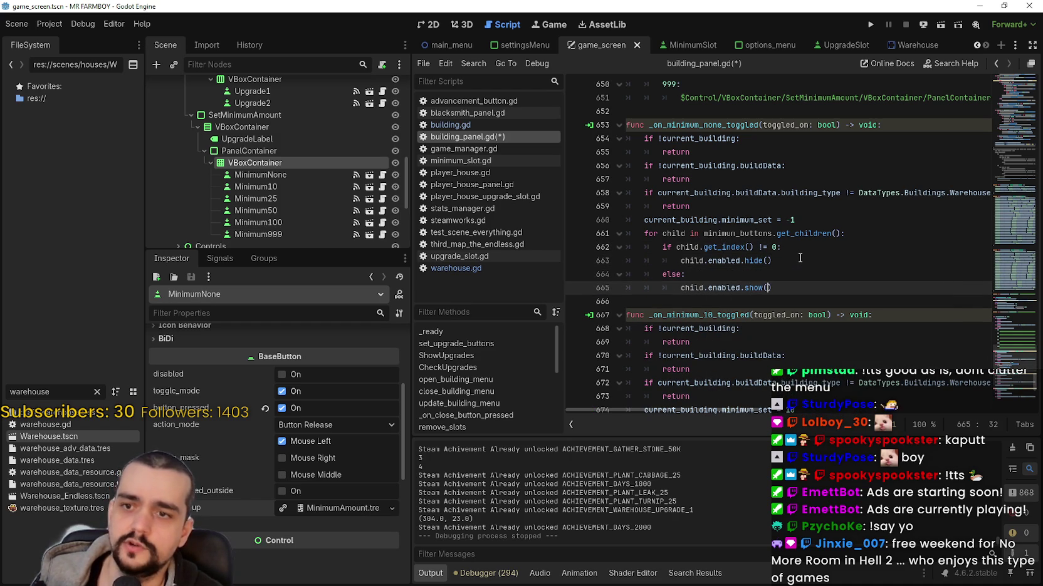
click(773, 261)
drag(777, 288, 633, 234)
key(ctrl+c)
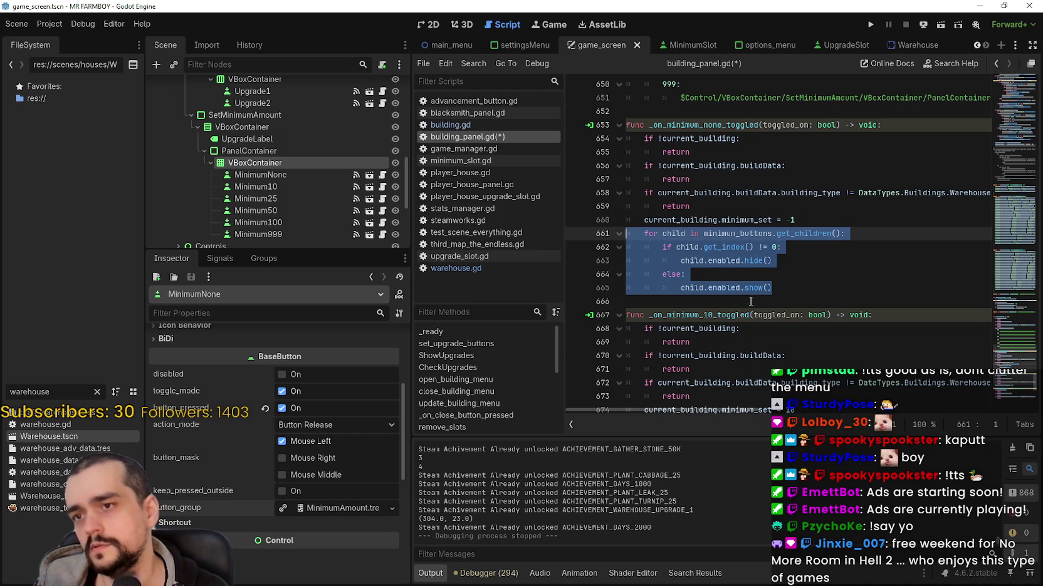
Paste the indicator loop into the 10 handler and change its index check to 1
scroll(783, 313, down, 2)
click(795, 338)
key(ctrl+v)
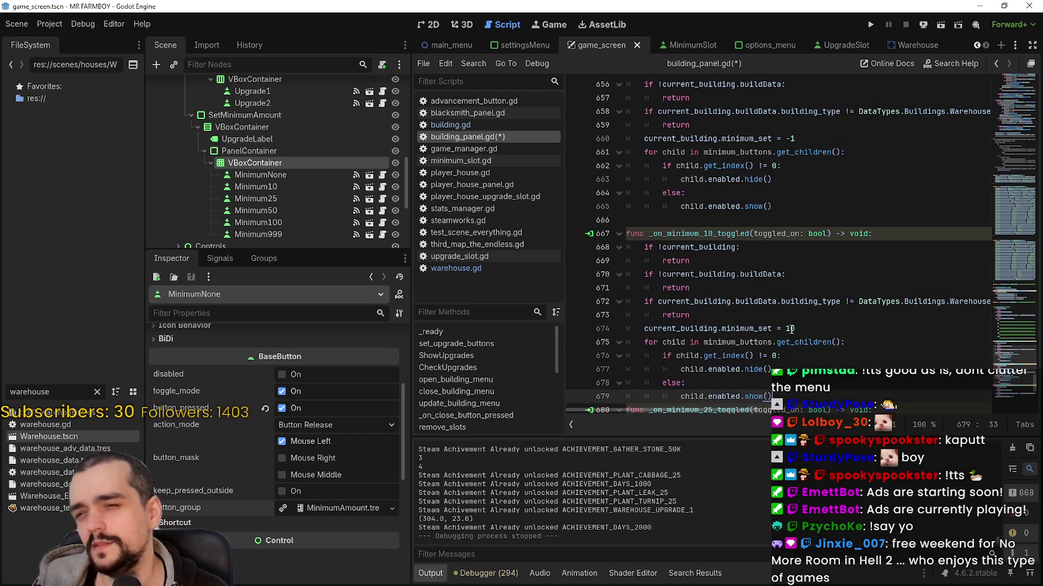
scroll(771, 339, down, 3)
scroll(738, 339, down, 2)
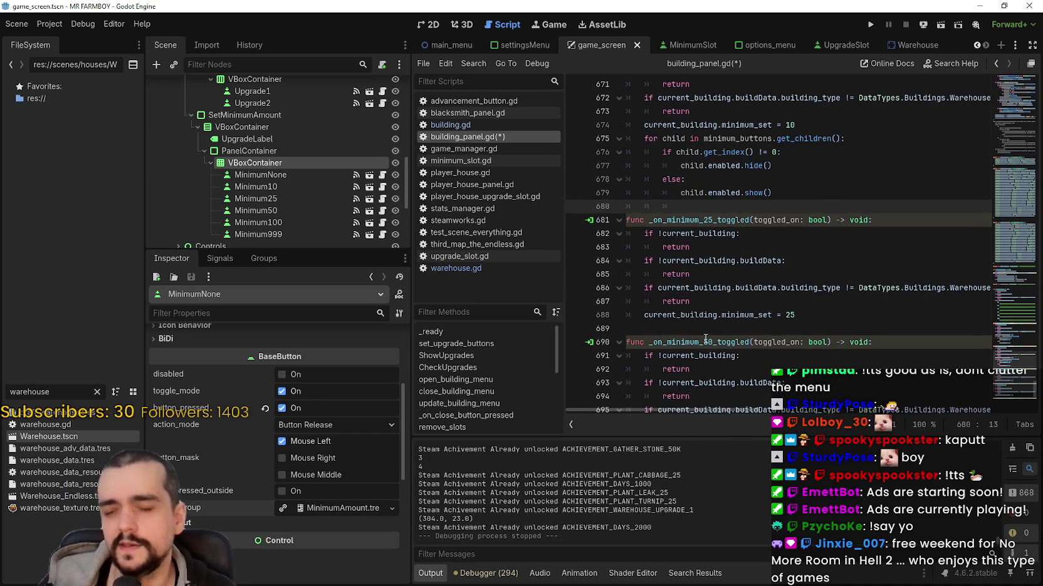
click(696, 316)
key(Down)
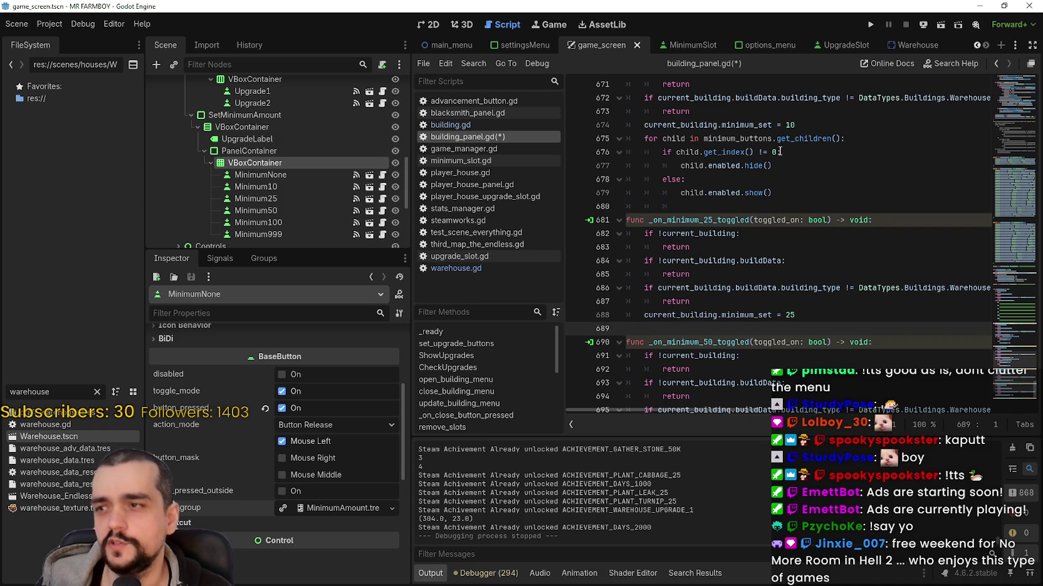
click(777, 152)
key(BackSpace)
text(1)
key(Left)
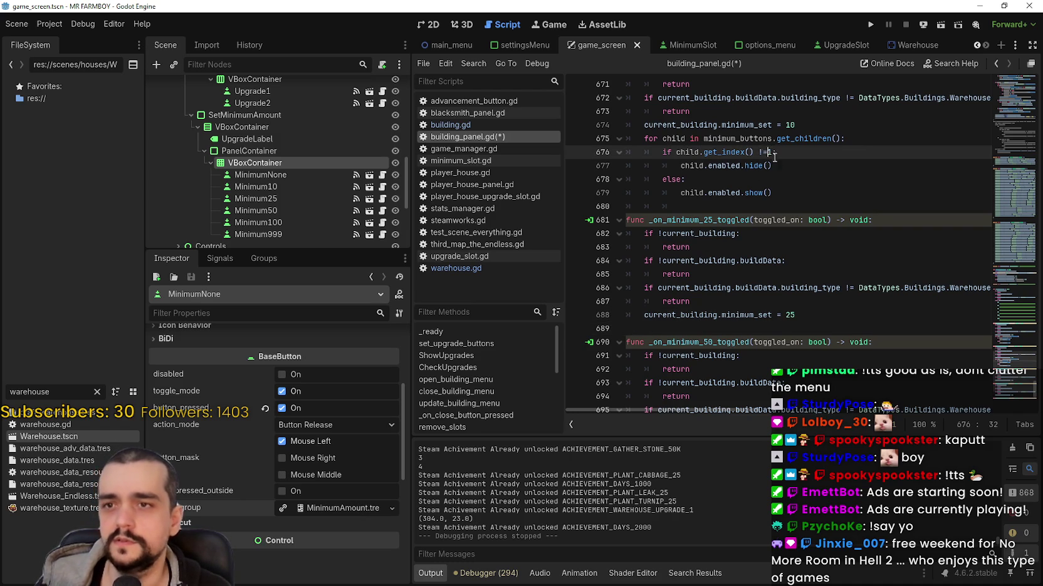
Paste the loop into the 25 handler with its index check set to 2
click(674, 322)
key(ctrl+v)
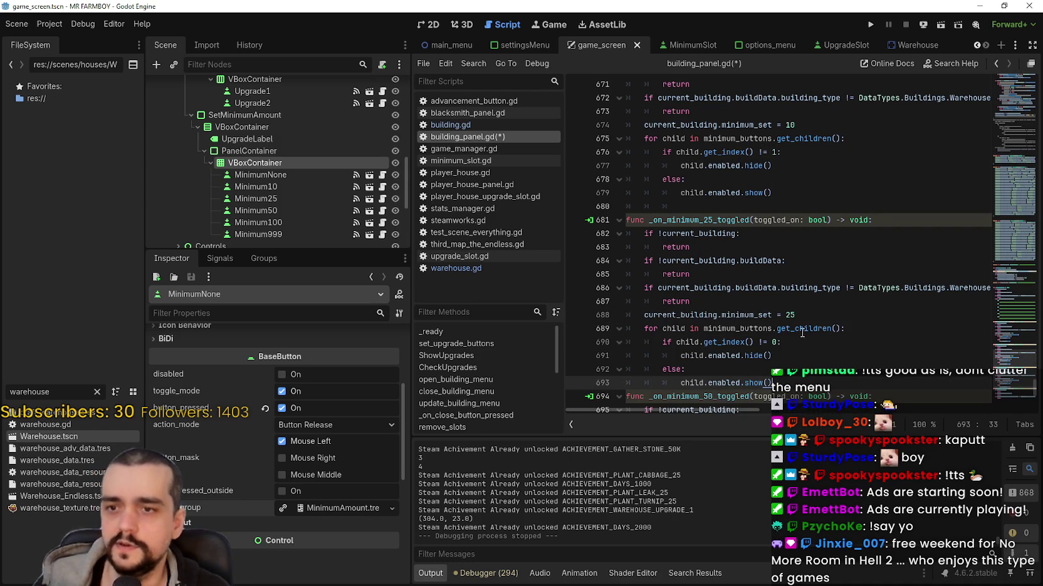
click(781, 343)
key(BackSpace)
text(2)
Paste the loop into the 50 handler with its index check set to 3
scroll(695, 330, down, 4)
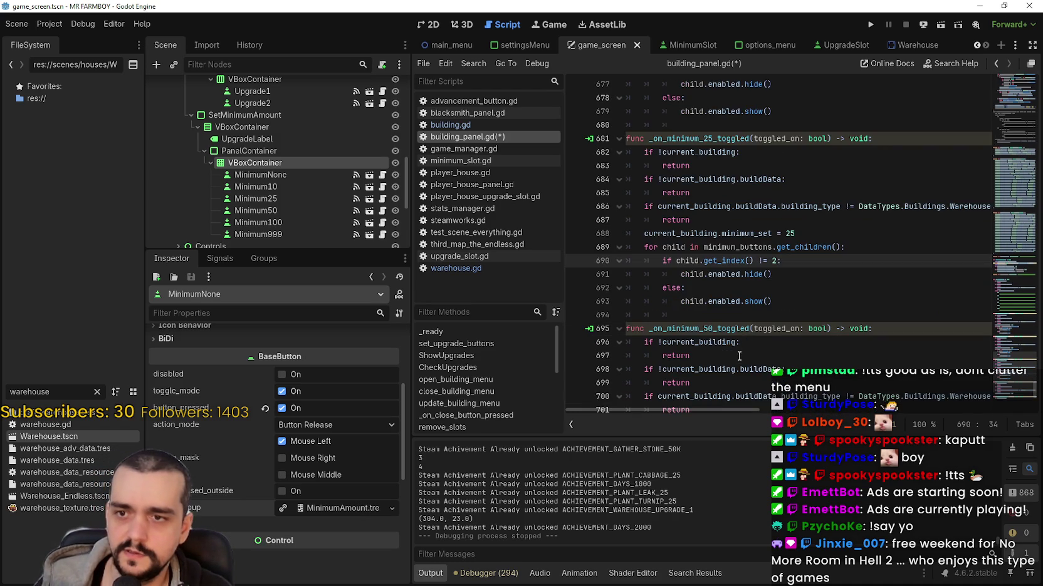
scroll(692, 355, down, 3)
click(701, 315)
key(ctrl+v)
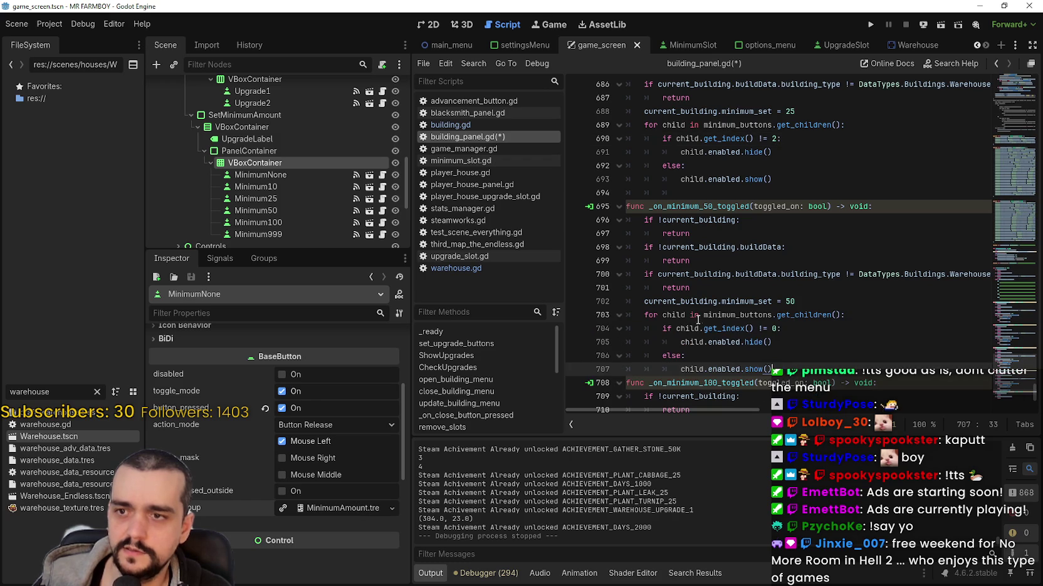
key(Return)
click(774, 328)
text(3)
Paste the loop into the 100 handler with index check 4, undoing an accidental line deletion
scroll(752, 357, down, 2)
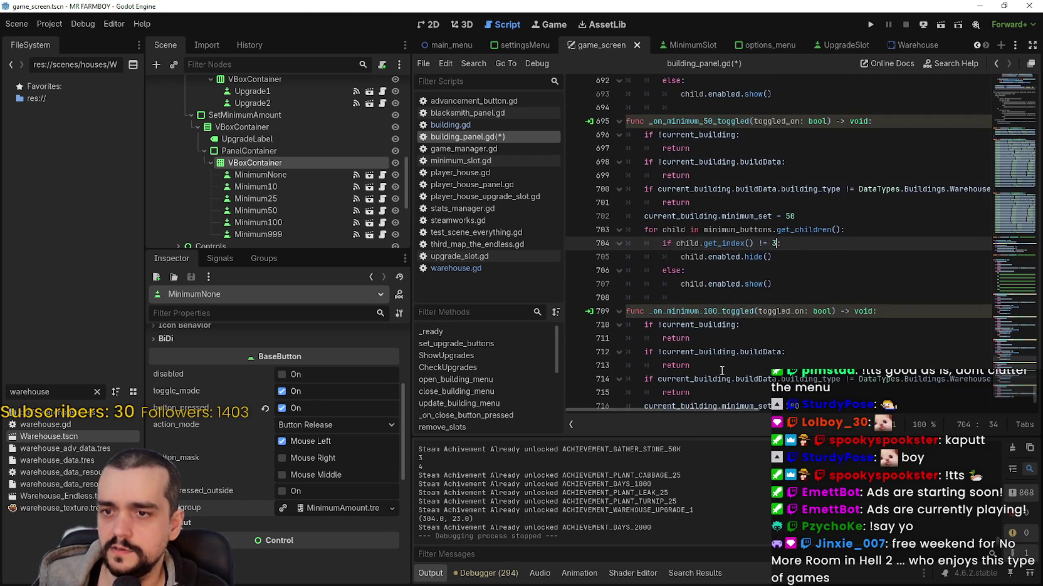
scroll(695, 372, down, 4)
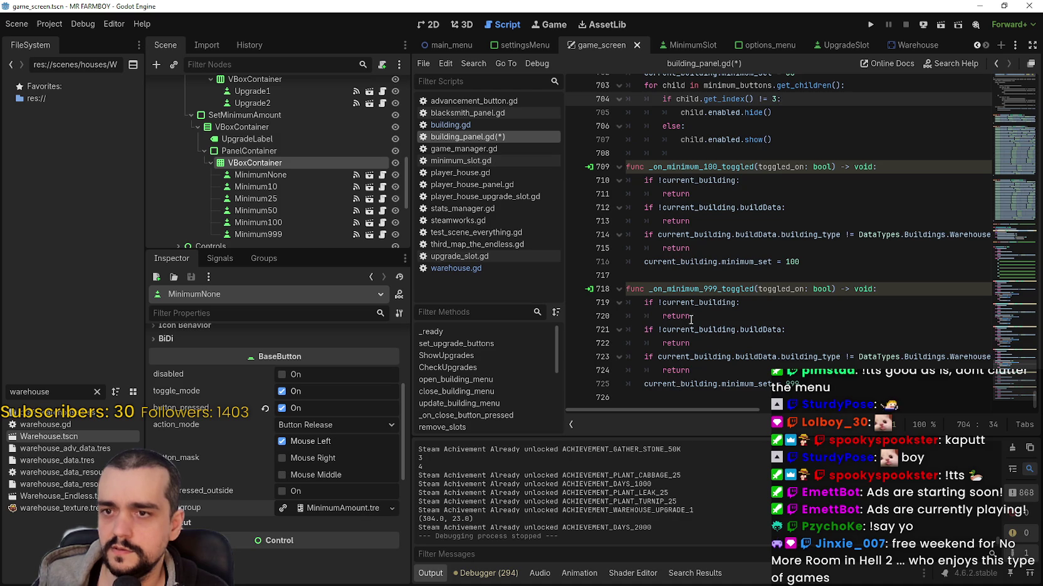
click(661, 278)
key(ctrl+v)
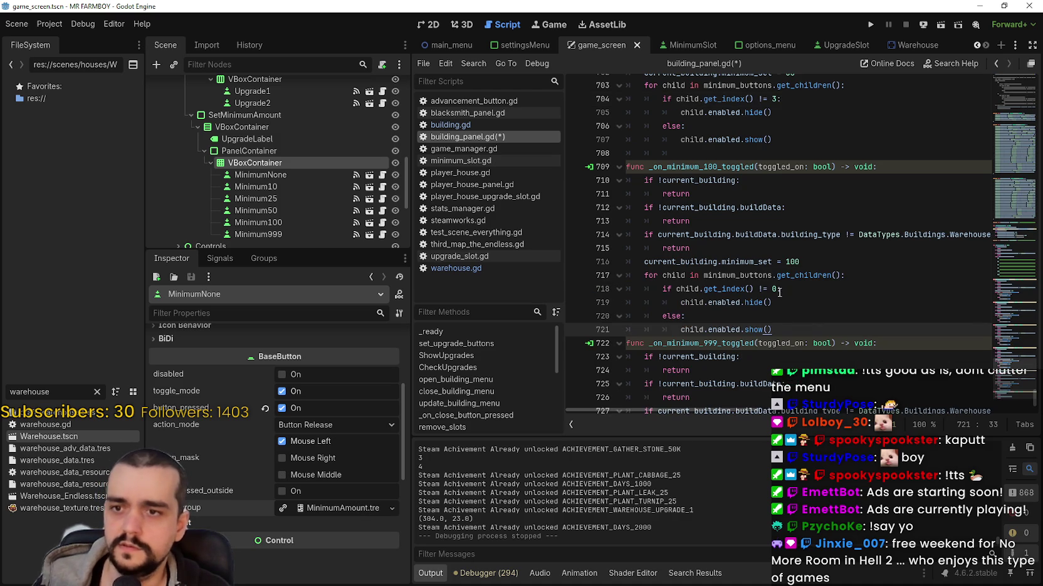
double_click(775, 289)
key(shift+Down)
key(shift+End)
text(4)
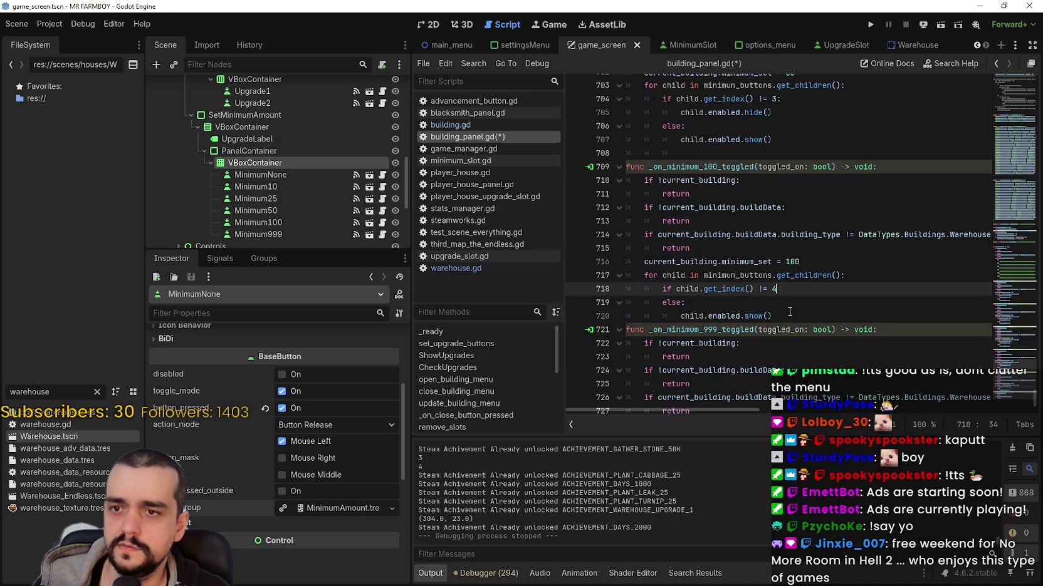
key(ctrl+z)
click(777, 289)
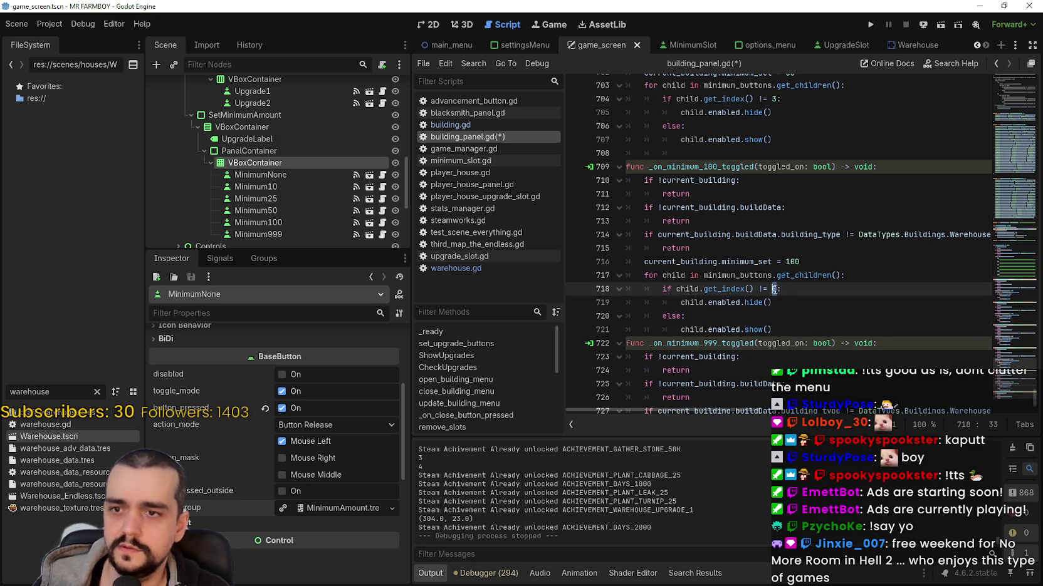
click(792, 326)
Paste the loop into the 999 handler and set its index check to 5
scroll(774, 335, down, 2)
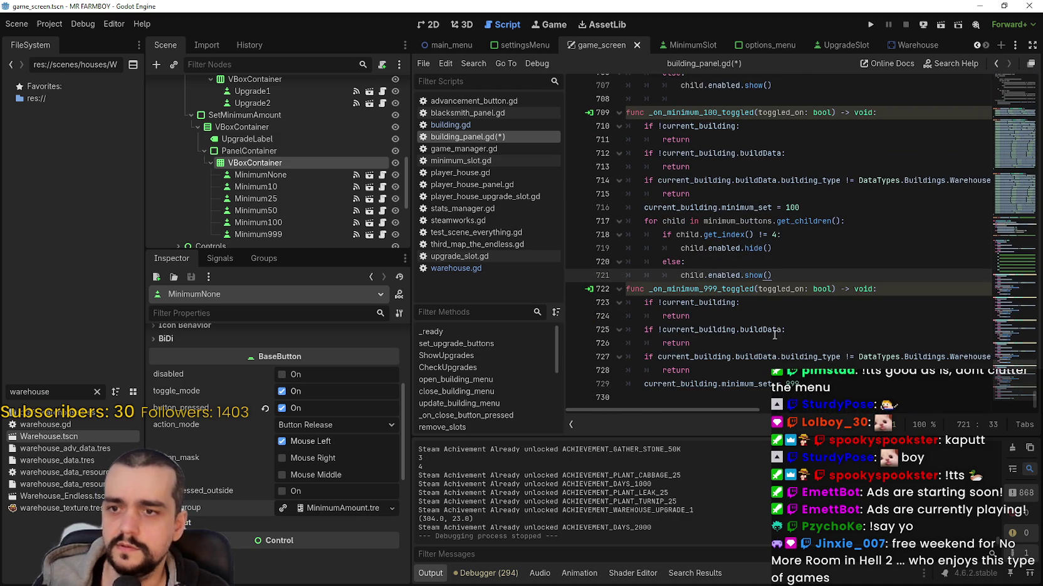
click(732, 397)
key(ctrl+v)
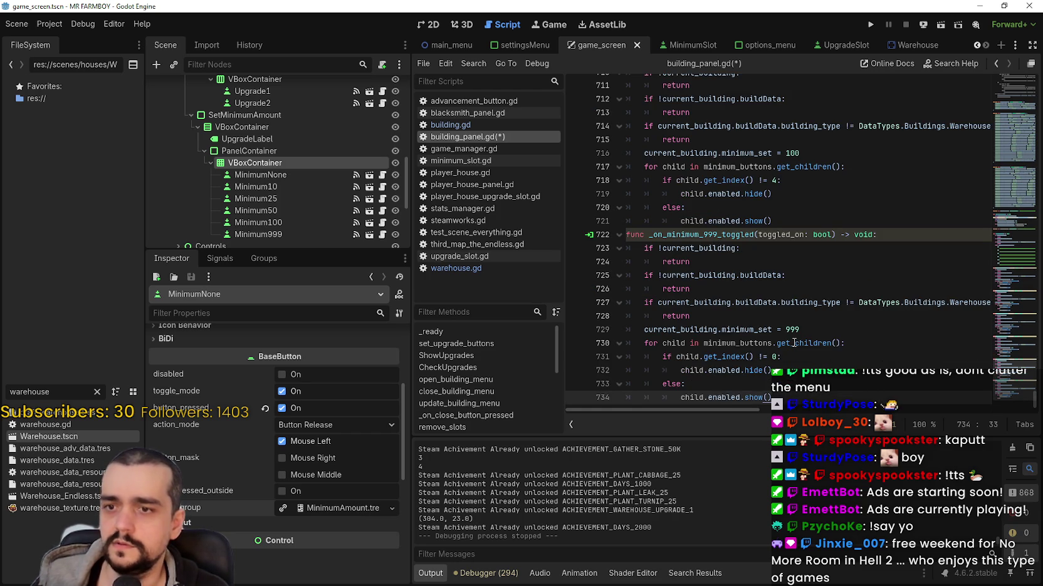
double_click(774, 356)
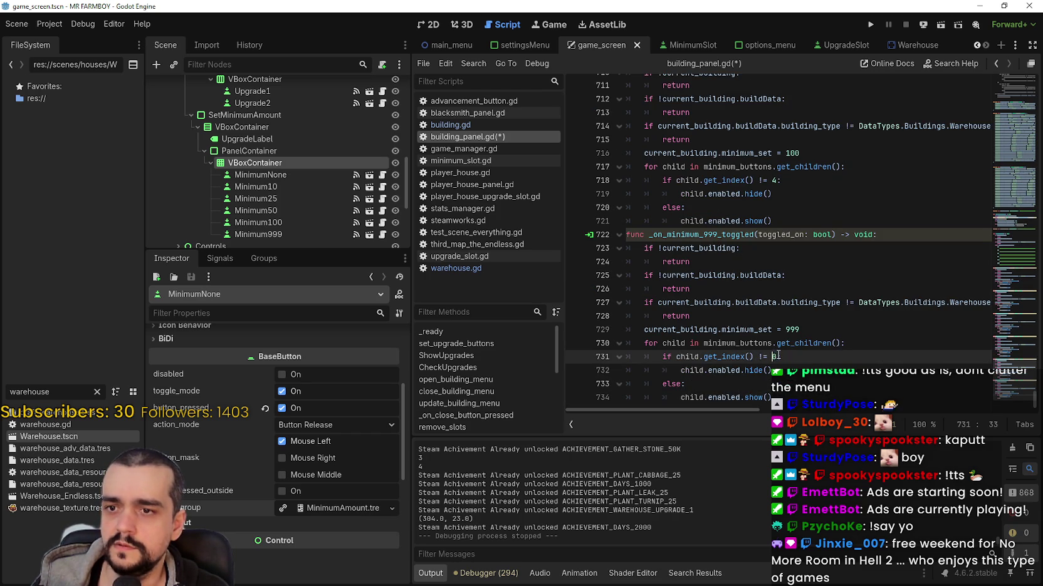
text(5)
click(797, 368)
scroll(731, 257, up, 5)
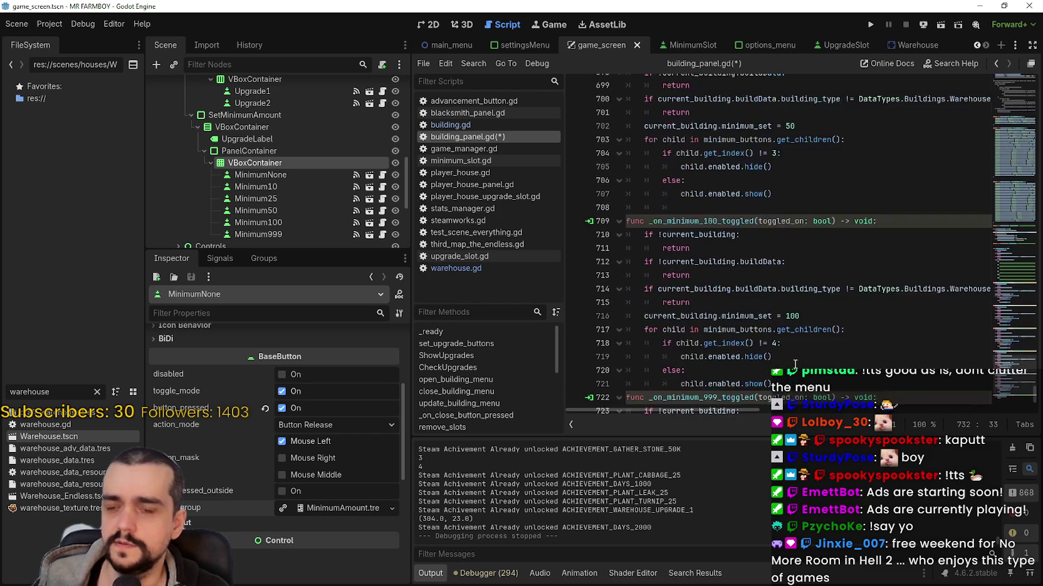
scroll(731, 257, up, 14)
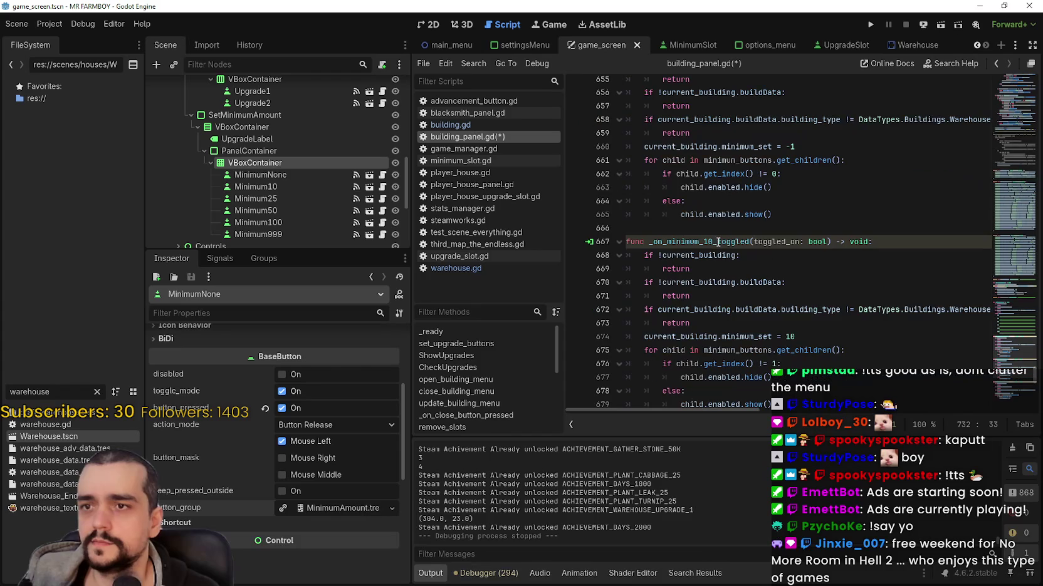
Paste the indicator loop into update_minimum, just below the minimum_set match block
click(706, 227)
scroll(715, 217, up, 4)
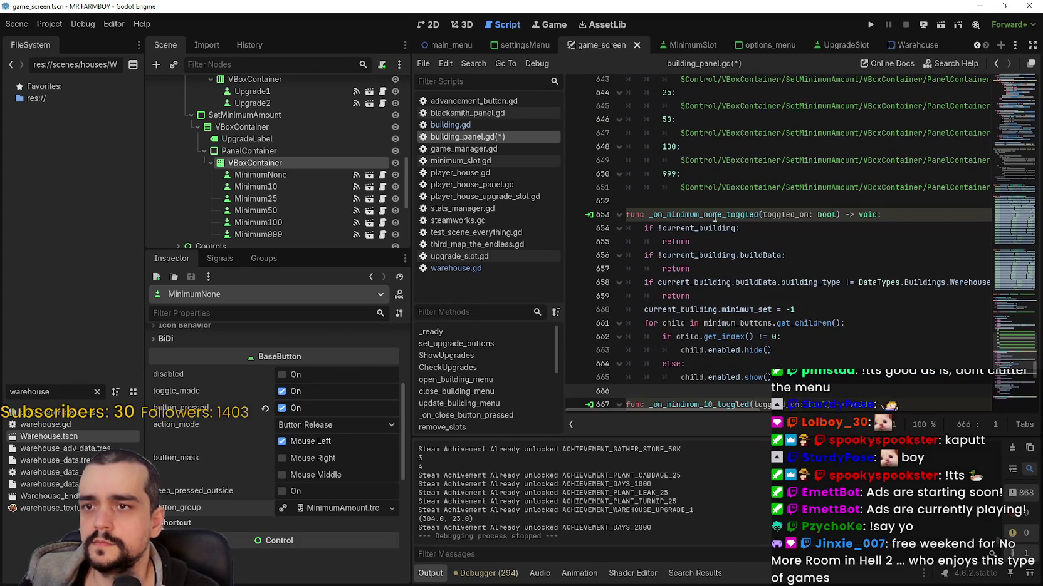
scroll(713, 215, up, 5)
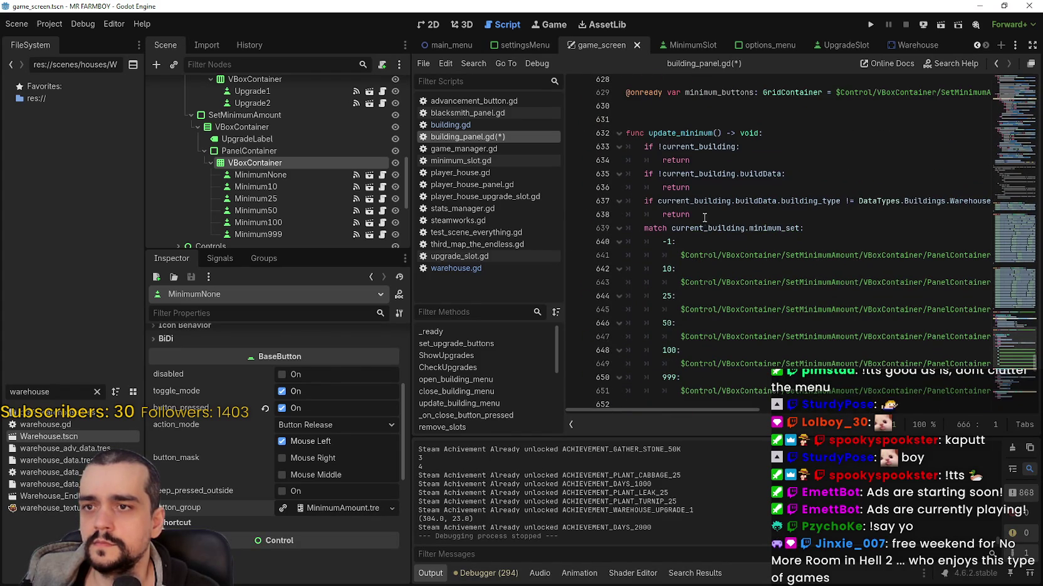
double_click(750, 228)
scroll(684, 237, down, 1)
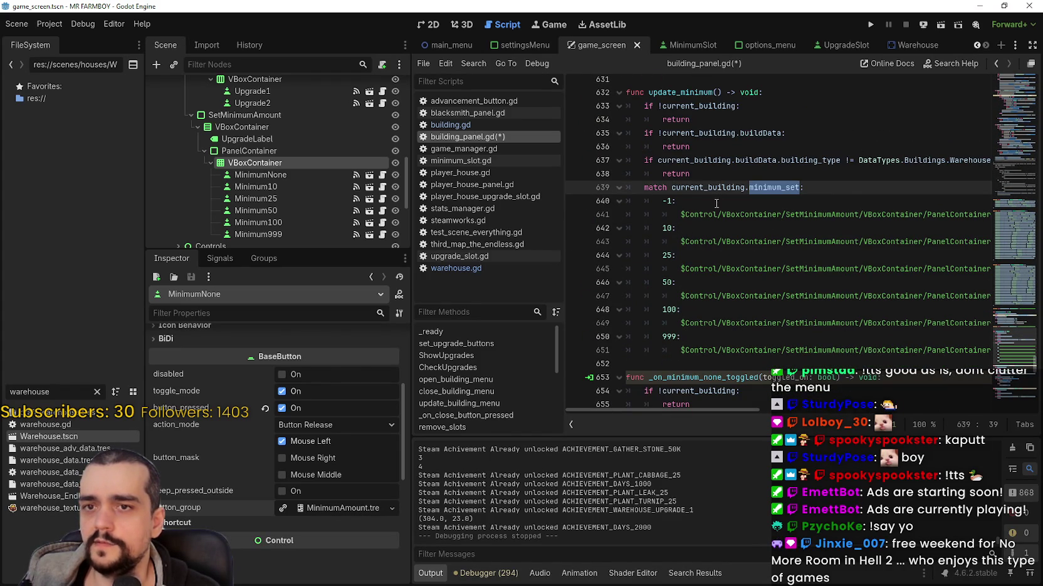
scroll(686, 287, down, 1)
click(680, 326)
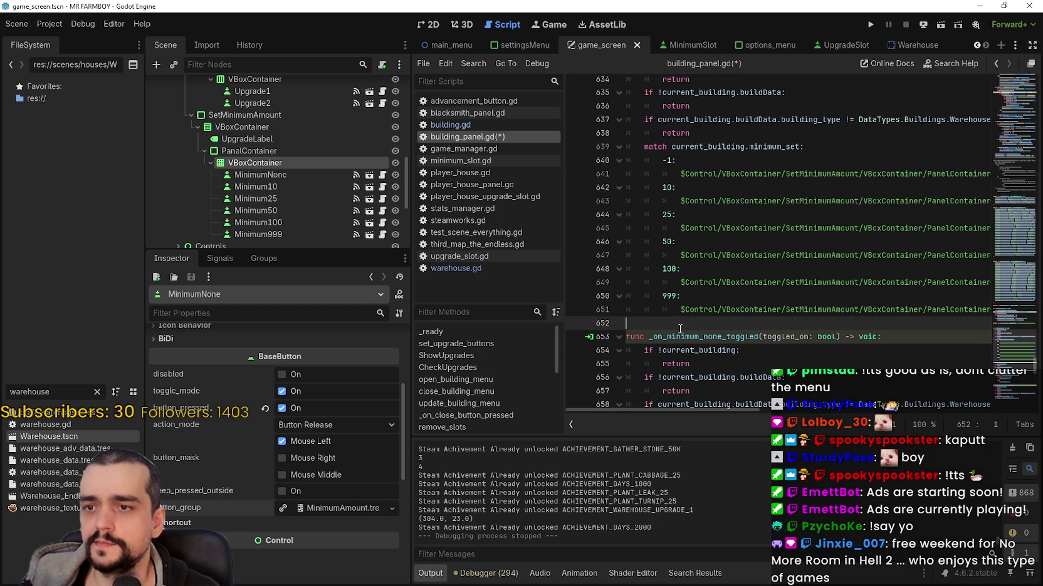
text(for child in minimum_buttons.get_children(): 		if child.get_index() != 0: 			child.enabled.hide() 		else: 			child.enabled.show())
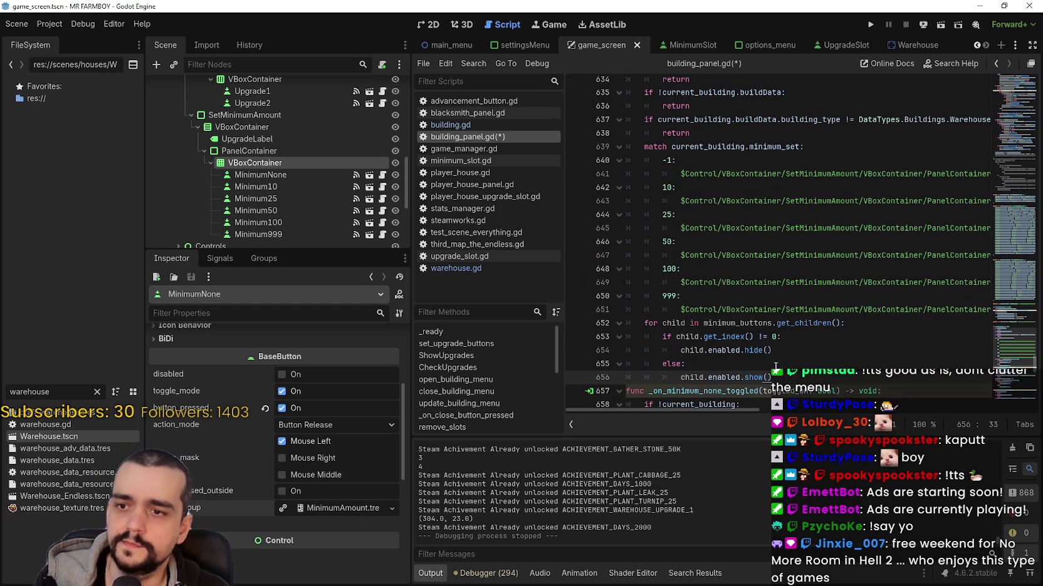
key(Return)
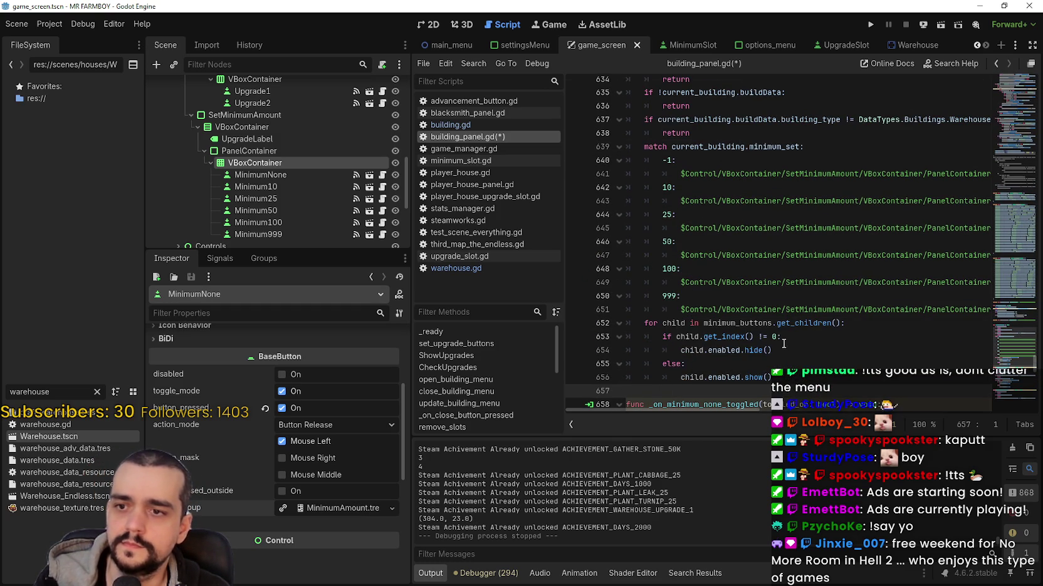
click(773, 336)
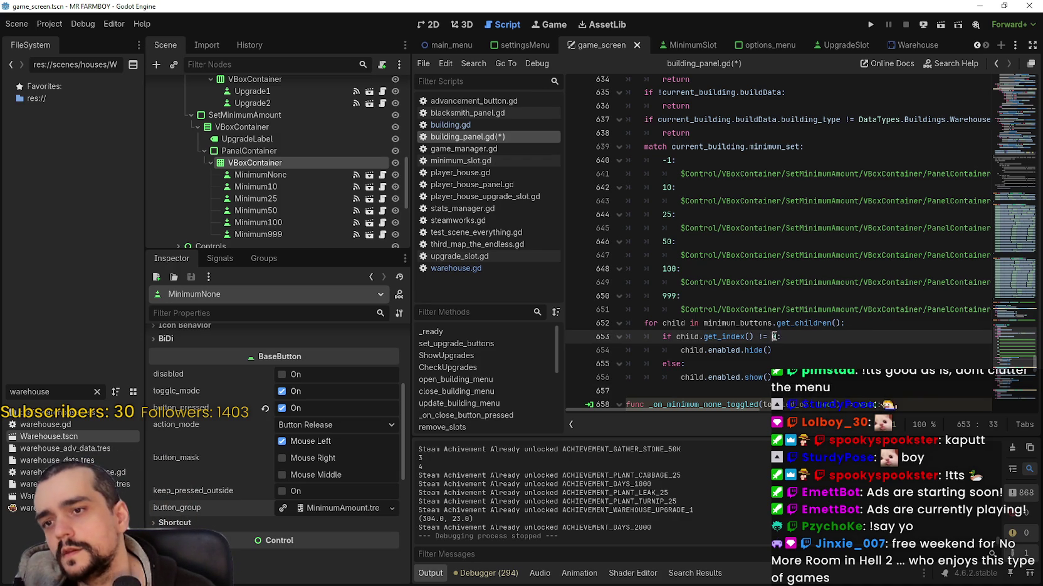
Indent the pasted loop two levels so it sits under the match case above it
drag(791, 370, 590, 329)
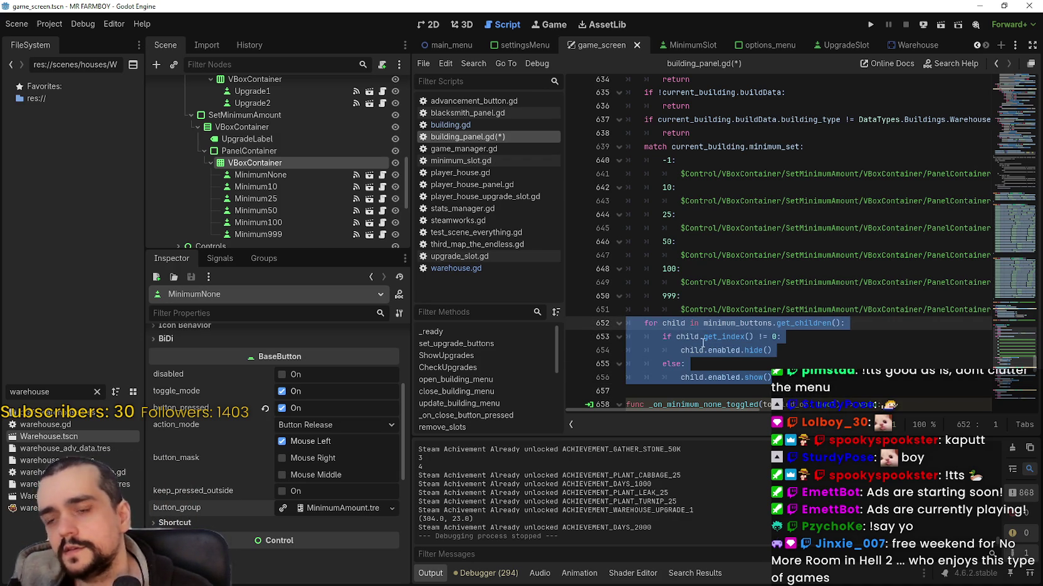
key(Tab)
key(Tab)
click(700, 283)
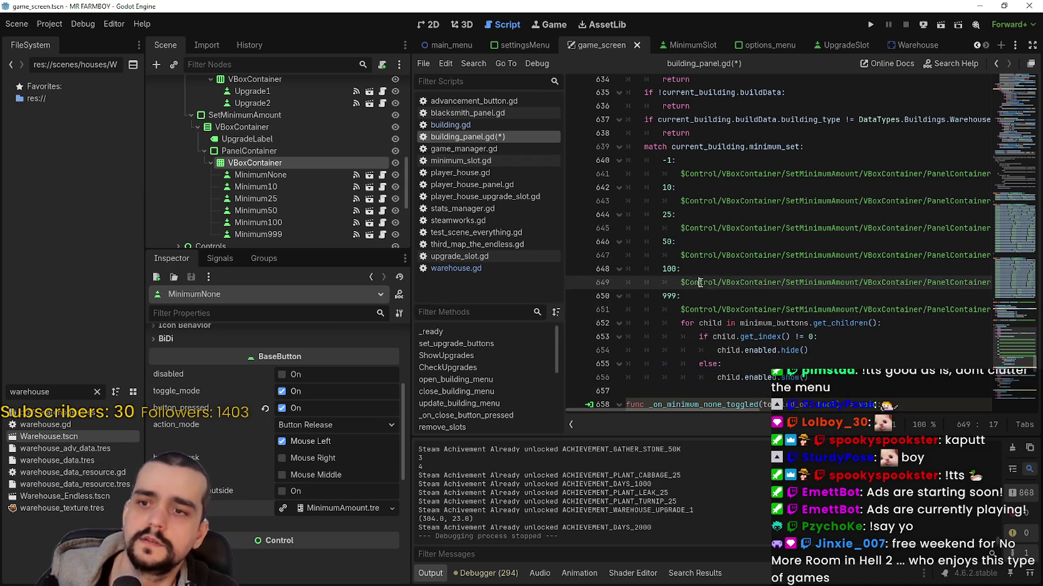
double_click(724, 283)
click(963, 283)
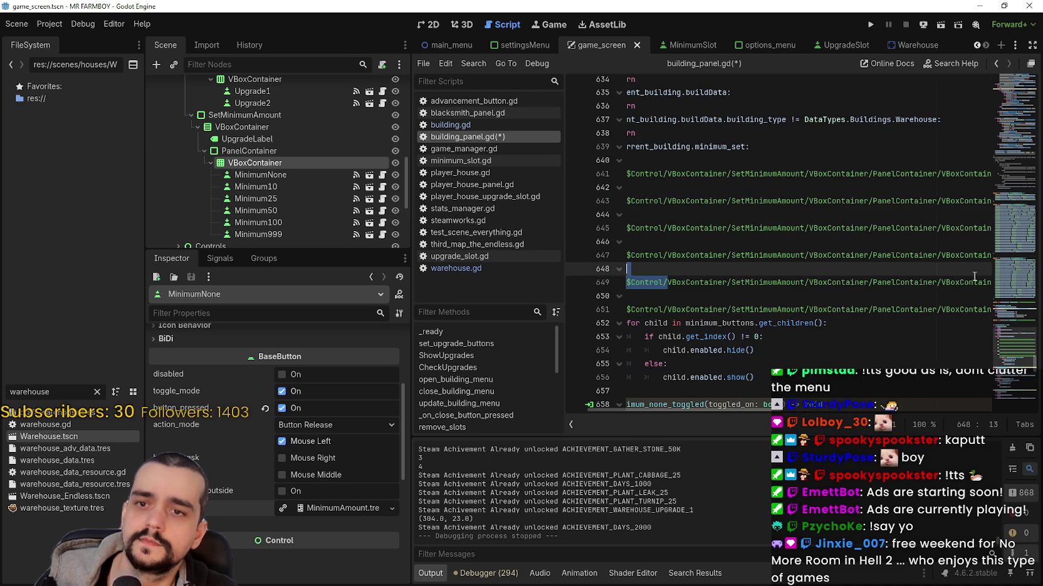
double_click(757, 336)
drag(872, 282, 1027, 283)
click(983, 280)
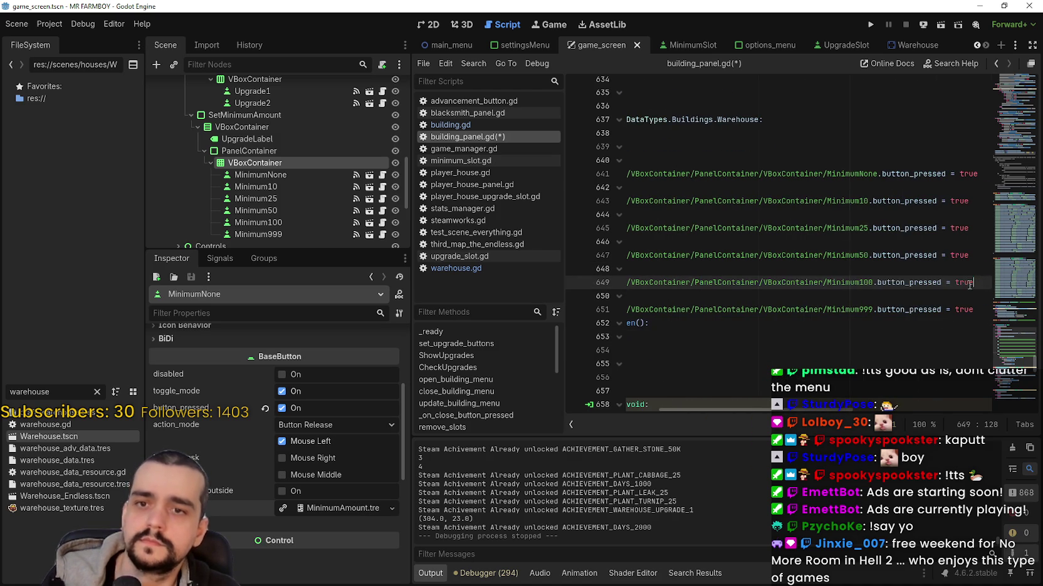
key(Down)
key(Down)
key(Down)
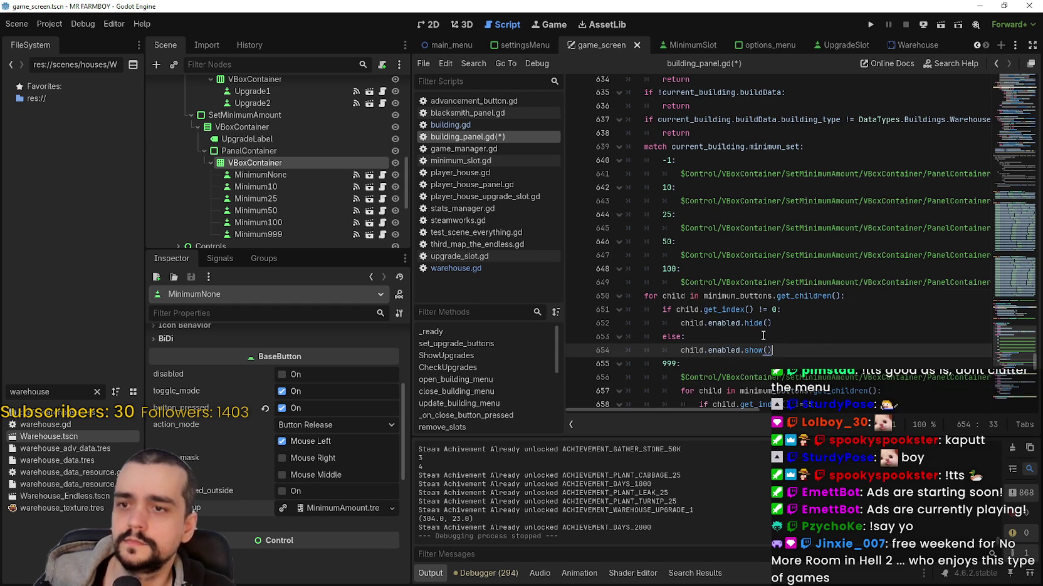
Indent the loop under the 100 case and paste an indented copy under the 50 case
drag(793, 348, 620, 299)
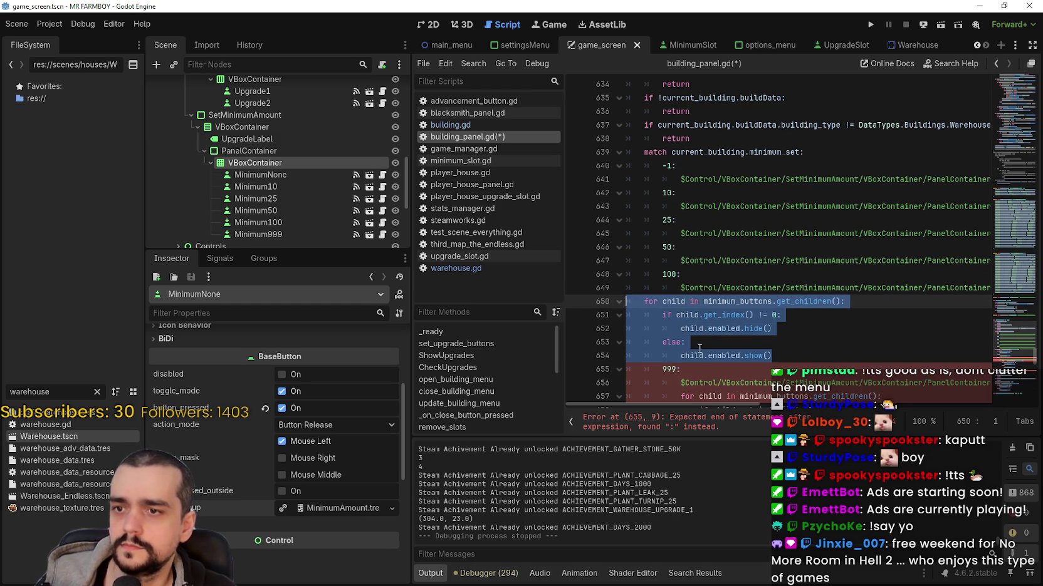
key(Tab)
drag(681, 261, 1009, 265)
click(696, 276)
key(ctrl+v)
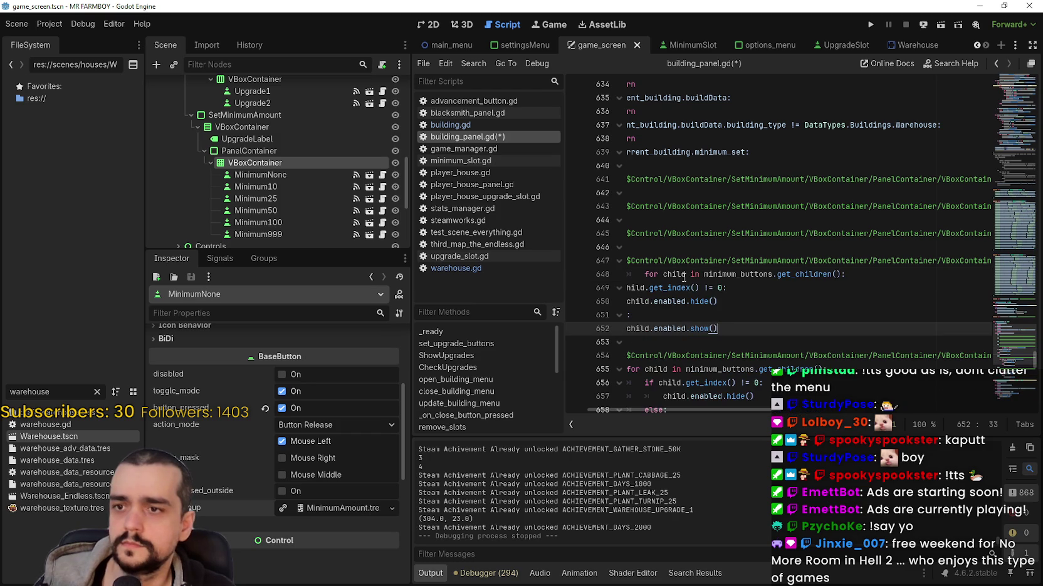
drag(728, 327, 624, 287)
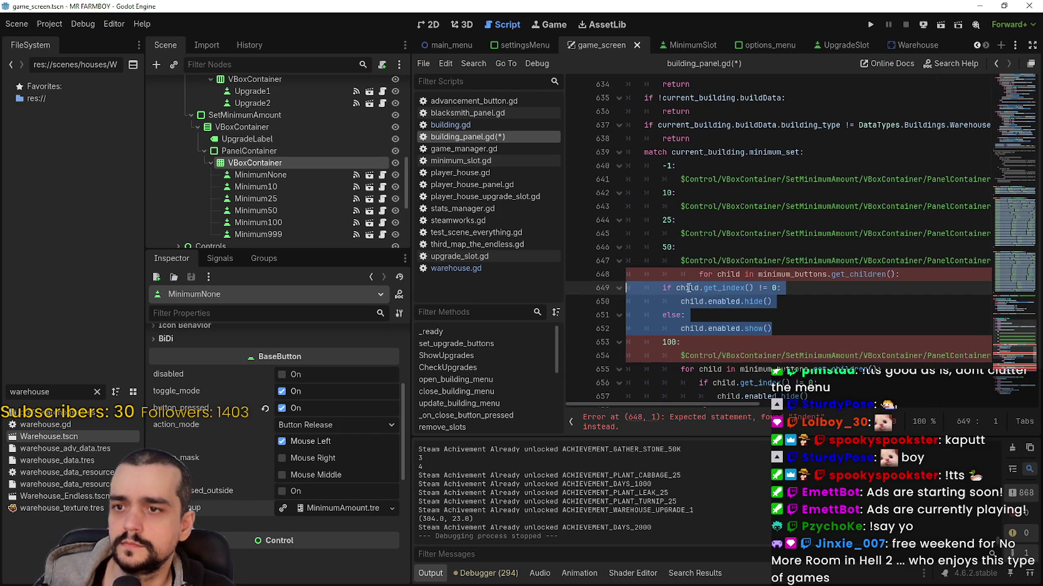
click(699, 275)
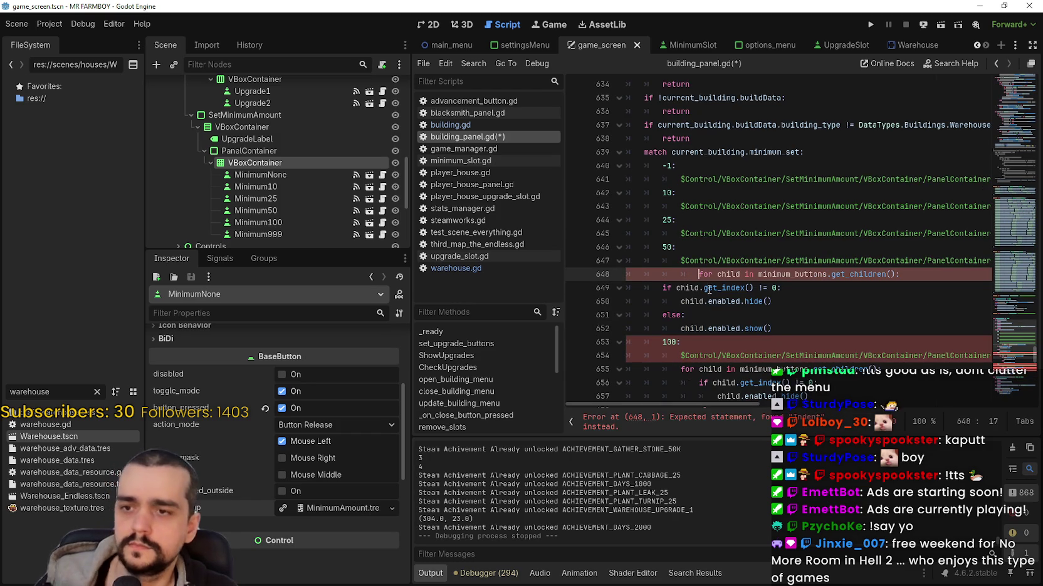
key(BackSpace)
key(BackSpace)
key(BackSpace)
drag(791, 324, 632, 275)
key(ctrl+c)
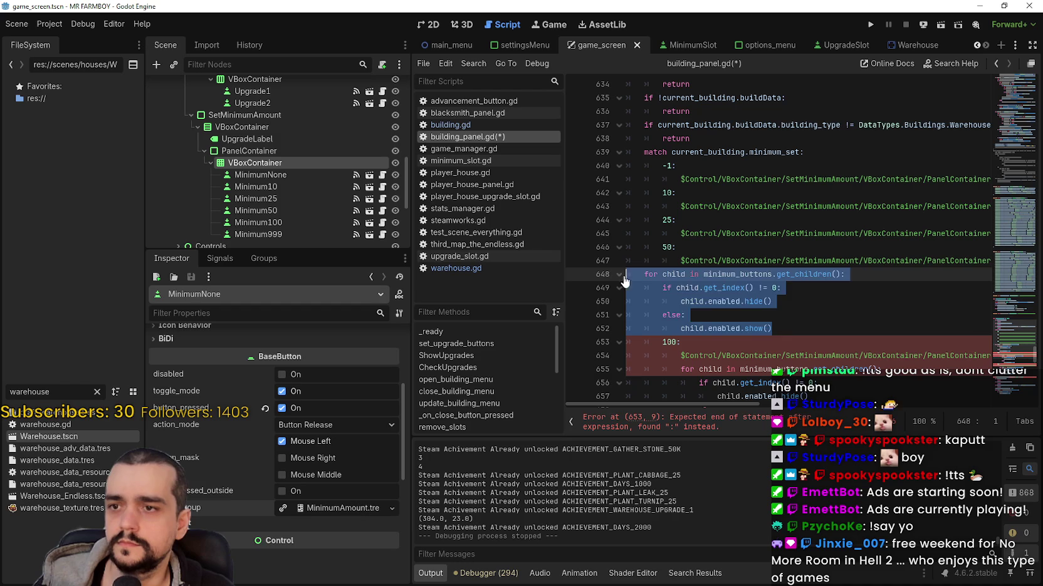
key(Tab)
key(Tab)
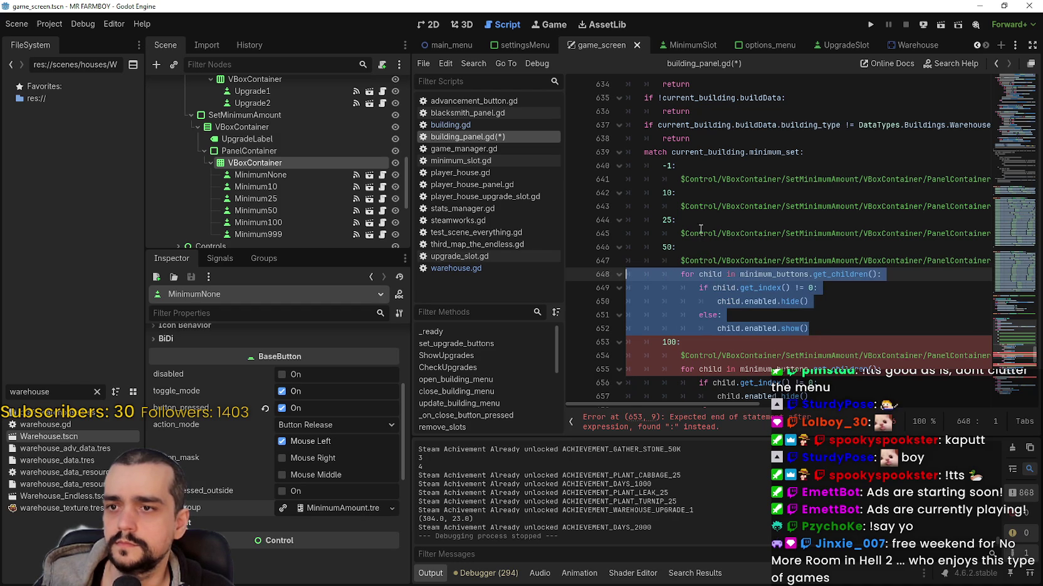
Paste the hide/show loop under the 25 case and indent it
click(690, 234)
drag(682, 234, 1015, 233)
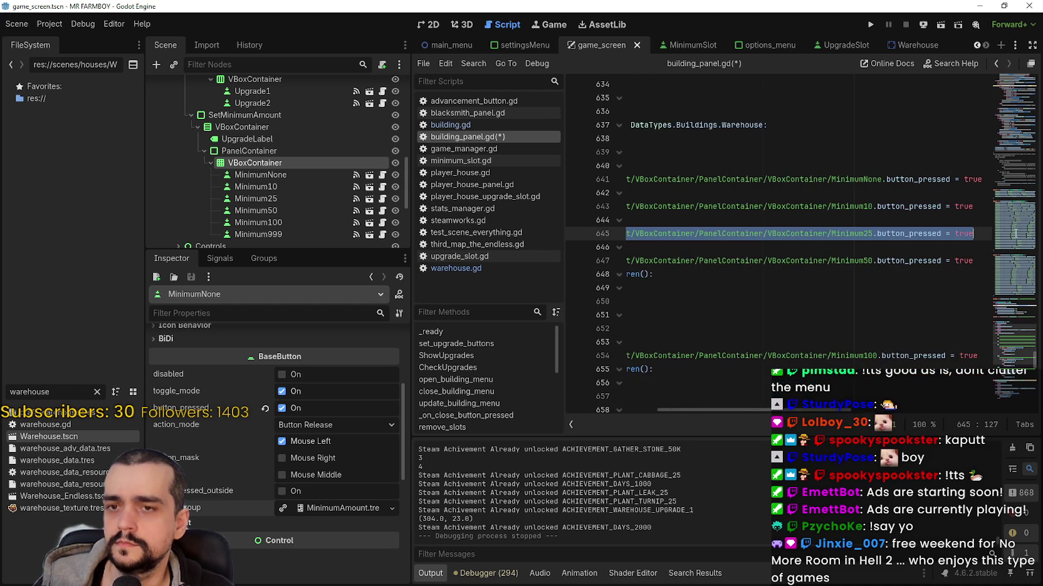
click(982, 234)
key(Return)
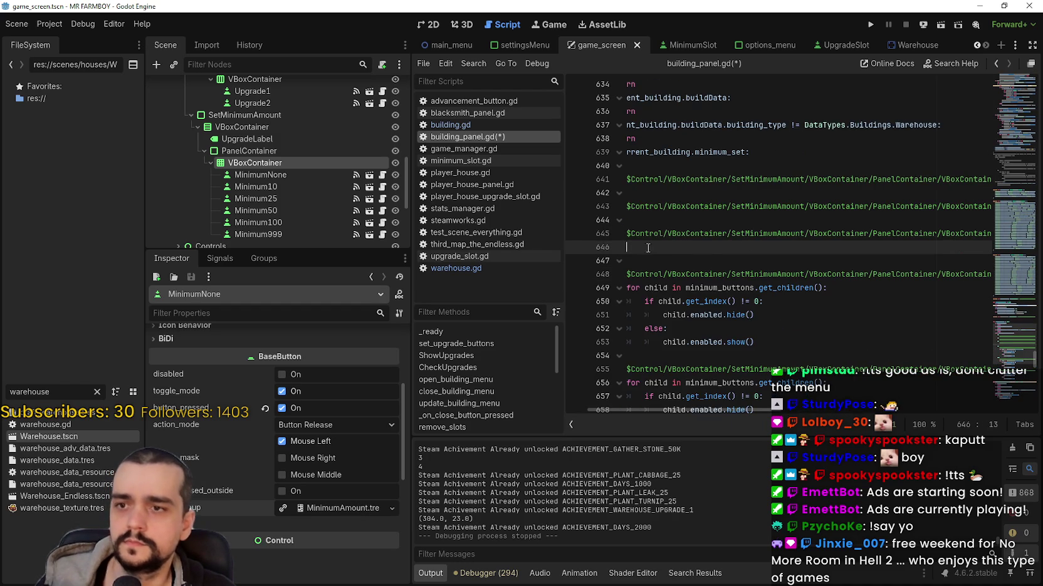
key(ctrl+v)
drag(770, 303, 626, 247)
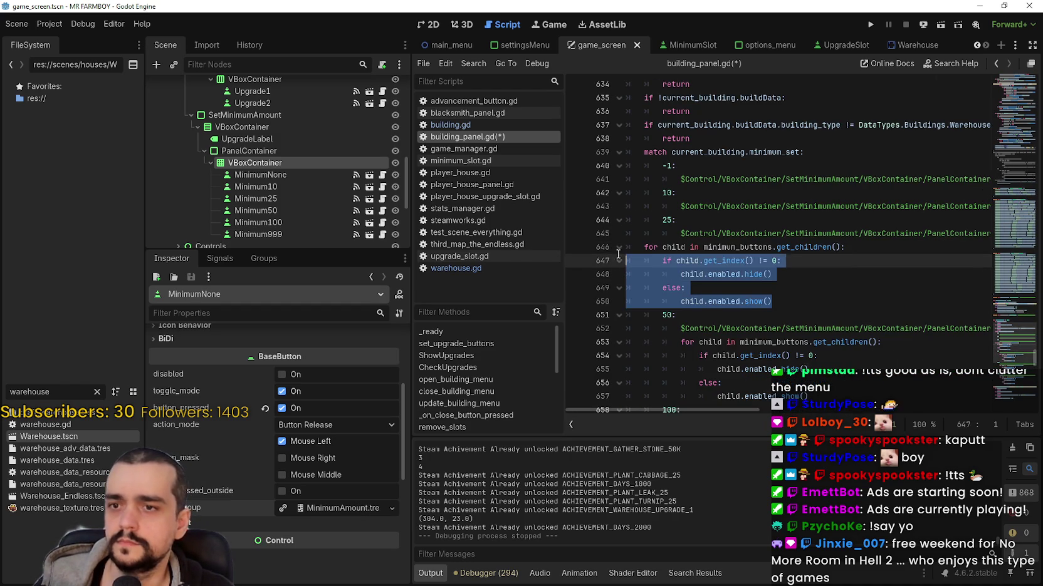
key(Tab)
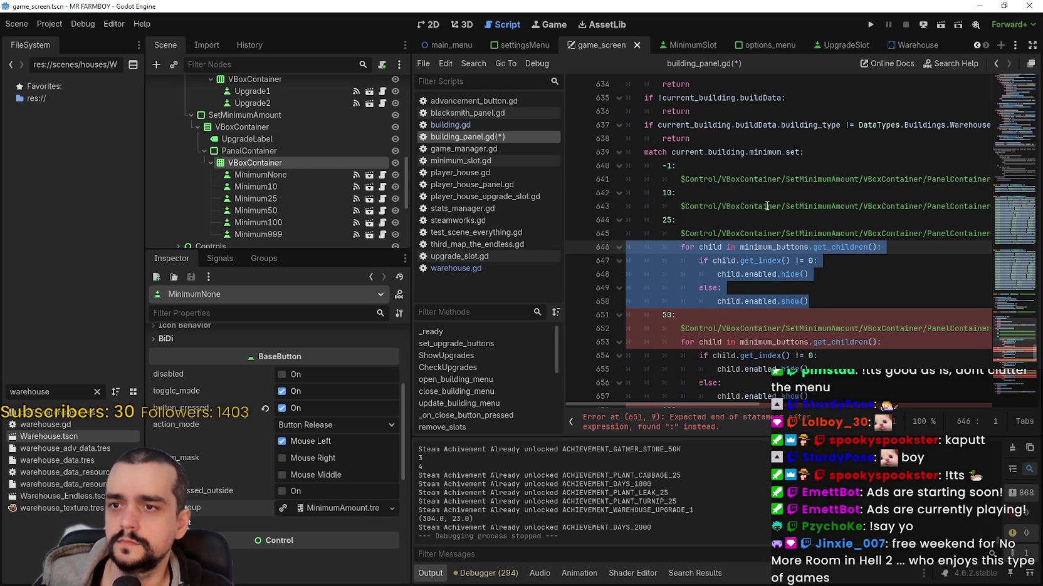
Paste the hide/show loop under the 10 case and indent it
double_click(766, 206)
drag(766, 206, 1017, 211)
click(970, 209)
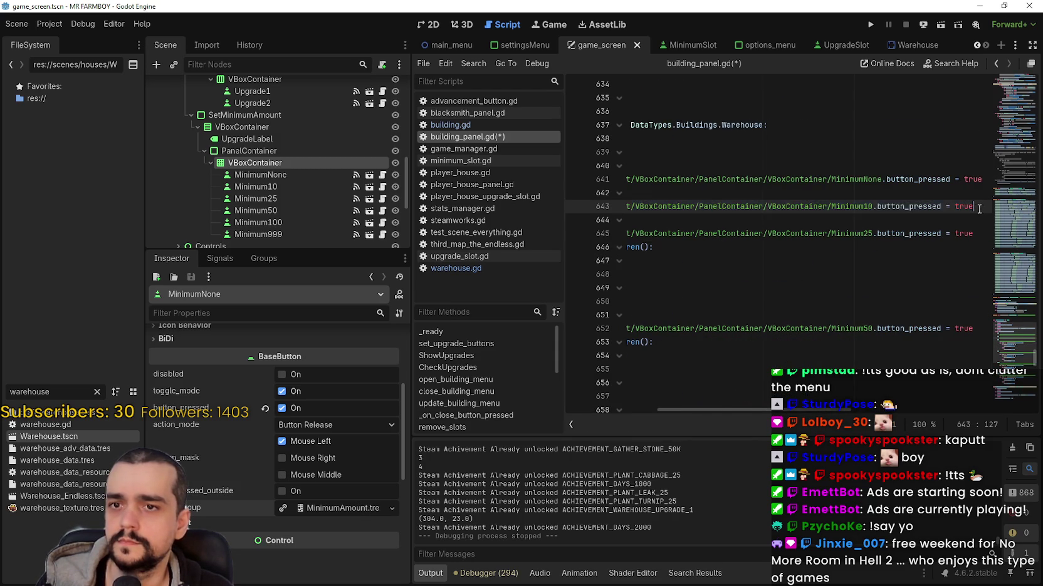
key(Return)
key(ctrl+v)
mouse_move(773, 276)
mouse_down()
mouse_move(630, 233)
mouse_move(626, 220)
mouse_up()
key(Tab)
key(Tab)
Paste the hide/show loop under the -1 case and indent it
click(722, 179)
drag(748, 181, 1023, 180)
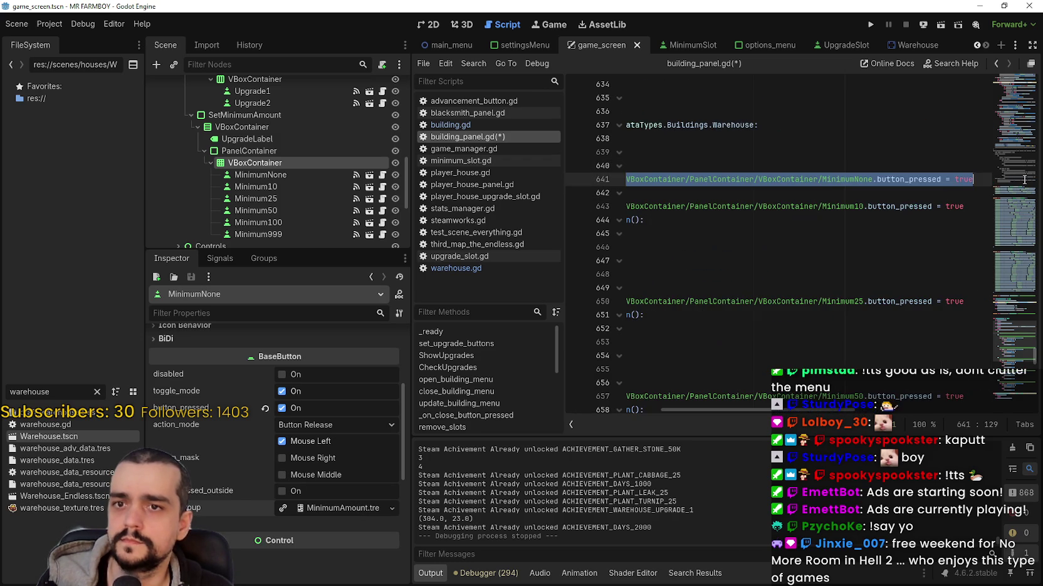
click(990, 181)
key(Return)
key(ctrl+v)
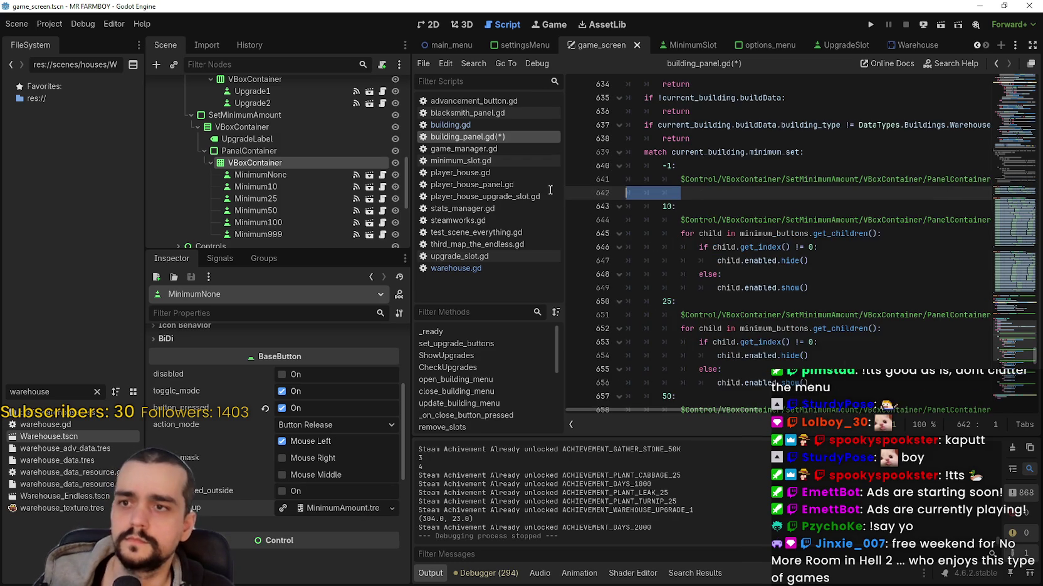
drag(783, 250, 633, 192)
key(Tab)
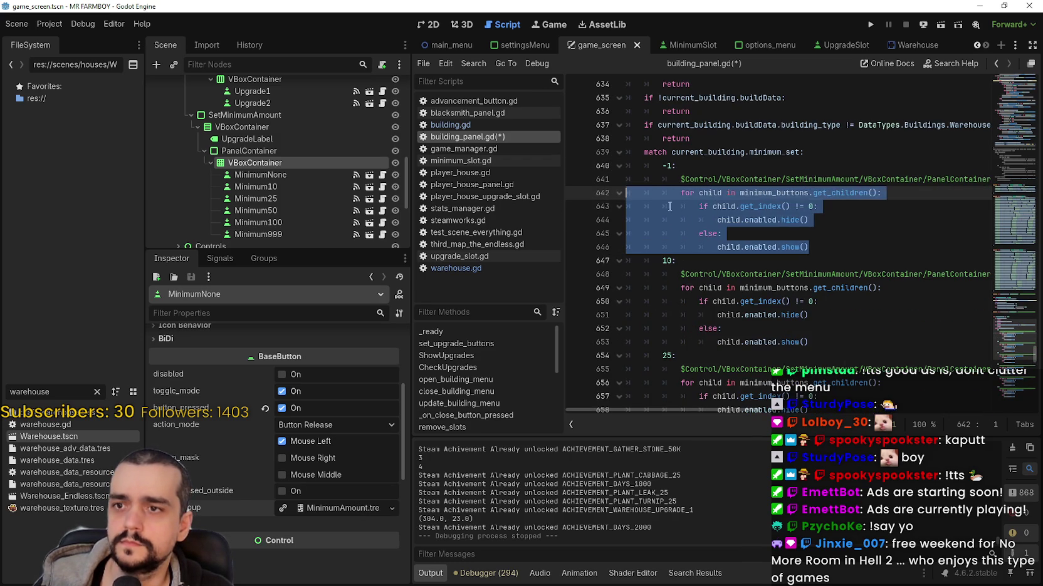
click(751, 221)
Save building_panel.gd, check the 999 case's loop, and run the game with F5
key(ctrl+s)
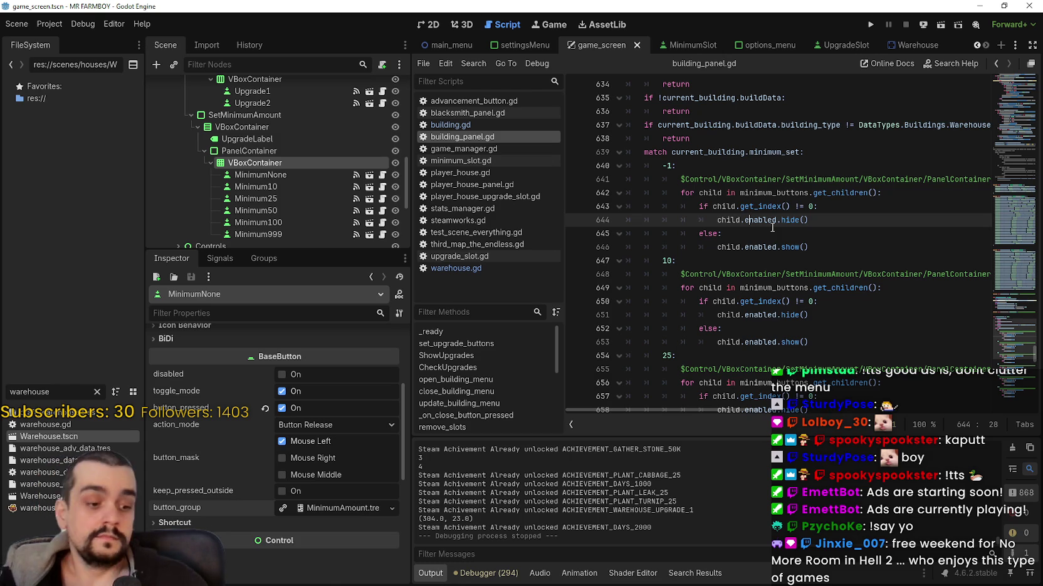
scroll(820, 347, down, 6)
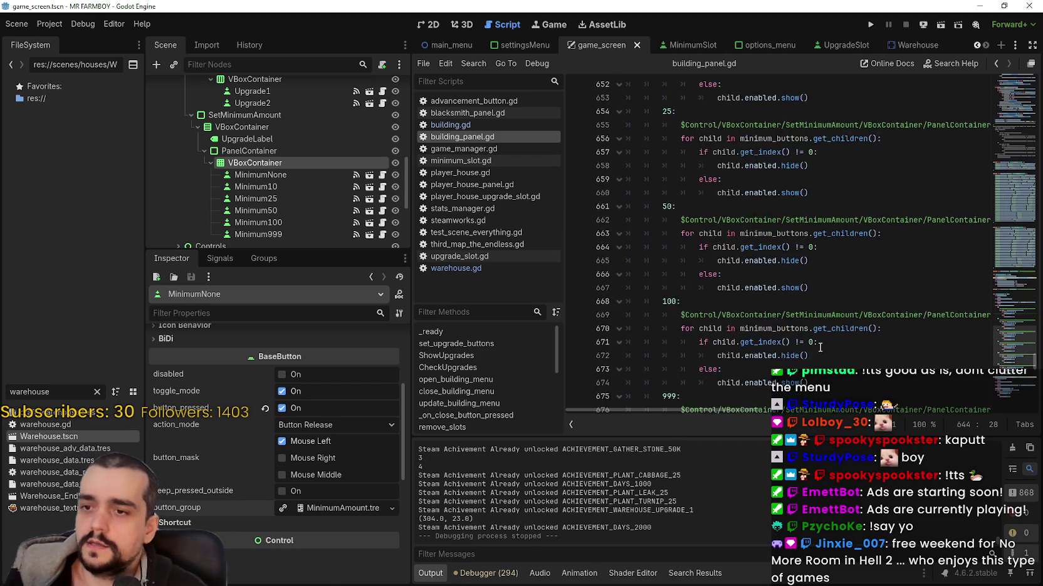
scroll(820, 347, down, 4)
click(802, 301)
click(781, 315)
click(786, 328)
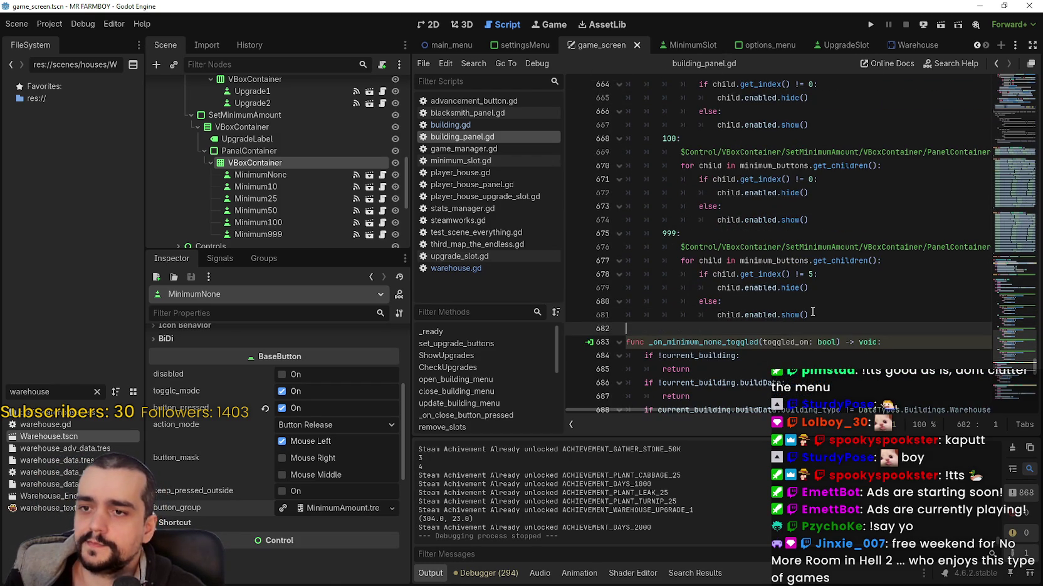
key(F5)
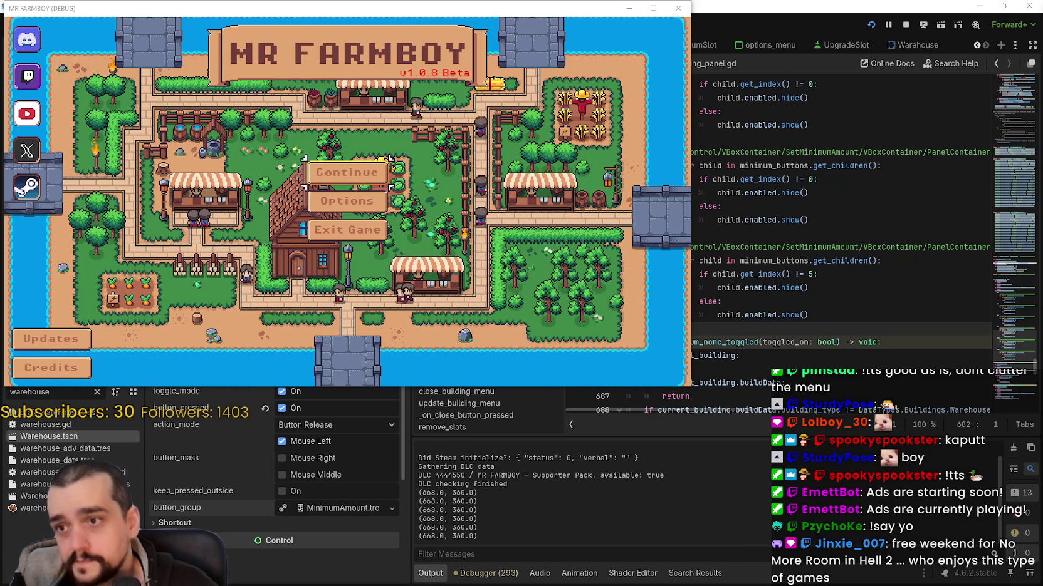
Maximize the game window and load the first save slot
click(653, 8)
click(483, 268)
scroll(557, 263, down, 1)
scroll(558, 257, up, 1)
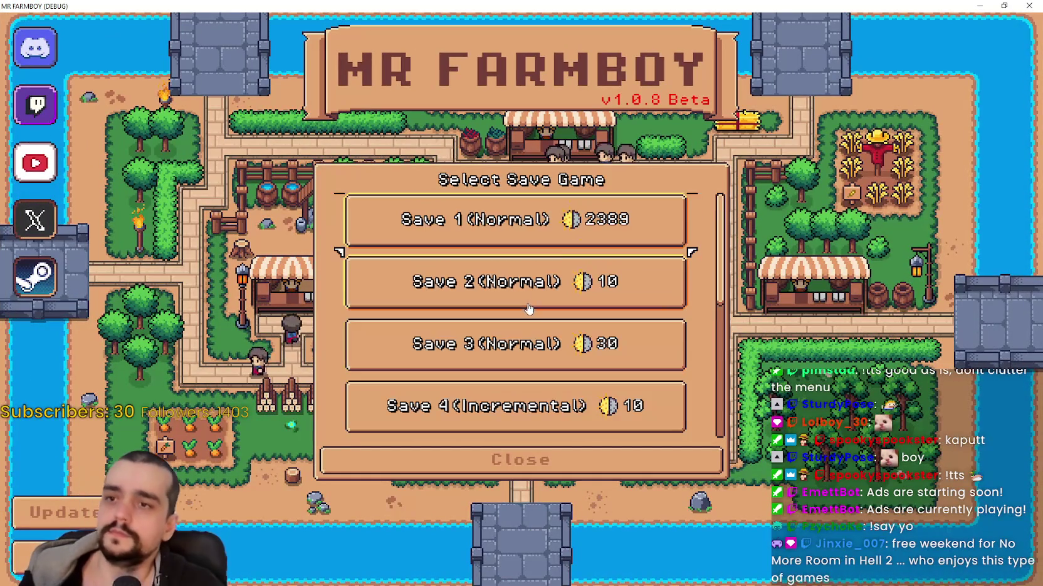
click(557, 255)
click(432, 230)
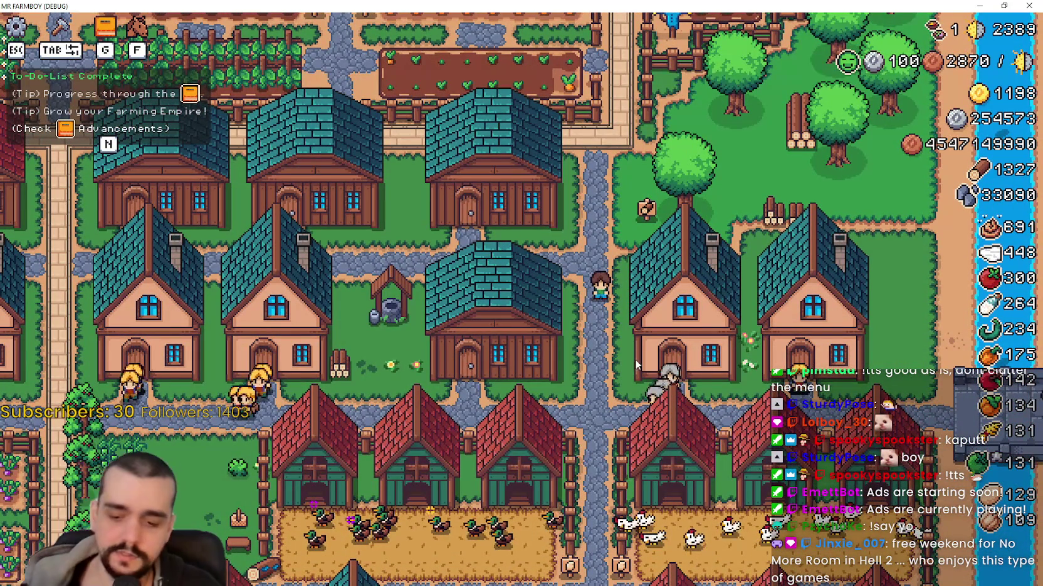
Walk to the warehouse and try Minimum Amount 10, 50, 100, 250, 999, then 50
key(w)
key(a)
key(a)
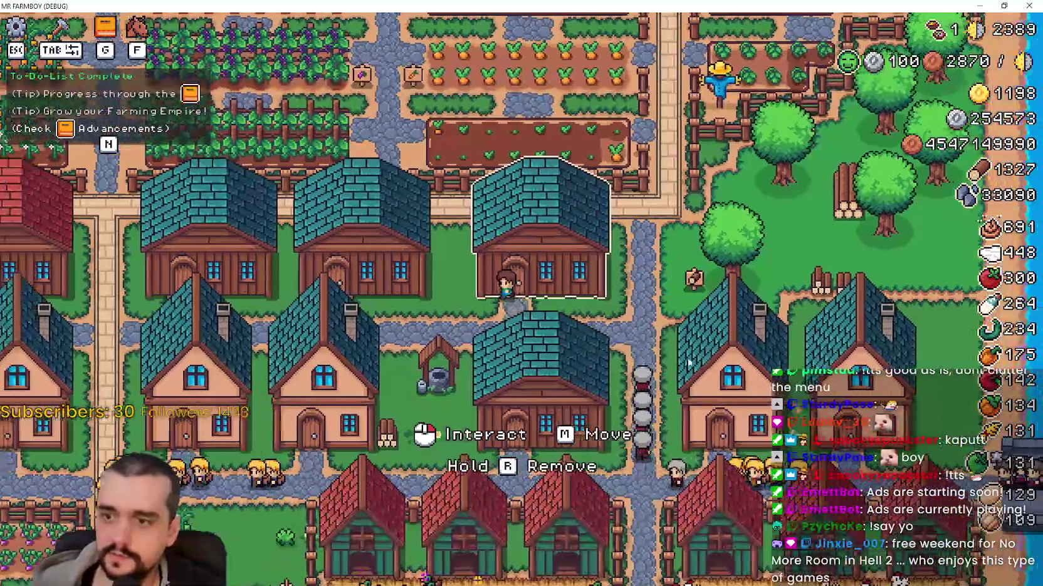
click(689, 364)
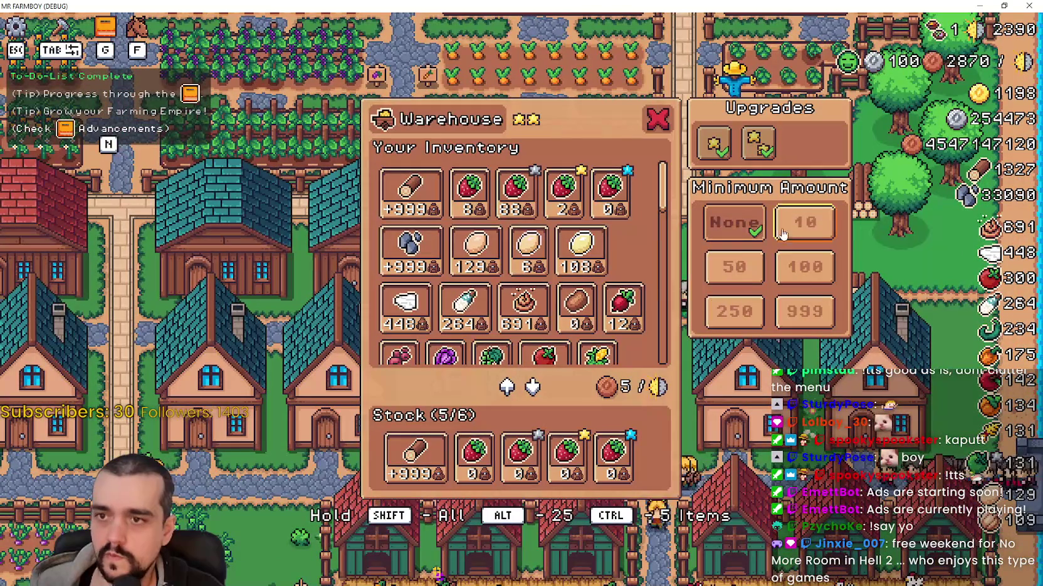
click(805, 222)
click(734, 268)
click(806, 279)
click(751, 309)
click(805, 311)
click(756, 272)
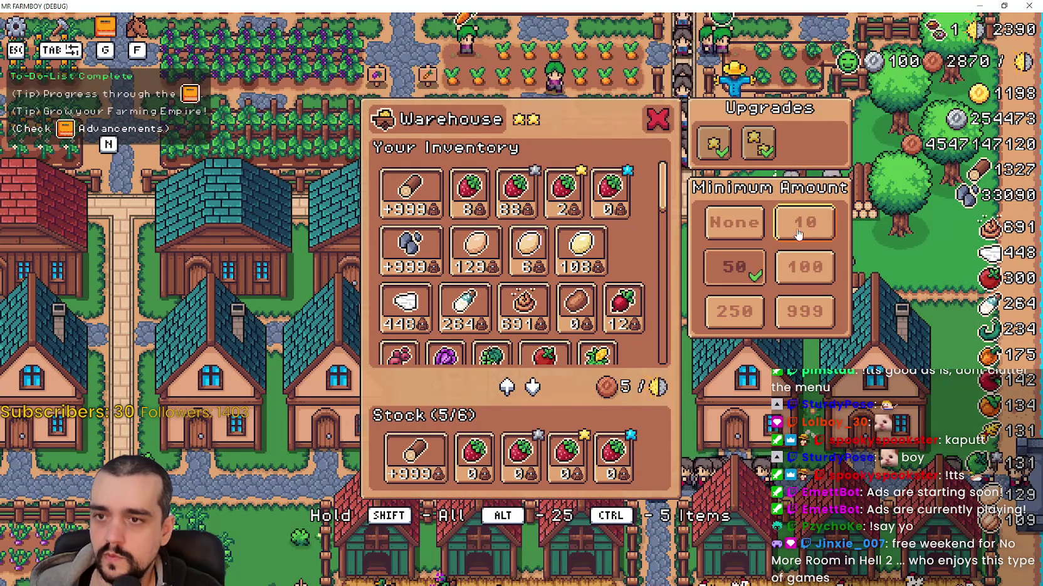
Keep switching the Minimum Amount among None, 10, 50 and 100, ending on 50
click(805, 223)
click(805, 267)
click(734, 222)
click(799, 232)
click(734, 268)
click(805, 267)
click(805, 222)
click(735, 268)
click(807, 276)
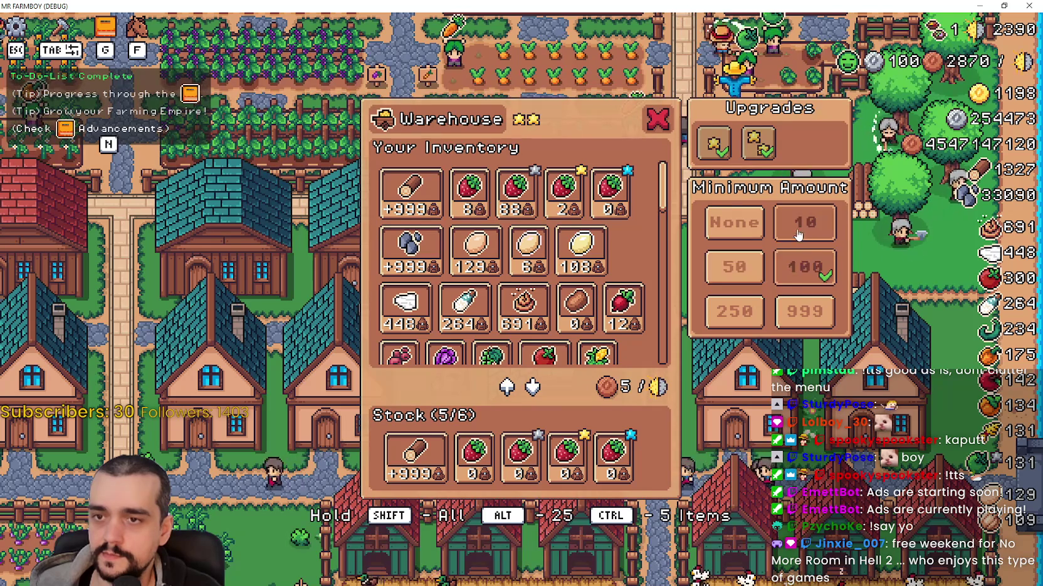
click(735, 268)
click(805, 267)
click(798, 229)
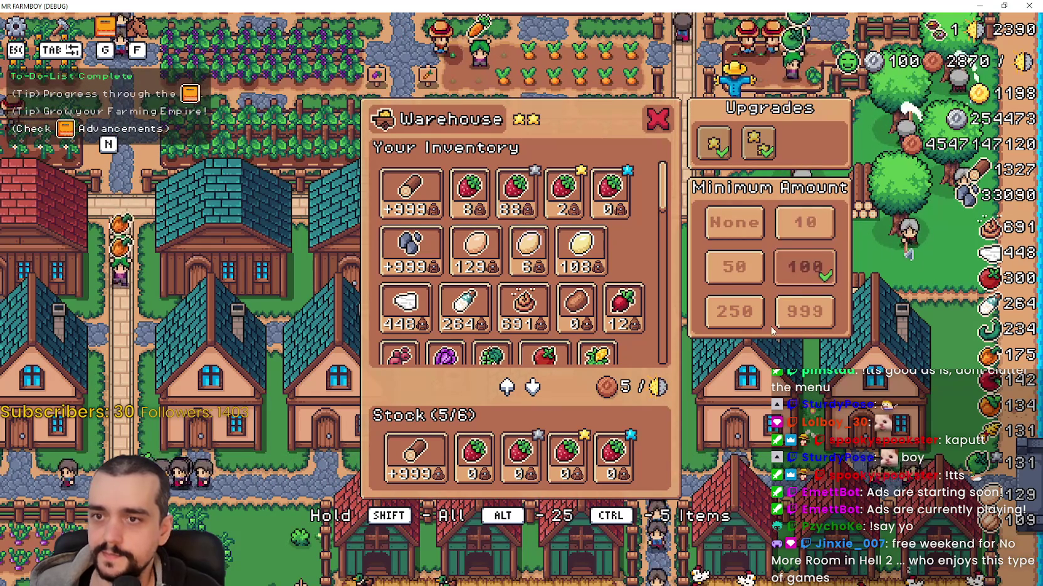
click(740, 270)
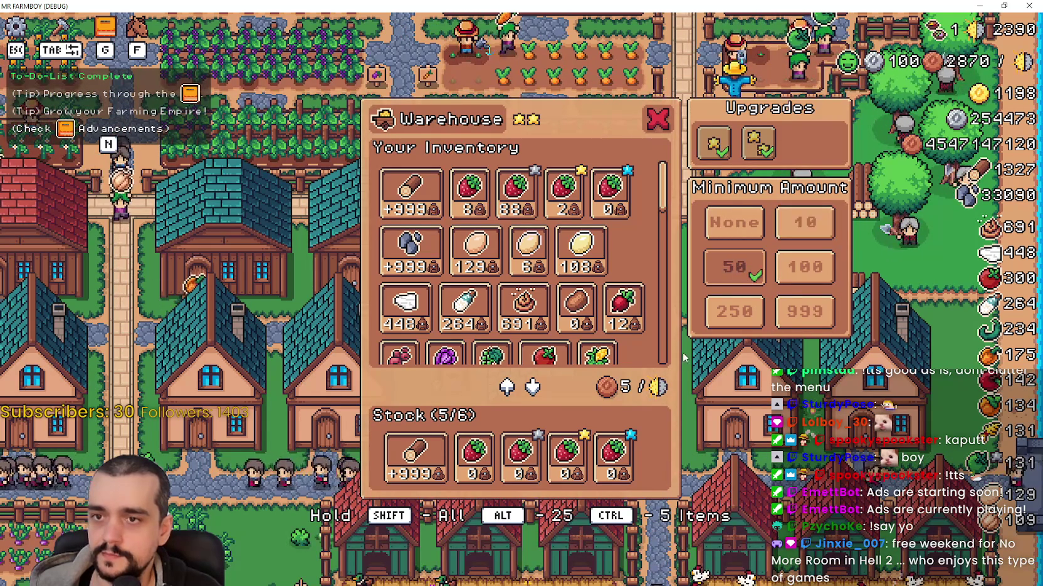
Compare other warehouses' minimums, including strawberry and grape-and-apple, then stop the game with F8
key(Escape)
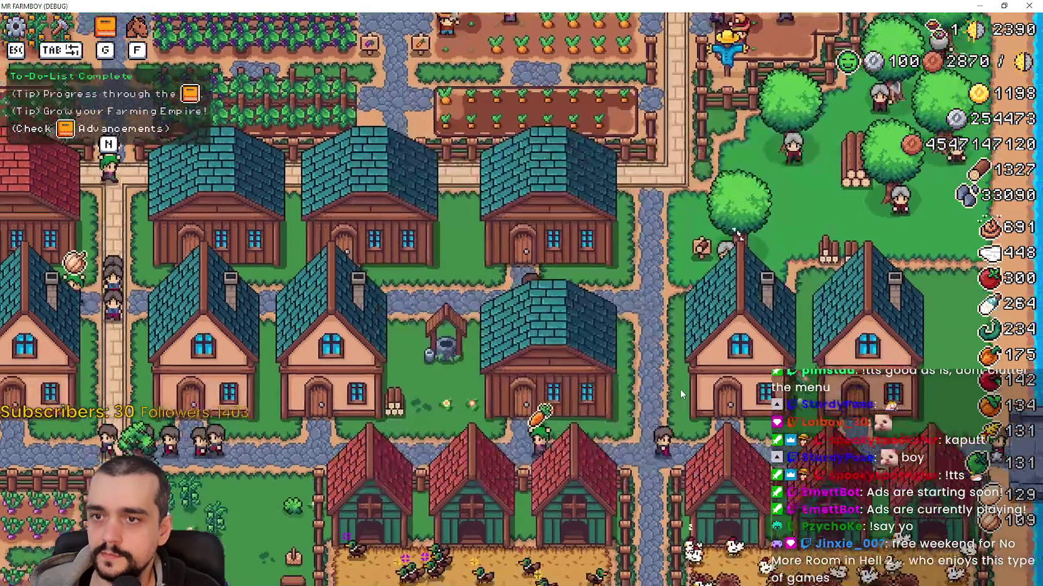
click(682, 392)
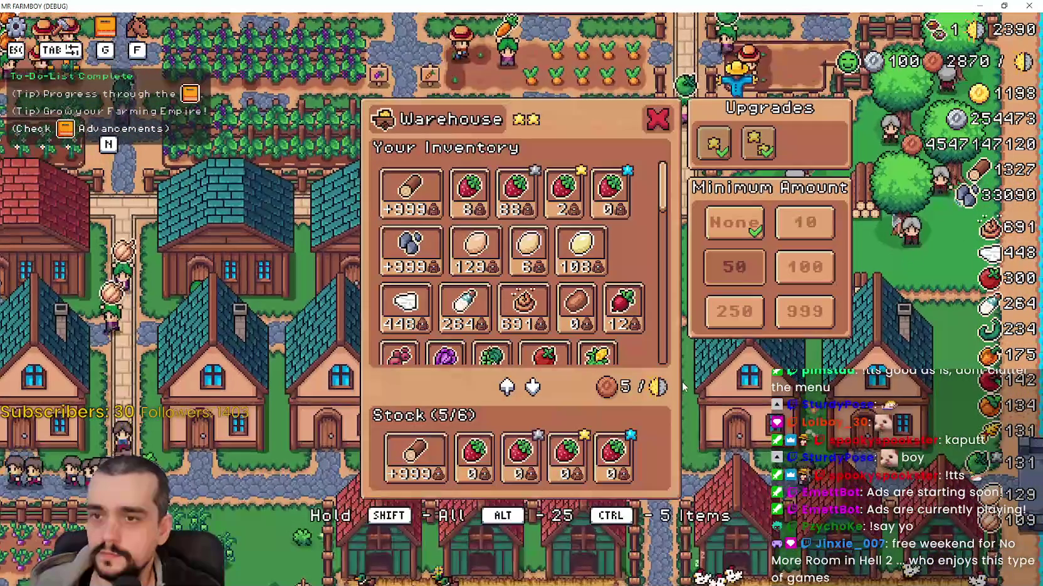
click(739, 426)
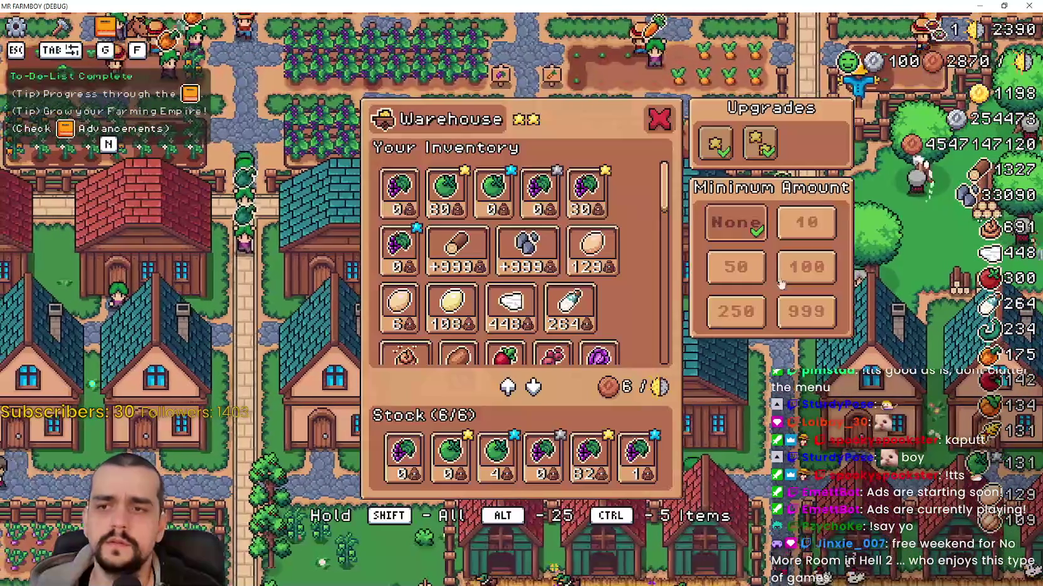
click(799, 281)
click(802, 364)
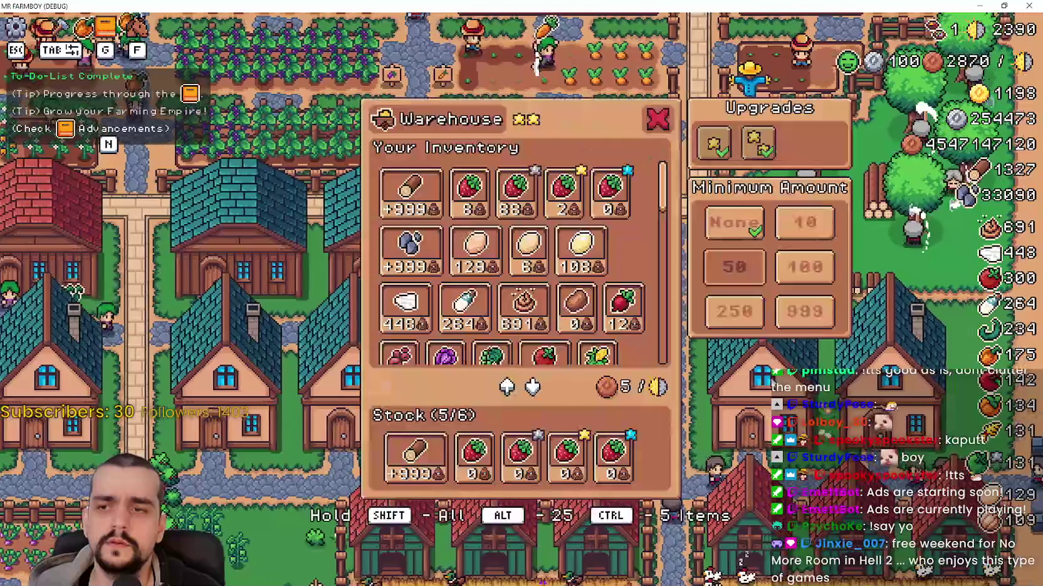
click(802, 363)
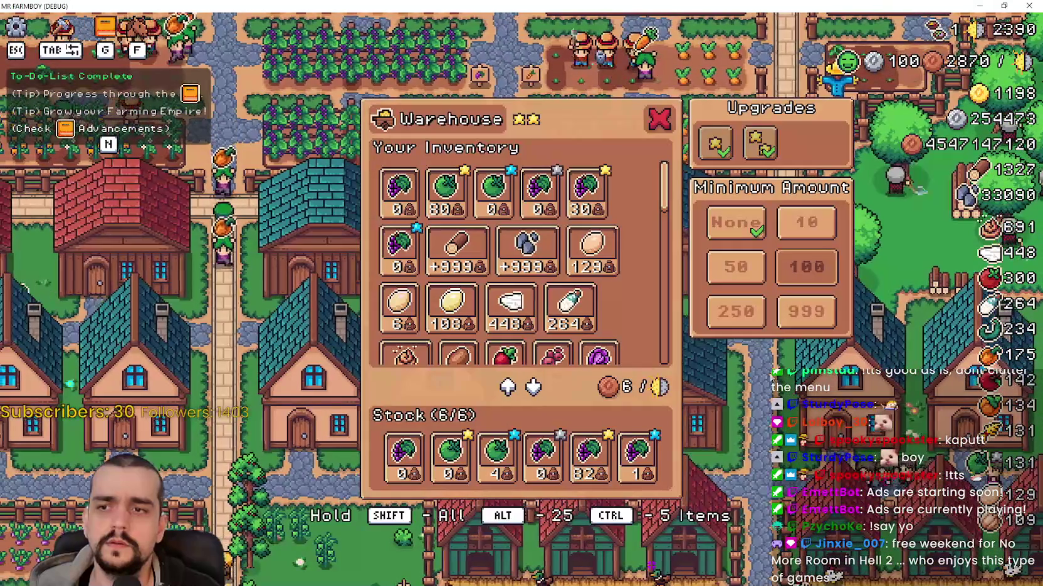
key(Escape)
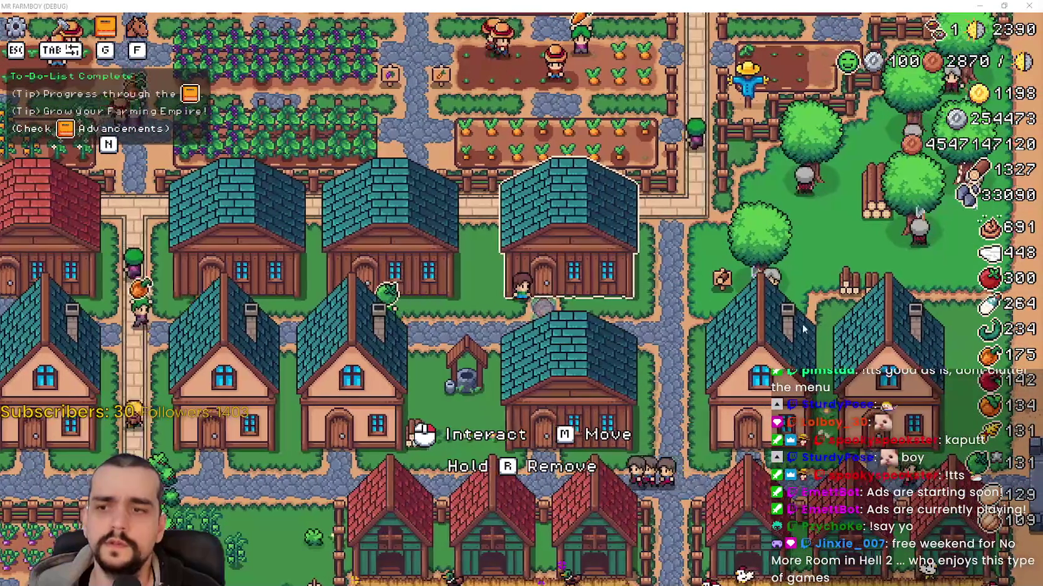
key(F8)
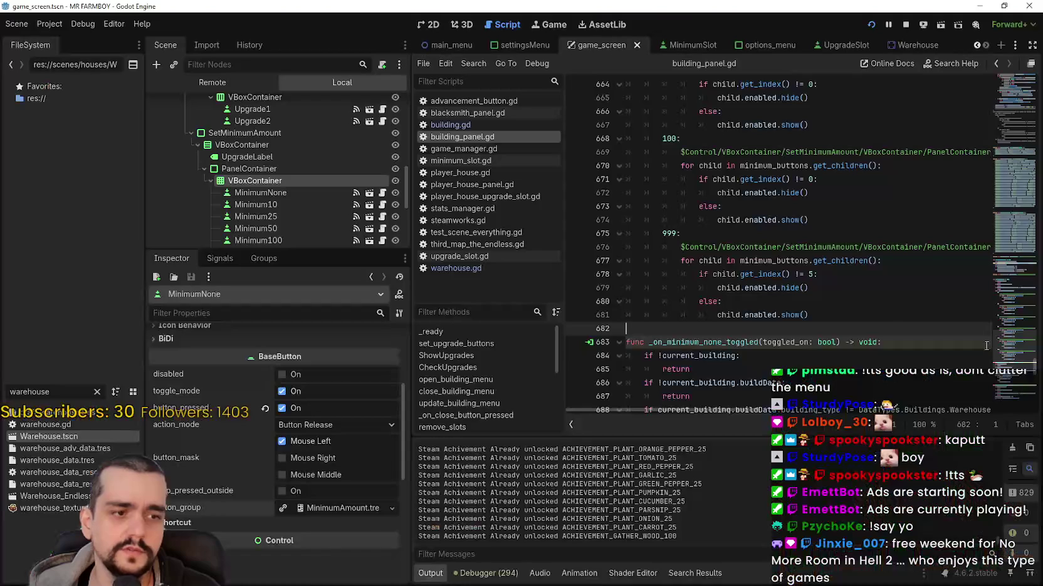
Set the get_index() checks for cases 100, 50, 25, 10 to 4, 3, 2, 1 and save
click(815, 180)
key(BackSpace)
text(4)
scroll(818, 188, up, 3)
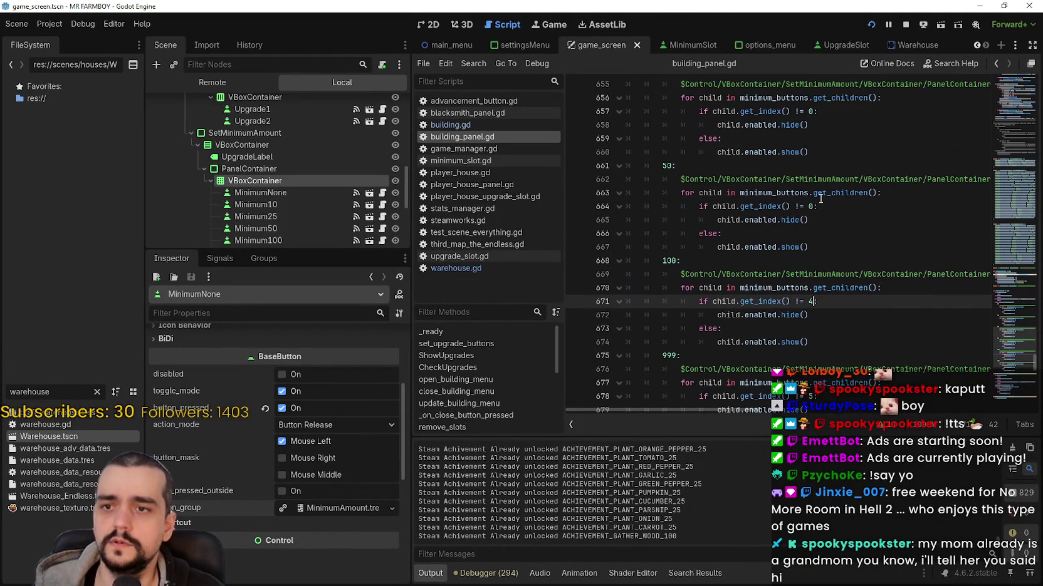
click(812, 206)
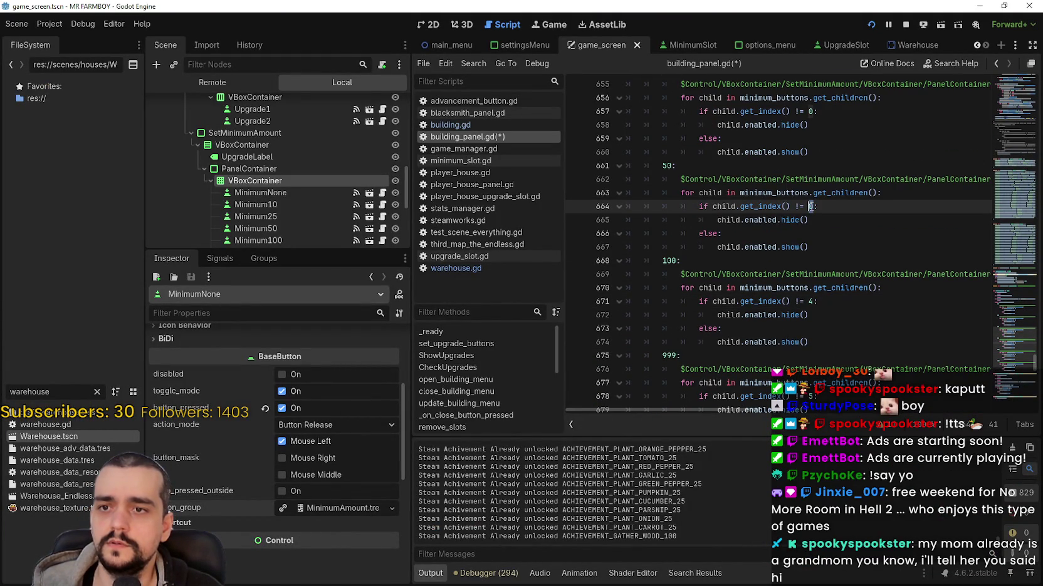
text(3)
scroll(812, 220, up, 1)
click(814, 152)
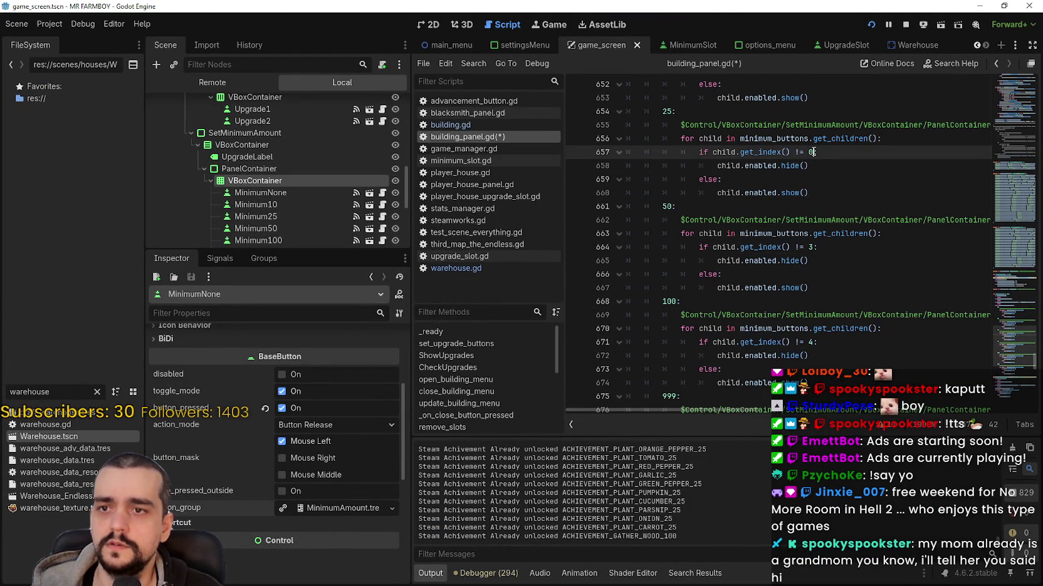
text(2)
scroll(834, 214, up, 2)
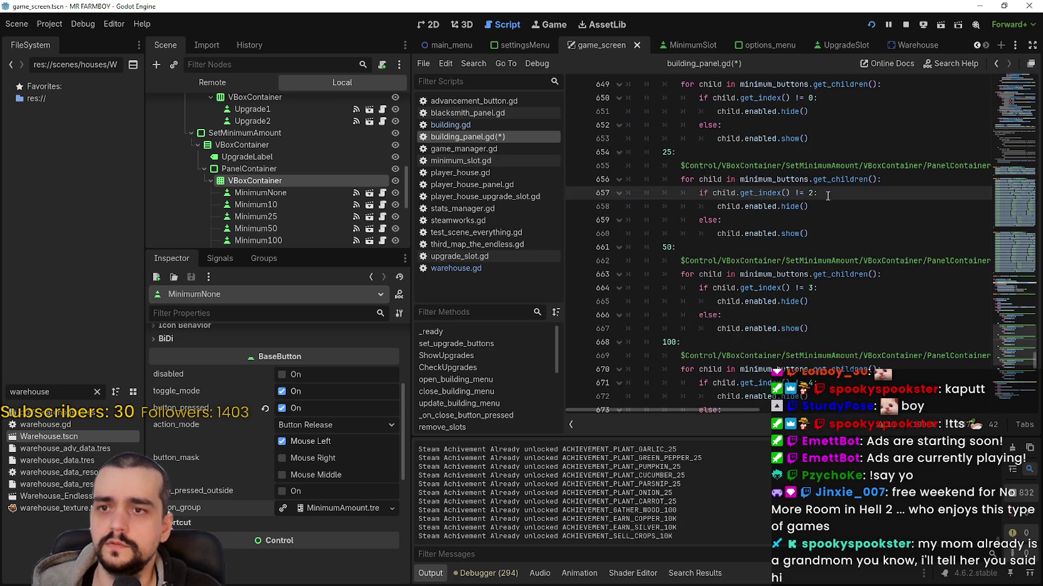
click(811, 140)
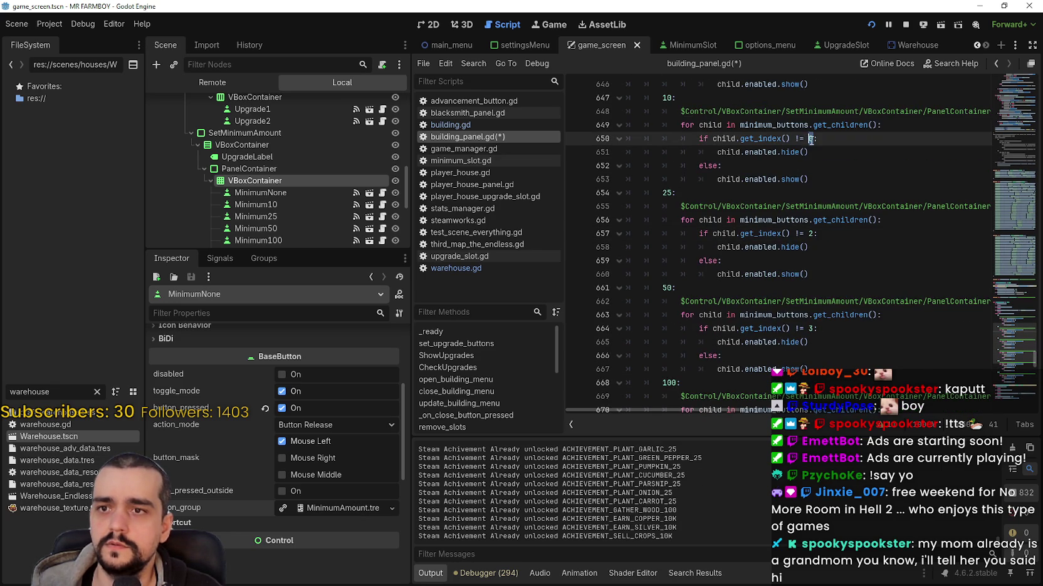
text(1)
click(833, 166)
key(ctrl+s)
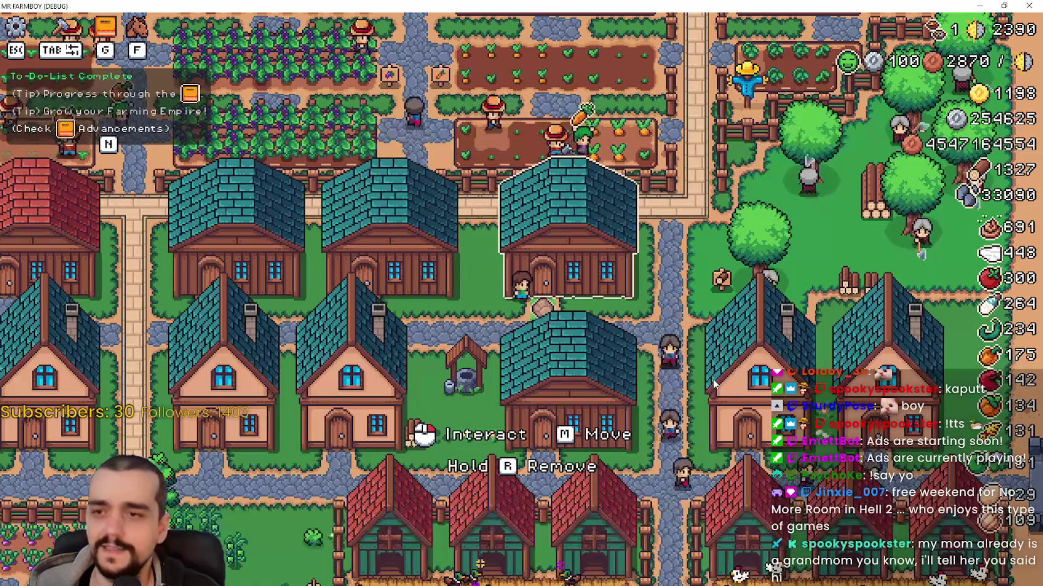
Rerun the game and open several warehouse panels in turn, scrolling through one warehouse's stock
key(e)
key(Escape)
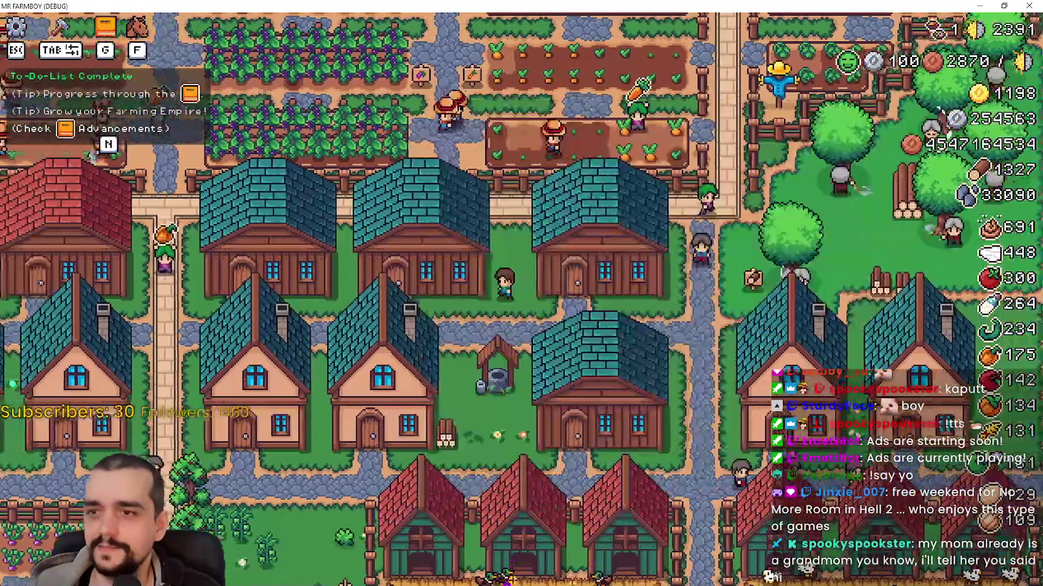
key(a)
key(e)
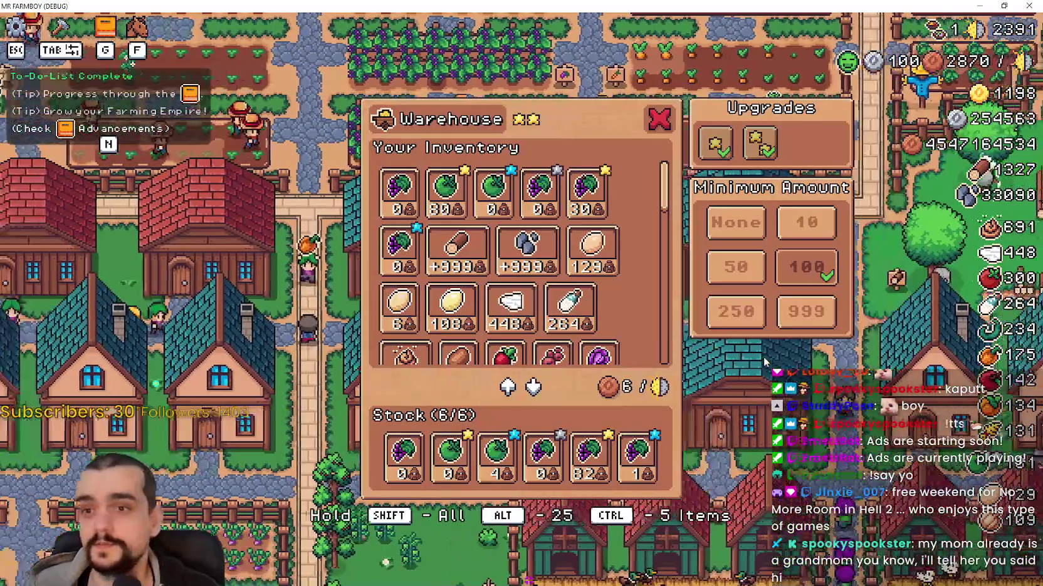
key(Escape)
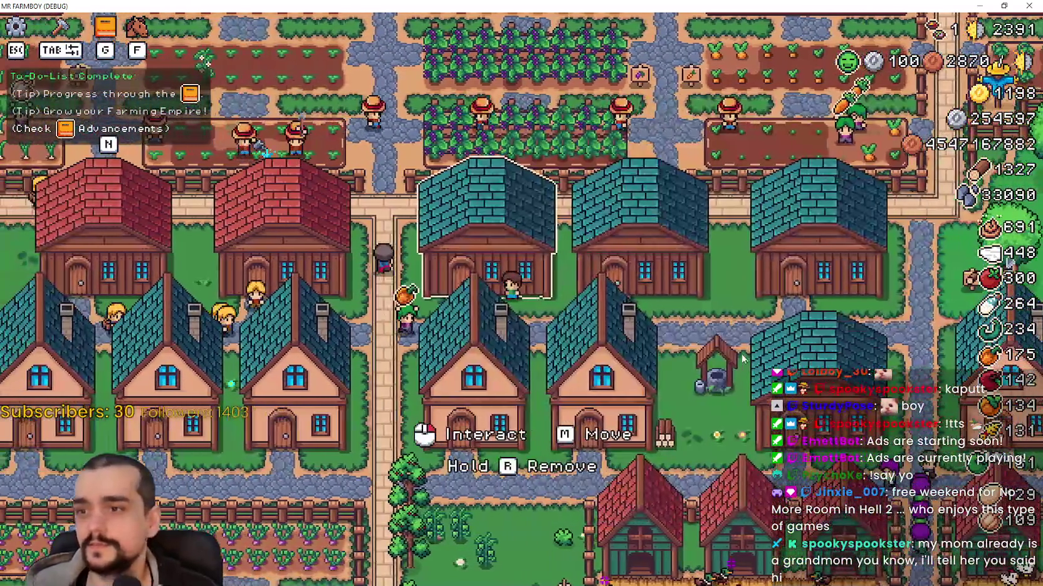
key(e)
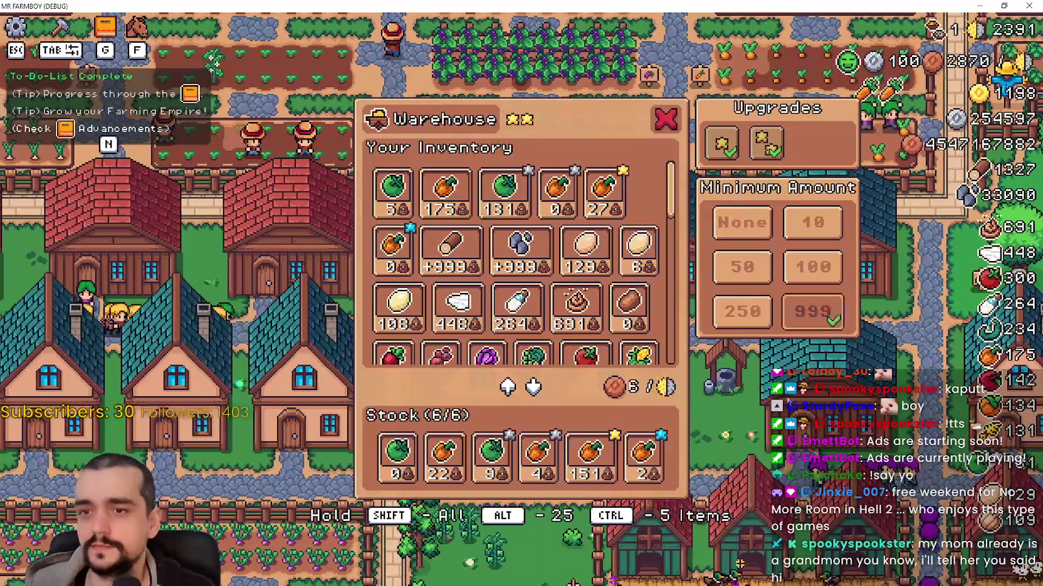
key(Escape)
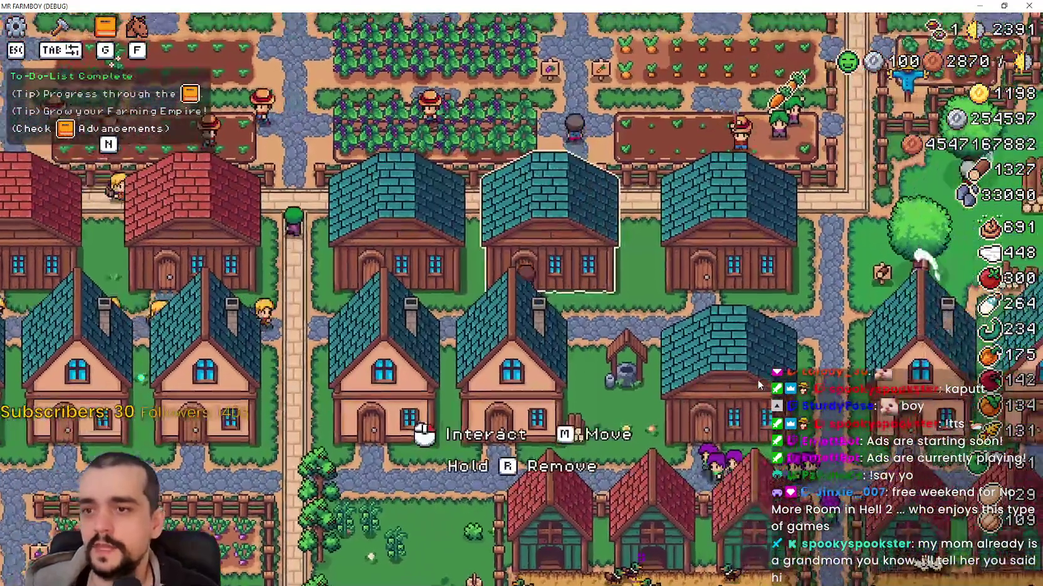
key(e)
key(Escape)
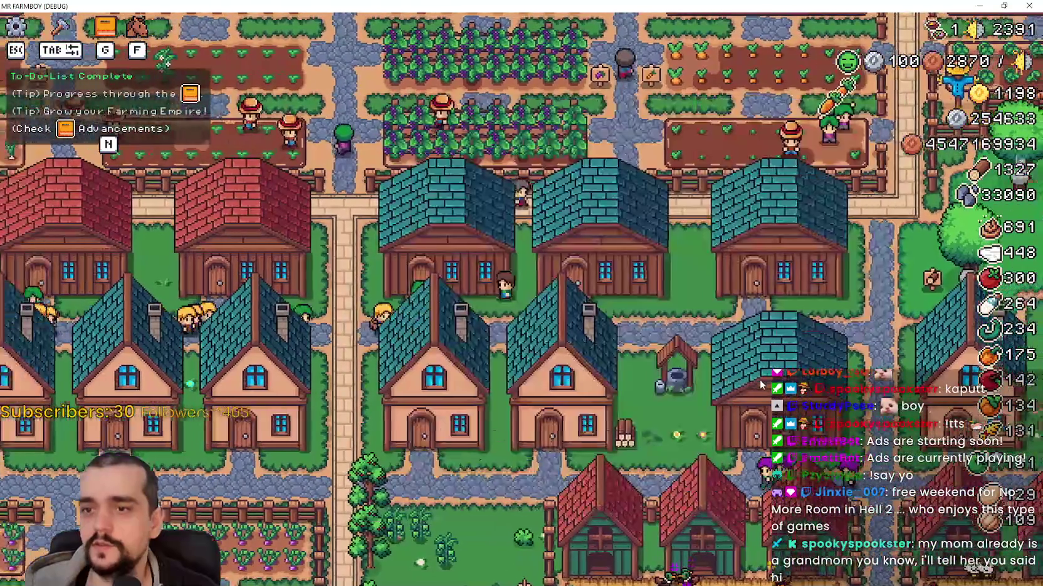
key(e)
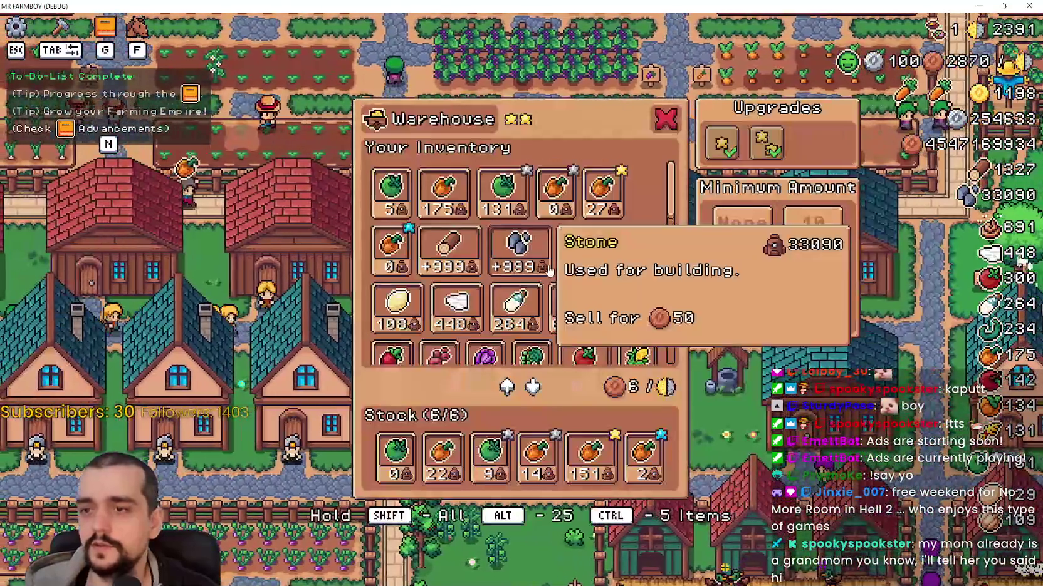
scroll(549, 271, down, 1)
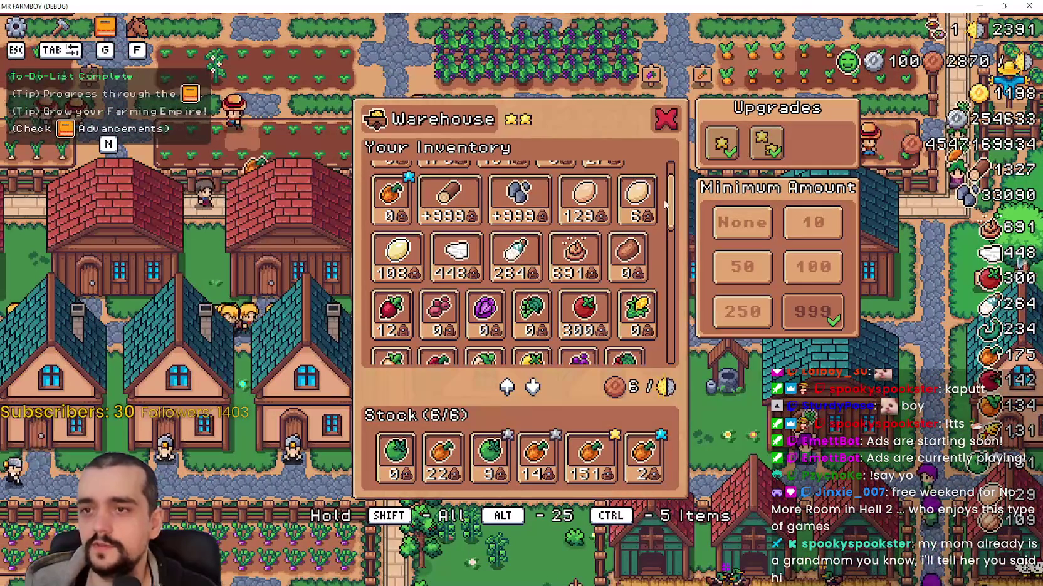
scroll(674, 227, down, 2)
key(Escape)
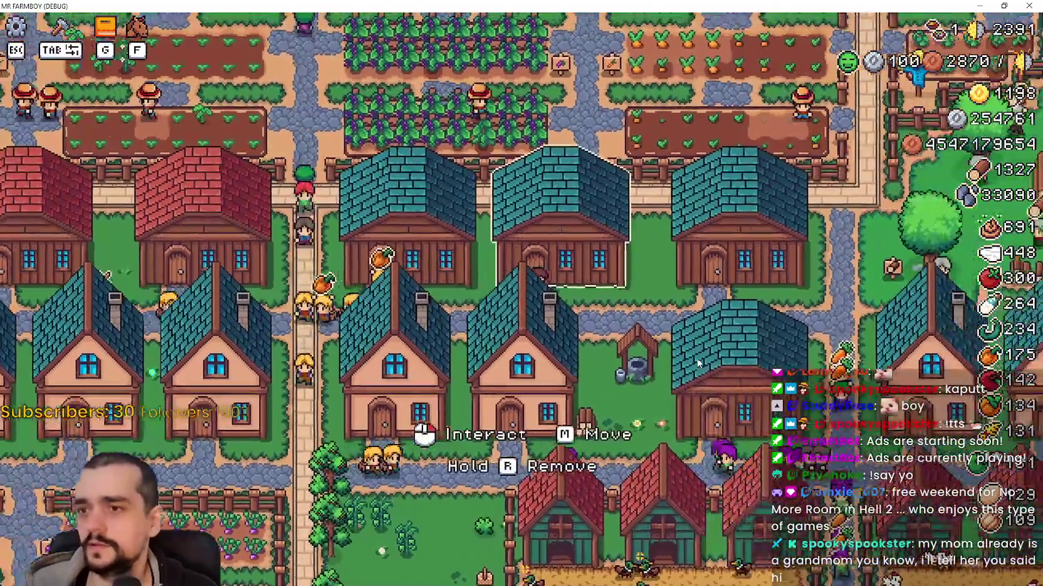
key(e)
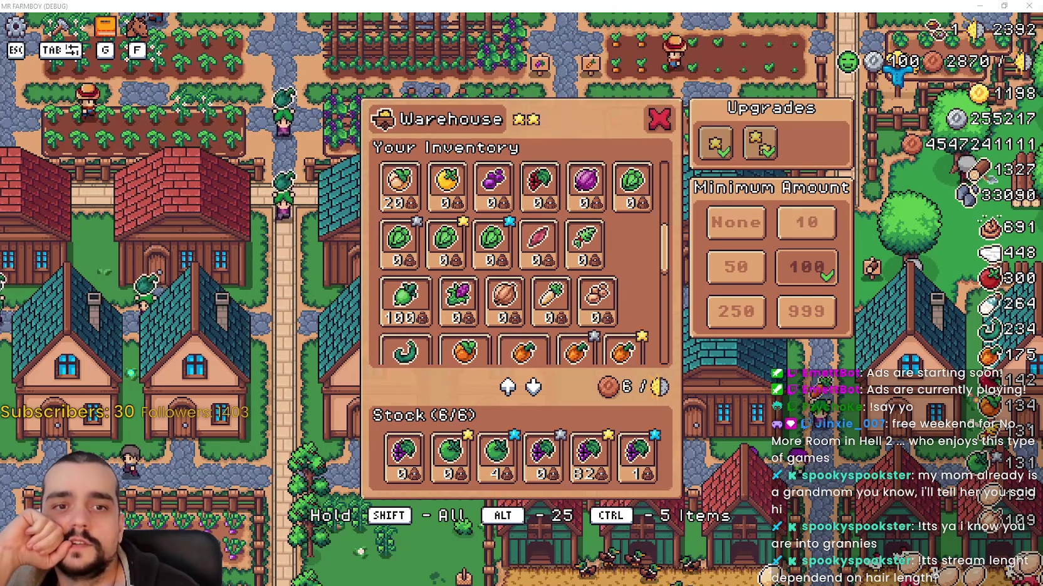
Switch the warehouse Minimum Amount to 250, then back to 100
click(736, 311)
click(806, 267)
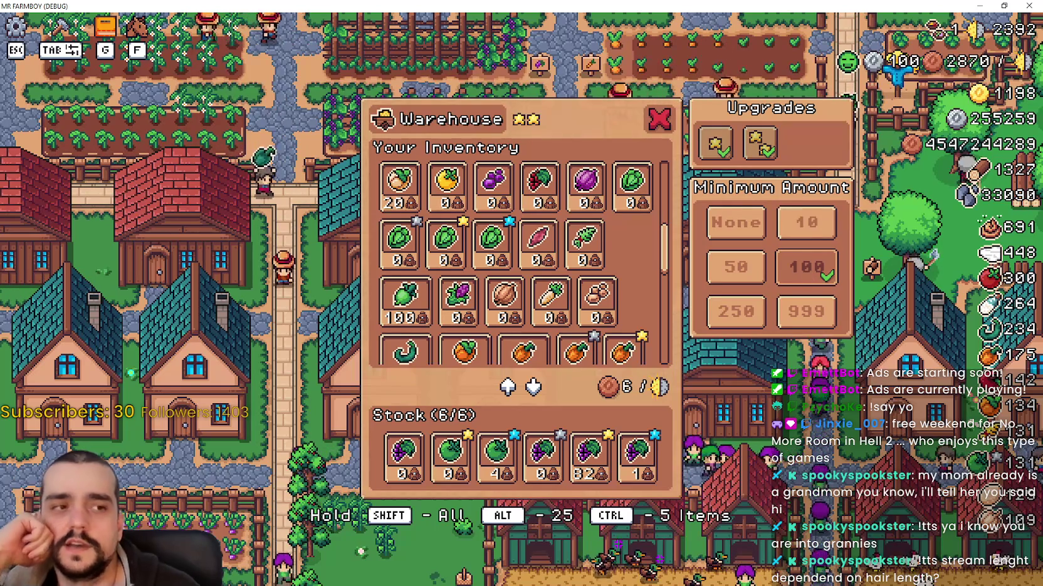